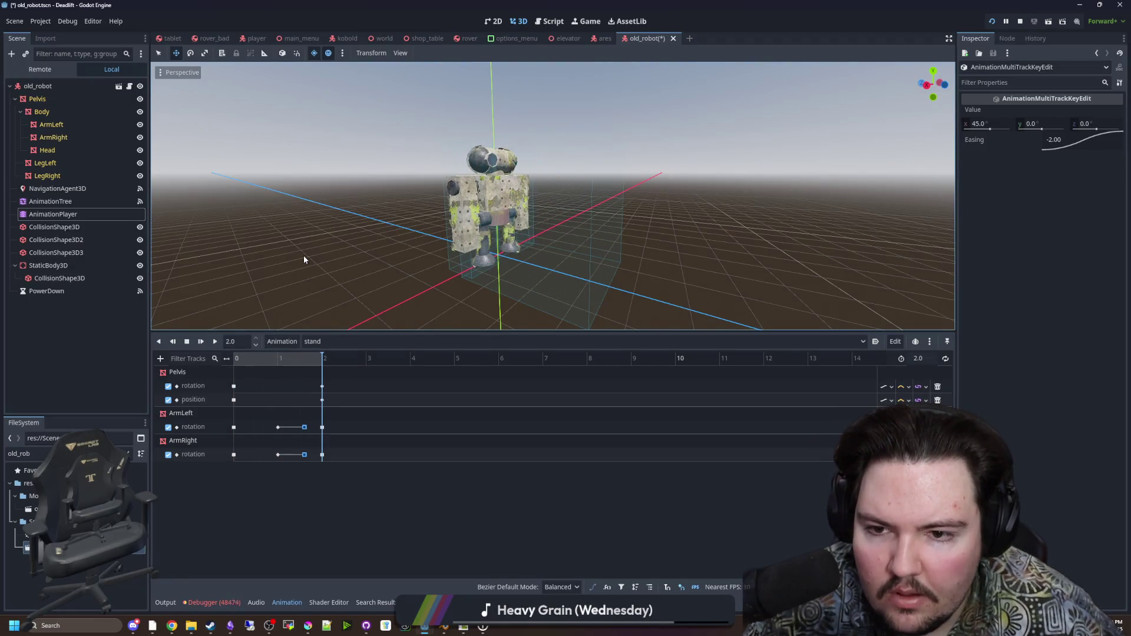
# - Set the stand animation's total length to 3.0 seconds
pyautogui.moveTo(343, 306)
pyautogui.mouseDown()
pyautogui.moveTo(394, 307)
pyautogui.moveTo(346, 317)
pyautogui.mouseUp()
pyautogui.scroll(2, 346, 317)
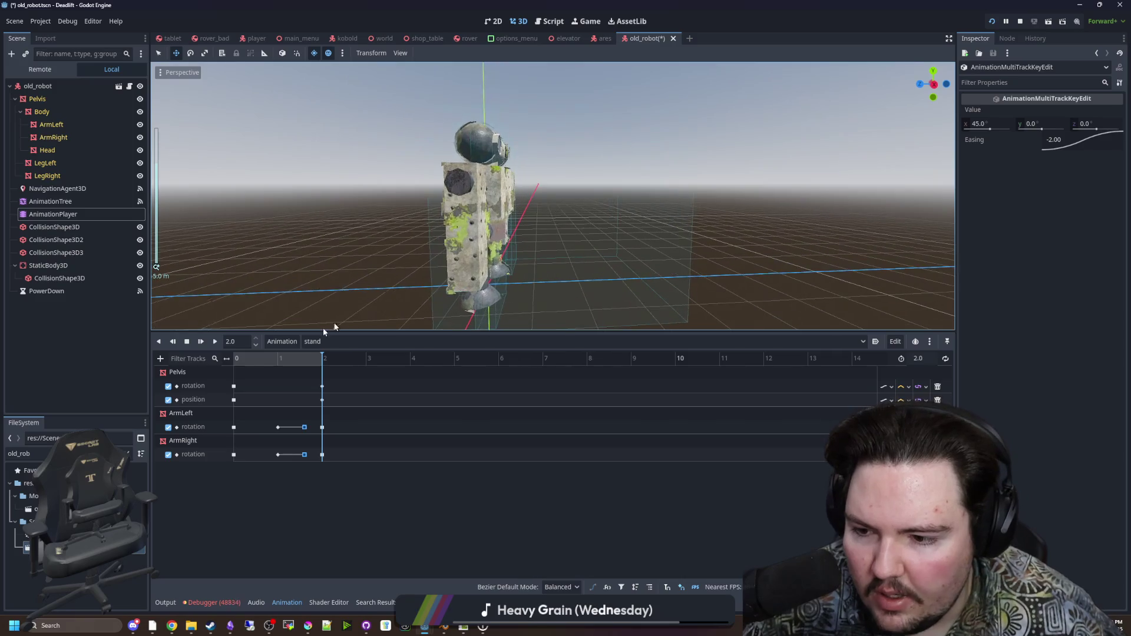
pyautogui.click(322, 387)
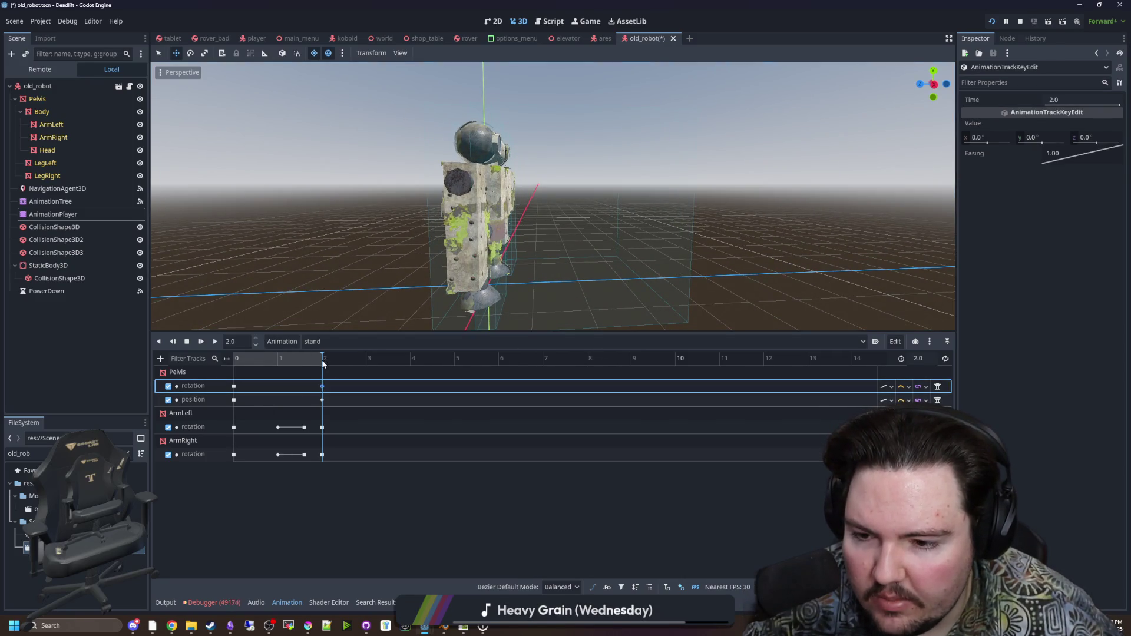
pyautogui.click(932, 358)
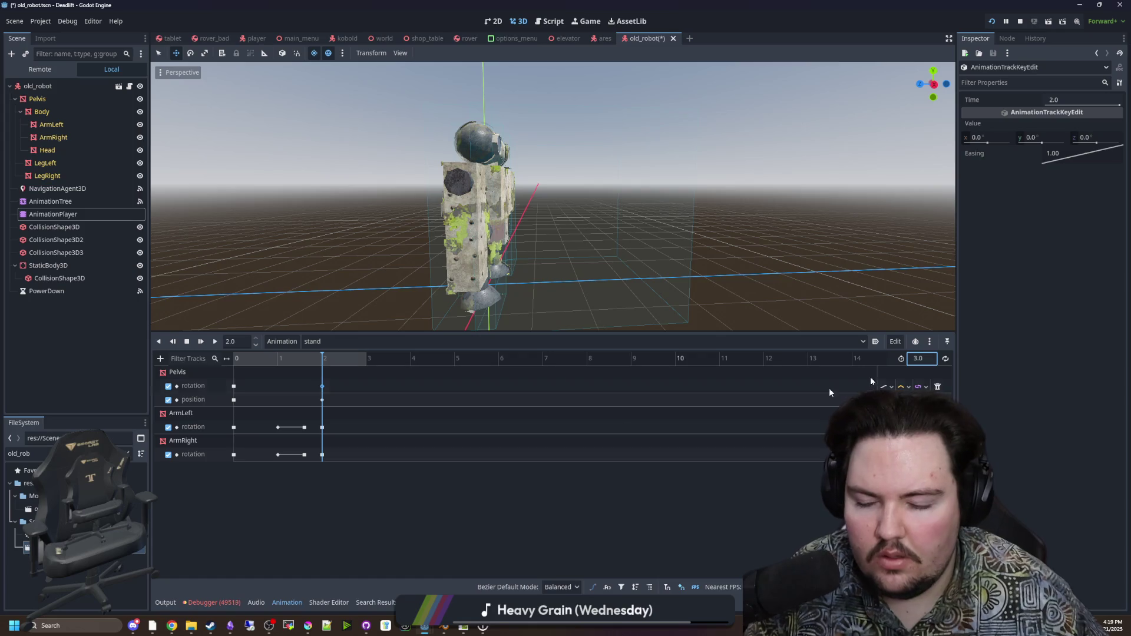
pyautogui.press('Return')
# - Insert a new Pelvis rotation key just after the 2.0 s key
pyautogui.scroll(3, 472, 224)
pyautogui.click(338, 362)
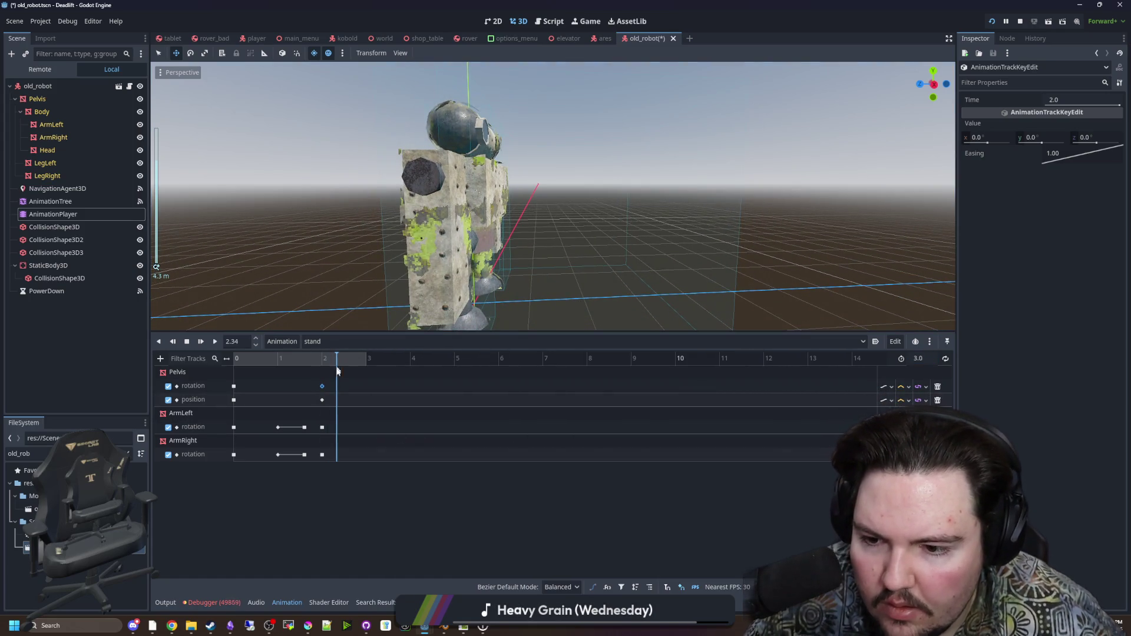
pyautogui.rightClick(337, 389)
pyautogui.click(350, 400)
pyautogui.click(335, 387)
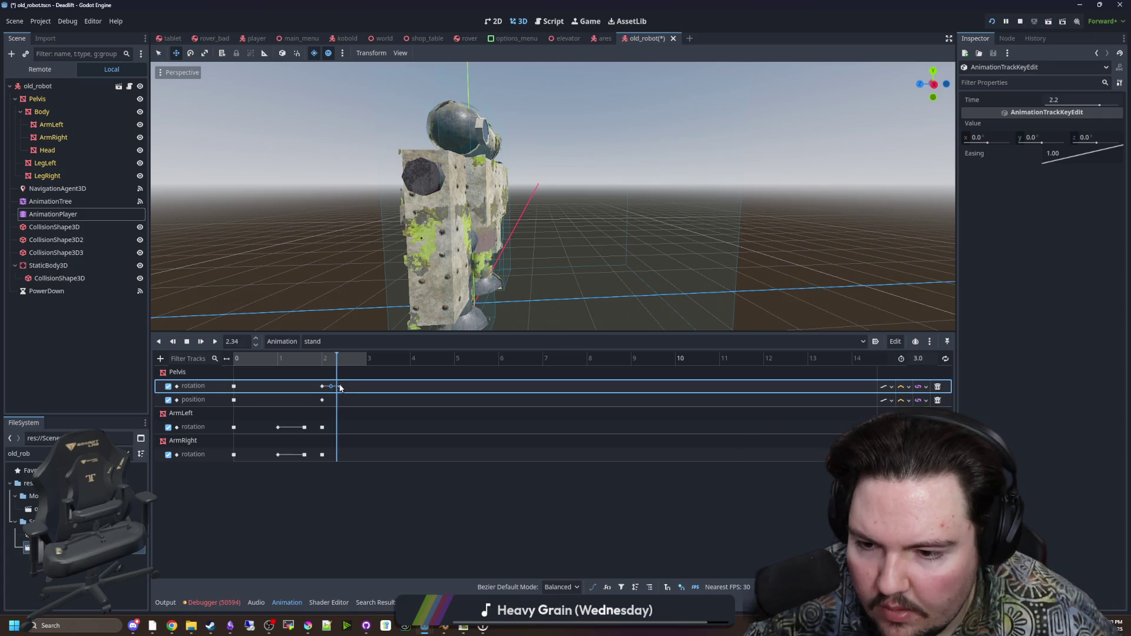
pyautogui.moveTo(424, 271); pyautogui.dragTo(474, 245)
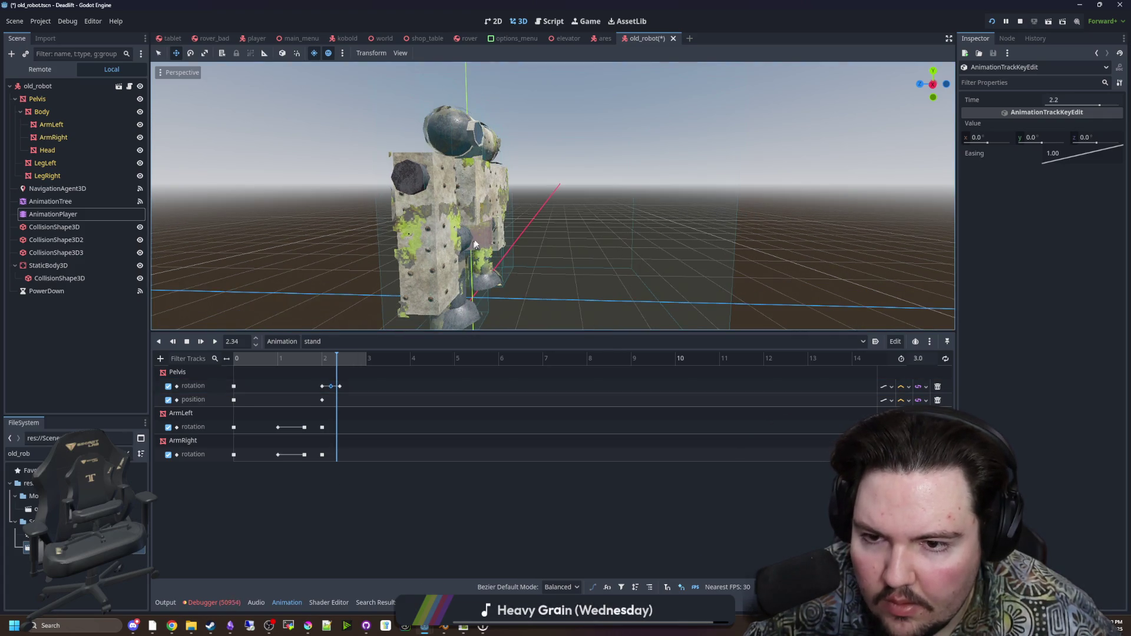
pyautogui.rightClick(1073, 151)
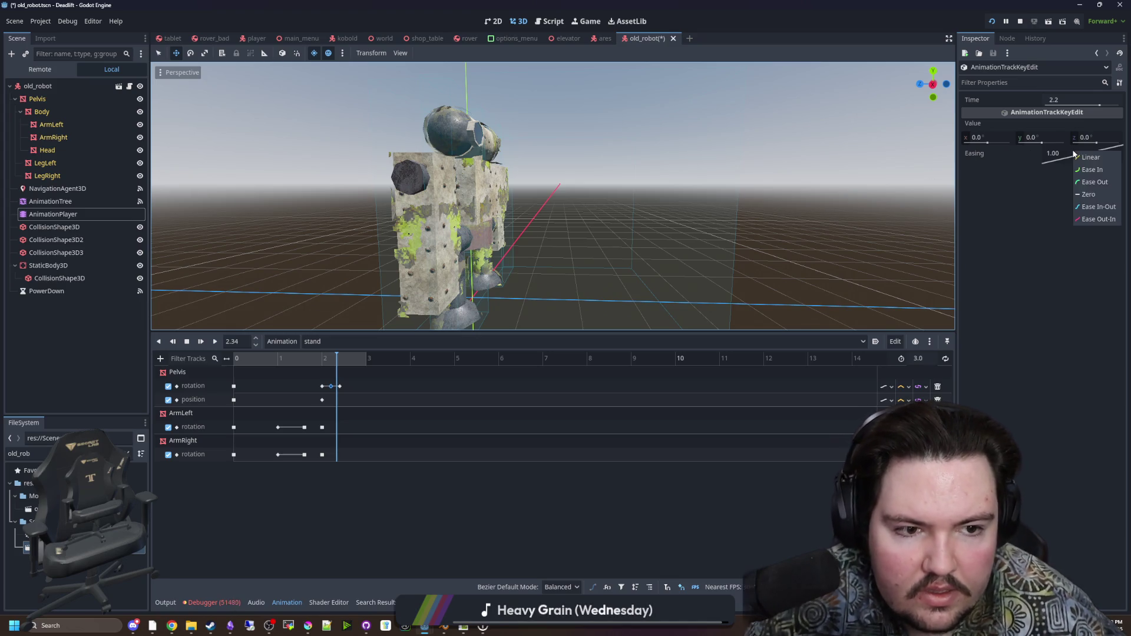
# - Give the Pelvis keys Ease Out-In easing and move one to 2.2 s with ease-in 2.00
pyautogui.click(1100, 219)
pyautogui.moveTo(327, 358); pyautogui.dragTo(320, 387)
pyautogui.click(321, 386)
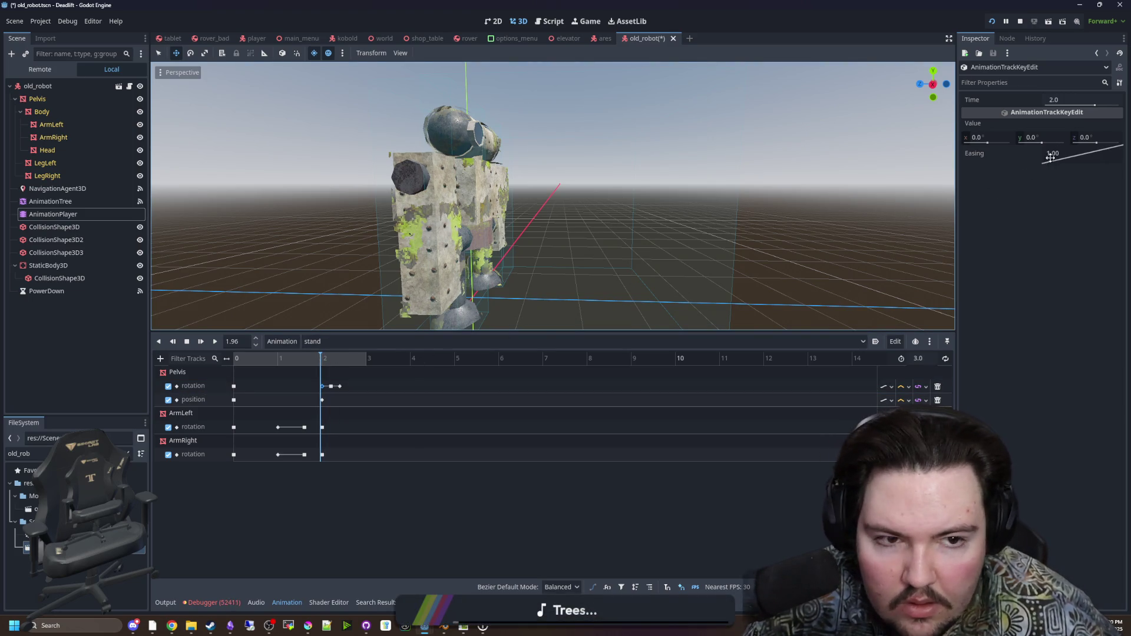
pyautogui.click(1081, 227)
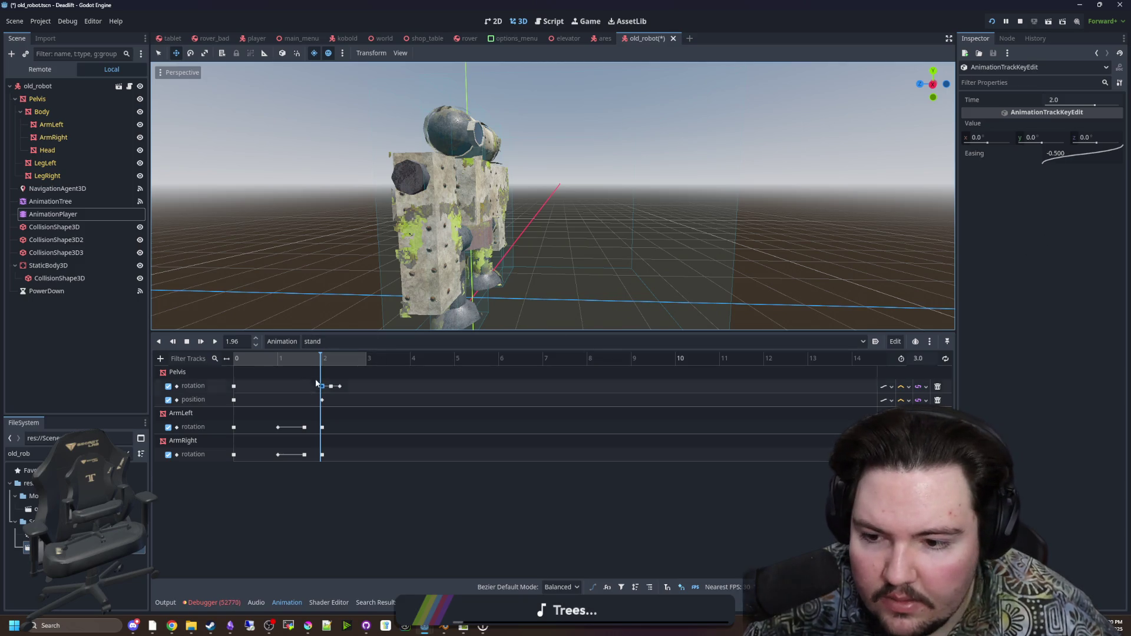
pyautogui.click(324, 364)
pyautogui.moveTo(329, 381); pyautogui.dragTo(331, 384)
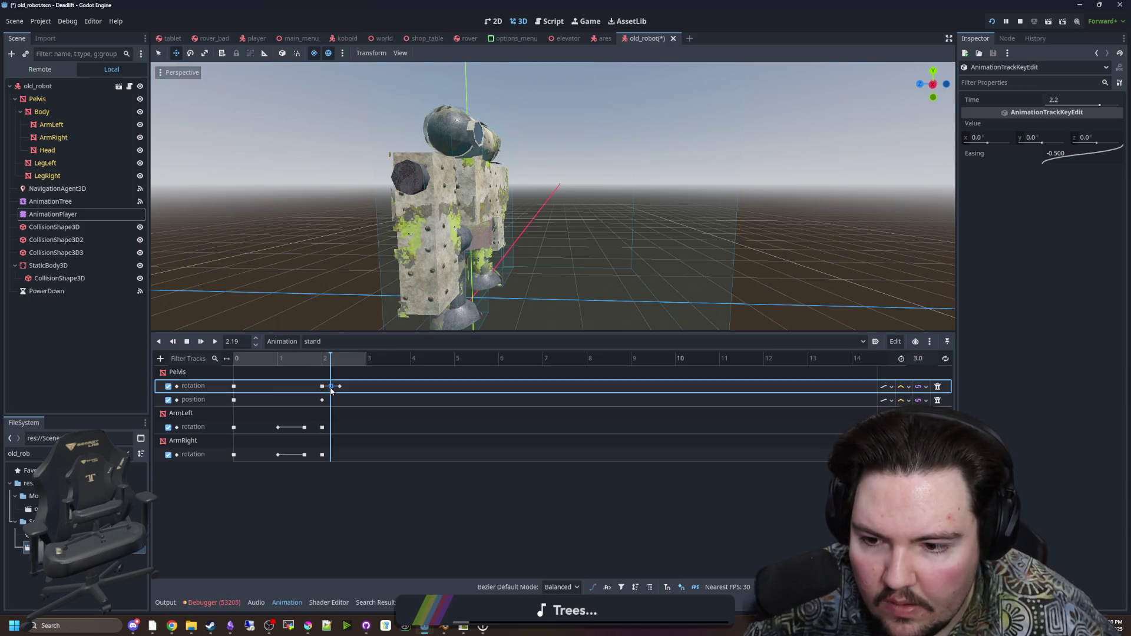
pyautogui.rightClick(1053, 151)
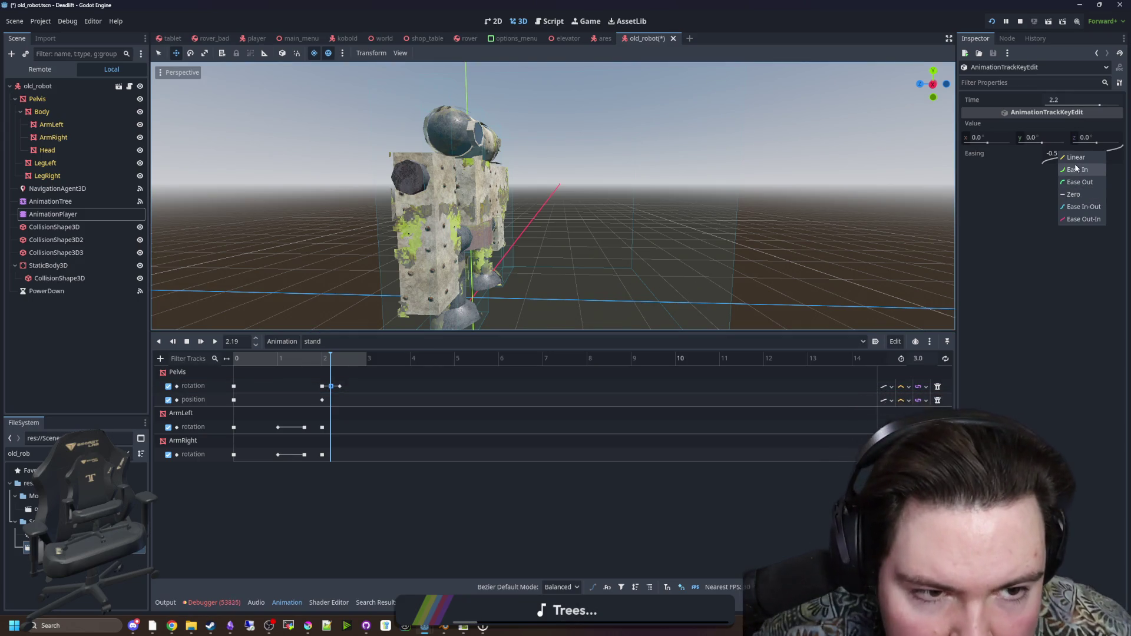
pyautogui.click(1085, 181)
# - Set the 2.2 s Pelvis key's X rotation to 5°
pyautogui.moveTo(334, 362); pyautogui.dragTo(323, 362)
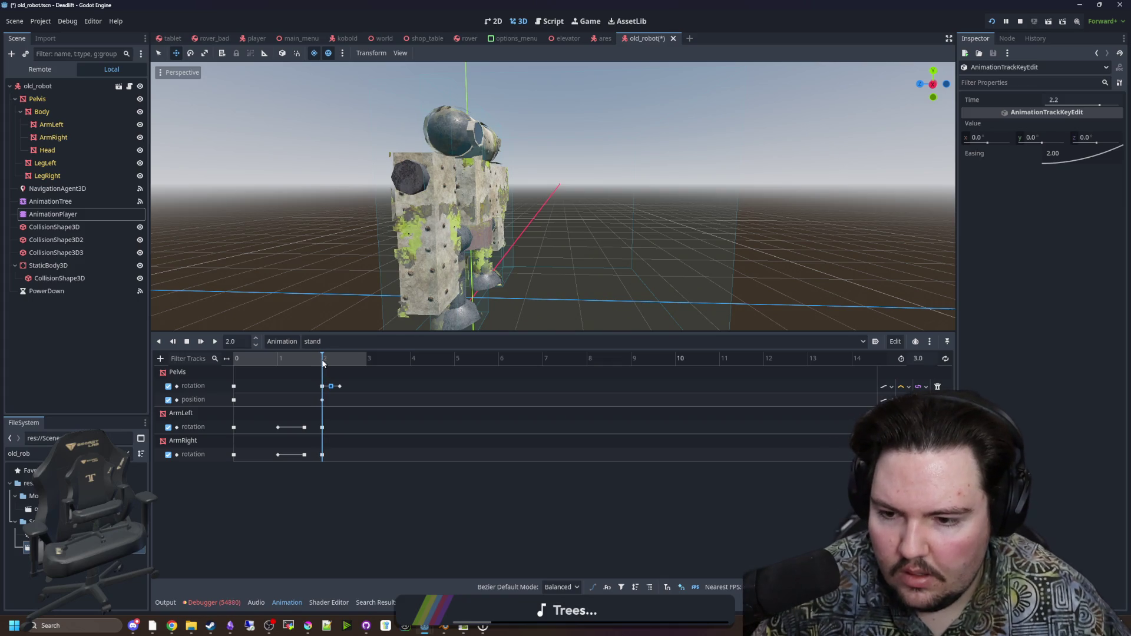
pyautogui.click(323, 386)
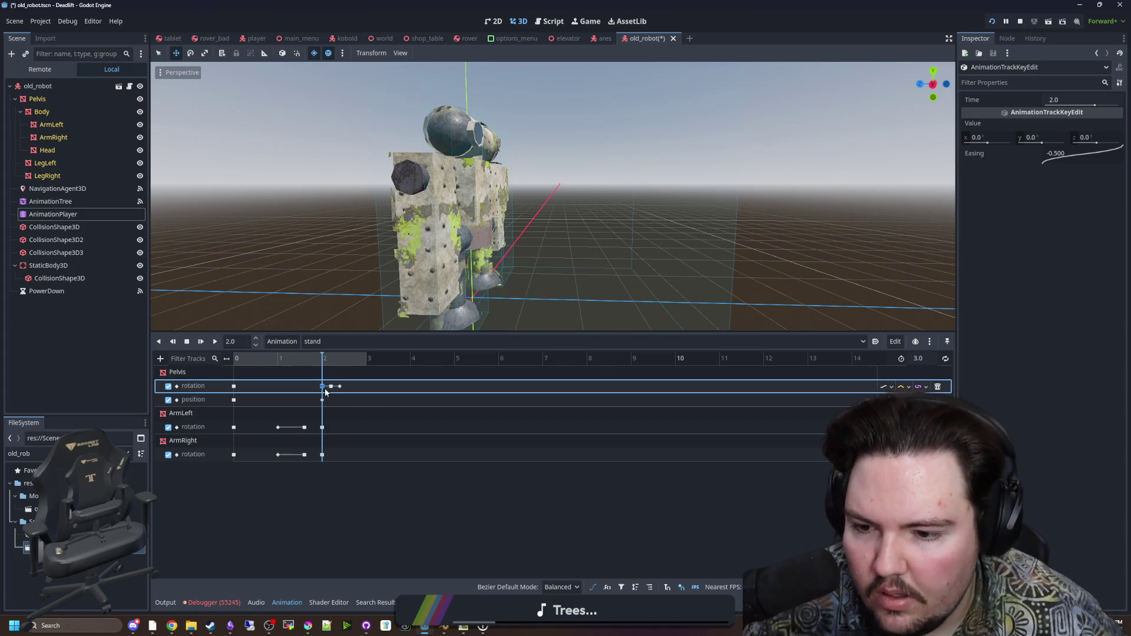
pyautogui.moveTo(987, 145); pyautogui.dragTo(992, 147)
pyautogui.moveTo(324, 360); pyautogui.dragTo(329, 362)
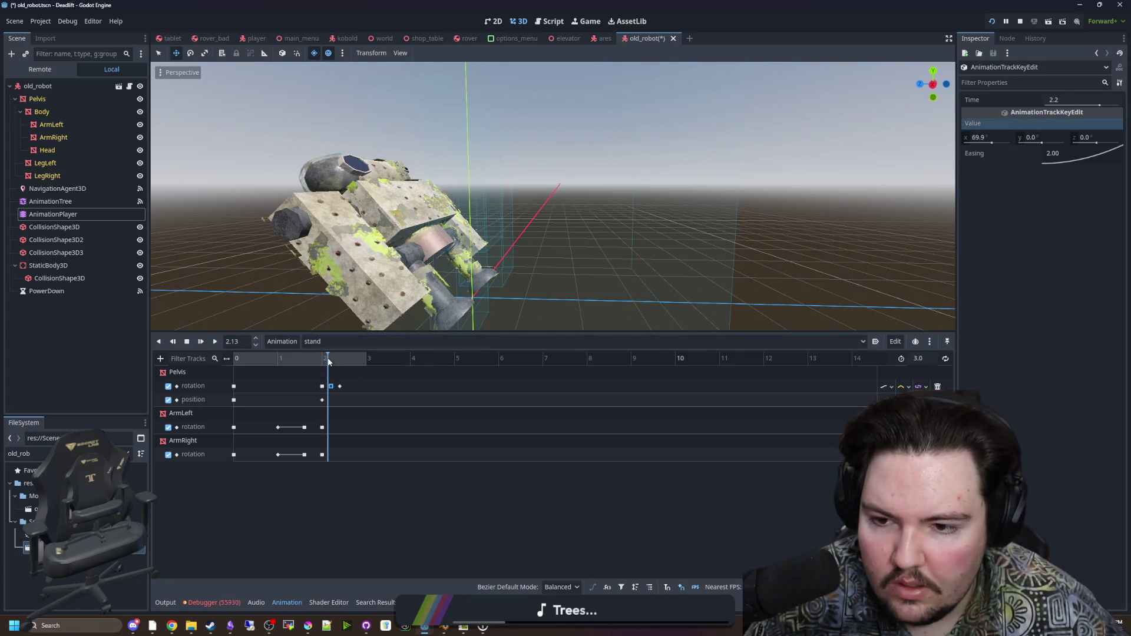
pyautogui.click(993, 131)
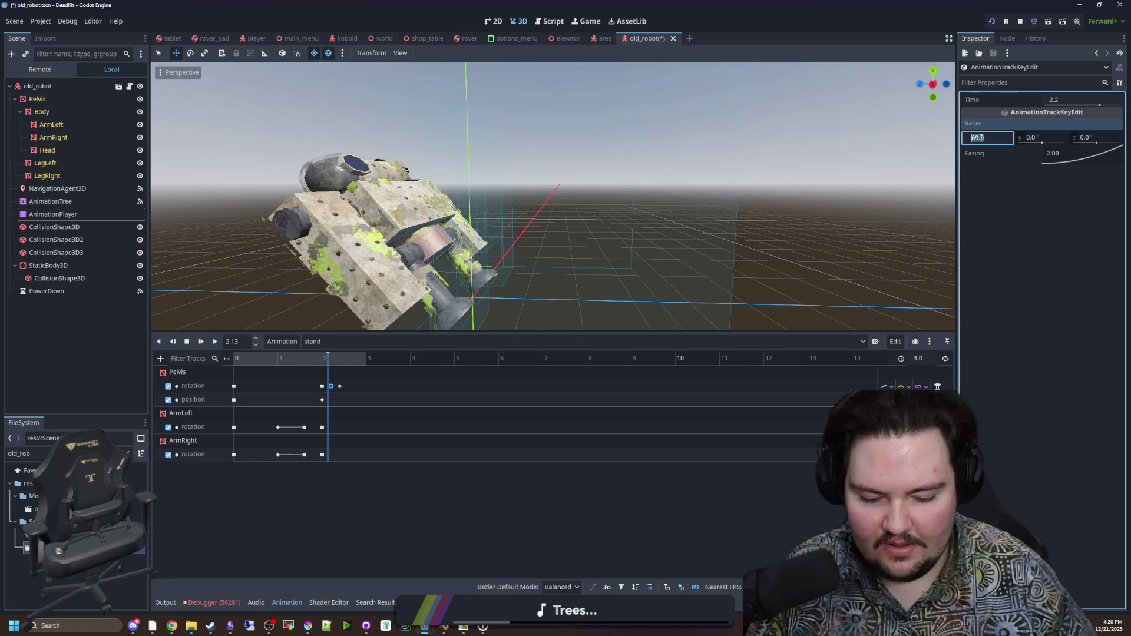
pyautogui.write('5')
pyautogui.press('Return')
# - Move the last Pelvis key to about 2.53 s and preview the overshoot
pyautogui.moveTo(313, 369); pyautogui.dragTo(257, 345)
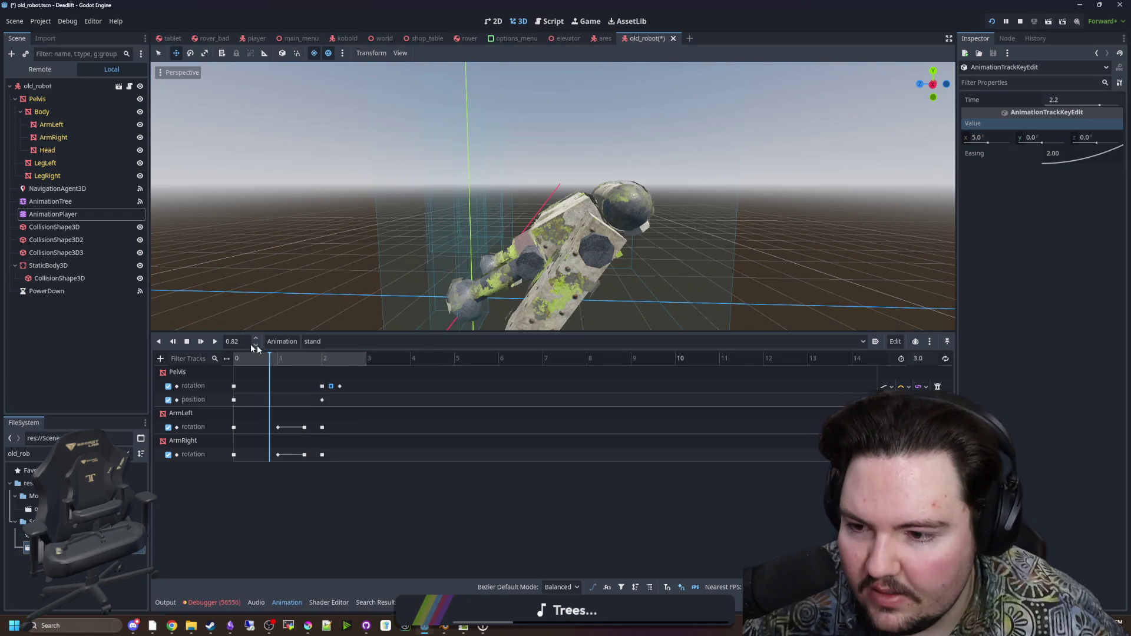
pyautogui.click(213, 342)
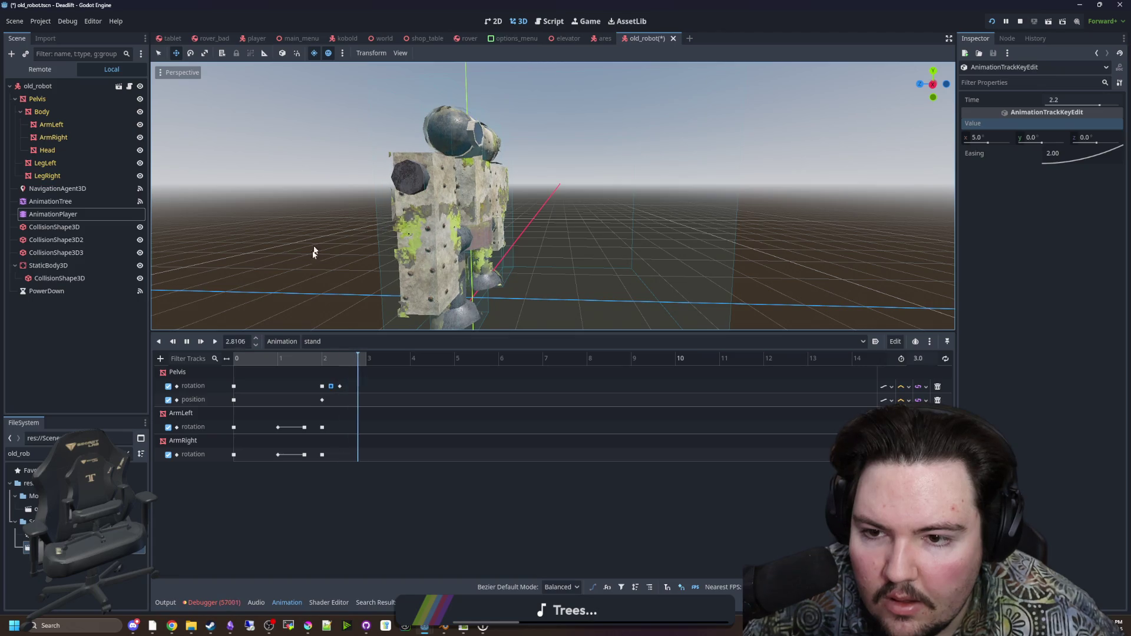
pyautogui.moveTo(341, 386); pyautogui.dragTo(346, 387)
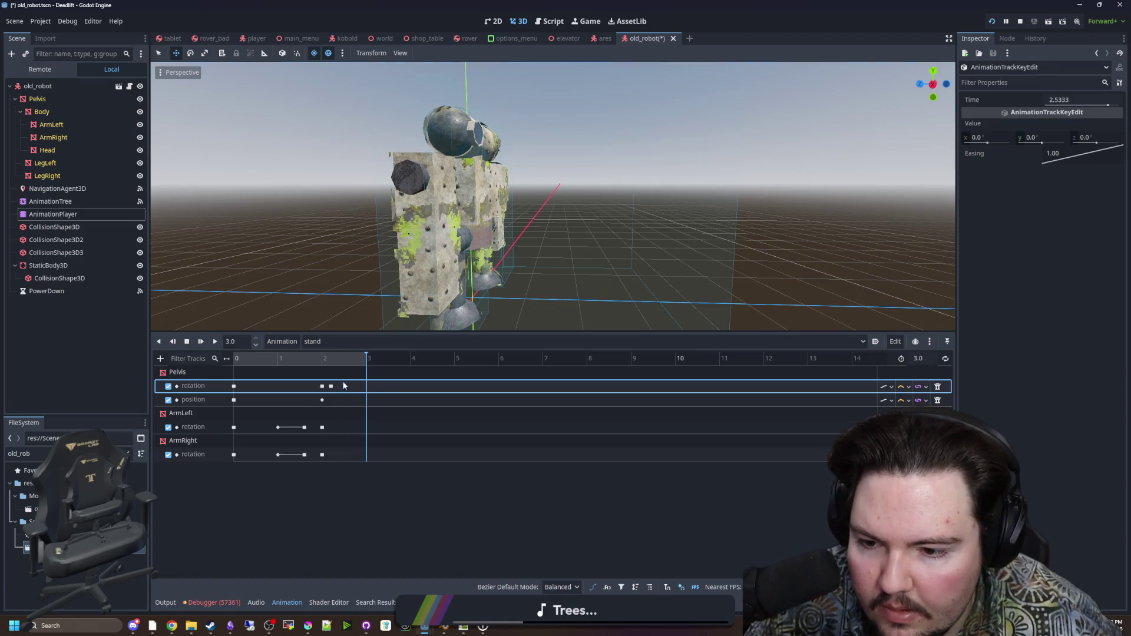
pyautogui.click(317, 361)
pyautogui.click(218, 344)
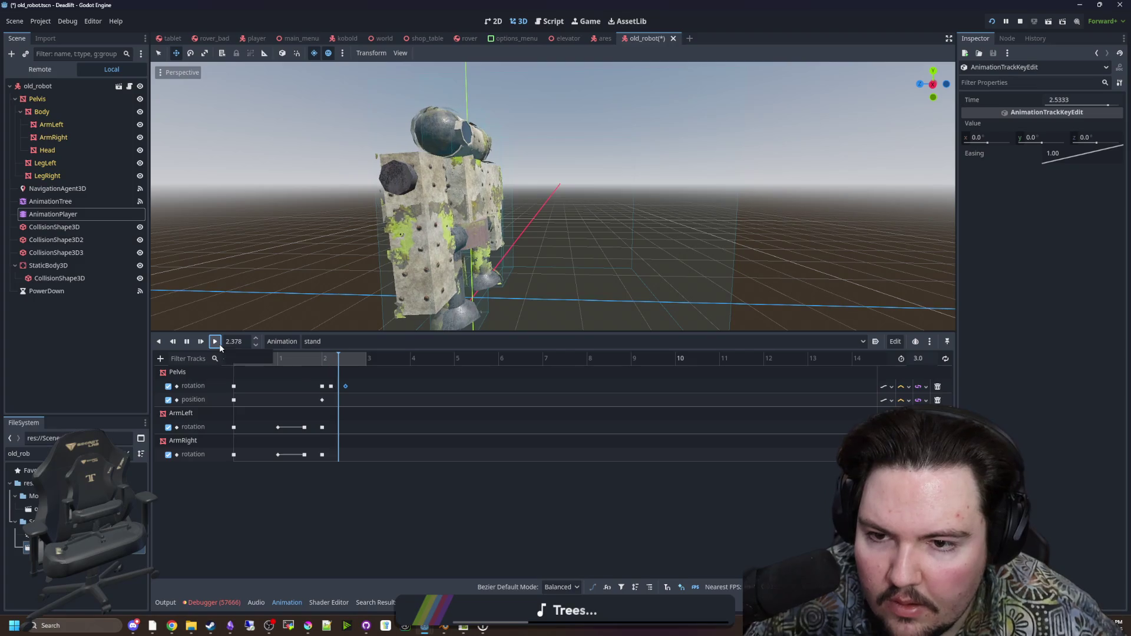
pyautogui.click(327, 362)
pyautogui.moveTo(327, 362)
pyautogui.mouseDown()
pyautogui.moveTo(346, 363)
pyautogui.moveTo(324, 357)
pyautogui.moveTo(334, 360)
pyautogui.mouseUp()
# - Set the 2.0 s Pelvis key's easing to Ease Out and preview the motion
pyautogui.rightClick(346, 363)
pyautogui.click(321, 385)
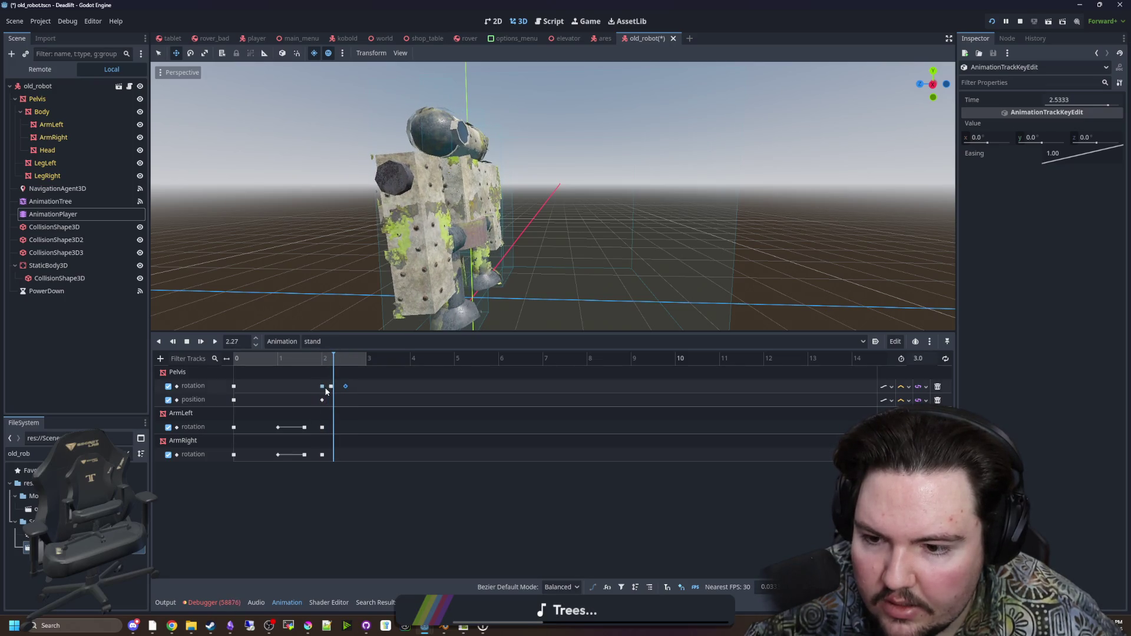
pyautogui.rightClick(1060, 158)
pyautogui.click(1083, 187)
pyautogui.moveTo(332, 358)
pyautogui.mouseDown()
pyautogui.moveTo(298, 358)
pyautogui.moveTo(353, 359)
pyautogui.moveTo(278, 359)
pyautogui.mouseUp()
pyautogui.click(215, 340)
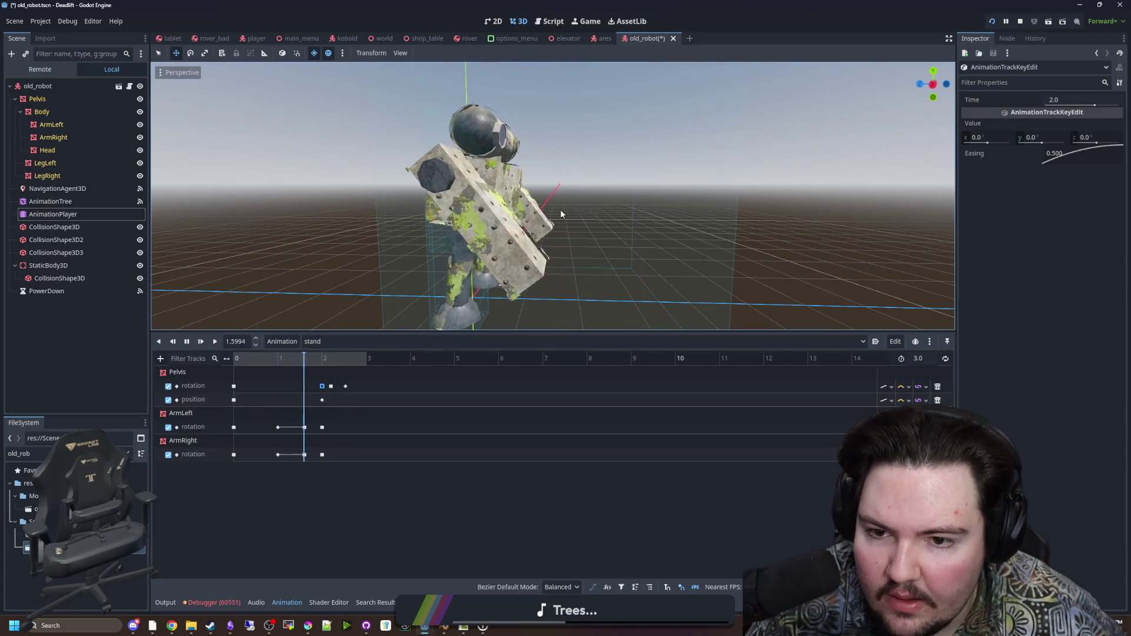
# - Change the 2.0 s Pelvis key's easing value to 0.75 and replay the animation
pyautogui.moveTo(344, 361)
pyautogui.mouseDown()
pyautogui.moveTo(235, 361)
pyautogui.moveTo(308, 360)
pyautogui.mouseUp()
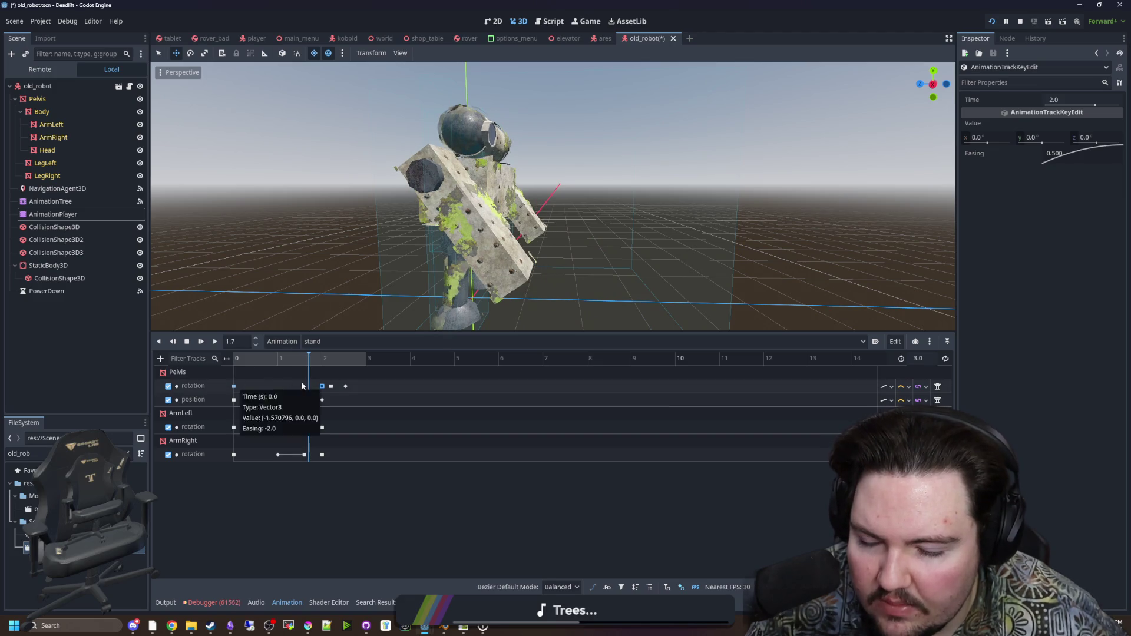
pyautogui.click(322, 386)
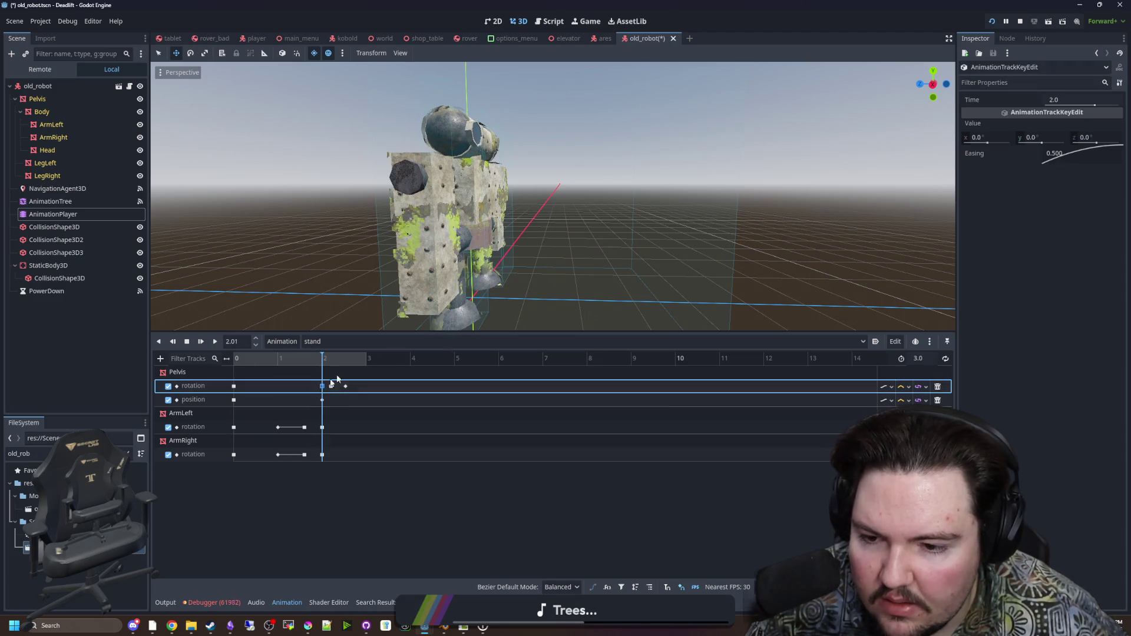
pyautogui.rightClick(1069, 153)
pyautogui.click(1037, 222)
pyautogui.doubleClick(1060, 154)
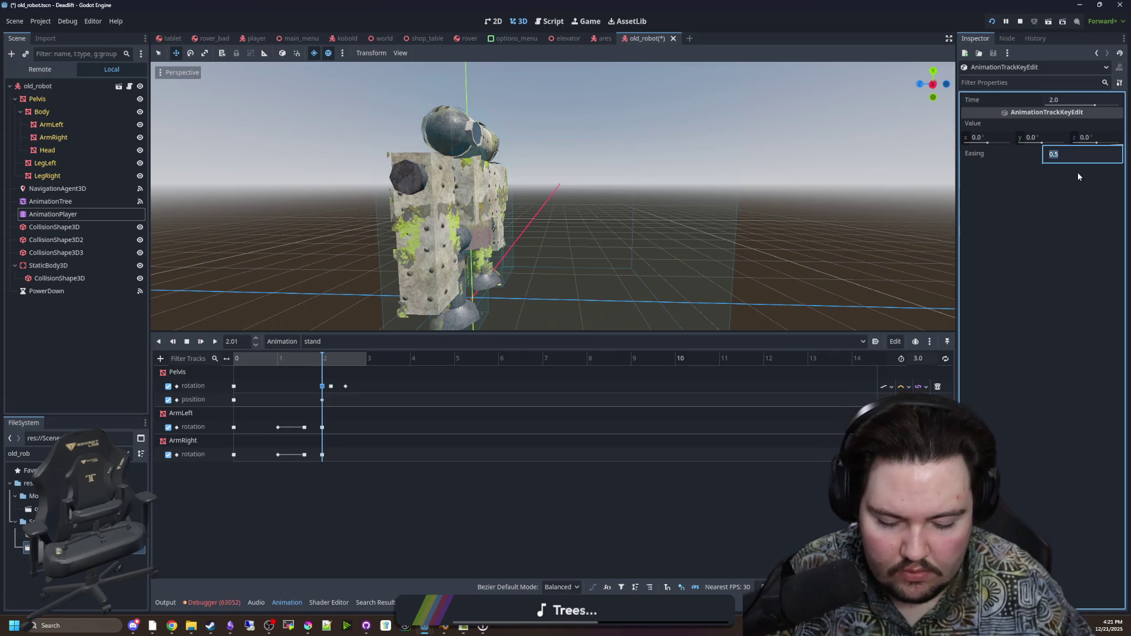
pyautogui.write('0.75')
pyautogui.press('Return')
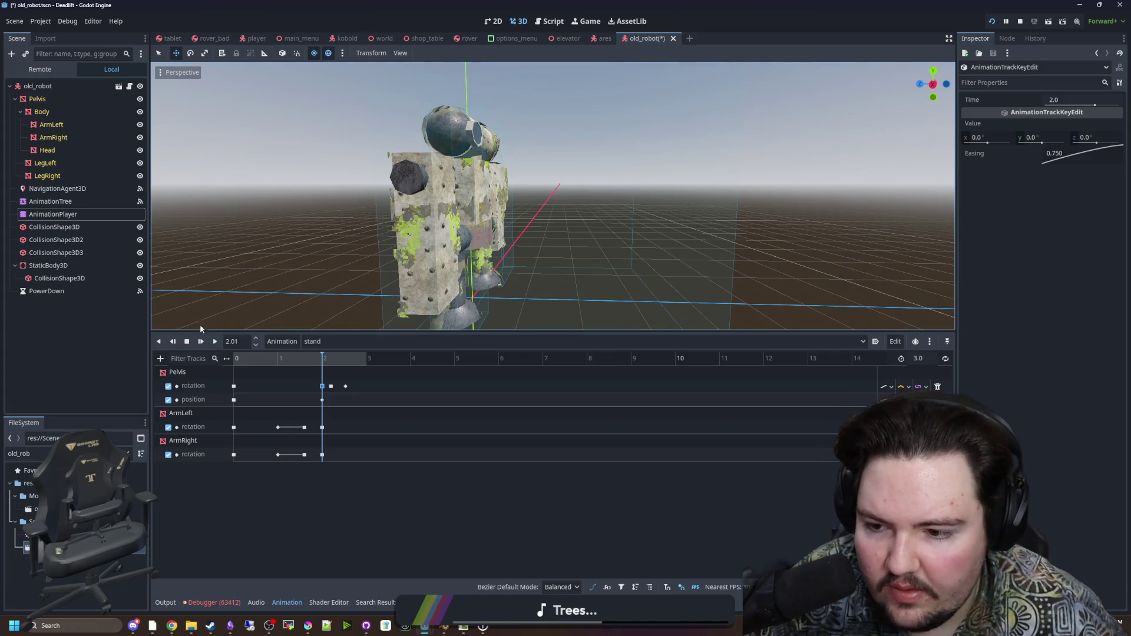
pyautogui.click(186, 341)
pyautogui.click(215, 345)
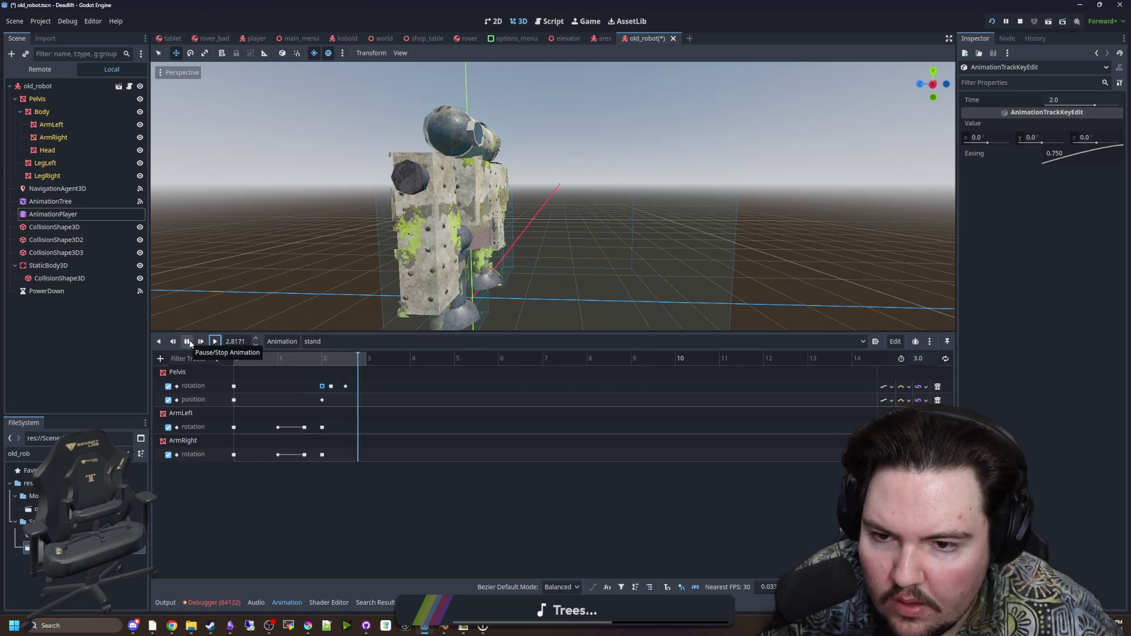
pyautogui.click(187, 342)
# - Preview from several points and move the Pelvis key earlier to about 1.77 s
pyautogui.click(334, 386)
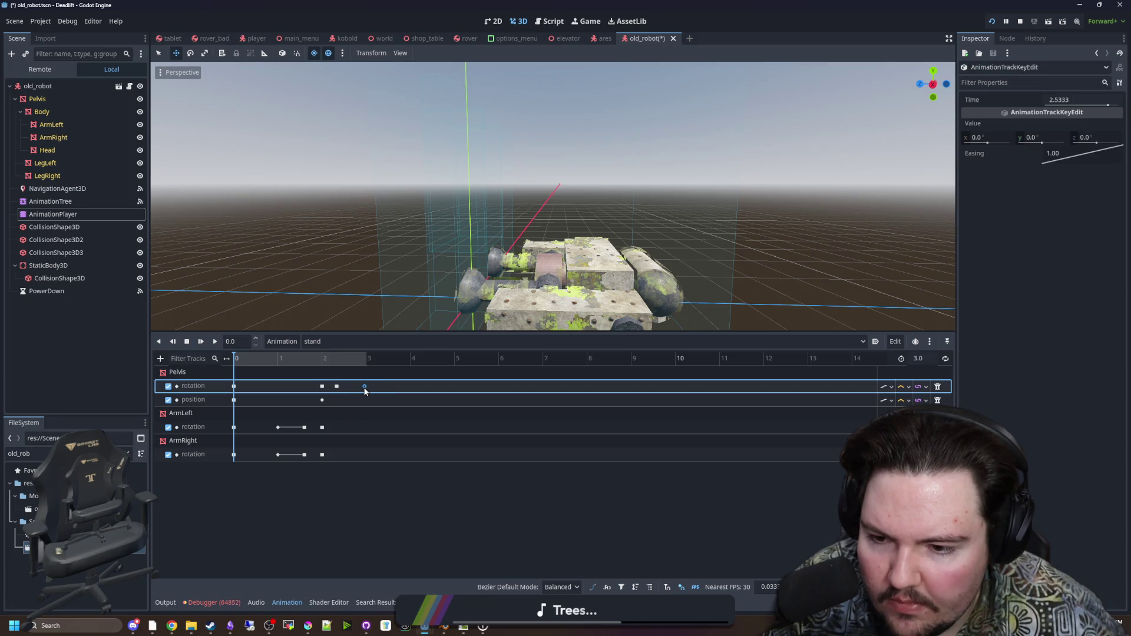
pyautogui.click(214, 341)
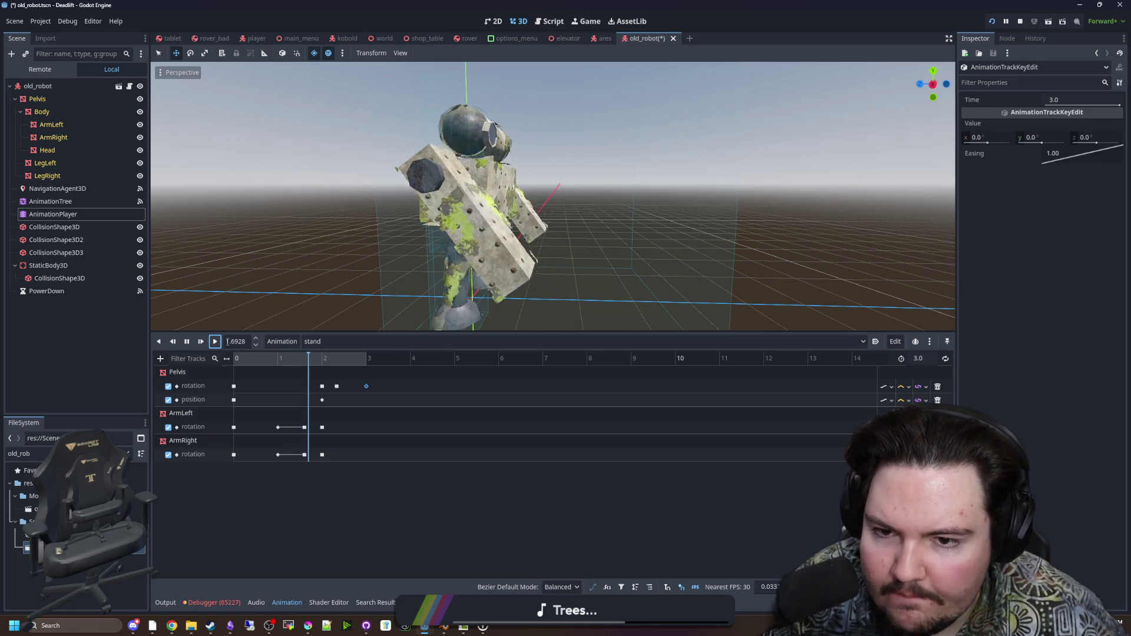
pyautogui.click(286, 358)
pyautogui.click(215, 341)
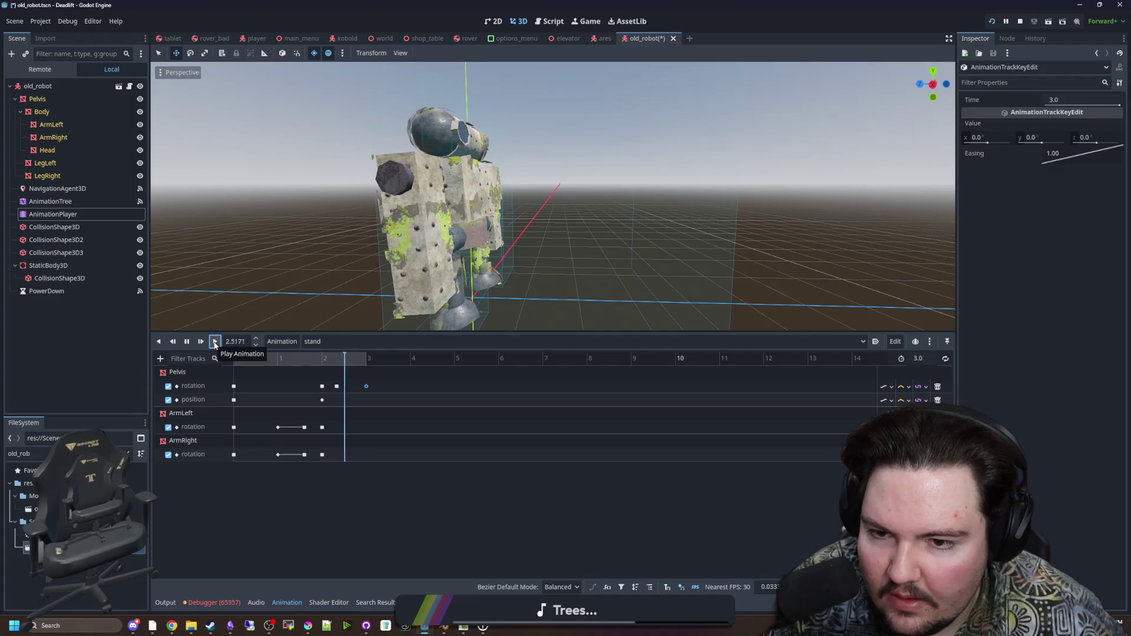
pyautogui.click(304, 361)
pyautogui.click(216, 341)
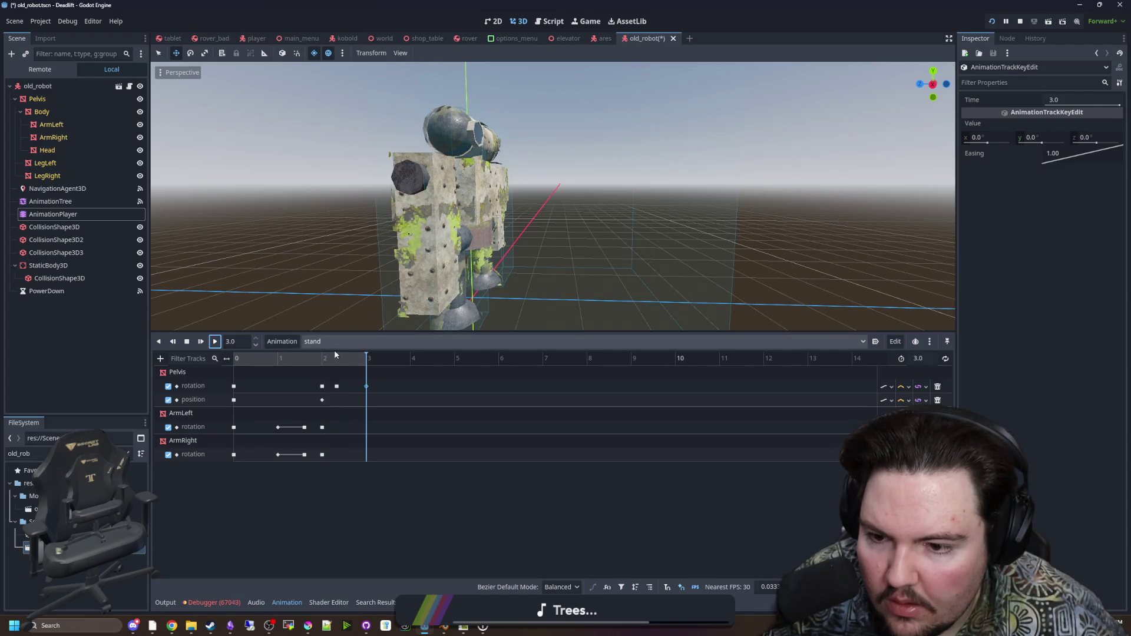
pyautogui.moveTo(323, 387); pyautogui.dragTo(313, 387)
pyautogui.click(216, 342)
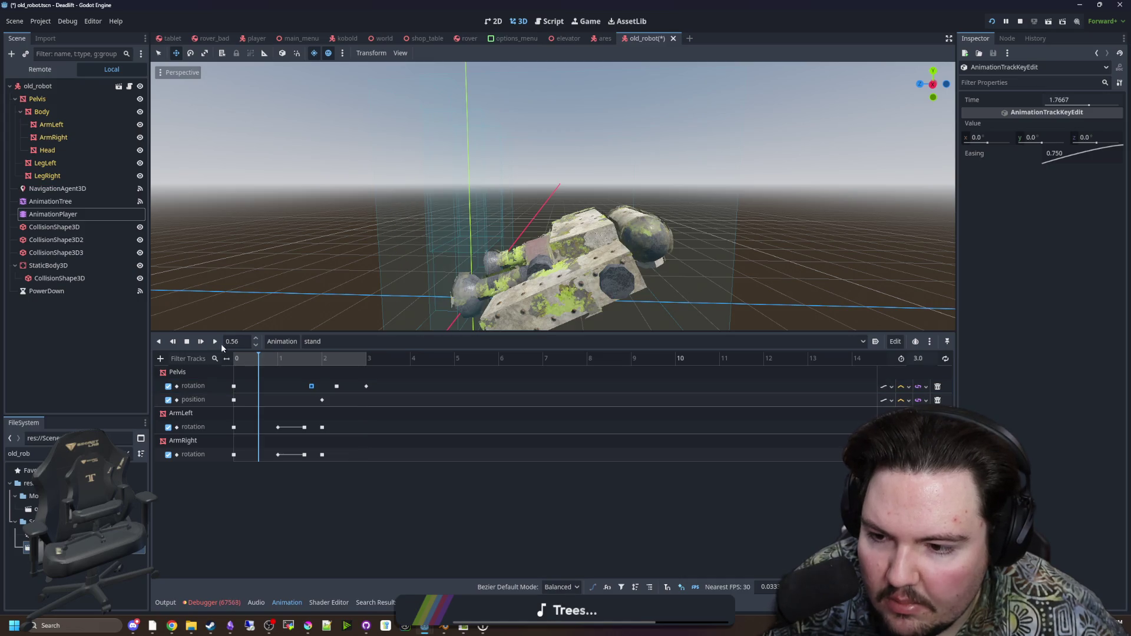
# - Delete the 1.77 s Pelvis key and move the remaining keys to 2 s and 2.5 s
pyautogui.rightClick(311, 387)
pyautogui.click(342, 479)
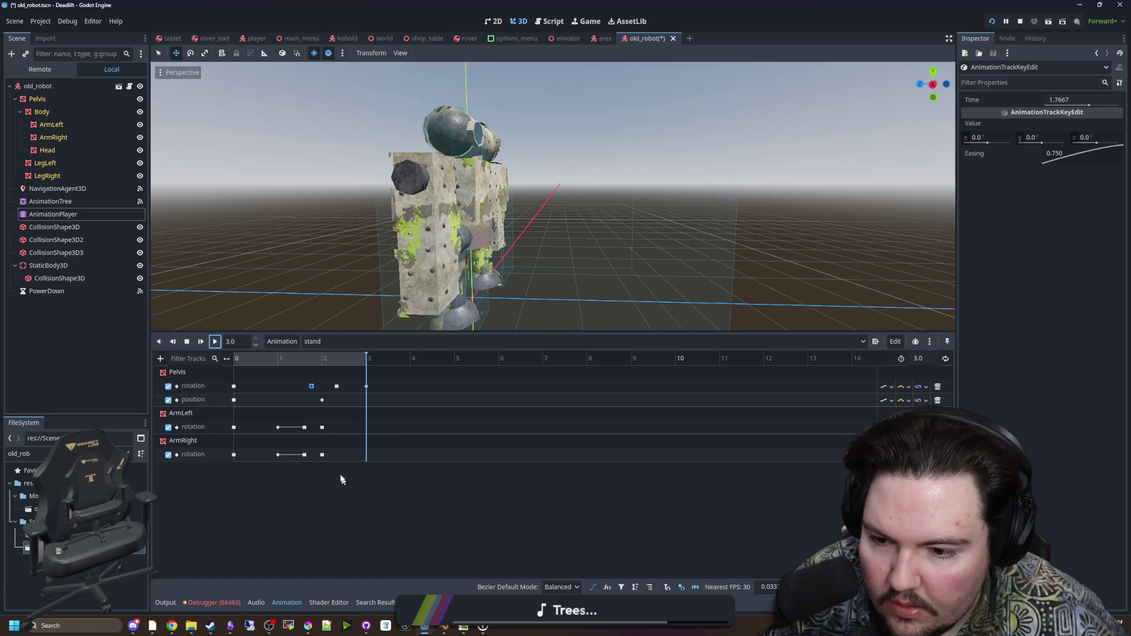
pyautogui.moveTo(334, 390); pyautogui.dragTo(328, 390)
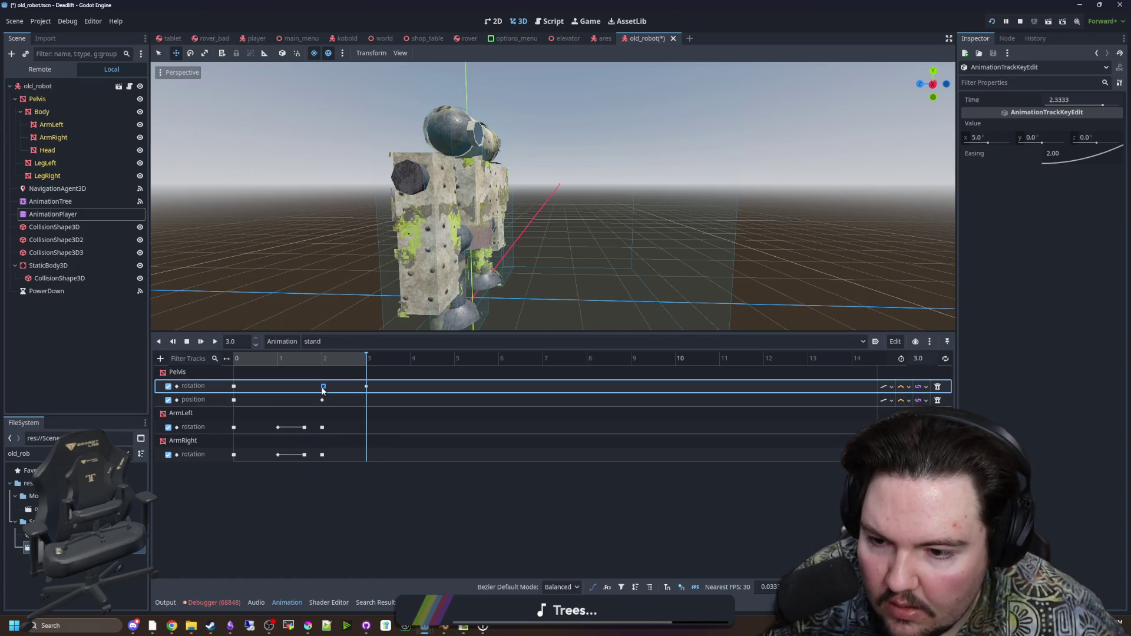
pyautogui.click(201, 342)
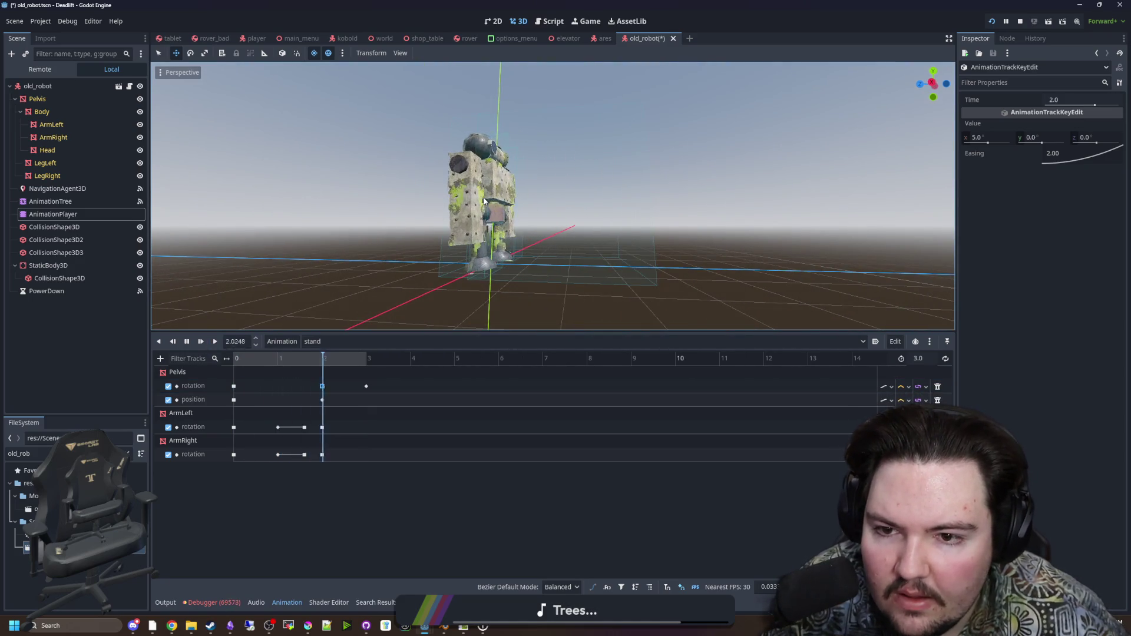
pyautogui.moveTo(366, 387); pyautogui.dragTo(346, 391)
pyautogui.click(215, 341)
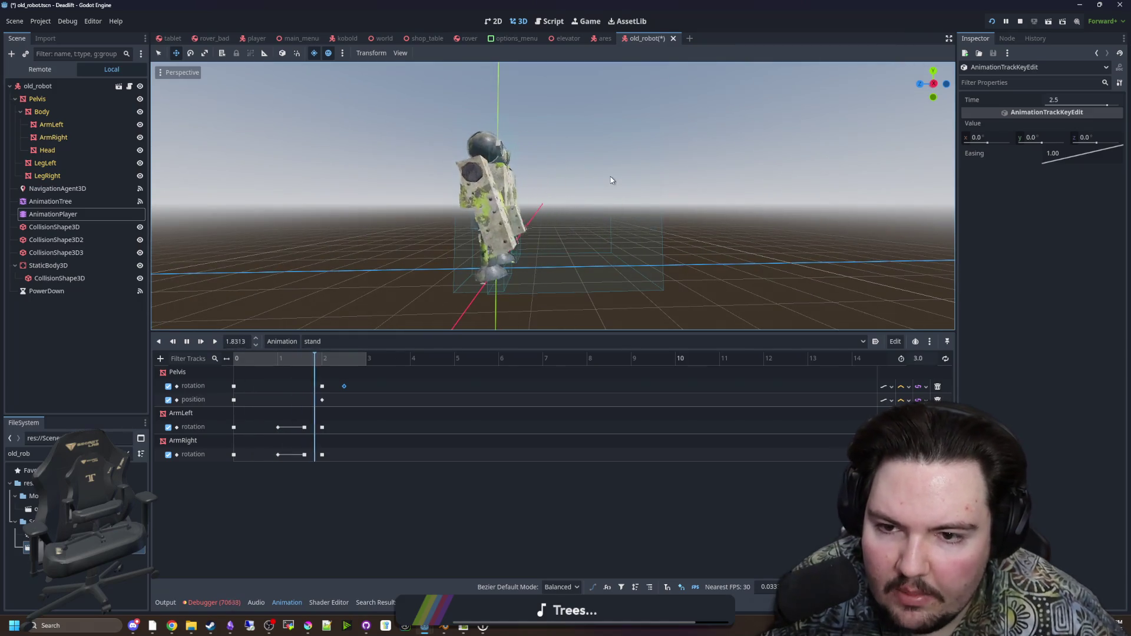
# - Give the 2 s Pelvis key Ease Out-In easing and a 10° X rotation
pyautogui.click(322, 387)
pyautogui.rightClick(1078, 153)
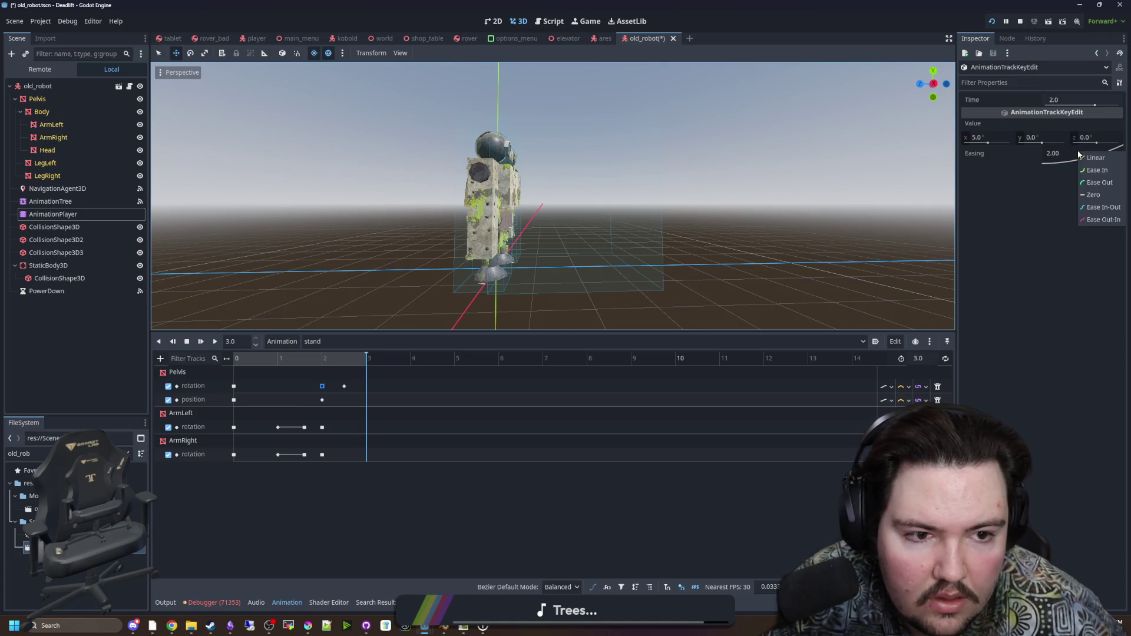
pyautogui.click(1110, 218)
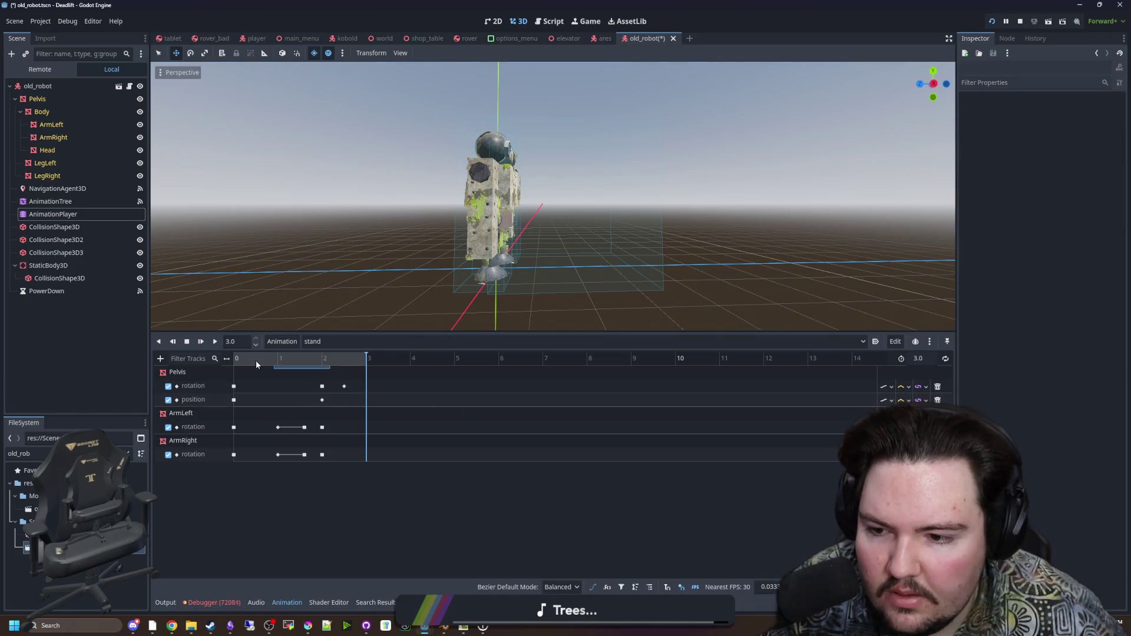
pyautogui.click(215, 344)
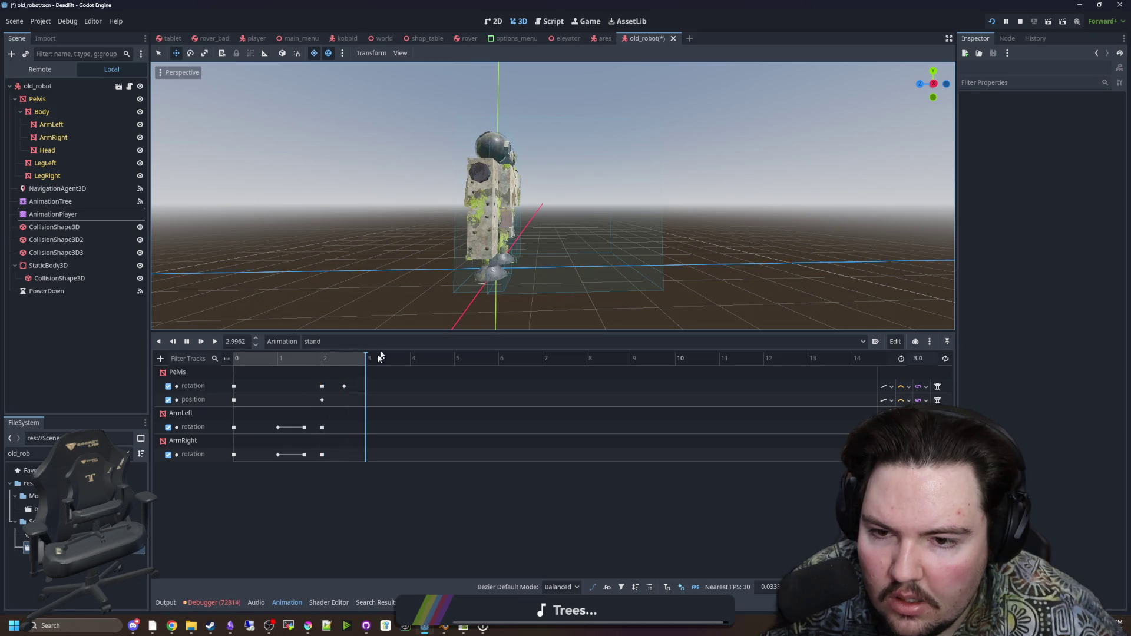
pyautogui.moveTo(352, 357); pyautogui.dragTo(231, 365)
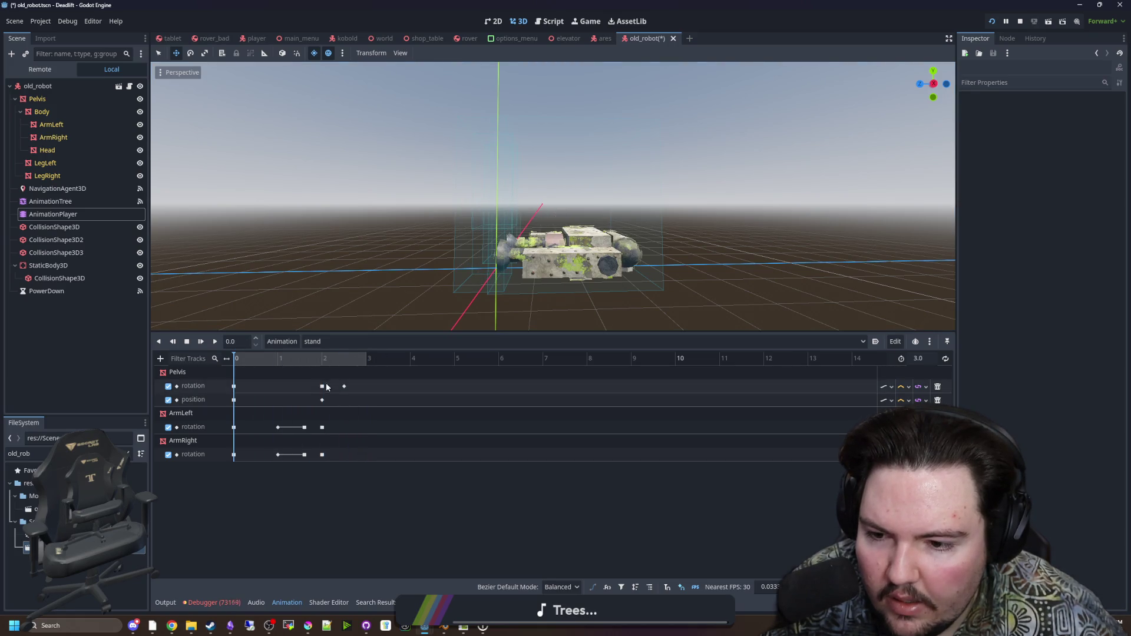
pyautogui.click(322, 386)
pyautogui.click(975, 138)
pyautogui.press('Return')
pyautogui.click(216, 341)
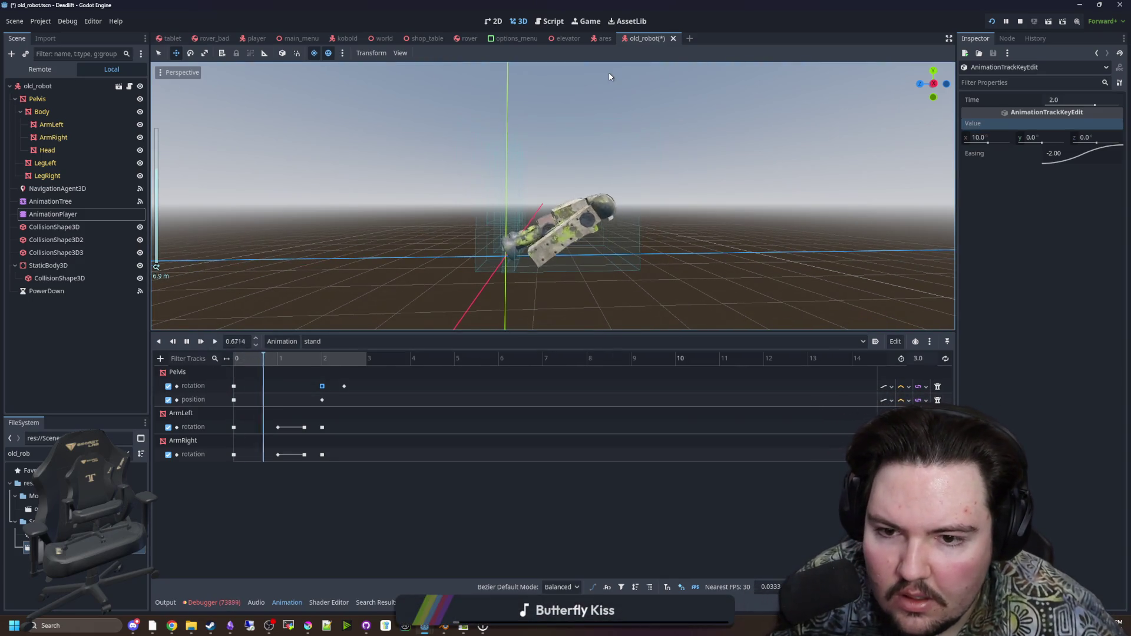
# - Orbit around the robot while replaying the animation to check the pelvis tilt
pyautogui.moveTo(606, 109); pyautogui.dragTo(492, 194)
pyautogui.scroll(3, 301, 268)
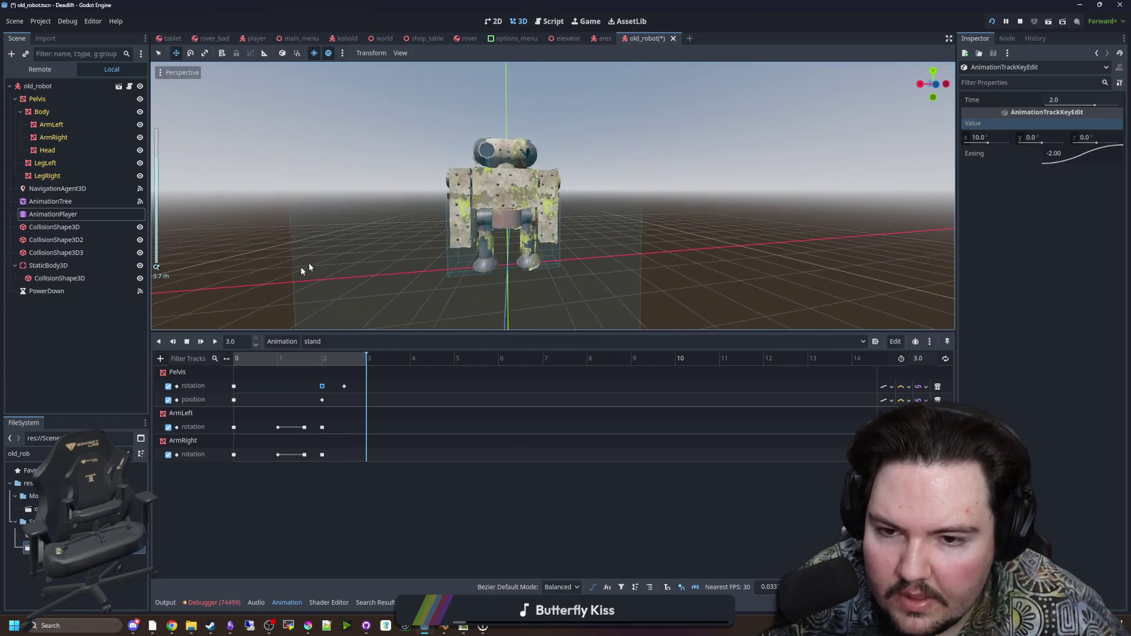
pyautogui.click(256, 360)
pyautogui.click(214, 341)
pyautogui.scroll(-2, 311, 232)
pyautogui.moveTo(311, 233); pyautogui.dragTo(457, 195)
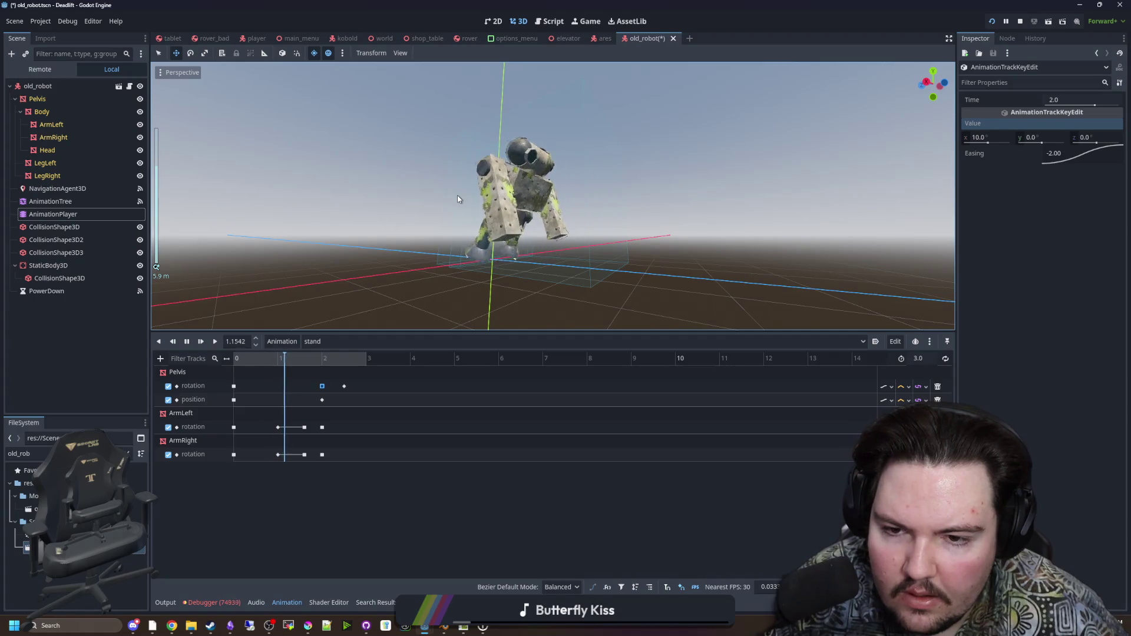
pyautogui.moveTo(289, 359); pyautogui.dragTo(274, 362)
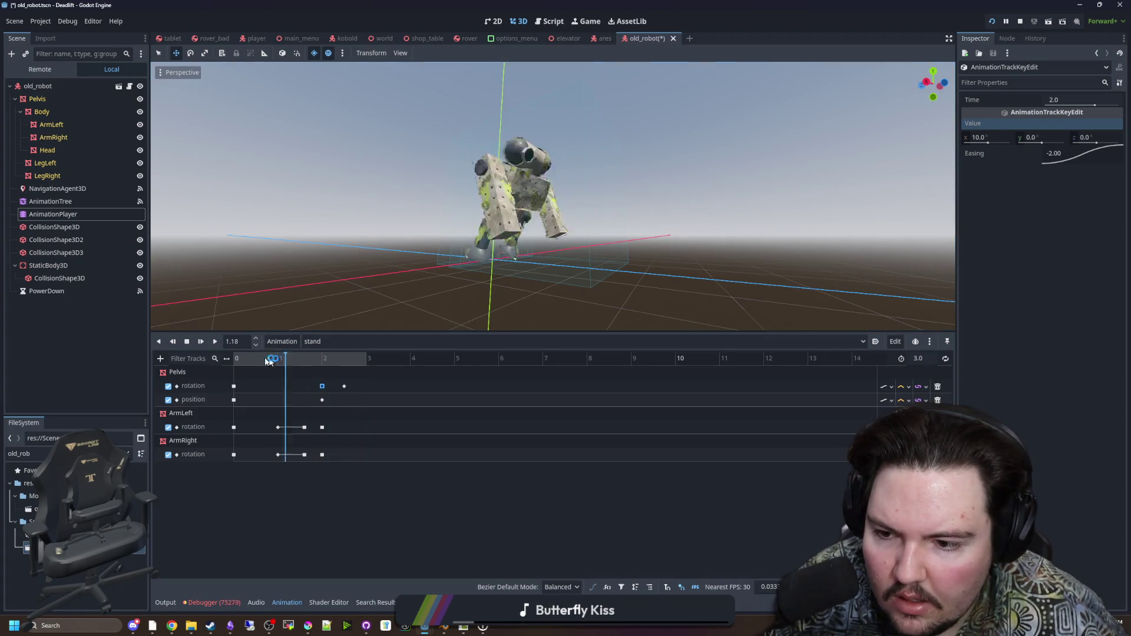
pyautogui.click(214, 341)
pyautogui.moveTo(399, 250)
pyautogui.mouseDown()
pyautogui.moveTo(434, 245)
pyautogui.moveTo(415, 249)
pyautogui.mouseUp()
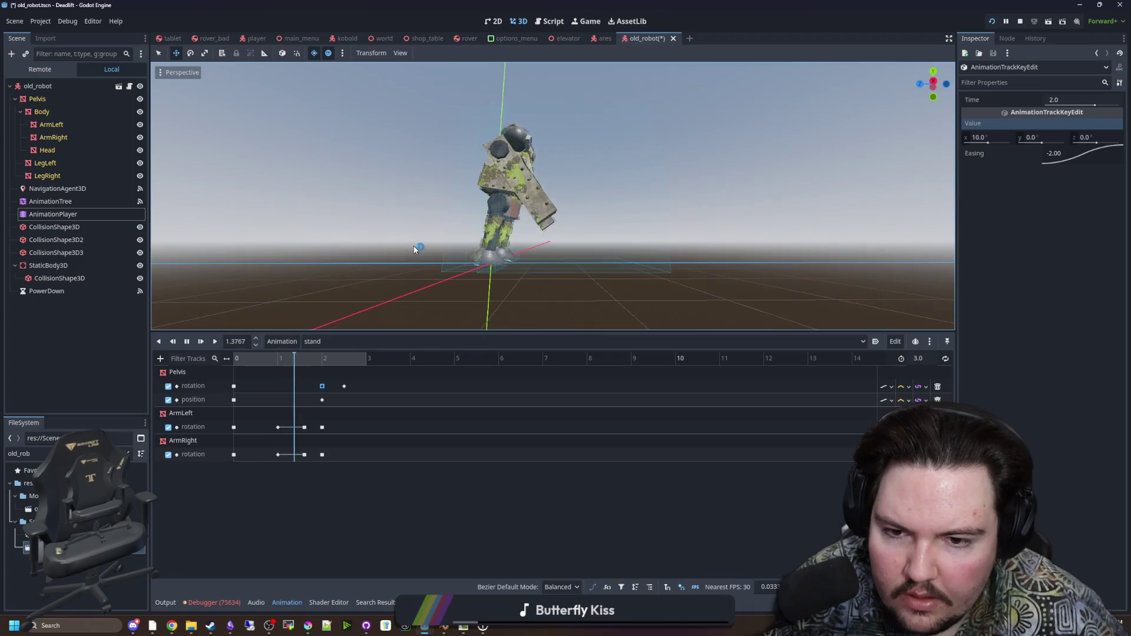
pyautogui.click(187, 342)
pyautogui.moveTo(239, 360); pyautogui.dragTo(217, 361)
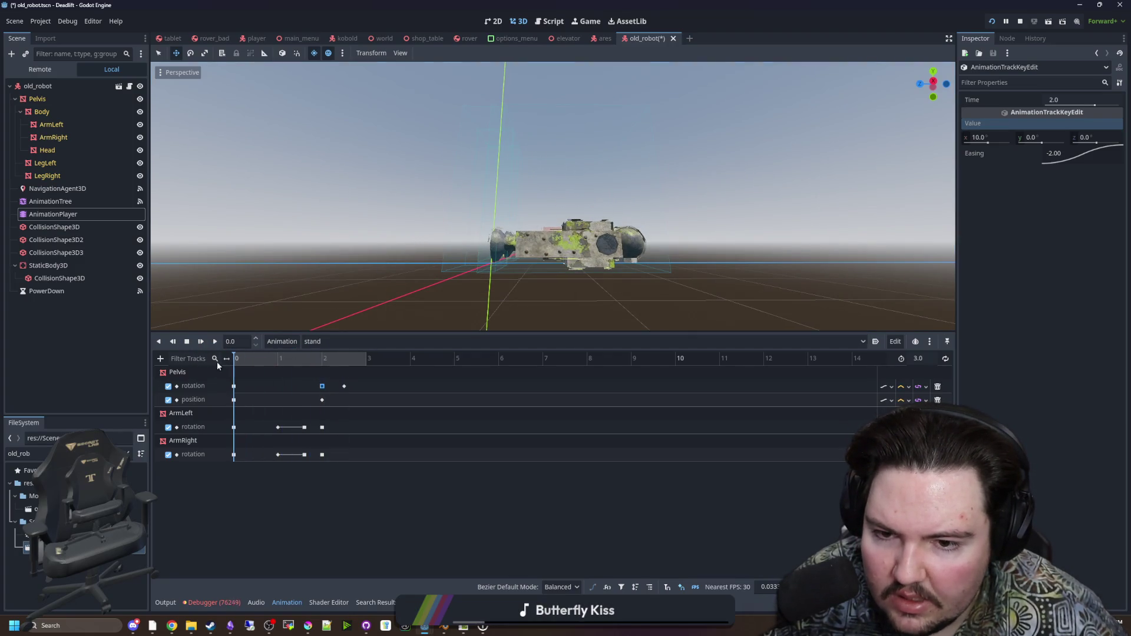
# - Set ArmRight's 0 s rotation key easing to 2.00, preview the arm, and save
pyautogui.click(235, 455)
pyautogui.rightClick(1049, 157)
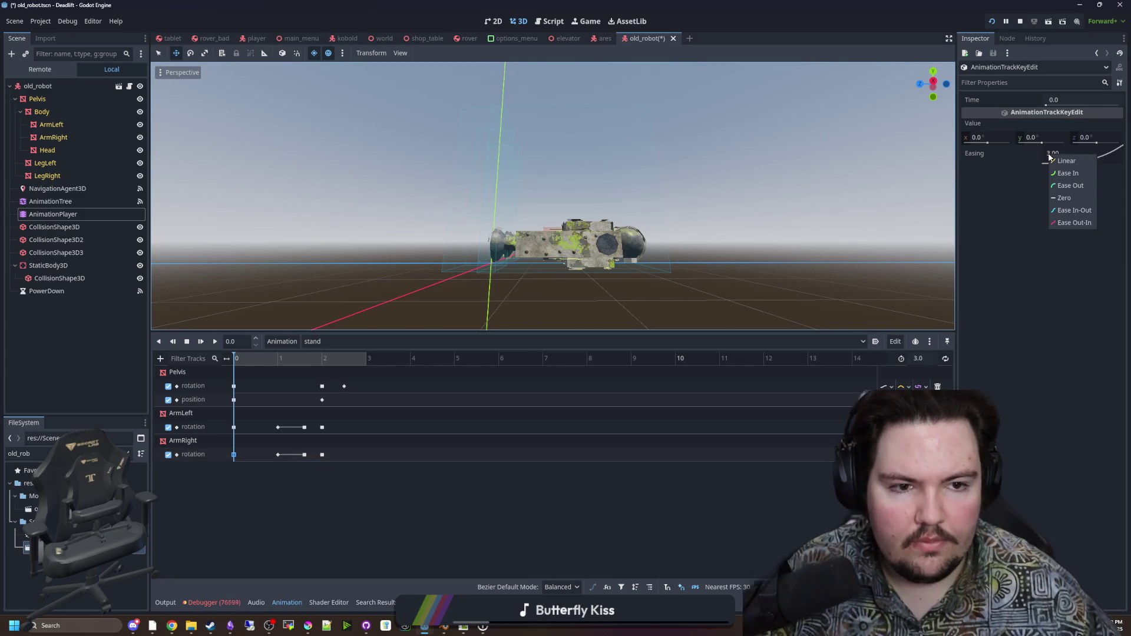
pyautogui.click(1005, 182)
pyautogui.doubleClick(1067, 156)
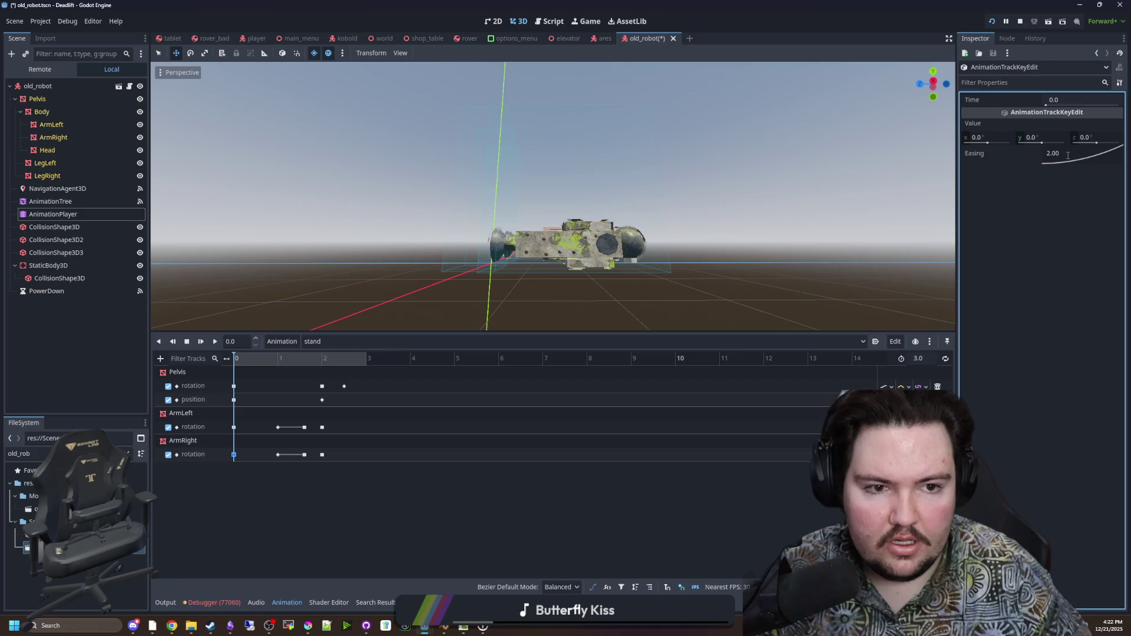
pyautogui.click(248, 358)
pyautogui.moveTo(249, 358); pyautogui.dragTo(341, 360)
pyautogui.click(214, 341)
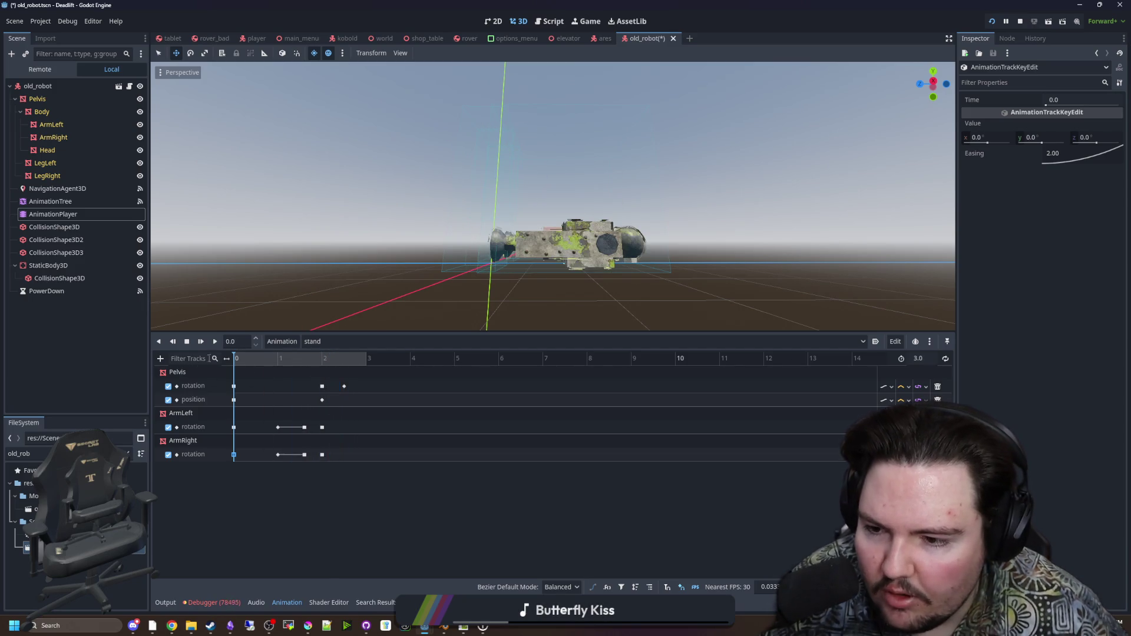
pyautogui.moveTo(362, 234); pyautogui.dragTo(432, 270)
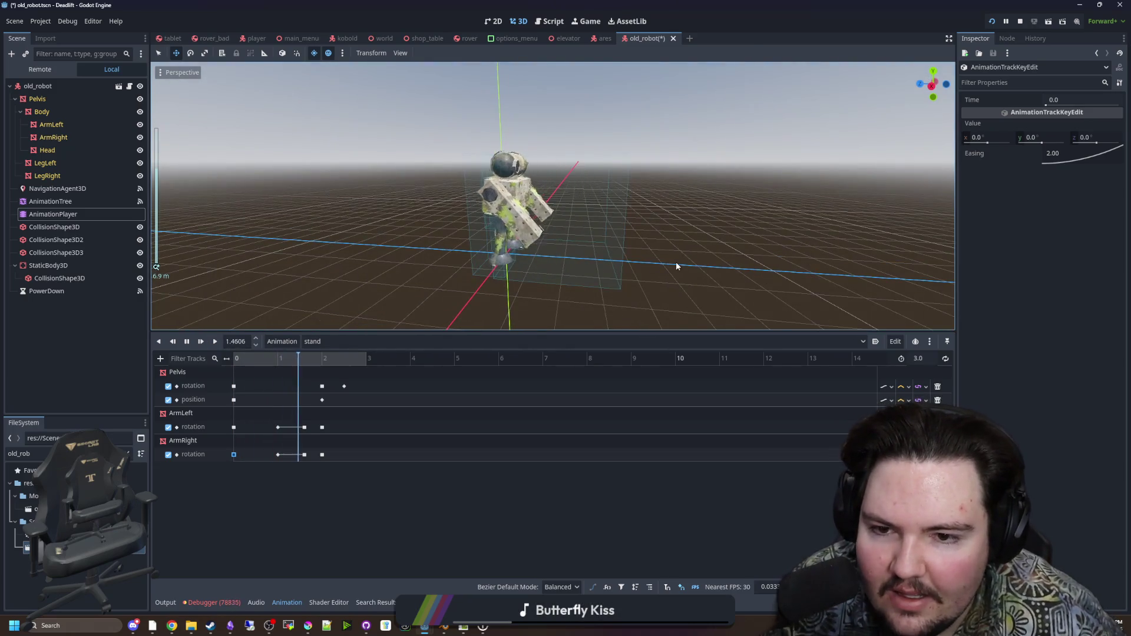
pyautogui.moveTo(676, 266)
pyautogui.mouseDown()
pyautogui.moveTo(411, 252)
pyautogui.moveTo(600, 230)
pyautogui.mouseUp()
pyautogui.scroll(3, 479, 247)
pyautogui.hotkey('ctrl', 's')
# - Save the old_robot scene
pyautogui.moveTo(348, 217); pyautogui.dragTo(424, 227)
pyautogui.hotkey('ctrl', 's')
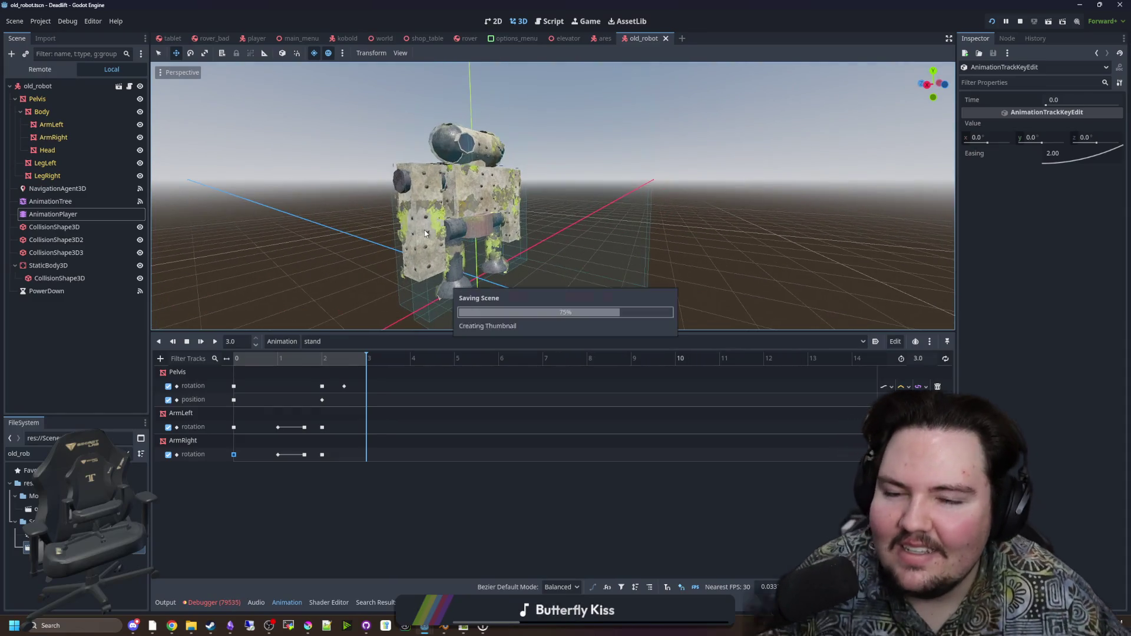
pyautogui.moveTo(421, 273)
pyautogui.mouseDown()
pyautogui.moveTo(527, 167)
pyautogui.moveTo(259, 279)
pyautogui.mouseUp()
pyautogui.hotkey('ctrl', 's')
pyautogui.scroll(-2, 527, 162)
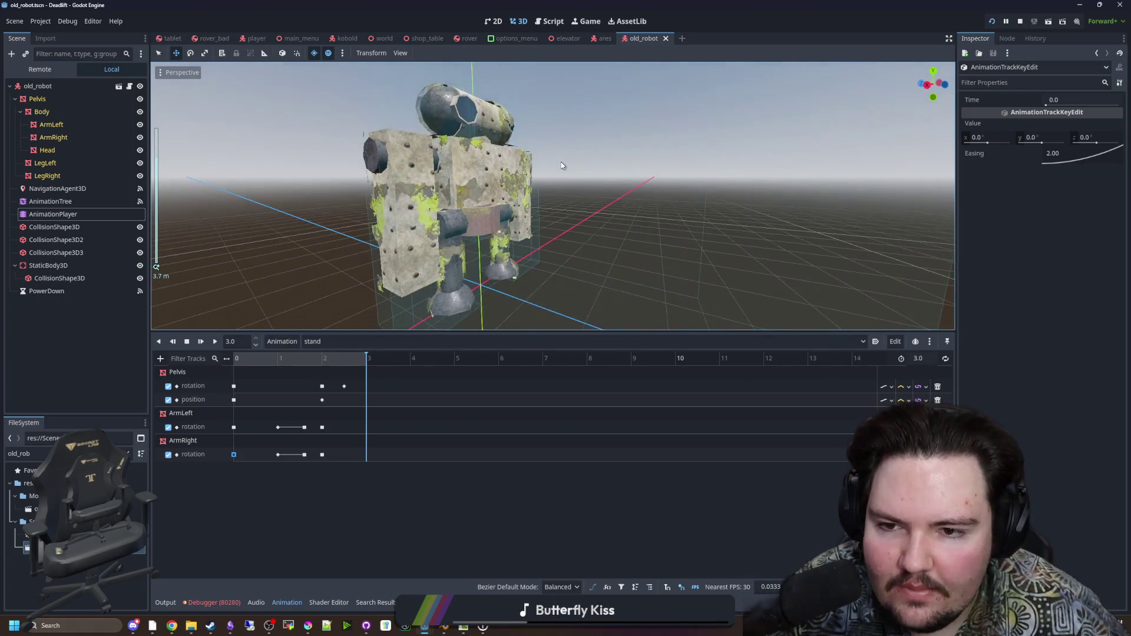
pyautogui.hotkey('ctrl', 's')
# - Rewind the stand animation to 0 s and select the old_robot root node
pyautogui.click(202, 342)
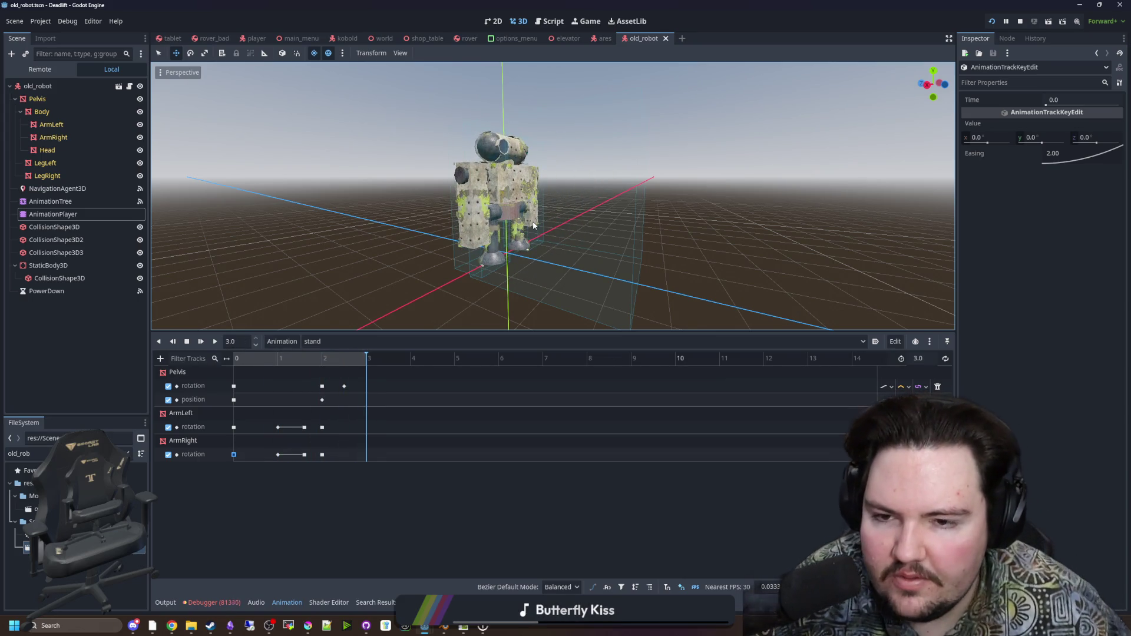
pyautogui.scroll(-2, 515, 198)
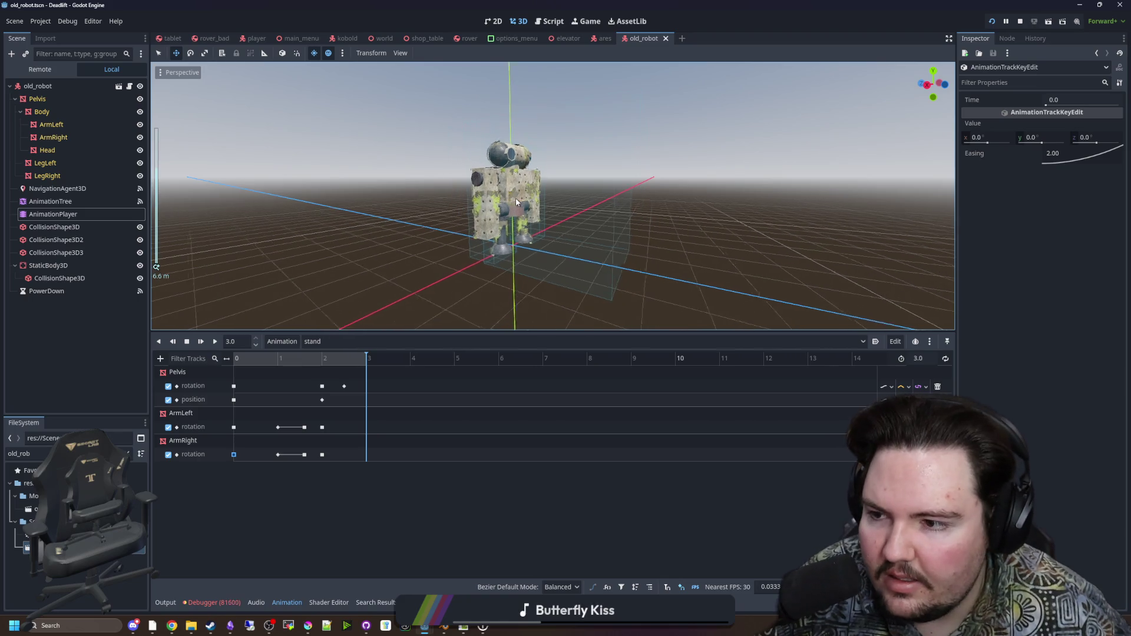
pyautogui.click(65, 87)
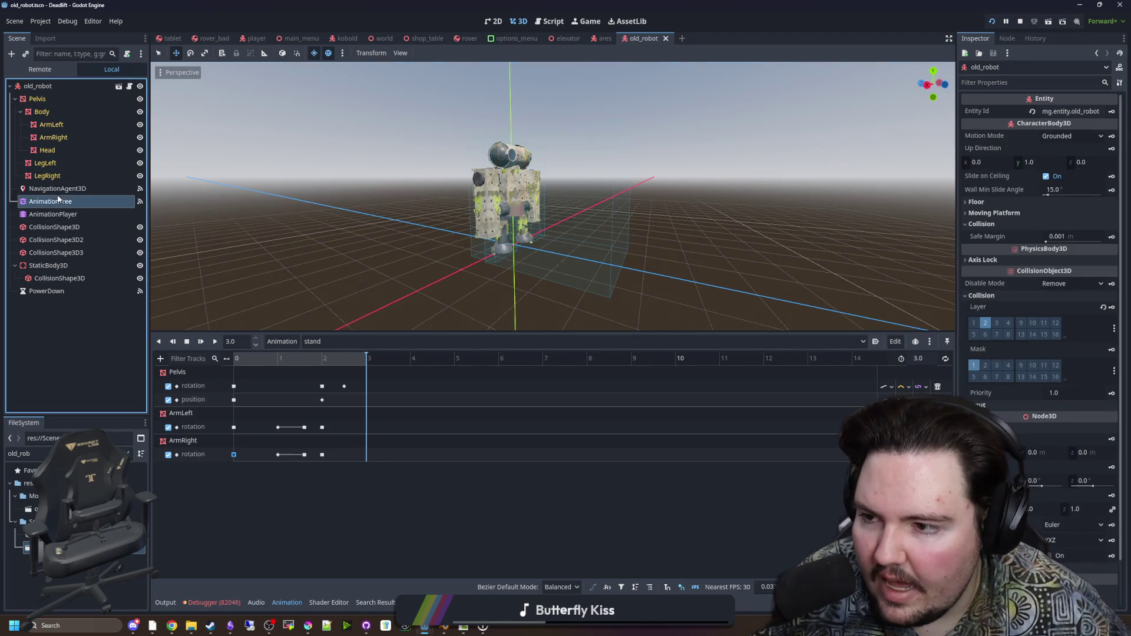
# - Add a fourth input named 'stand' to the AnimationTree's Transition node
pyautogui.click(59, 200)
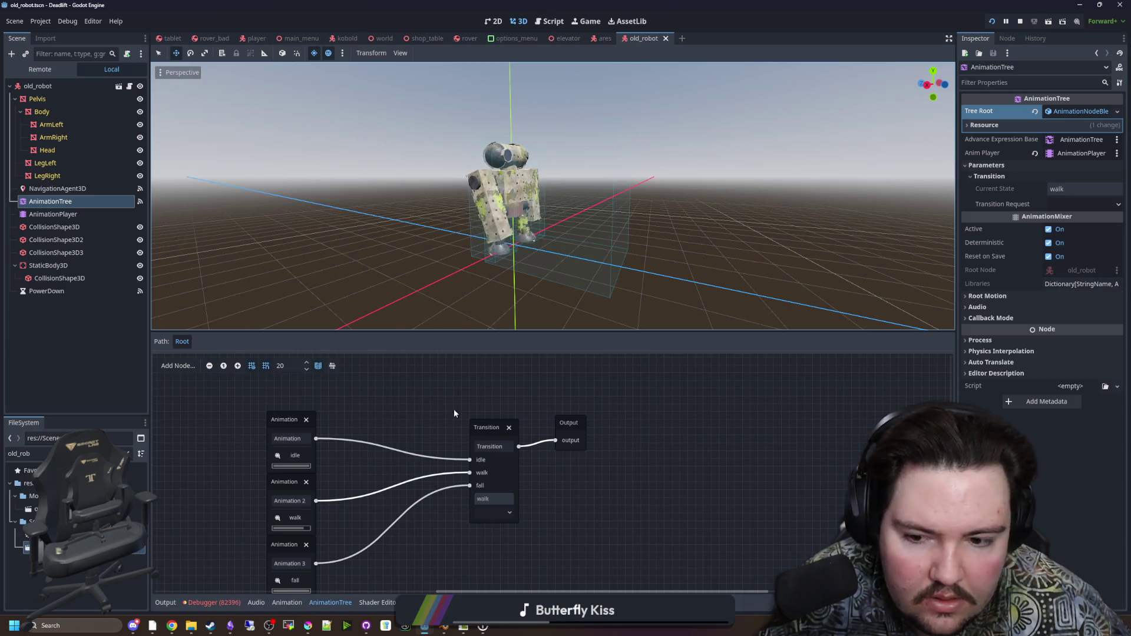
pyautogui.scroll(-2, 421, 550)
pyautogui.click(510, 377)
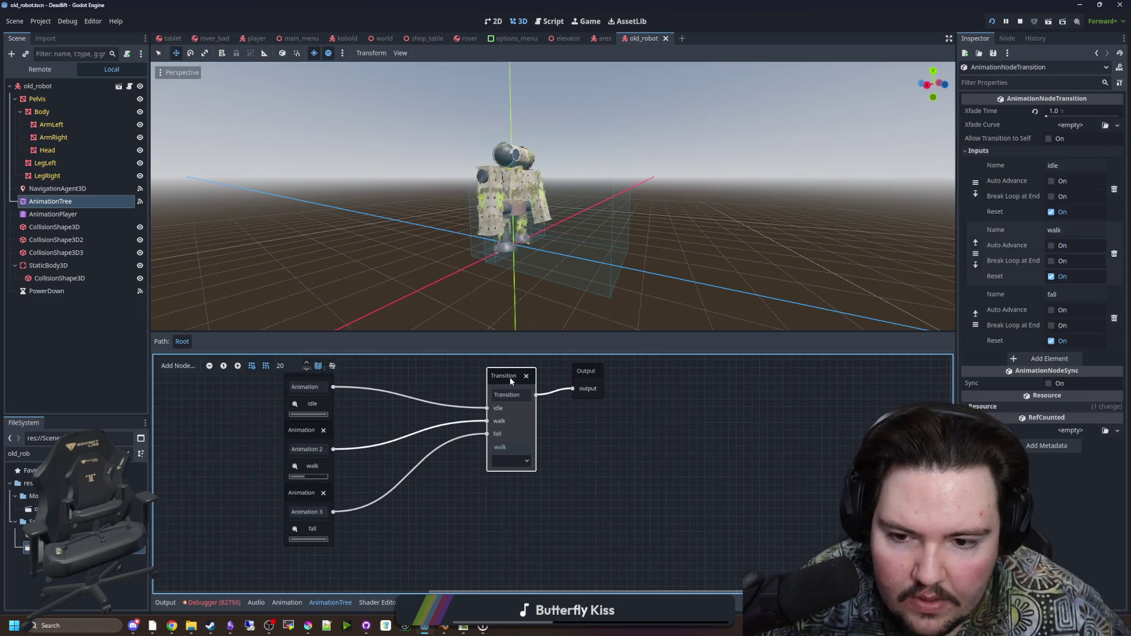
pyautogui.click(1048, 357)
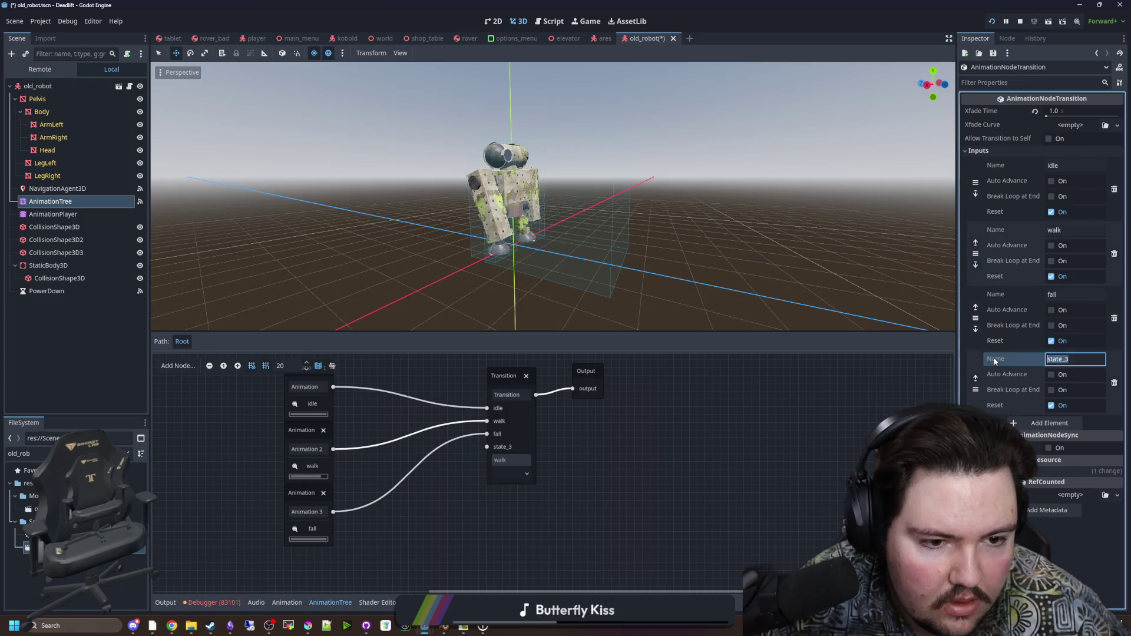
pyautogui.write('stand')
pyautogui.click(756, 447)
# - Add an Animation node playing the stand clip, placed under the fall node
pyautogui.scroll(-2, 405, 450)
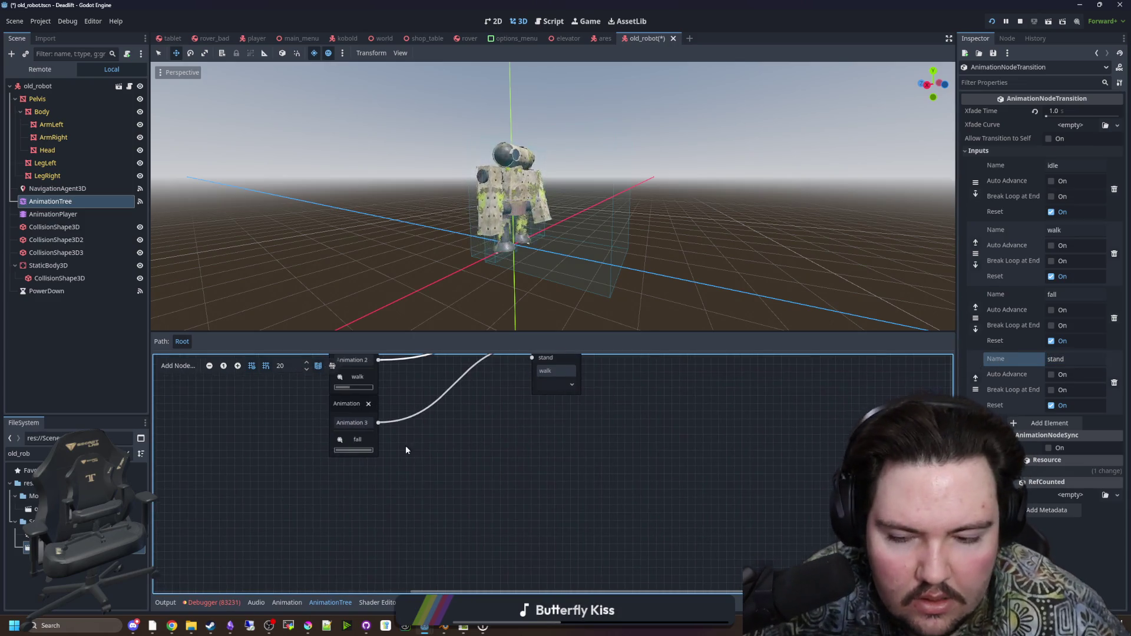
pyautogui.rightClick(403, 491)
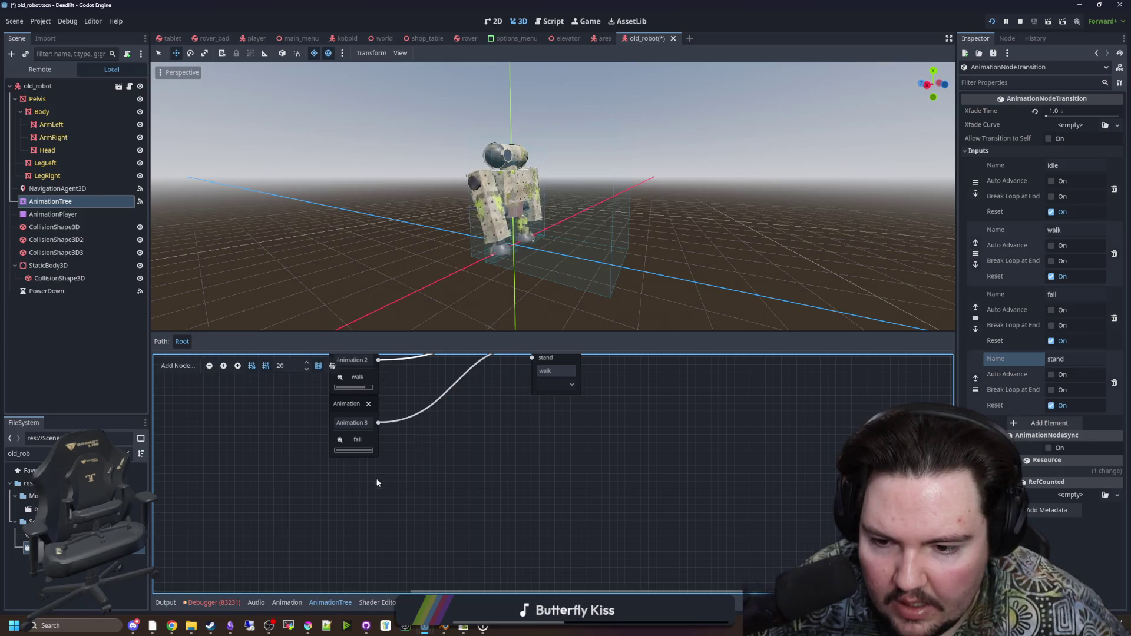
pyautogui.scroll(-3, 383, 479)
pyautogui.rightClick(398, 423)
pyautogui.click(426, 436)
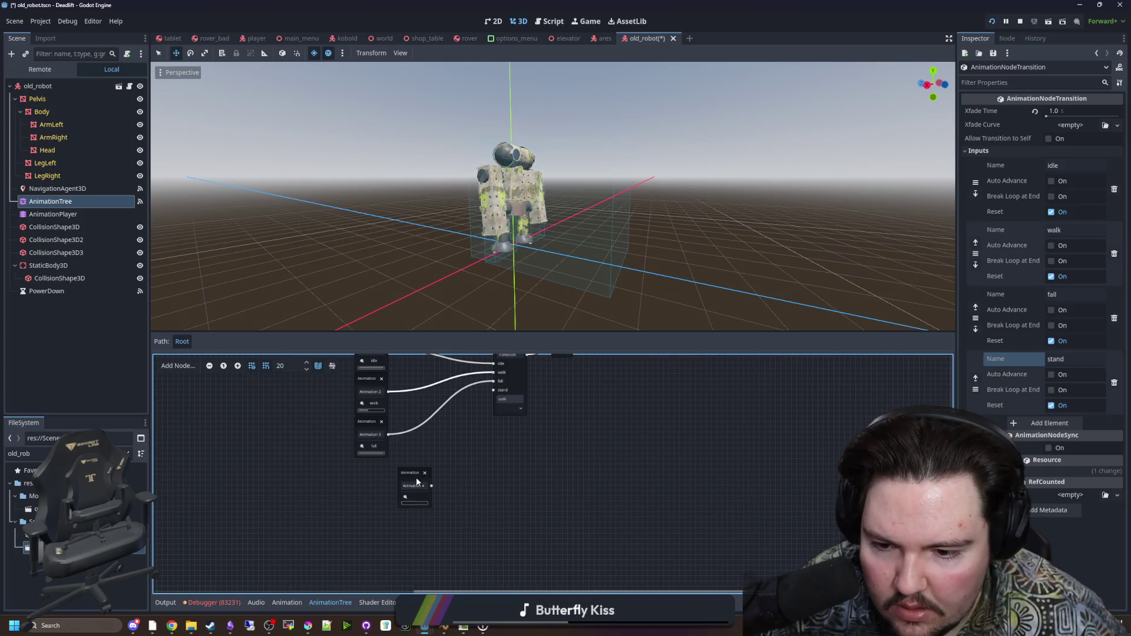
pyautogui.click(408, 527)
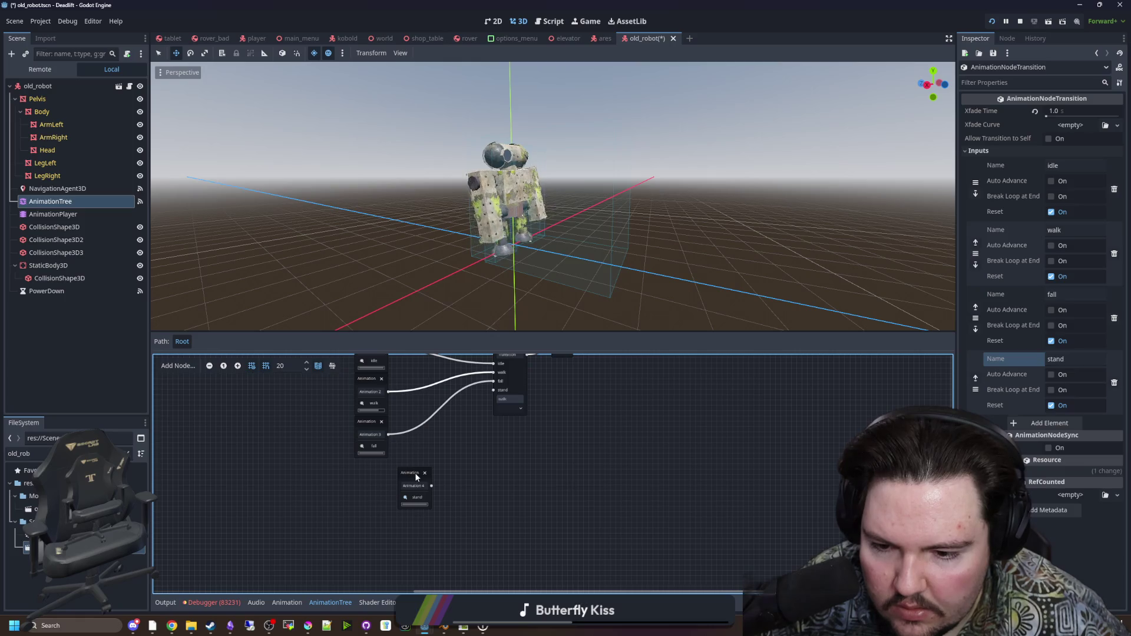
pyautogui.moveTo(412, 489); pyautogui.dragTo(373, 480)
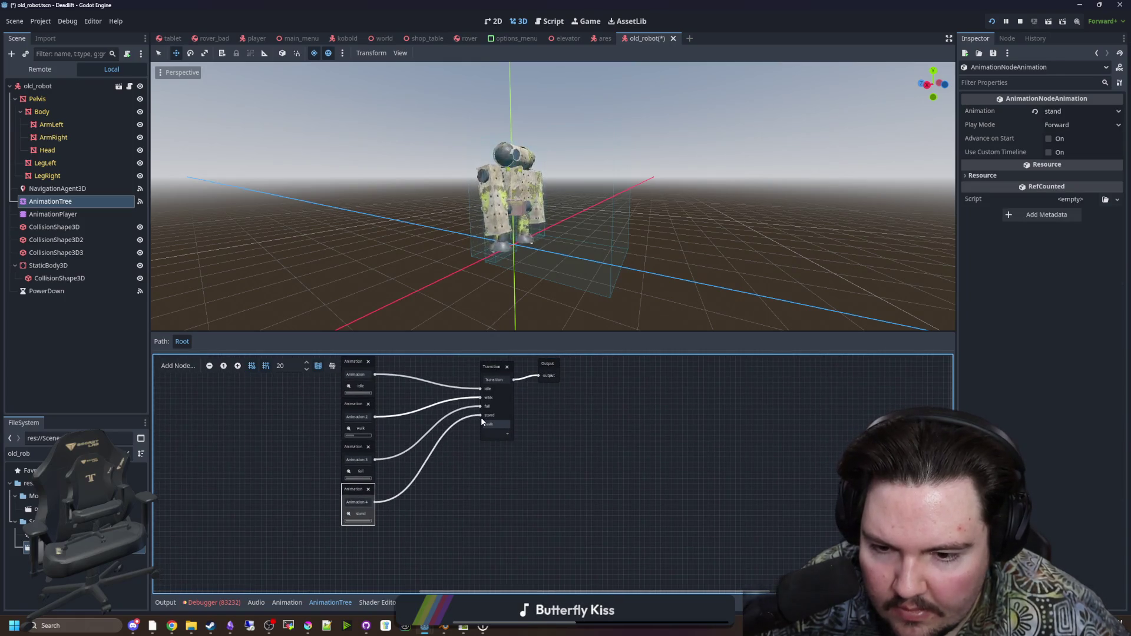
pyautogui.click(483, 421)
# - Cycle the AnimationTree's Transition Request through idle, fall, stand, then walk
pyautogui.click(53, 214)
pyautogui.click(61, 202)
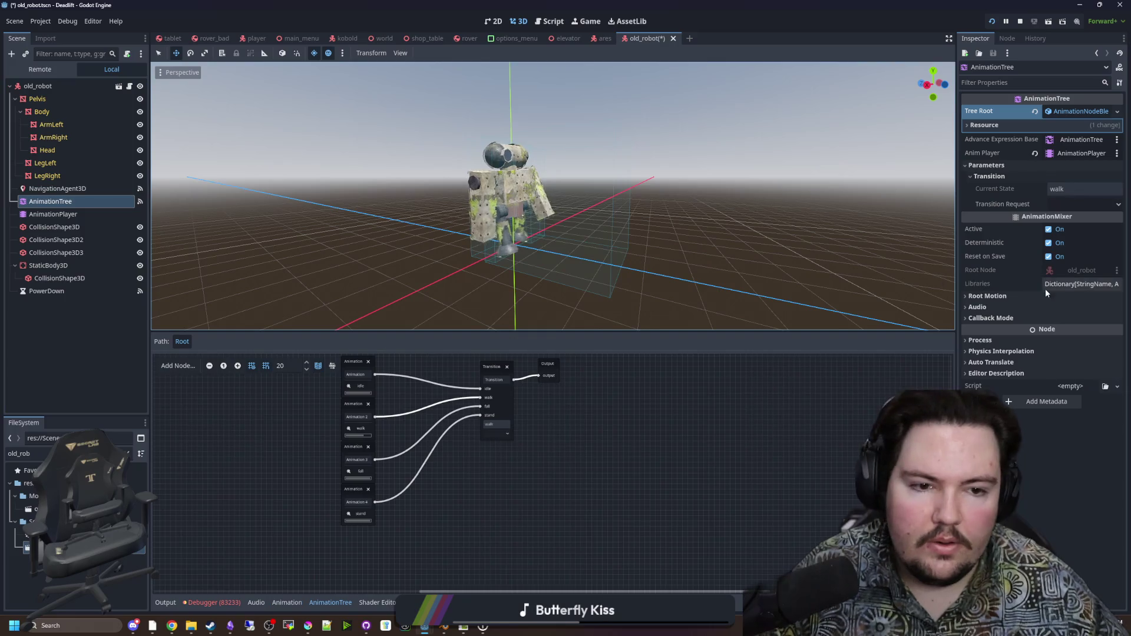
pyautogui.click(1060, 204)
pyautogui.click(1070, 219)
pyautogui.click(1073, 206)
pyautogui.click(1073, 223)
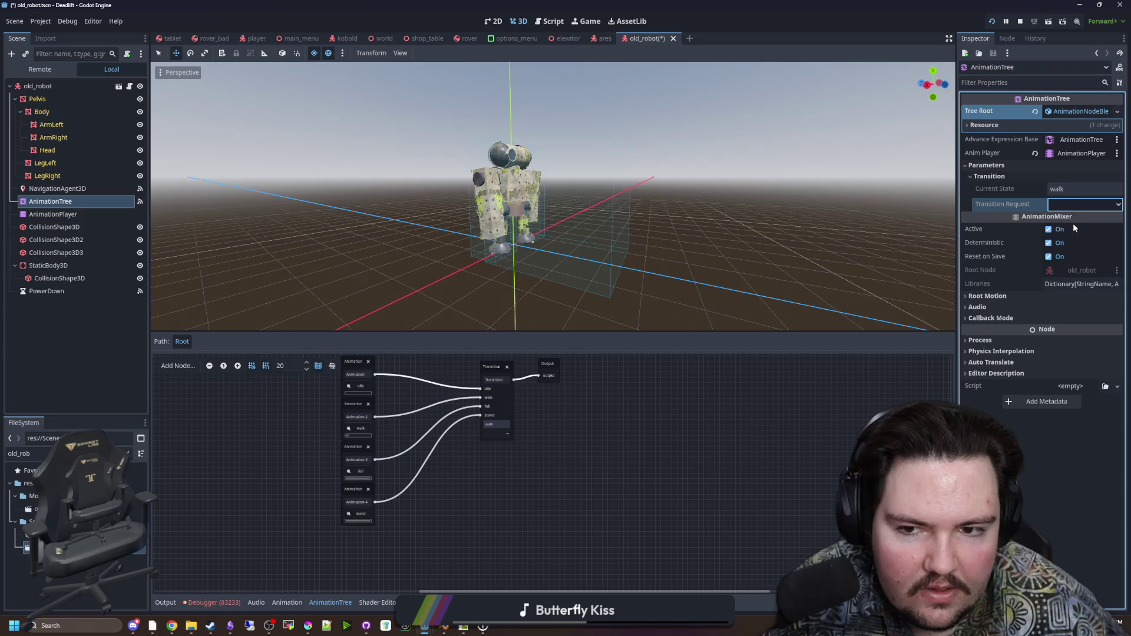
pyautogui.click(1070, 205)
pyautogui.click(1067, 244)
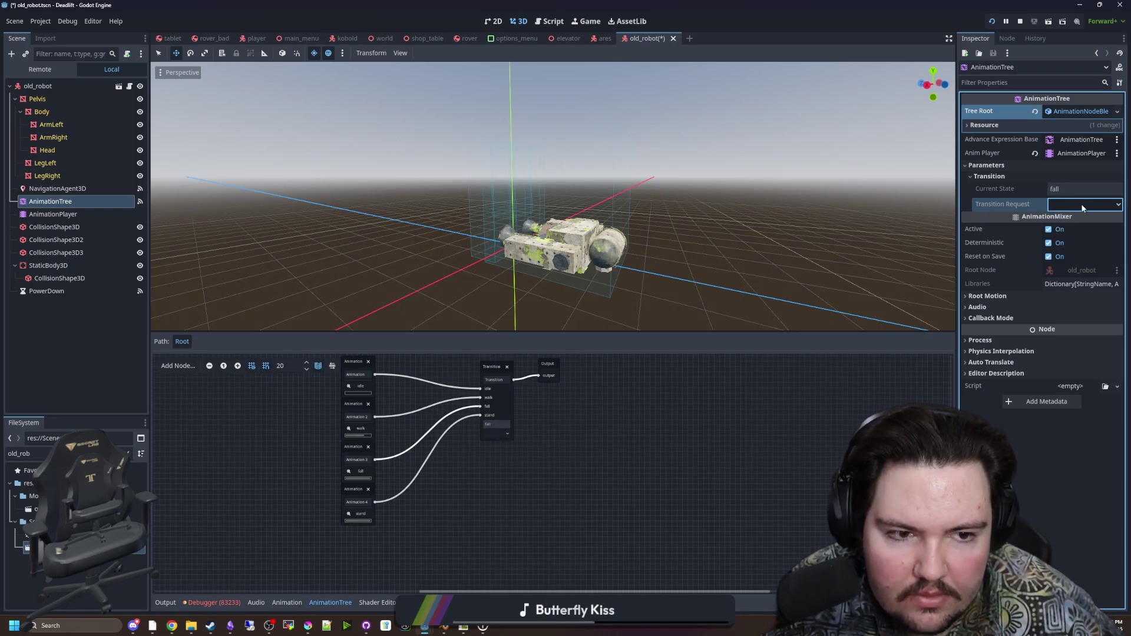
pyautogui.click(1082, 207)
pyautogui.click(1076, 252)
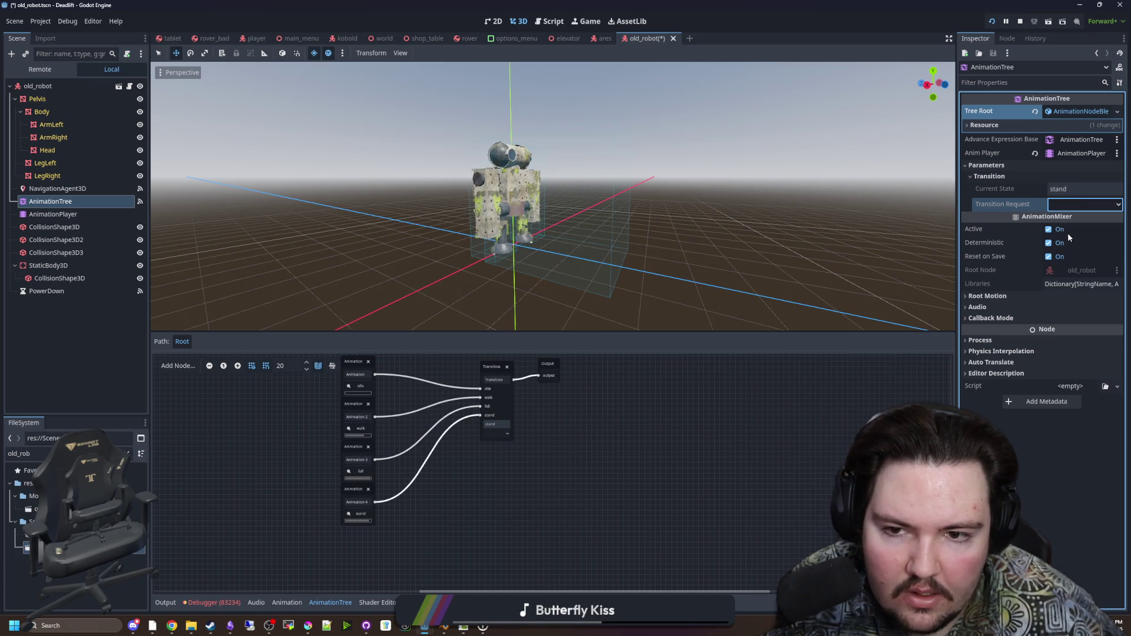
pyautogui.click(1075, 207)
pyautogui.click(1068, 233)
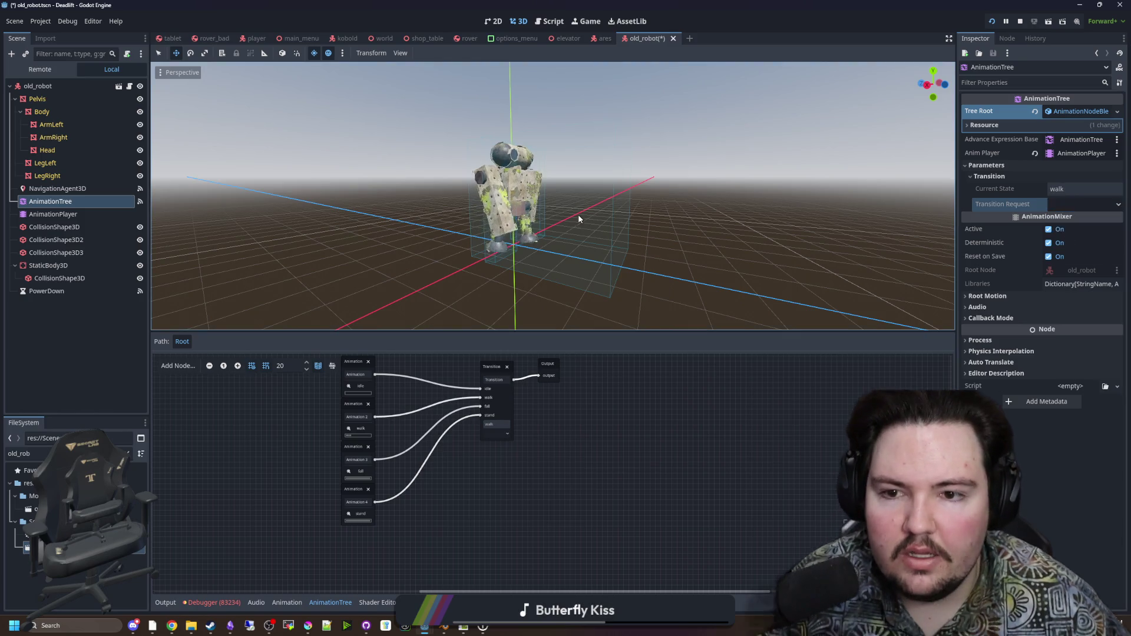
# - Save the old_robot scene and open old_robot.gd at empty line 32
pyautogui.hotkey('ctrl', 's')
pyautogui.scroll(2, 202, 195)
pyautogui.hotkey('ctrl', 's')
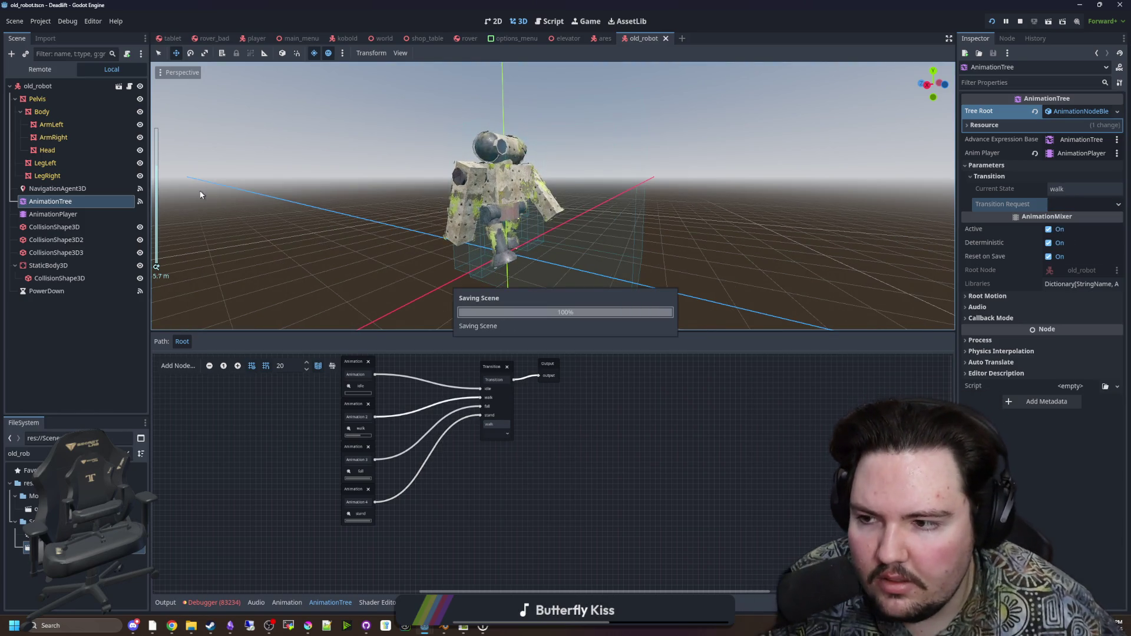
pyautogui.click(48, 265)
pyautogui.click(129, 86)
pyautogui.scroll(-2, 446, 386)
pyautogui.click(446, 386)
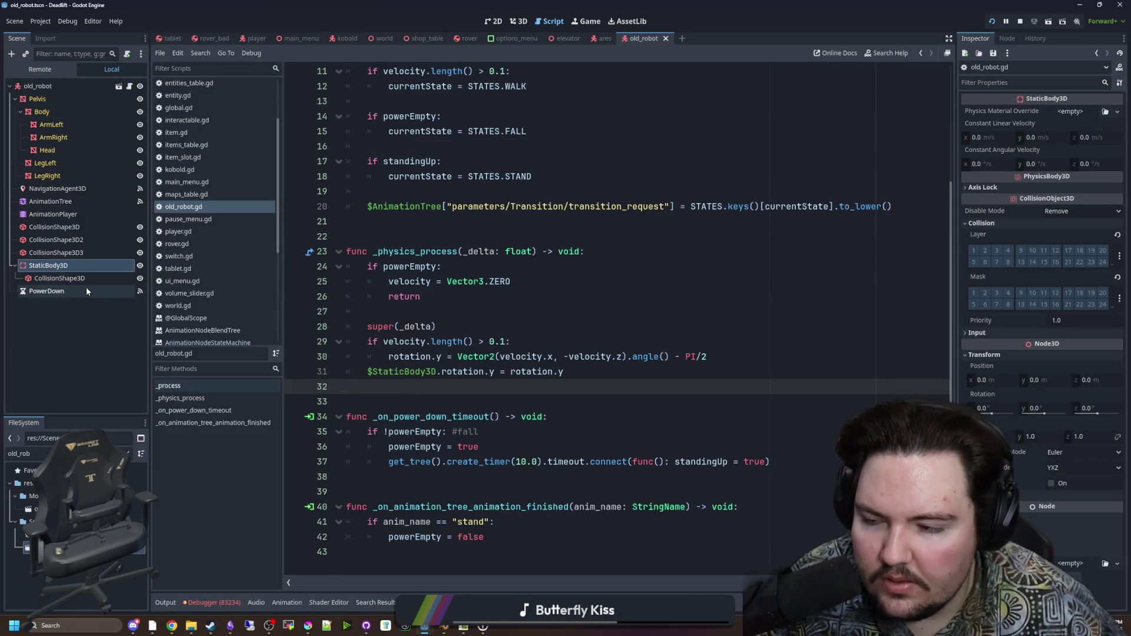
# - Add $StaticBody3D.set_collision_layer_value(1, true) on line 37 of _on_power_down_timeout and save
pyautogui.click(442, 247)
pyautogui.click(441, 384)
pyautogui.moveTo(42, 267)
pyautogui.mouseDown()
pyautogui.moveTo(511, 440)
pyautogui.moveTo(479, 442)
pyautogui.mouseUp()
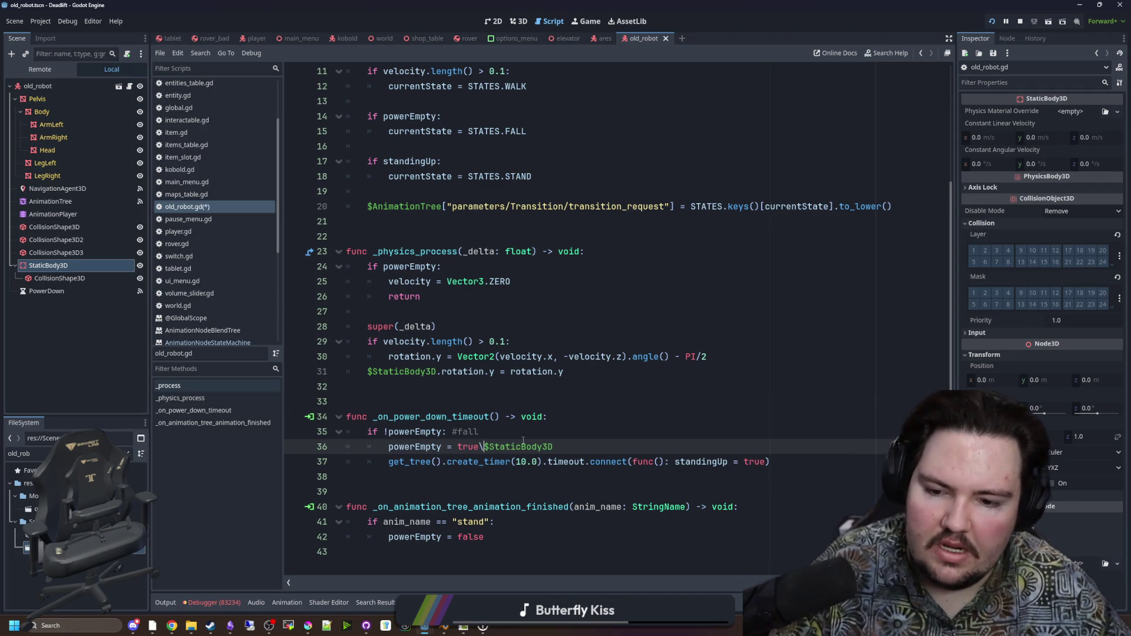
pyautogui.press('Return')
pyautogui.write('.')
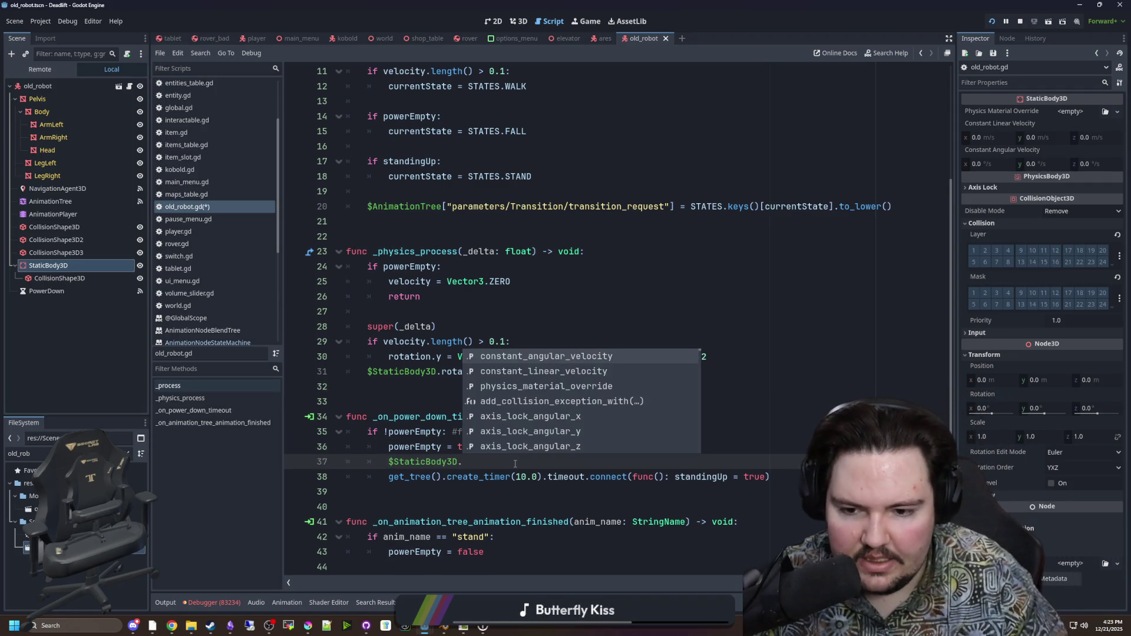
pyautogui.write('set_c')
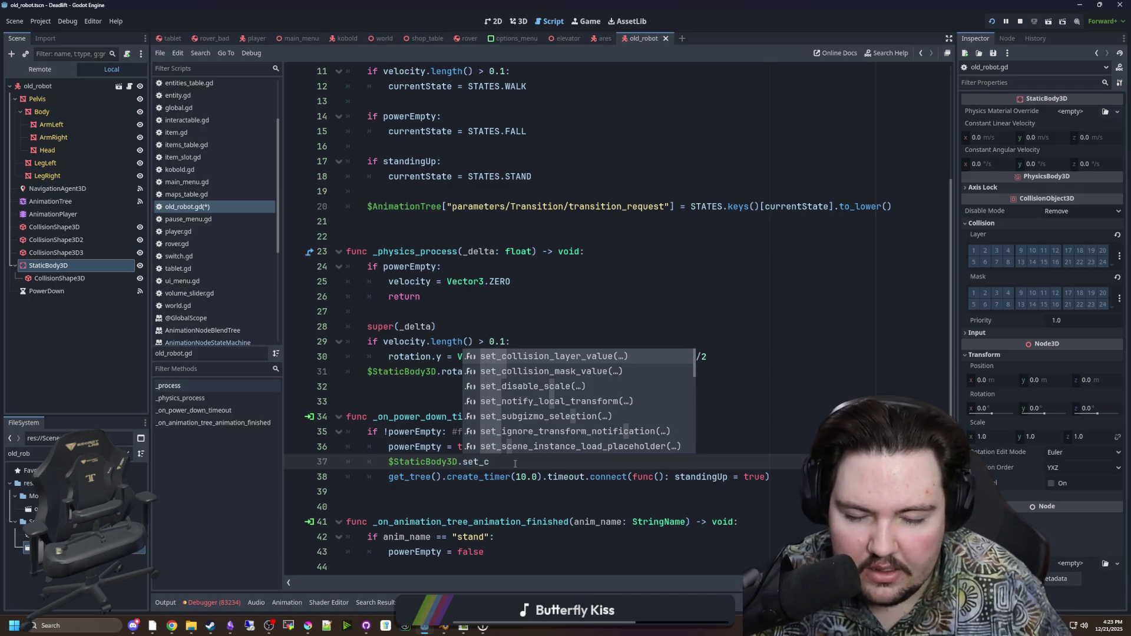
pyautogui.press('Return')
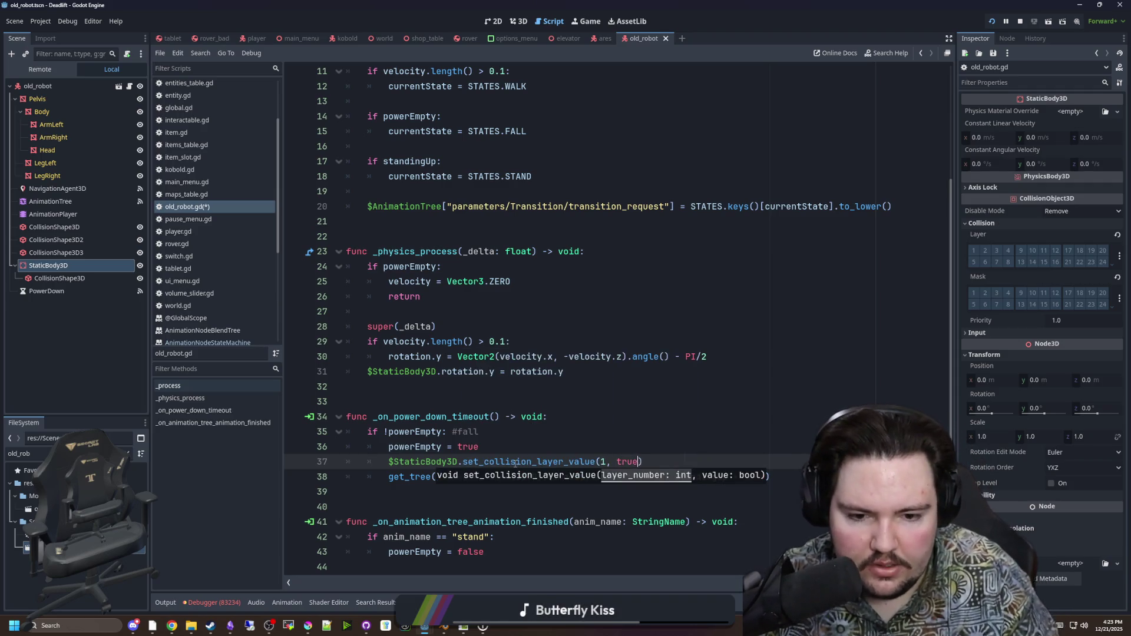
pyautogui.click(648, 431)
pyautogui.click(463, 400)
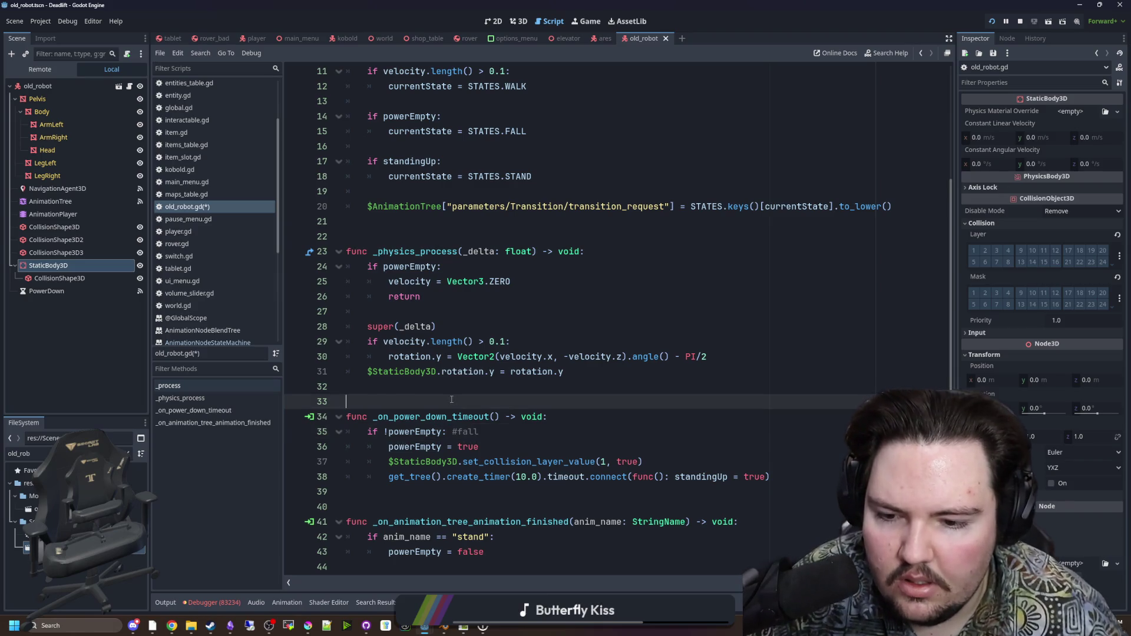
pyautogui.hotkey('ctrl', 's')
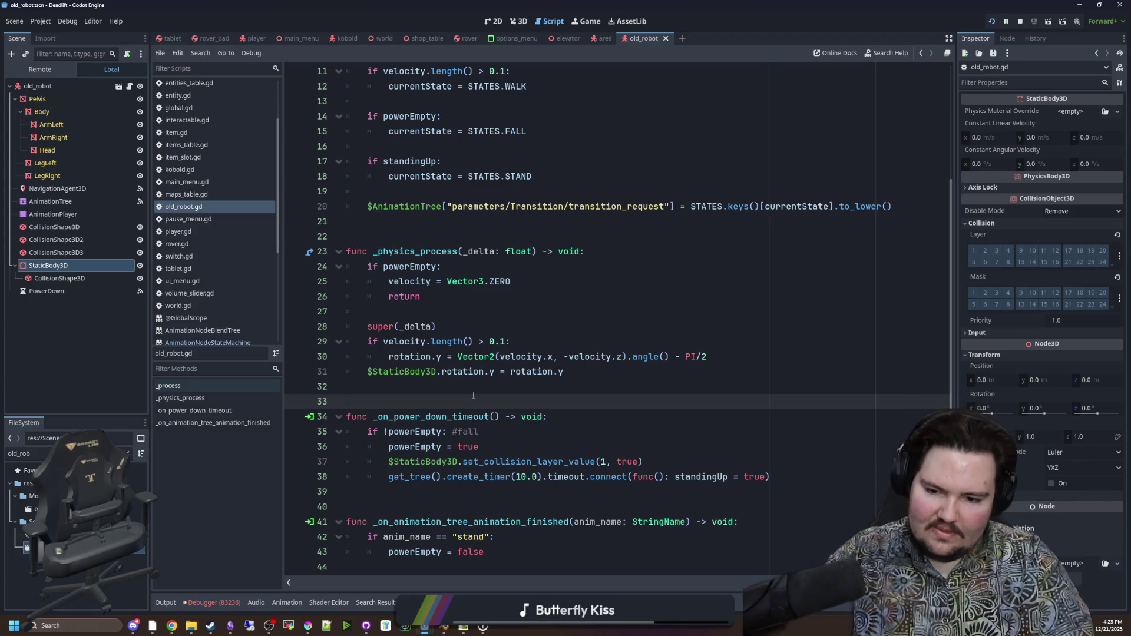
# - Review the transition_request line in _process, then stop the running game
pyautogui.click(521, 489)
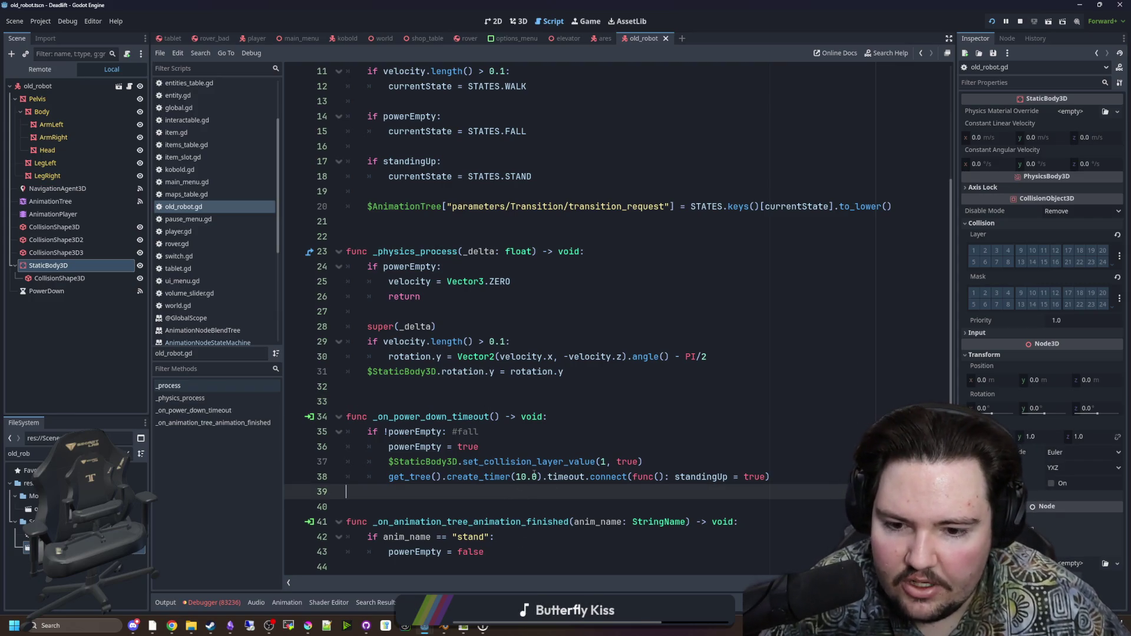
pyautogui.scroll(2, 457, 255)
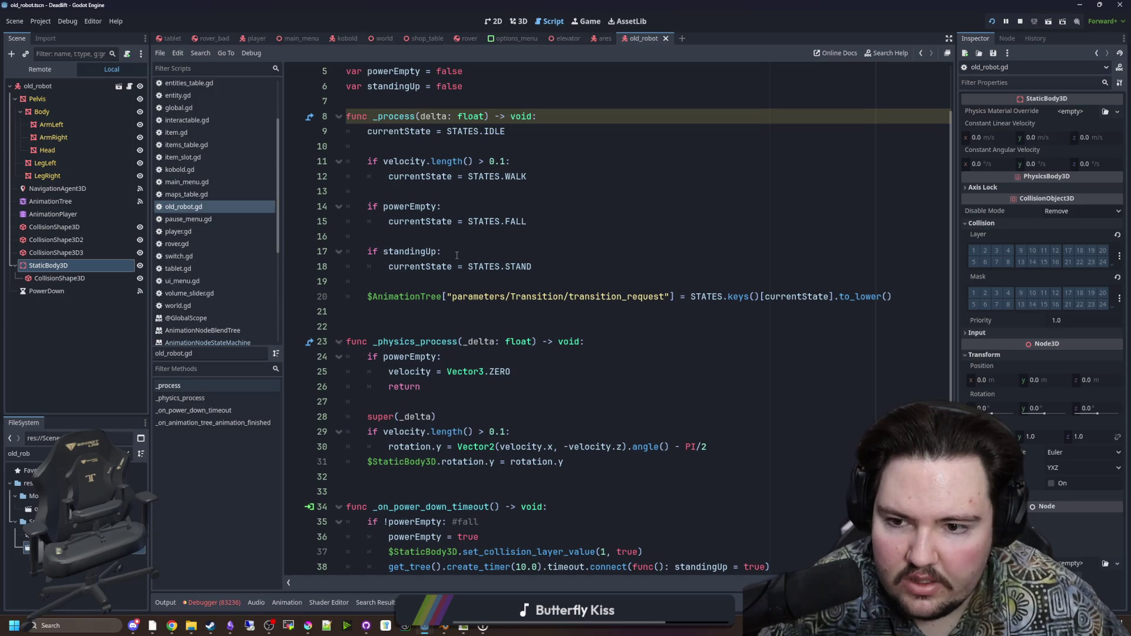
pyautogui.click(595, 266)
pyautogui.press('Up')
pyautogui.press('Down')
pyautogui.press('Down')
pyautogui.press('Down')
pyautogui.press('End')
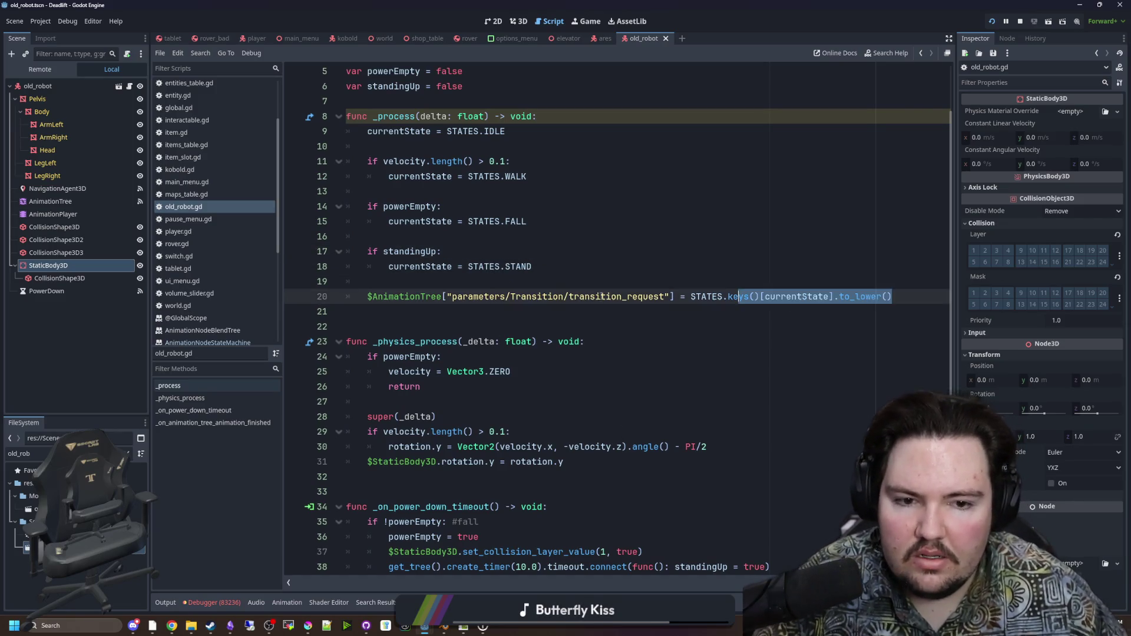
pyautogui.hotkey('shift', 'Home')
pyautogui.hotkey('shift', 'Up')
pyautogui.press('Escape')
pyautogui.scroll(2, 588, 241)
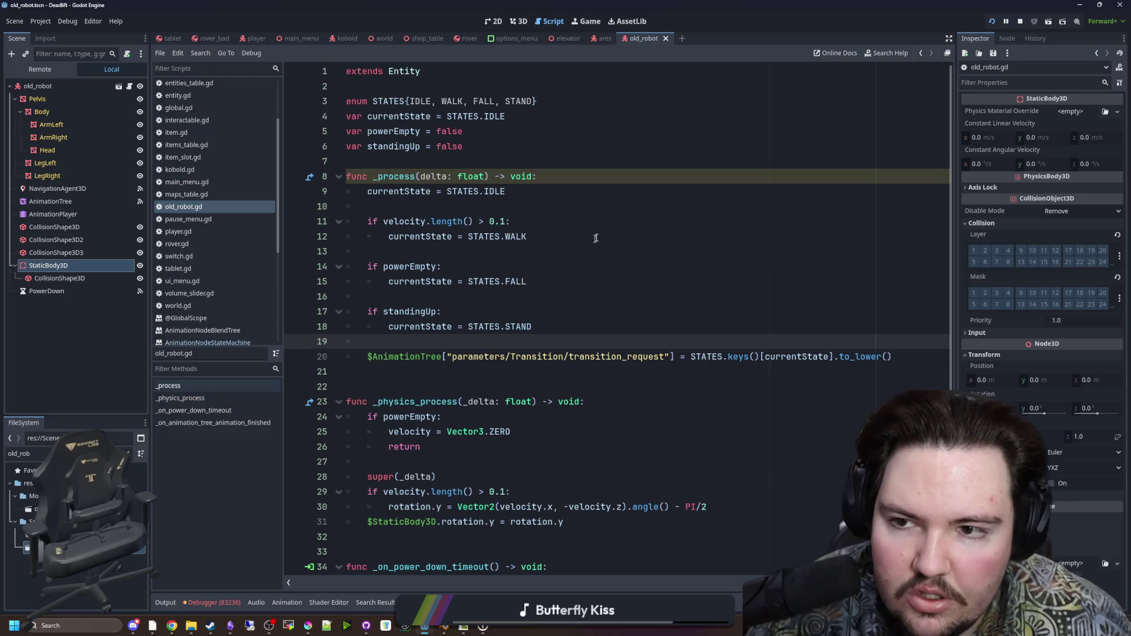
pyautogui.click(1023, 24)
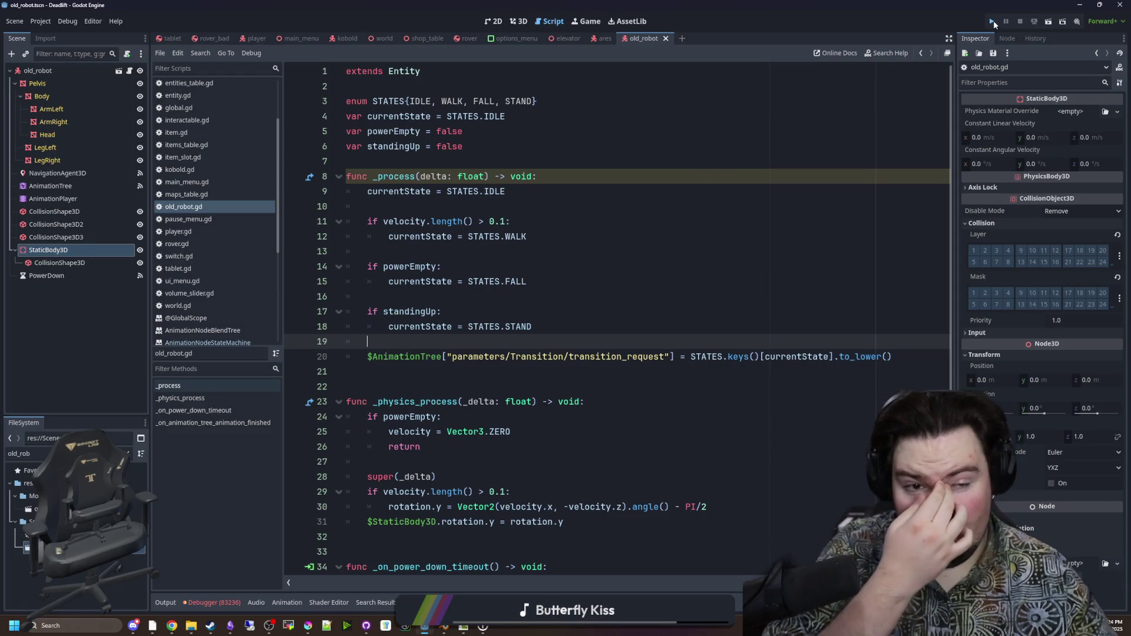
# - Launch the game and start it from its main menu
pyautogui.click(994, 21)
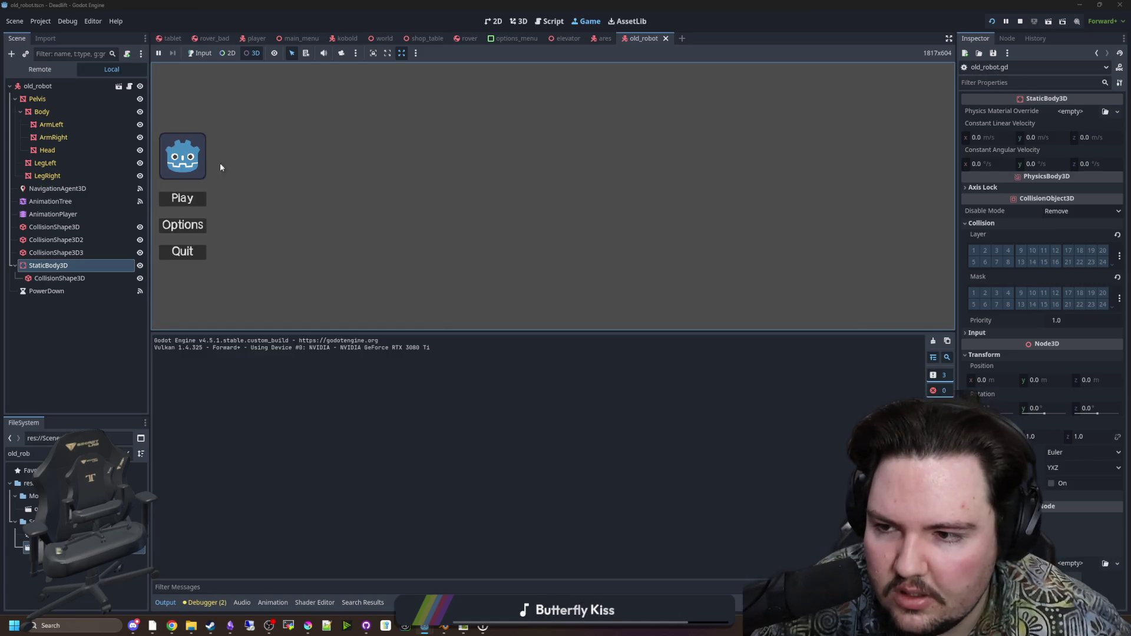
pyautogui.click(203, 53)
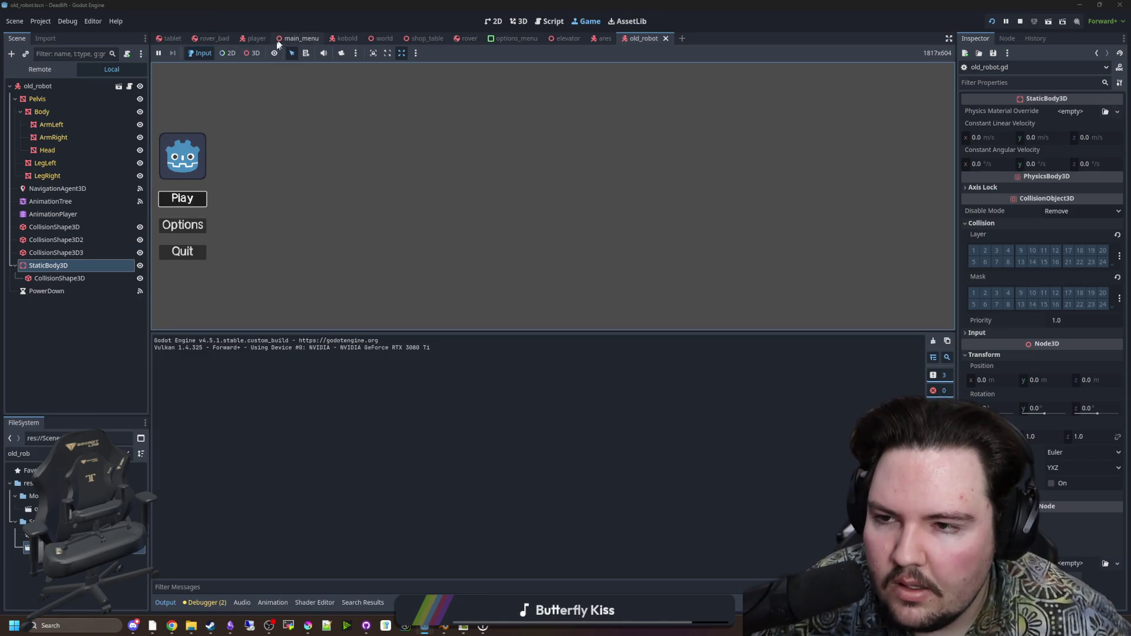
pyautogui.click(182, 198)
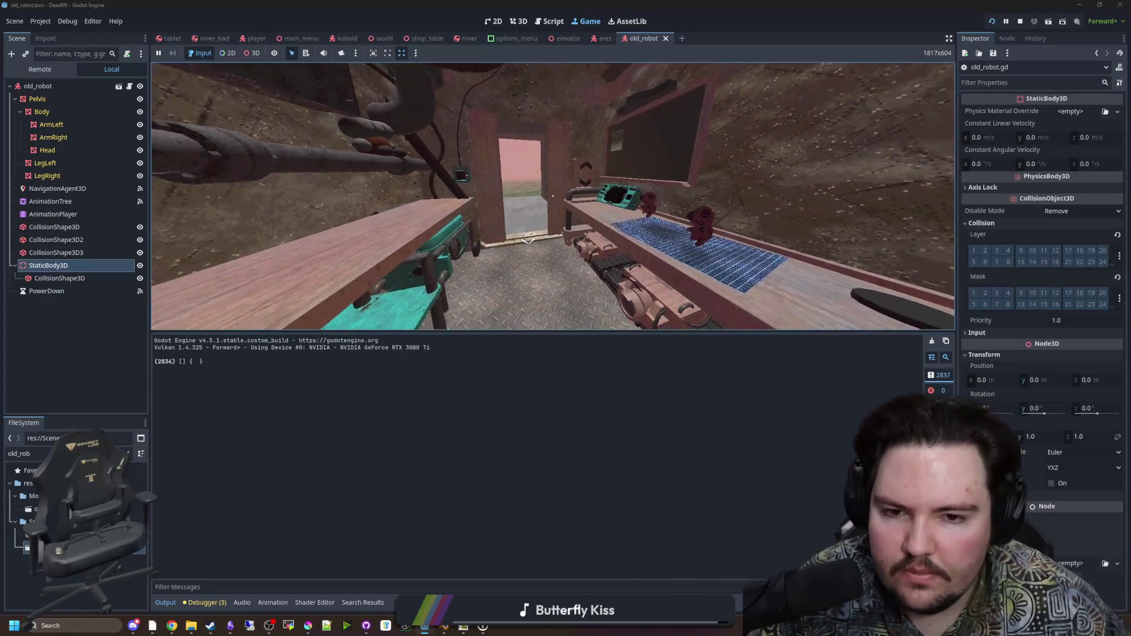
# - Pause the game, enlarge its view, look around with the camera override, then open old_robot.gd
pyautogui.press('super')
pyautogui.moveTo(607, 333); pyautogui.dragTo(582, 439)
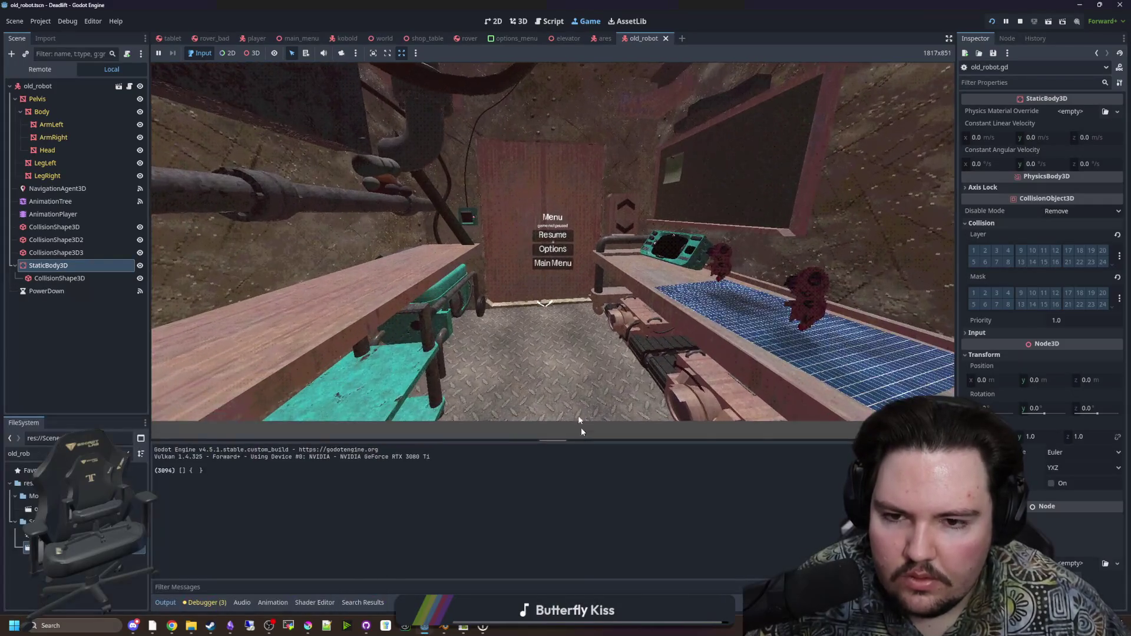
pyautogui.click(341, 53)
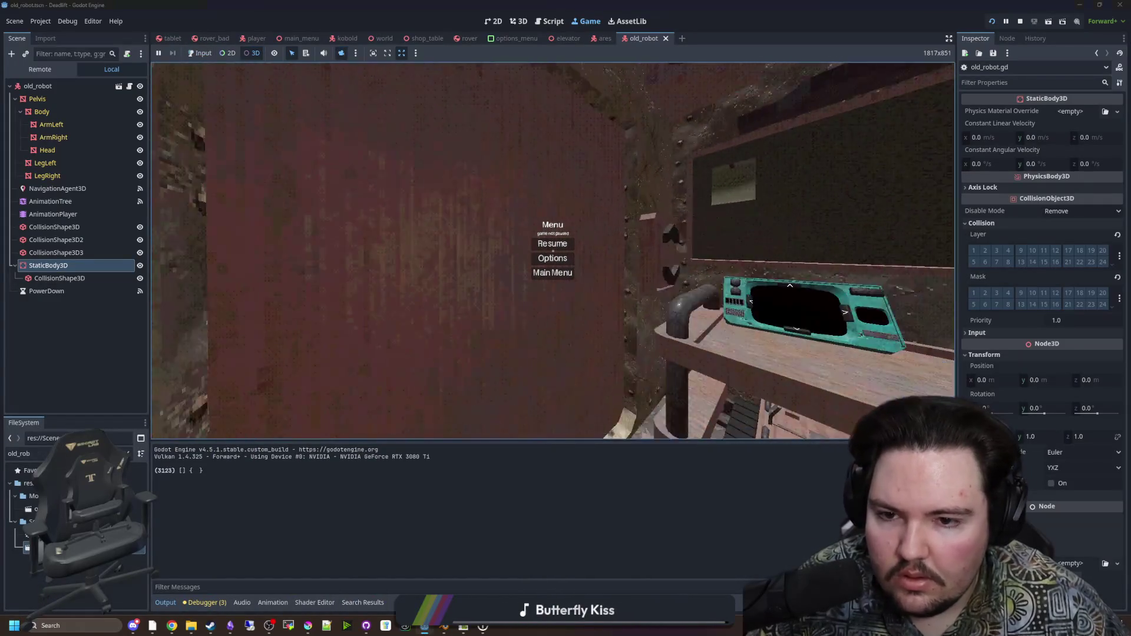
pyautogui.scroll(-5, 552, 250)
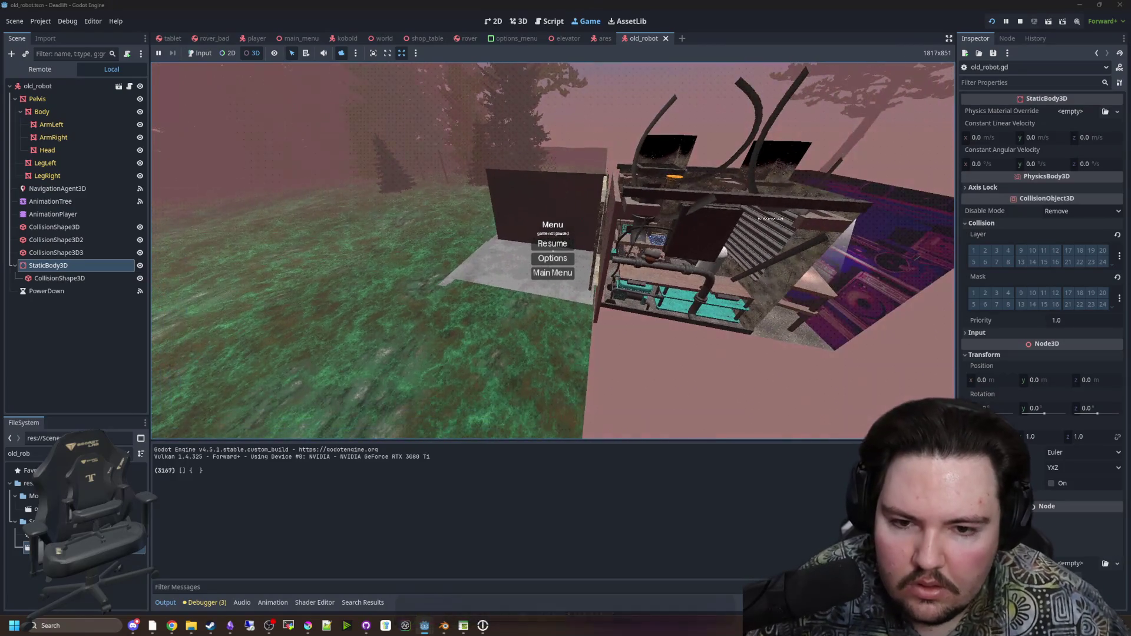
pyautogui.scroll(3, 553, 251)
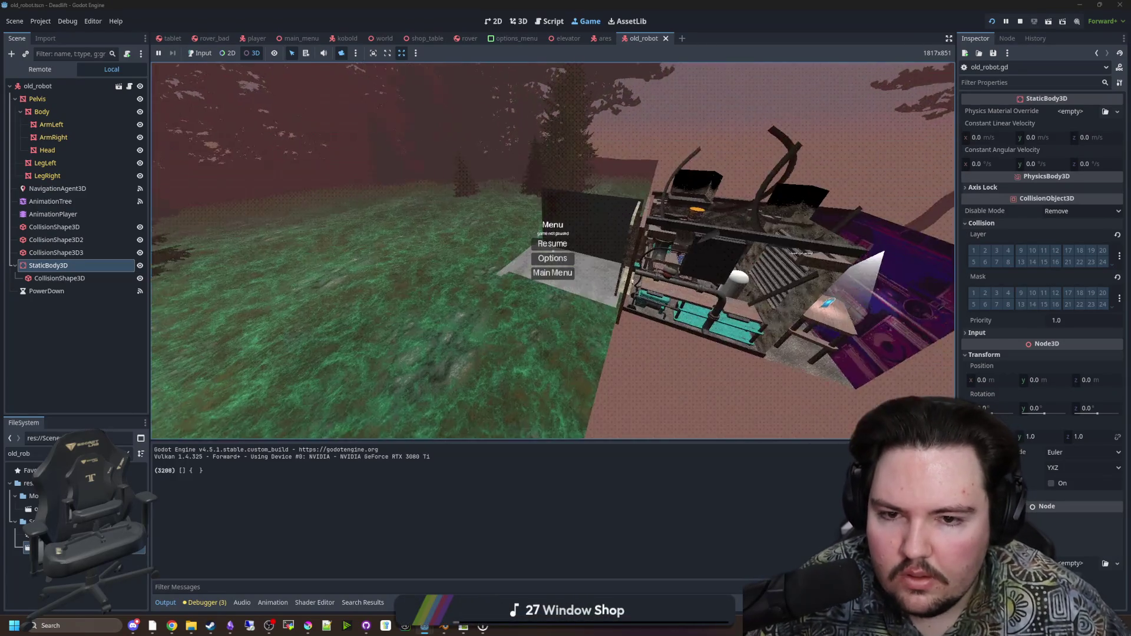
pyautogui.scroll(3, 552, 250)
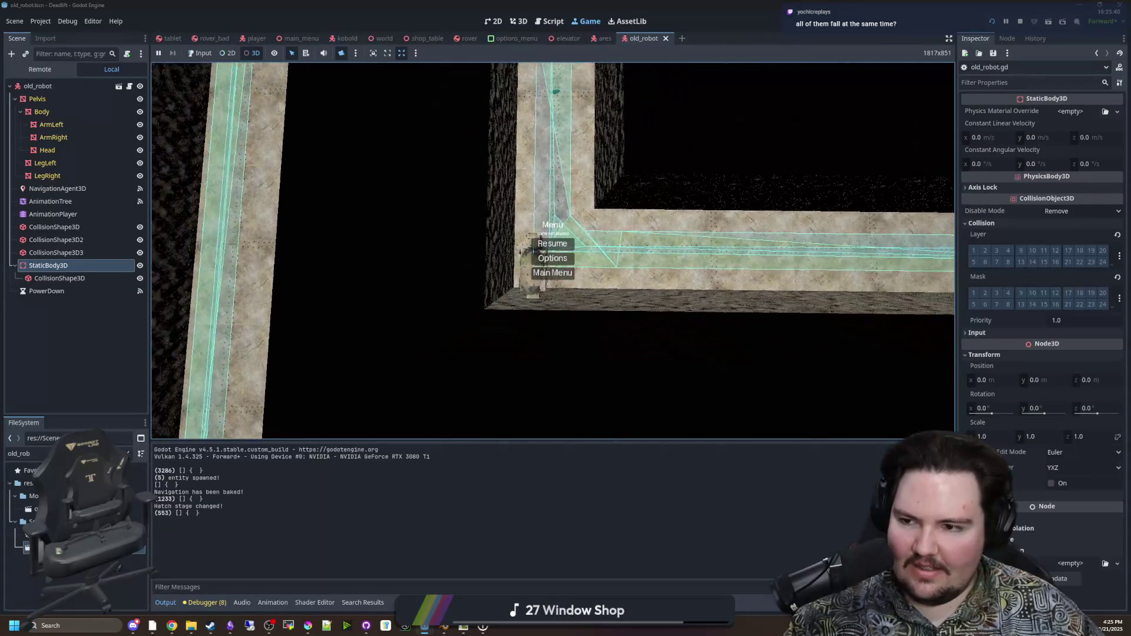
pyautogui.click(129, 86)
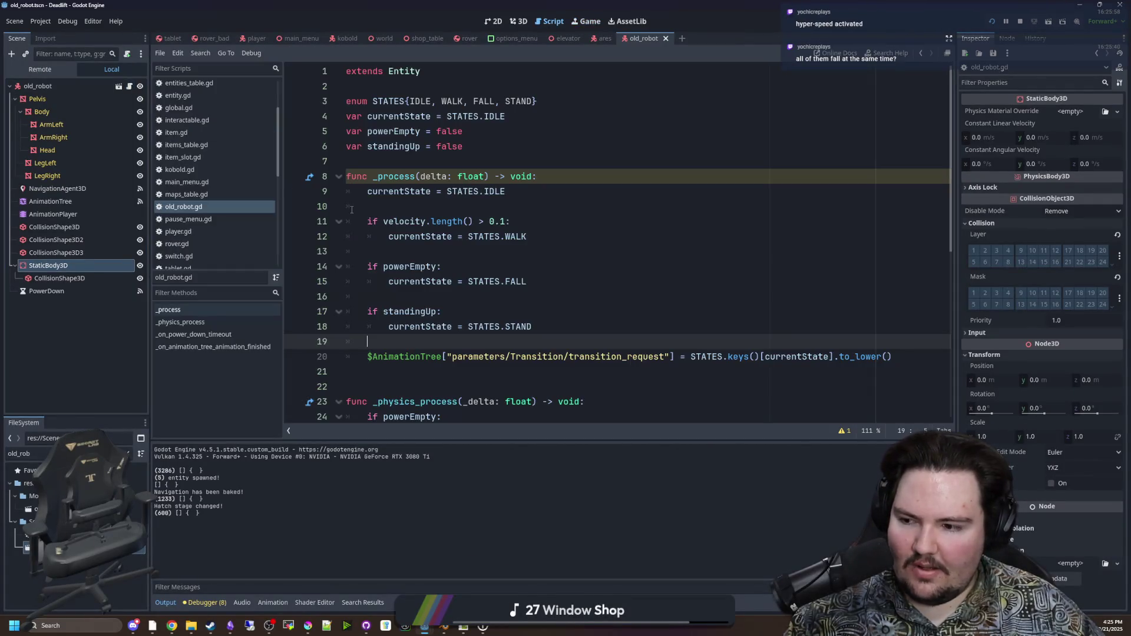
# - Browse the old_robot.gd code and save the script
pyautogui.click(456, 294)
pyautogui.scroll(-7, 460, 288)
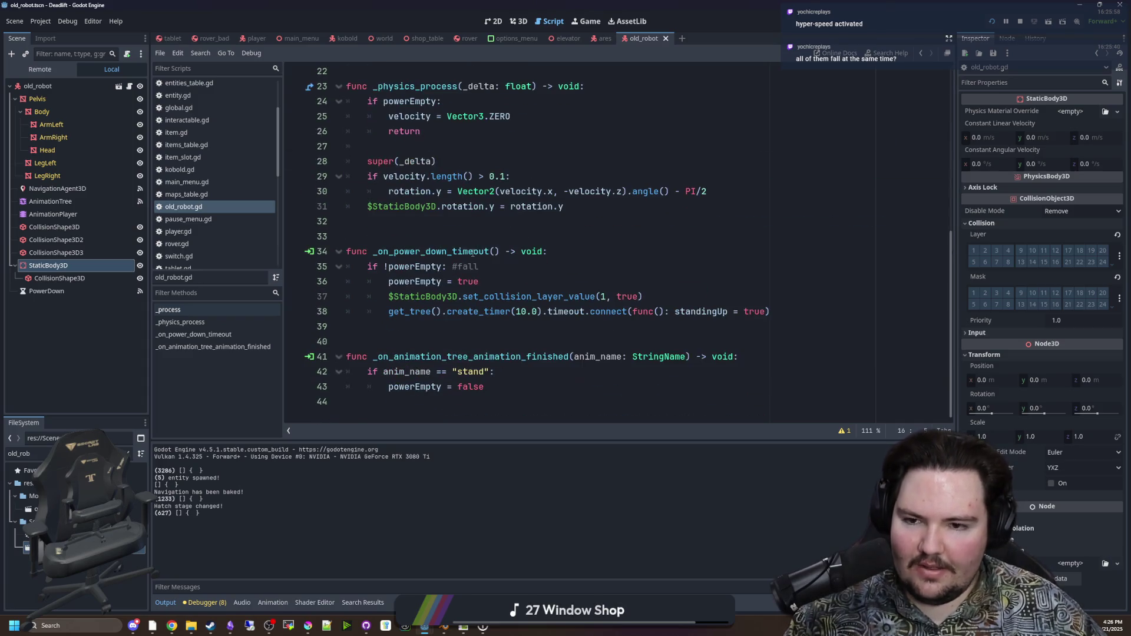
pyautogui.click(494, 218)
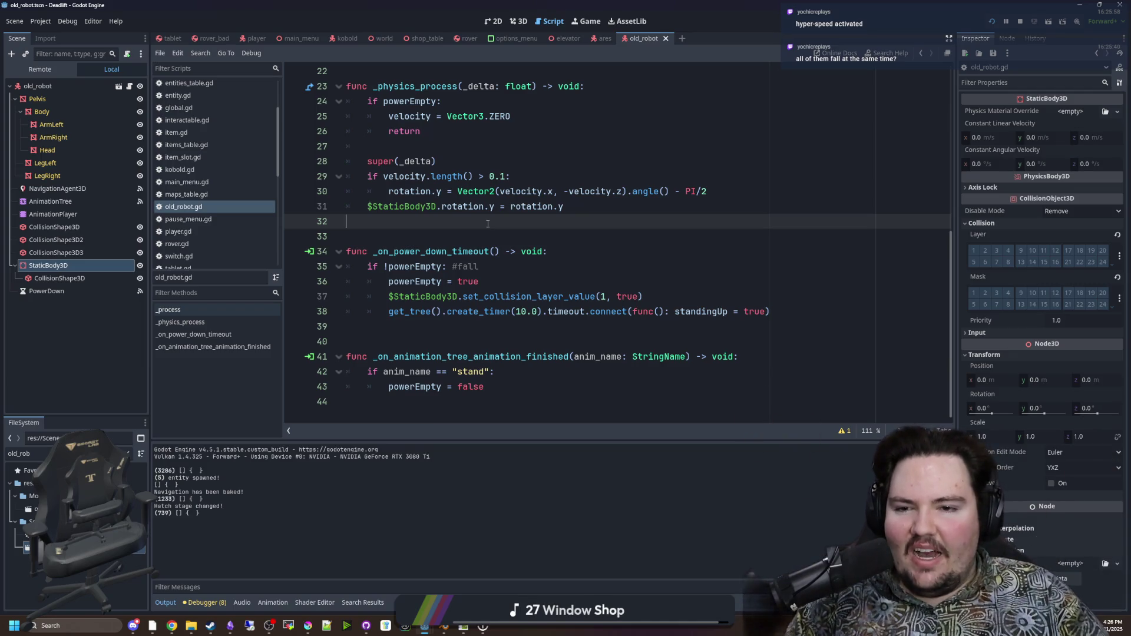
pyautogui.scroll(7, 488, 224)
pyautogui.scroll(-7, 518, 247)
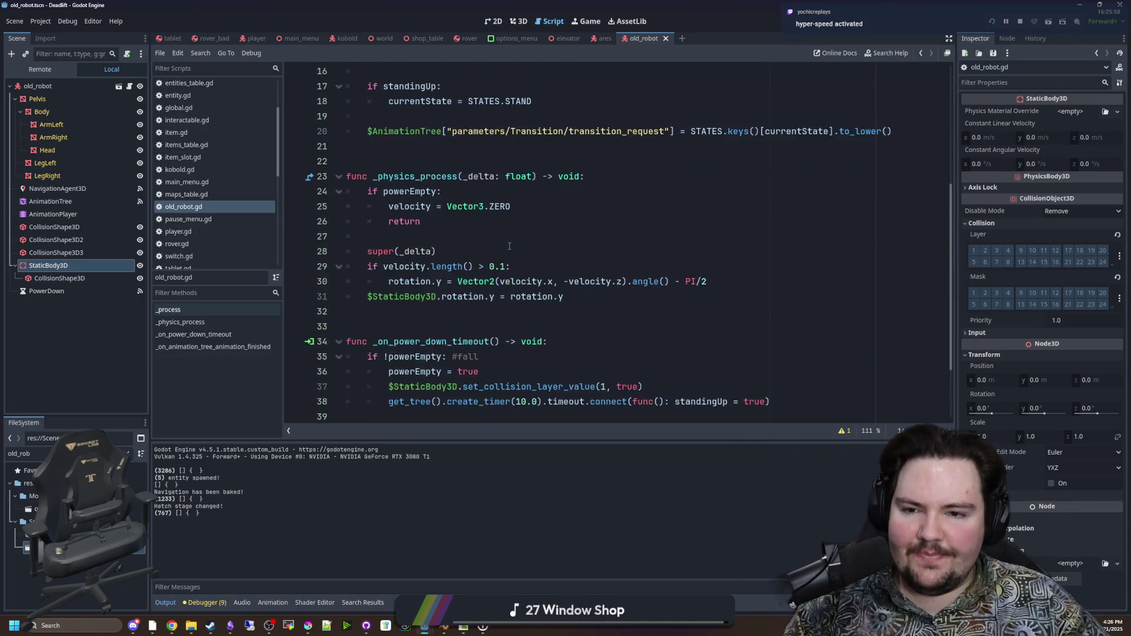
pyautogui.click(527, 136)
pyautogui.hotkey('ctrl', 's')
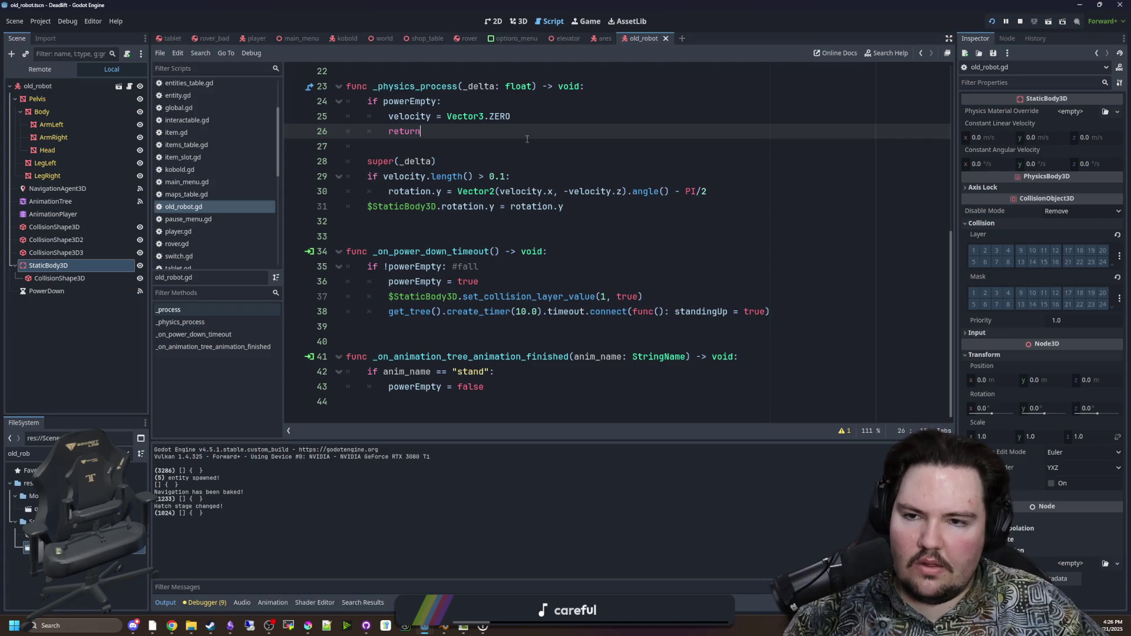
# - Copy line 37's set_collision_layer_value call to a new line below powerEmpty = false
pyautogui.moveTo(388, 266); pyautogui.dragTo(620, 297)
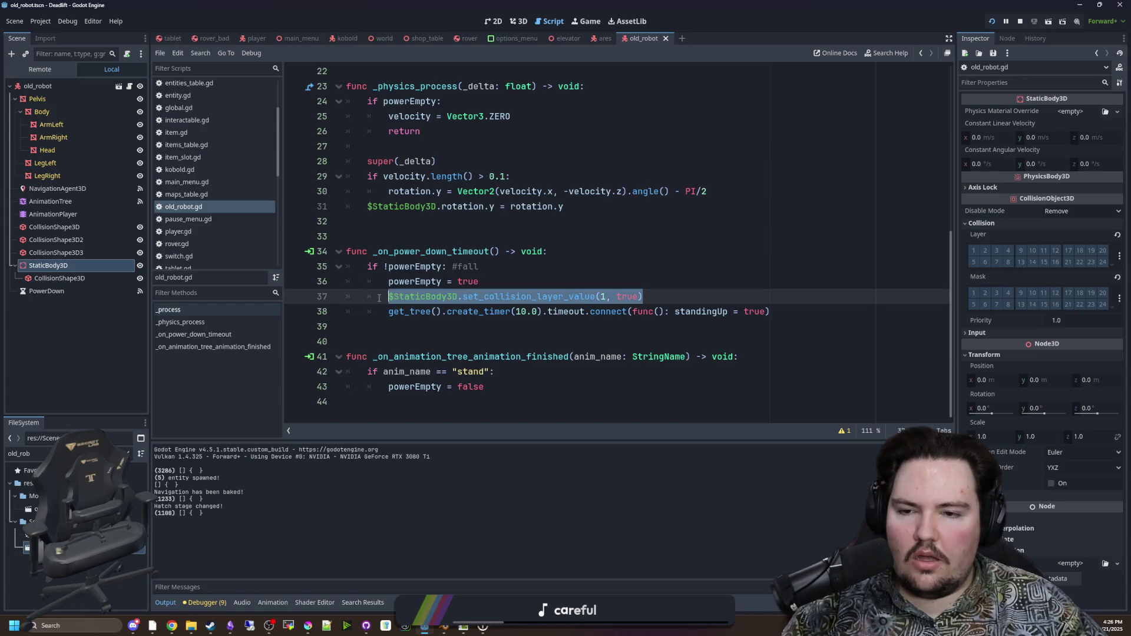
pyautogui.click(577, 328)
pyautogui.moveTo(643, 297)
pyautogui.mouseDown()
pyautogui.moveTo(485, 311)
pyautogui.moveTo(392, 296)
pyautogui.mouseUp()
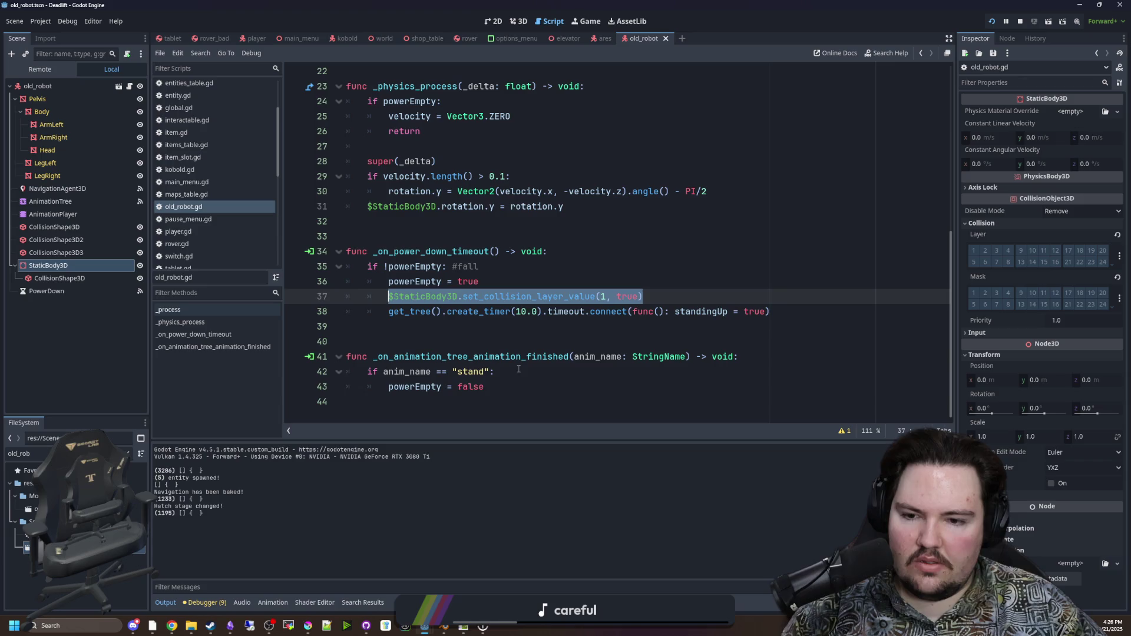
pyautogui.hotkey('ctrl', 'c')
pyautogui.click(526, 386)
pyautogui.press('Return')
pyautogui.hotkey('ctrl', 'v')
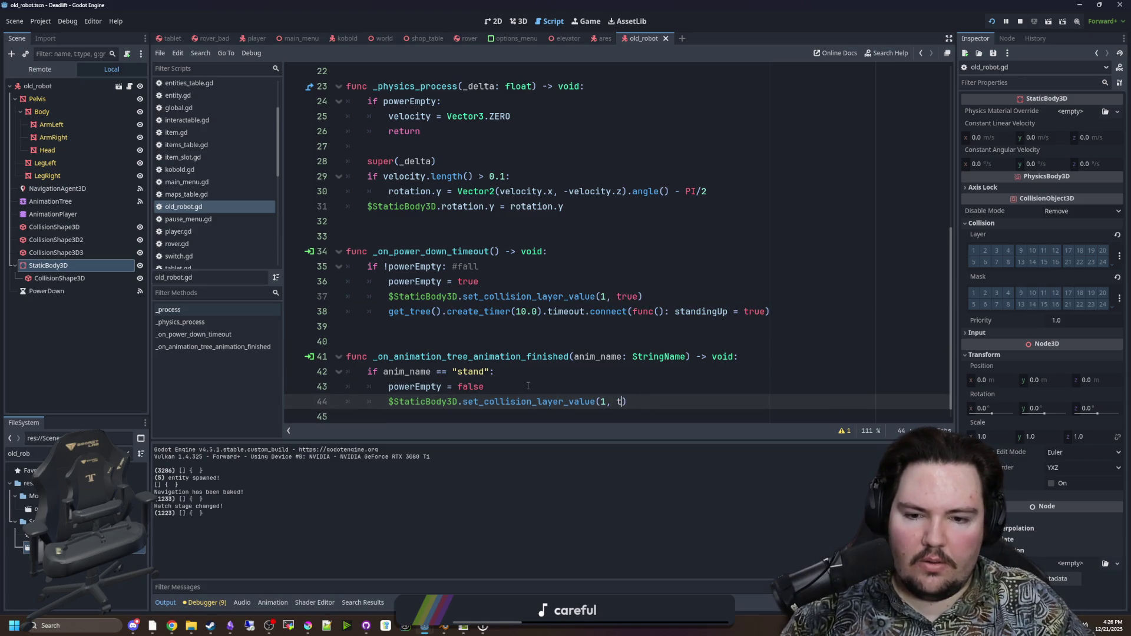
# - Change the pasted call's true to false, save, and run the current scene
pyautogui.write('e')
pyautogui.click(528, 386)
pyautogui.hotkey('ctrl', 's')
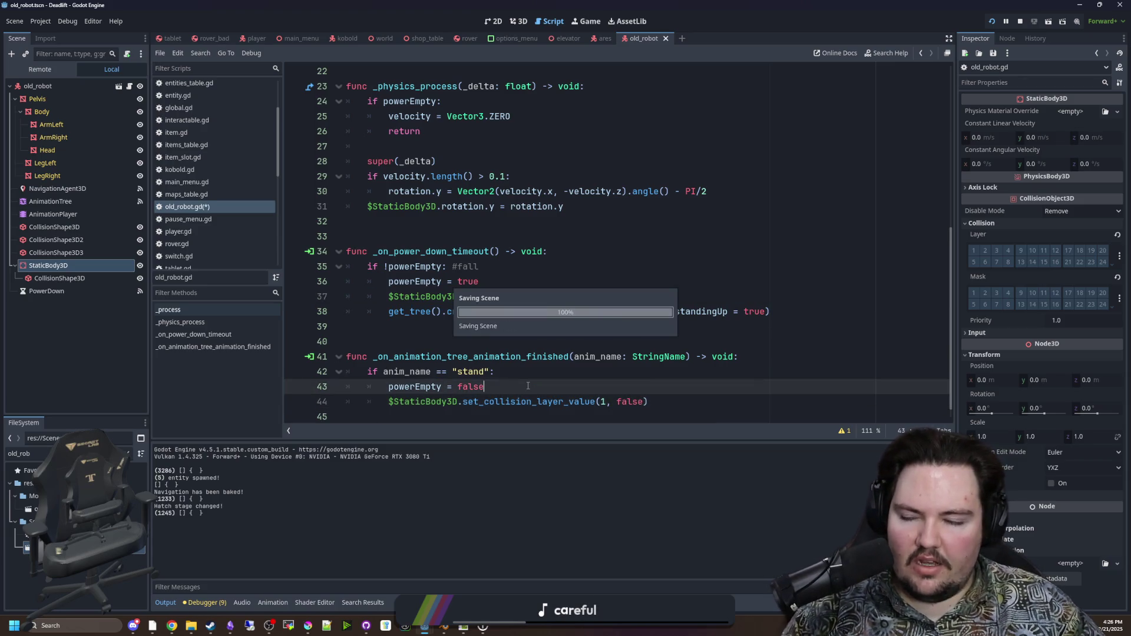
pyautogui.click(1021, 21)
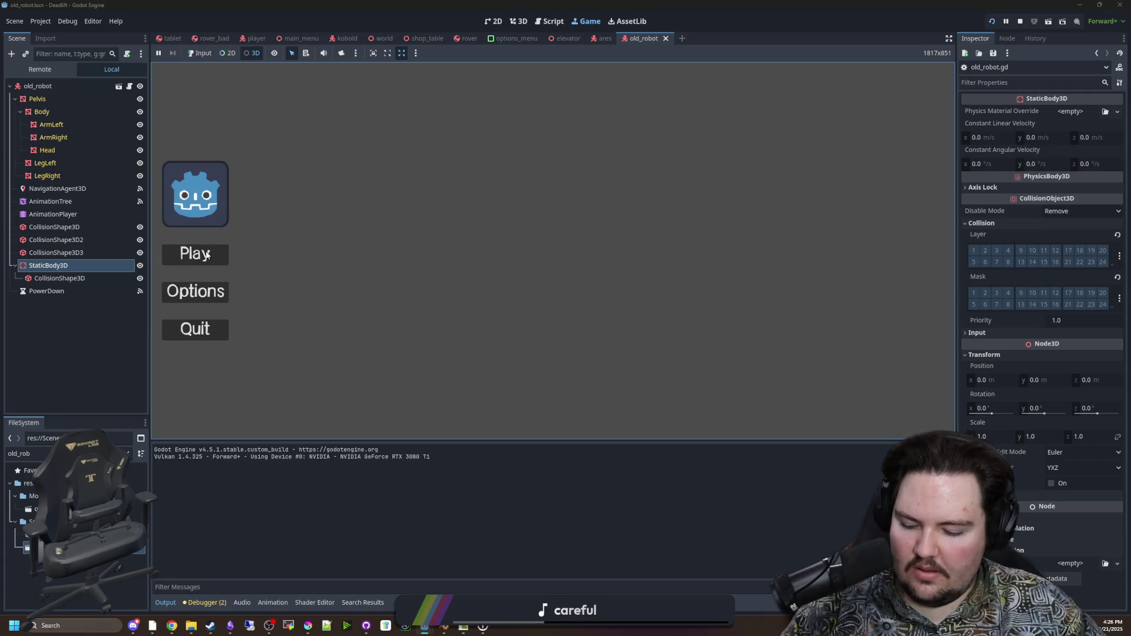
# - Allow game input, start playing from the main menu, pause, and return to old_robot.gd
pyautogui.click(200, 53)
pyautogui.press('Return')
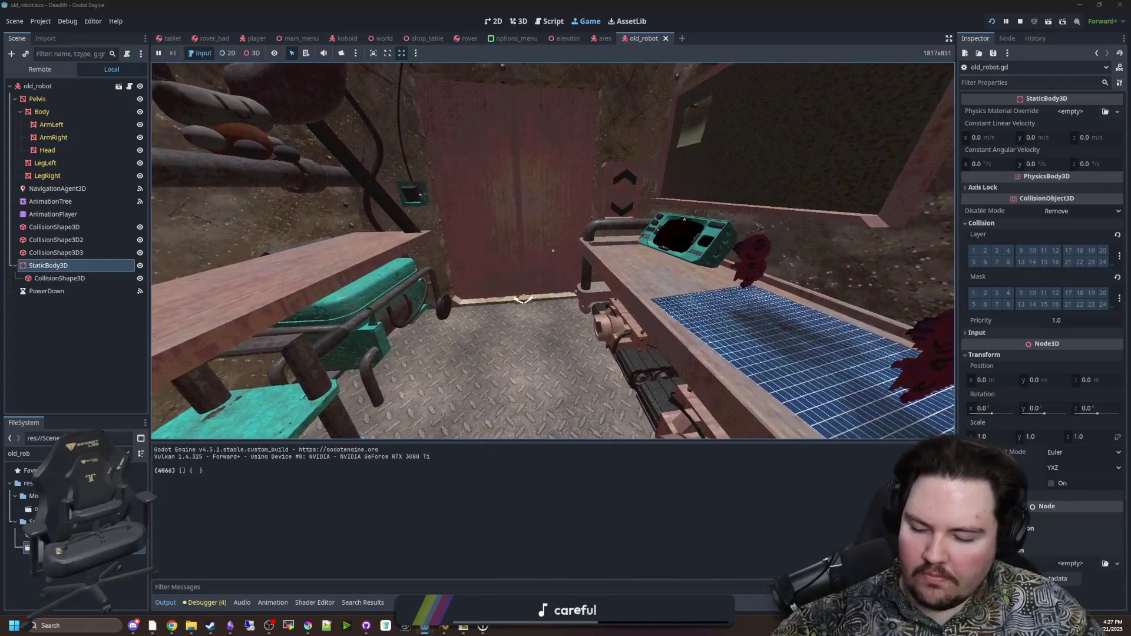
pyautogui.press('super')
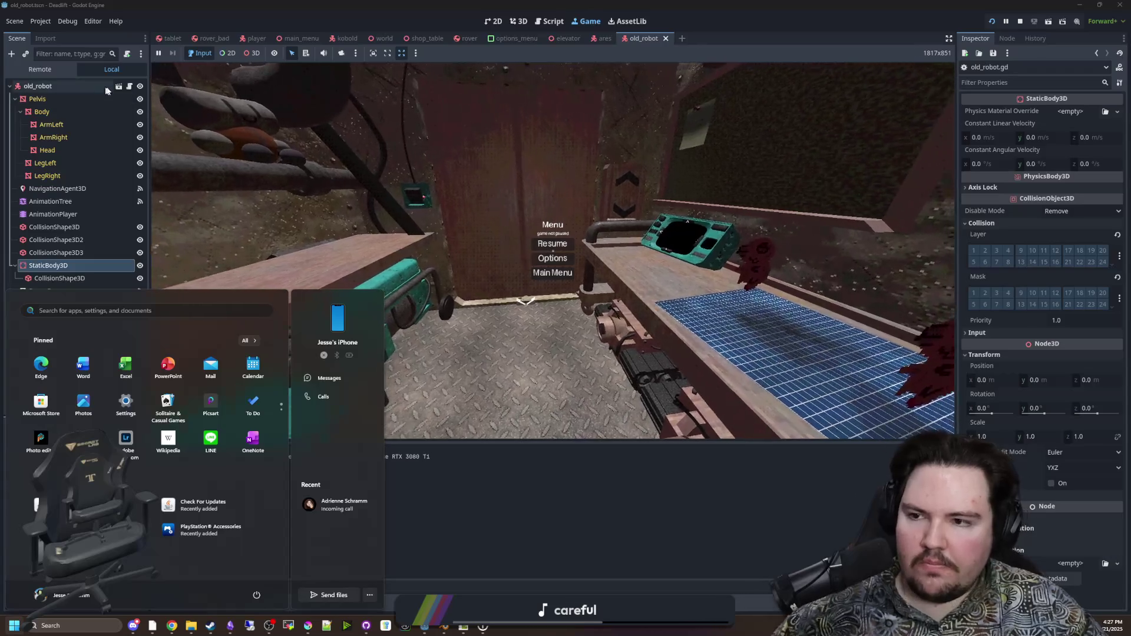
pyautogui.click(129, 86)
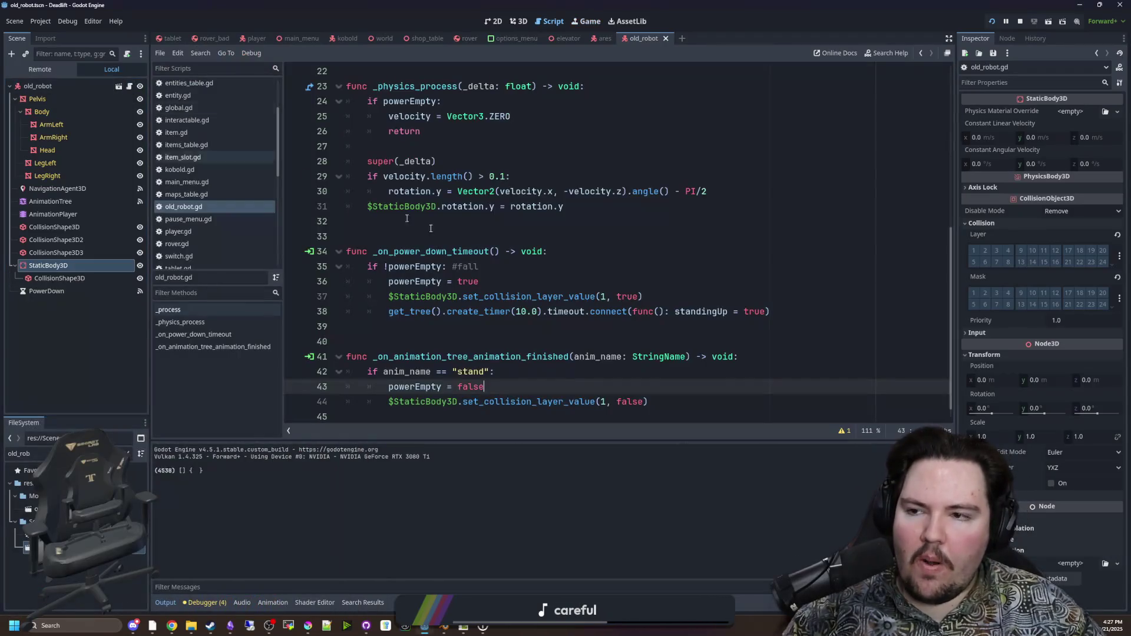
# - Fly around the running game with the camera override, then return to line 22 of the script
pyautogui.scroll(-1, 480, 368)
pyautogui.scroll(3, 484, 343)
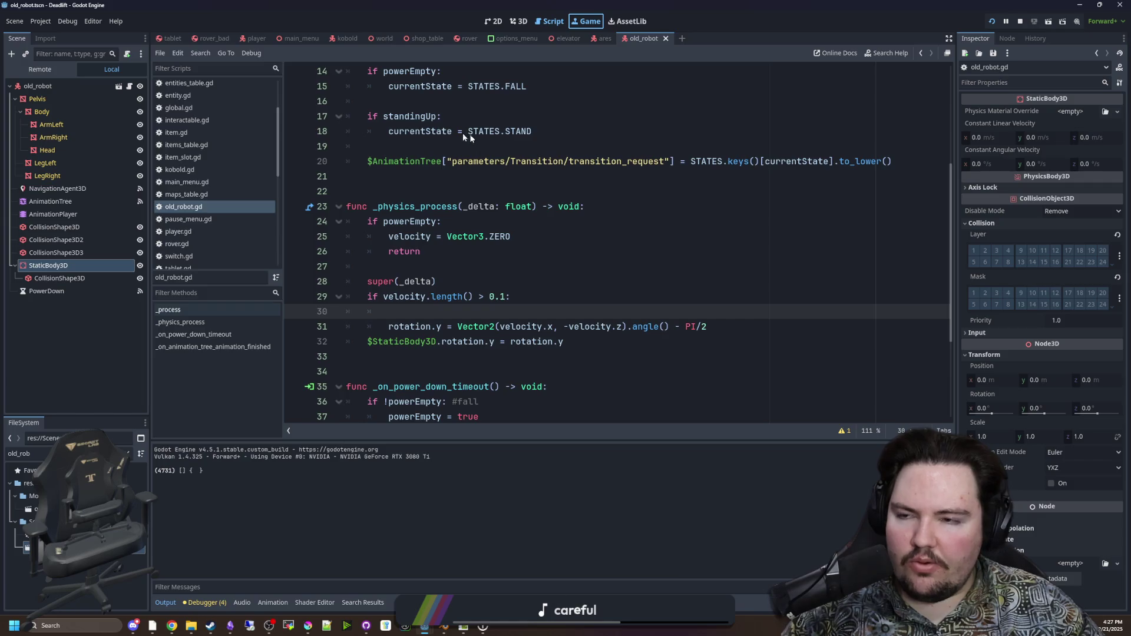
pyautogui.hotkey('ctrl', 'F4')
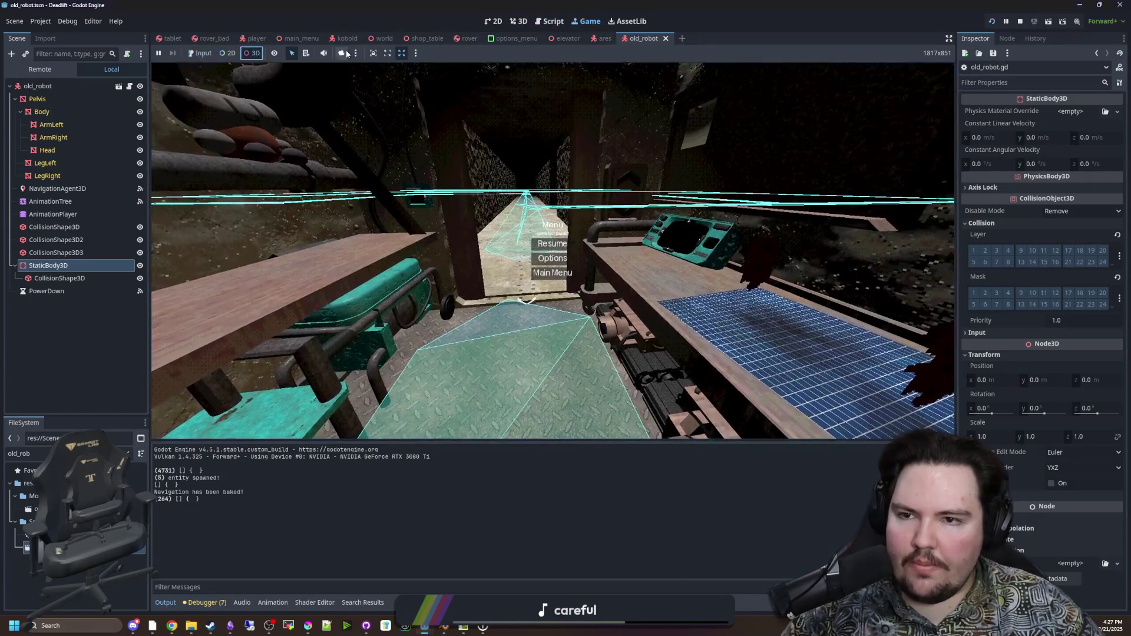
pyautogui.click(342, 53)
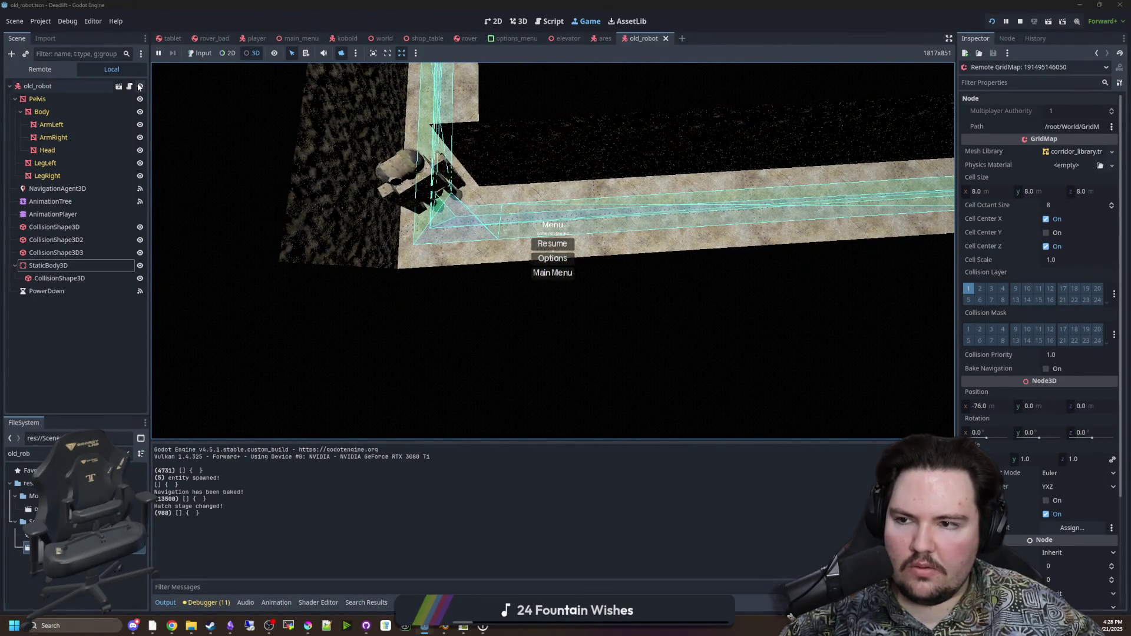
pyautogui.hotkey('ctrl', 'F3')
pyautogui.click(439, 193)
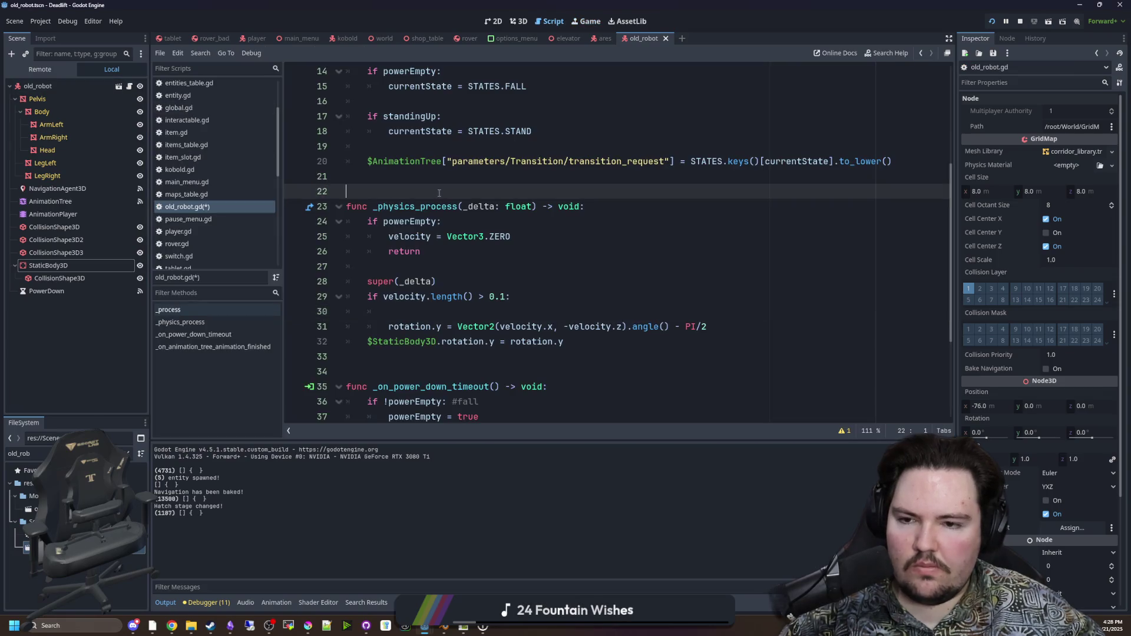
# - Add standingUp = false after powerEmpty = false, save, check the running game, and stop it
pyautogui.click(474, 267)
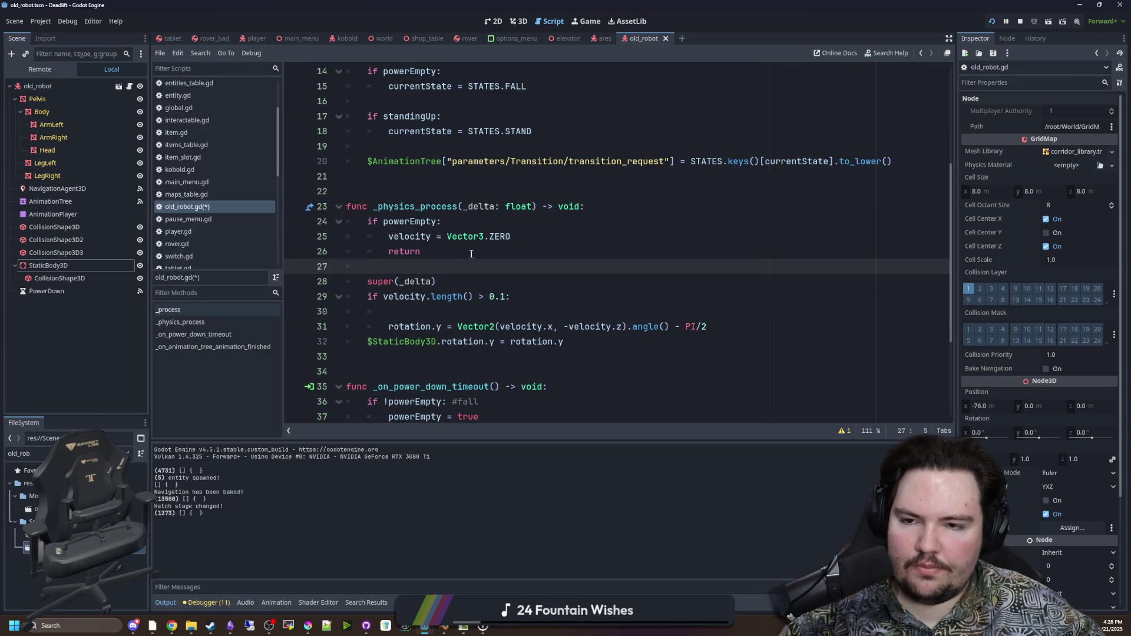
pyautogui.scroll(3, 468, 254)
pyautogui.doubleClick(410, 252)
pyautogui.scroll(-4, 530, 294)
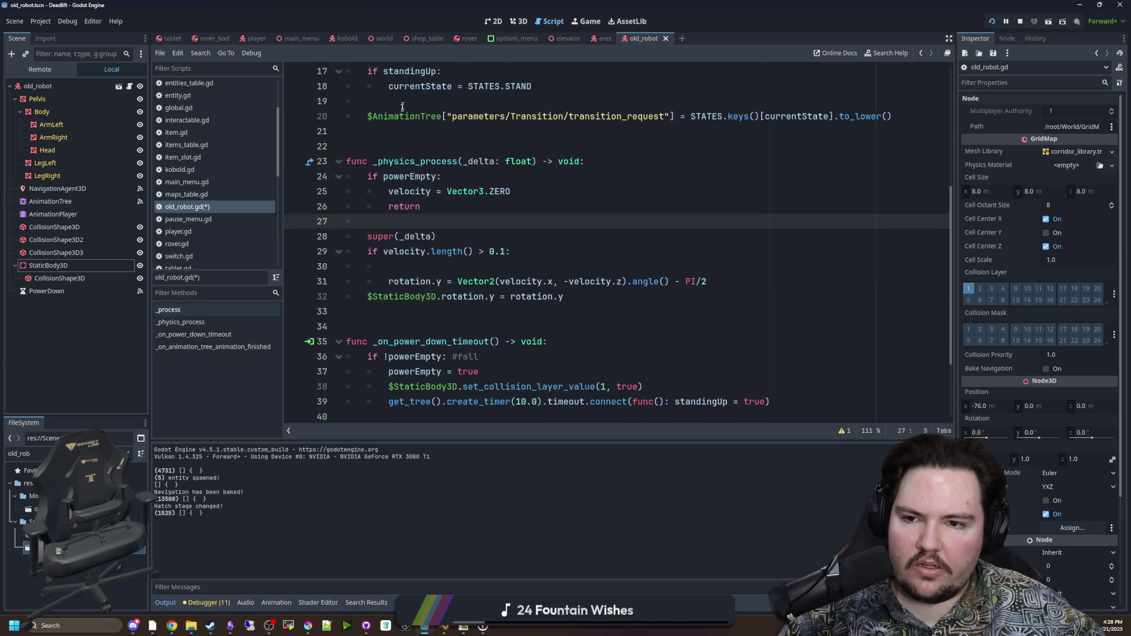
pyautogui.scroll(-2, 579, 346)
pyautogui.click(504, 369)
pyautogui.press('Return')
pyautogui.write('standingUp = false')
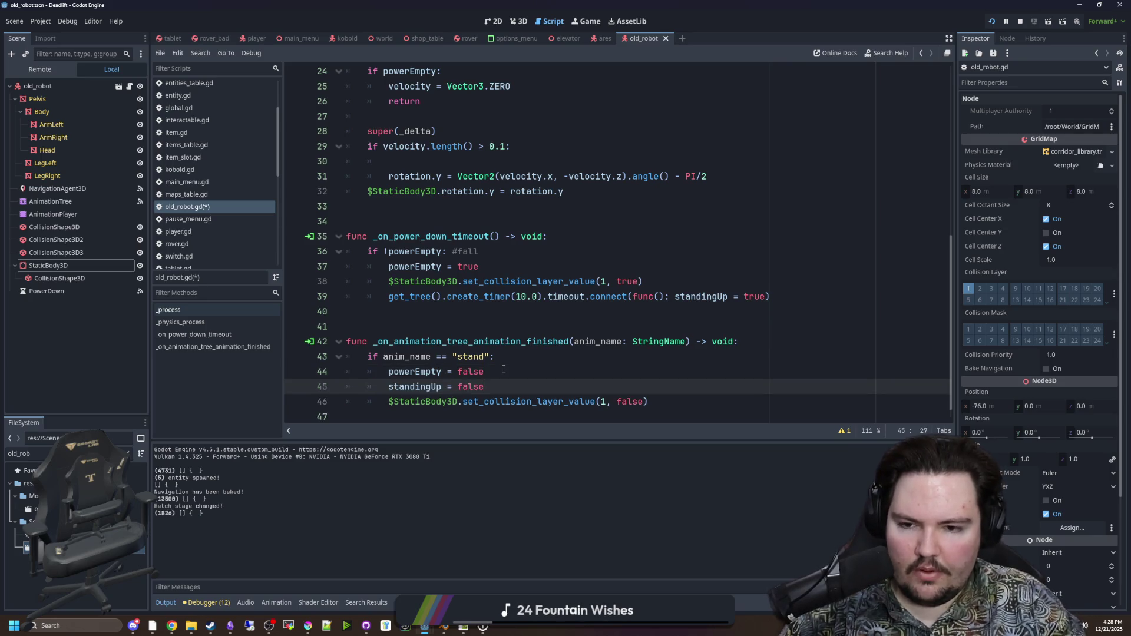
pyautogui.click(503, 369)
pyautogui.hotkey('ctrl', 's')
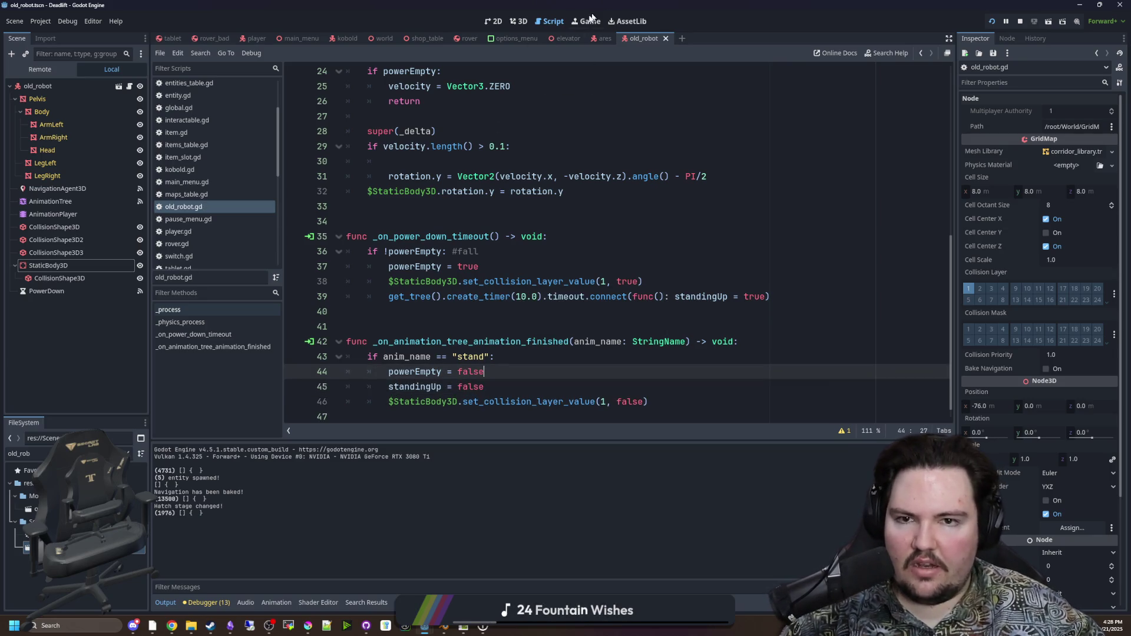
pyautogui.click(589, 21)
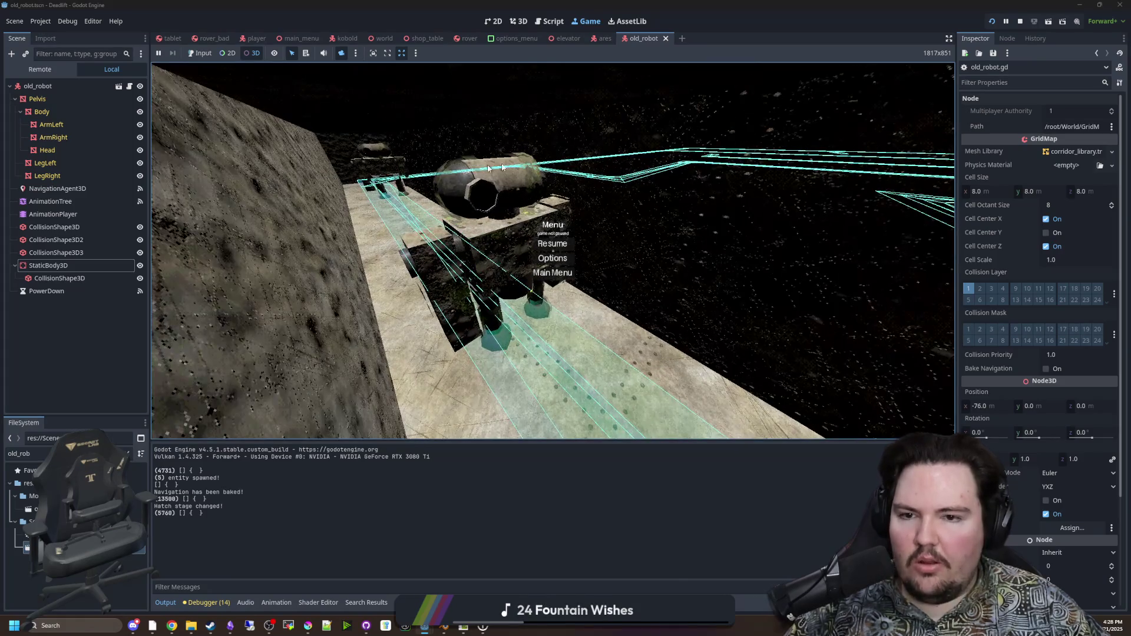
pyautogui.click(1019, 22)
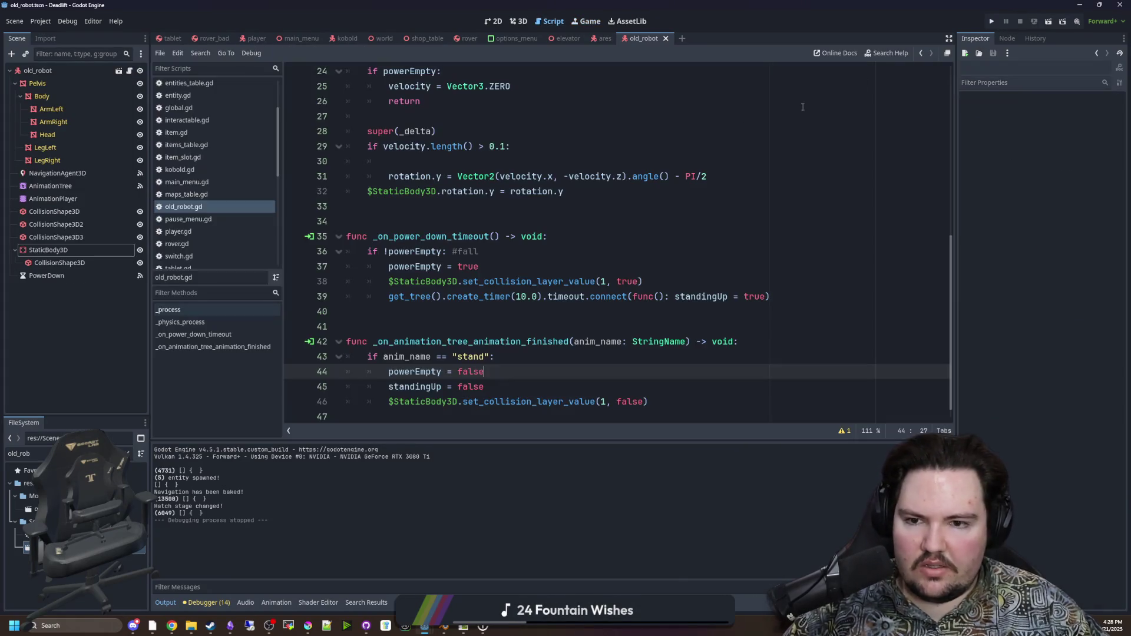
# - Start line 30 as rotation.y = lerpf(...) inside the velocity check
pyautogui.click(429, 208)
pyautogui.scroll(1, 574, 247)
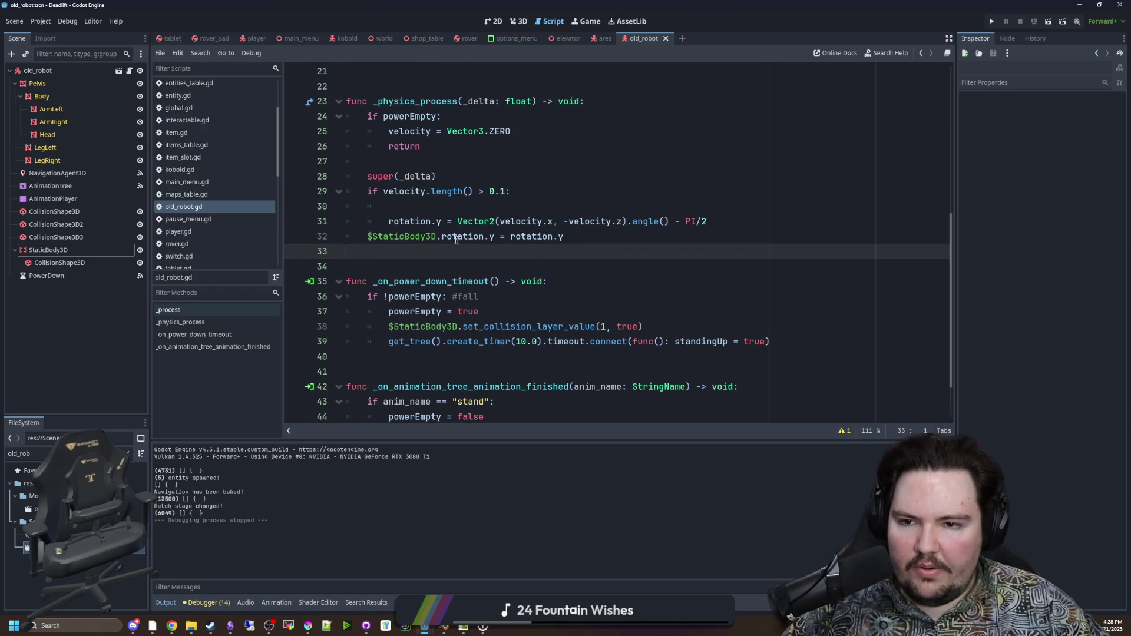
pyautogui.click(506, 222)
pyautogui.scroll(2, 471, 248)
pyautogui.click(443, 299)
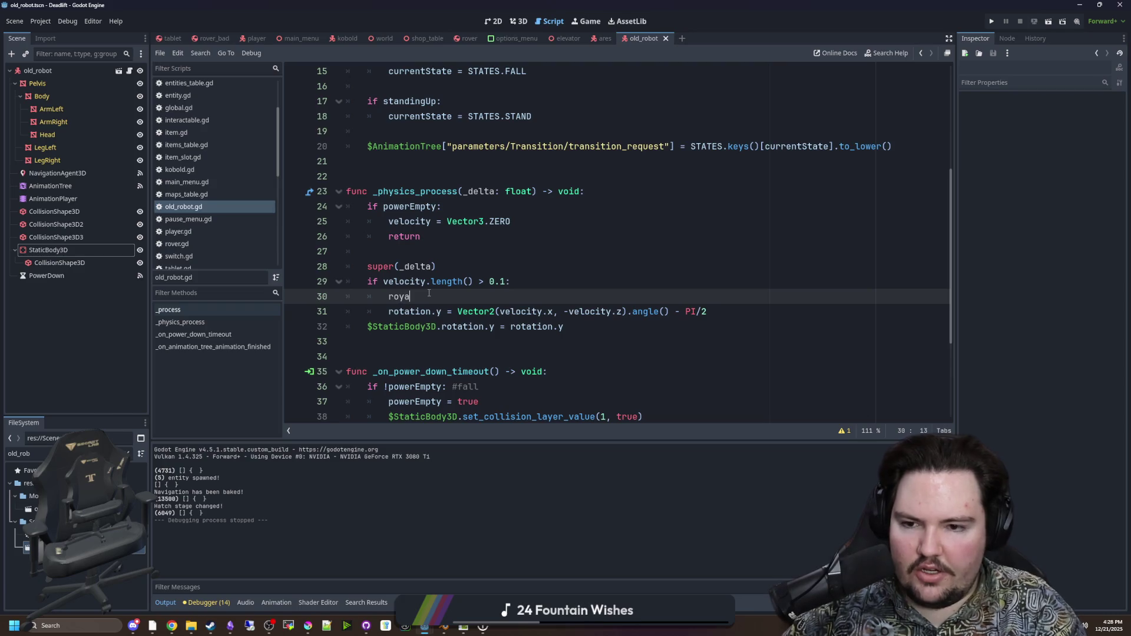
pyautogui.press('BackSpace')
pyautogui.press('BackSpace')
pyautogui.write('tation.y = loer')
pyautogui.press('BackSpace')
pyautogui.press('BackSpace')
pyautogui.press('BackSpace')
pyautogui.write('erpf')
pyautogui.press('Return')
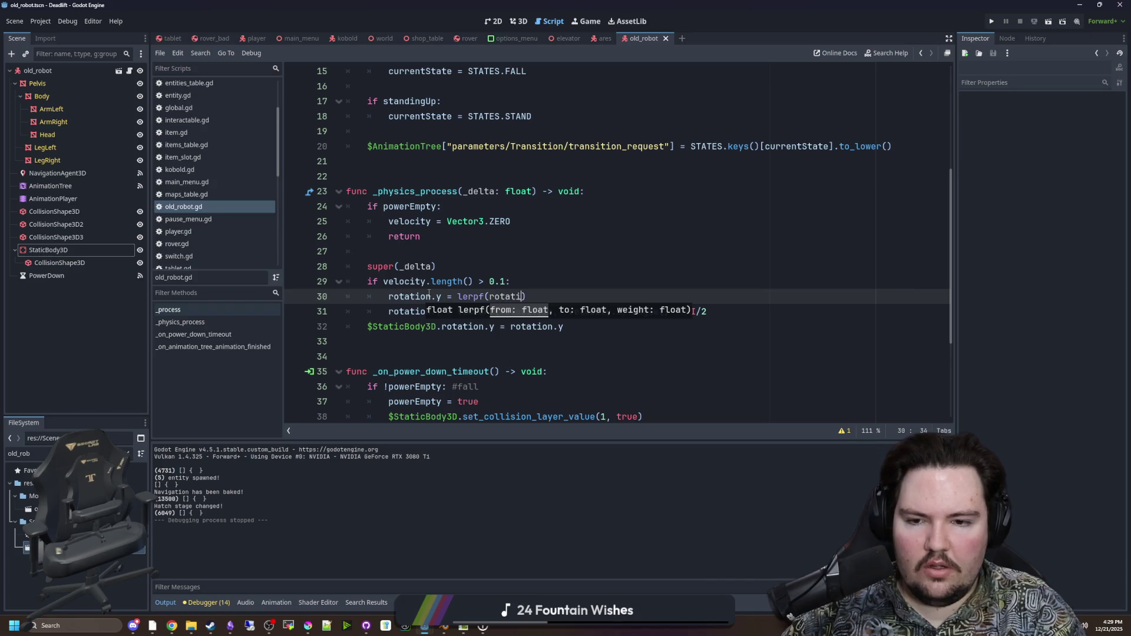
pyautogui.press('Escape')
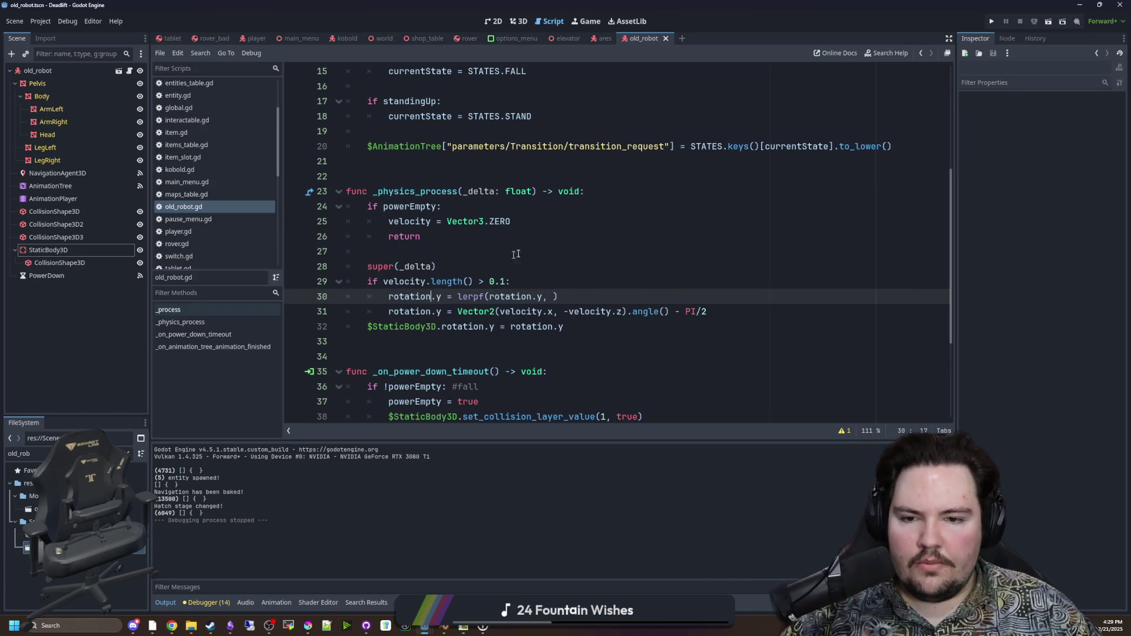
# - Move the Vector2(...).angle() - PI/2 expression into lerpf with weight 1*delta, removing line 31
pyautogui.click(507, 236)
pyautogui.click(644, 321)
pyautogui.moveTo(707, 312); pyautogui.dragTo(533, 312)
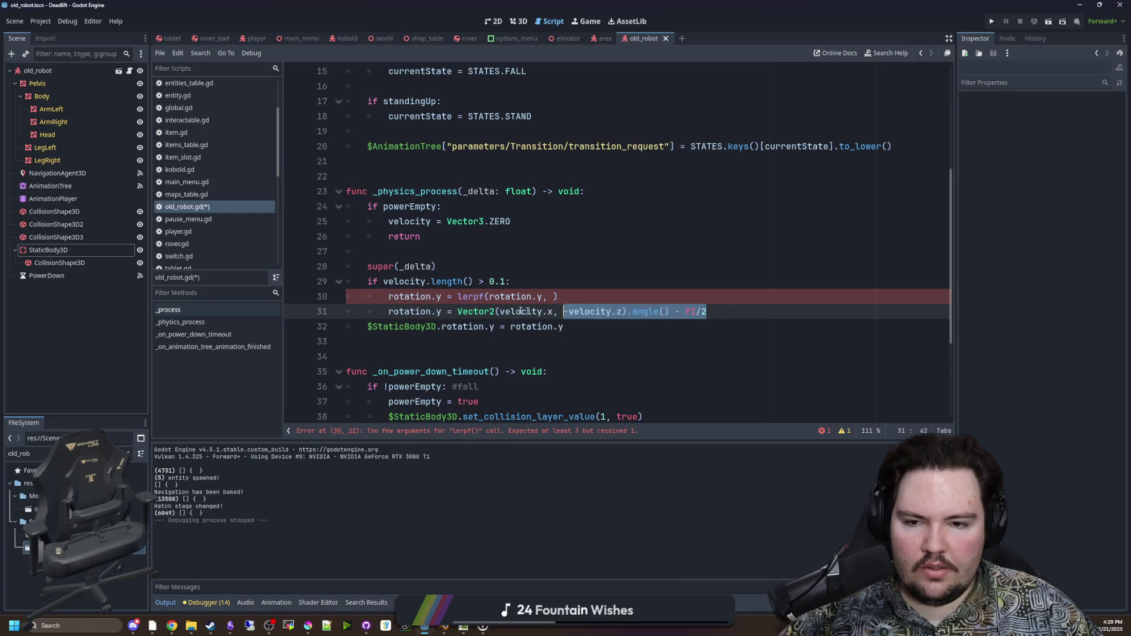
pyautogui.hotkey('ctrl', 'x')
pyautogui.click(552, 297)
pyautogui.hotkey('ctrl', 'v')
pyautogui.write(',')
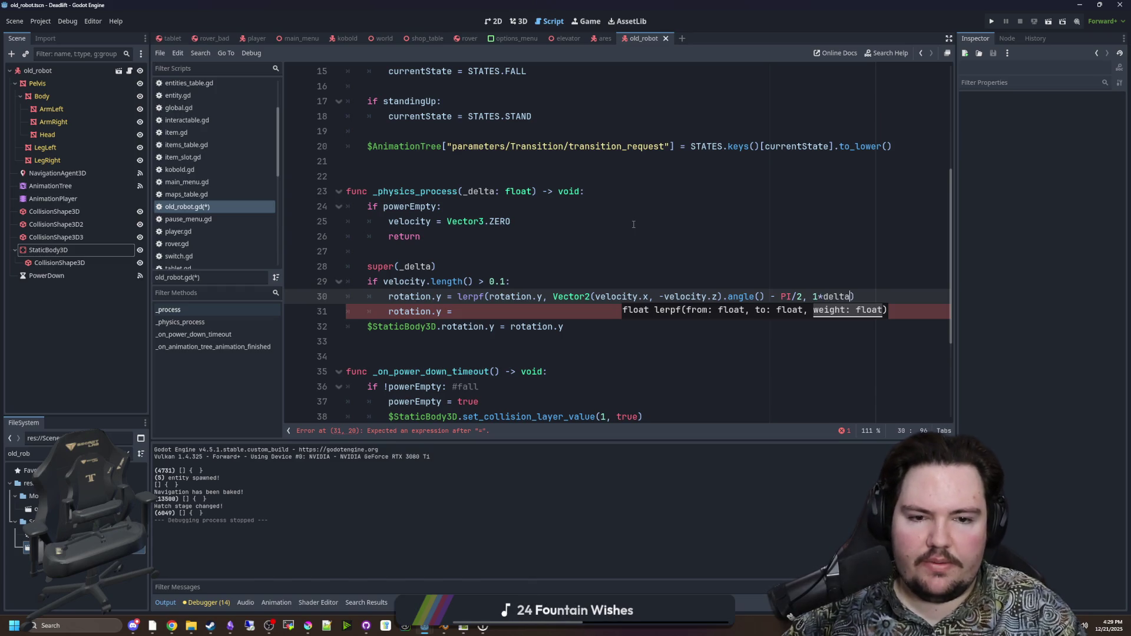
pyautogui.press('Down')
pyautogui.press('Escape')
pyautogui.press('BackSpace')
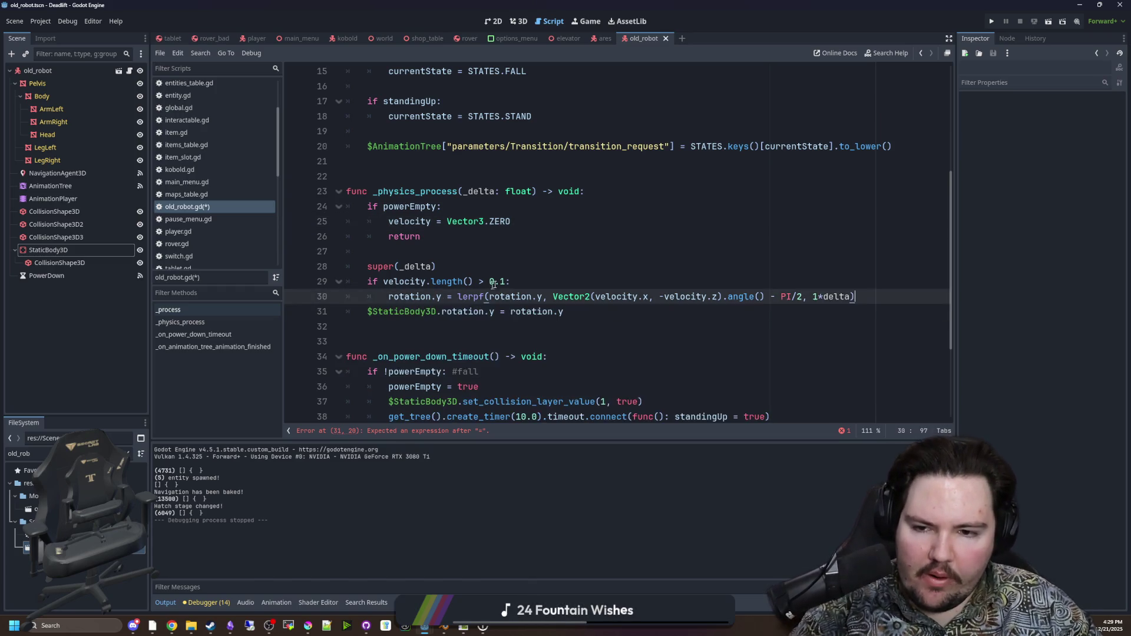
# - Rename _delta to delta in _physics_process and its super() call, then save and launch
pyautogui.click(531, 258)
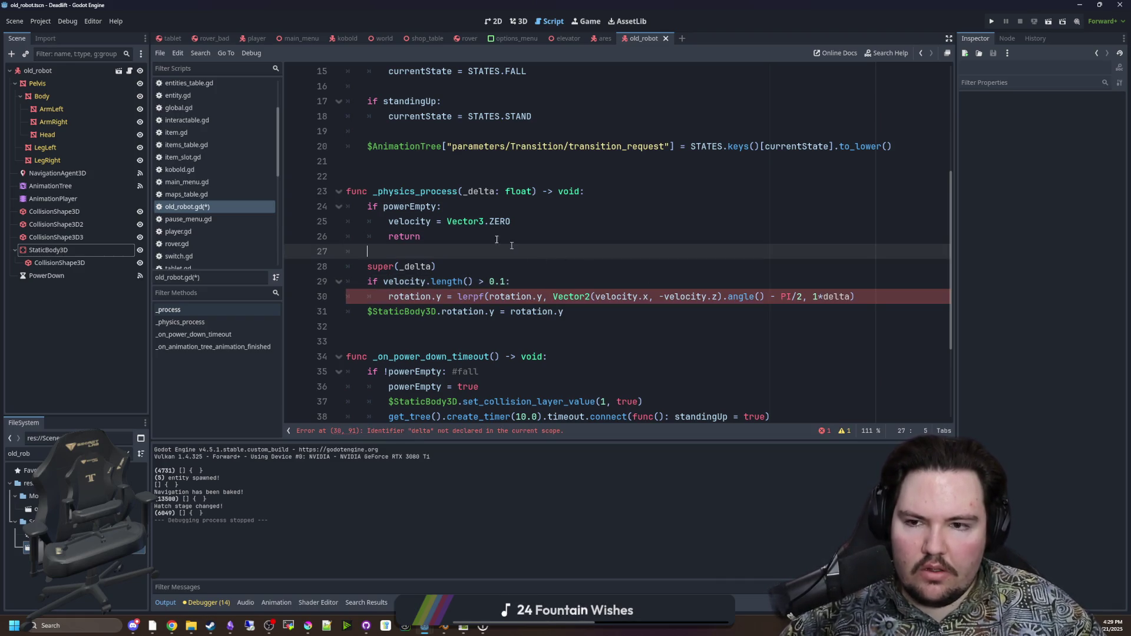
pyautogui.click(464, 191)
pyautogui.press('BackSpace')
pyautogui.click(437, 252)
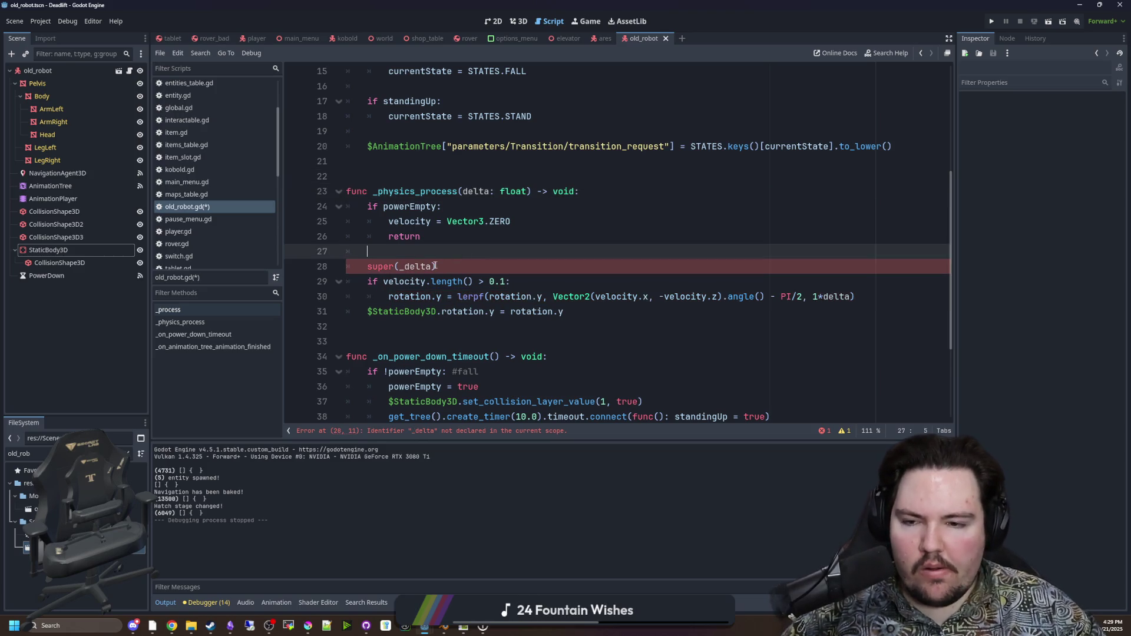
pyautogui.click(406, 267)
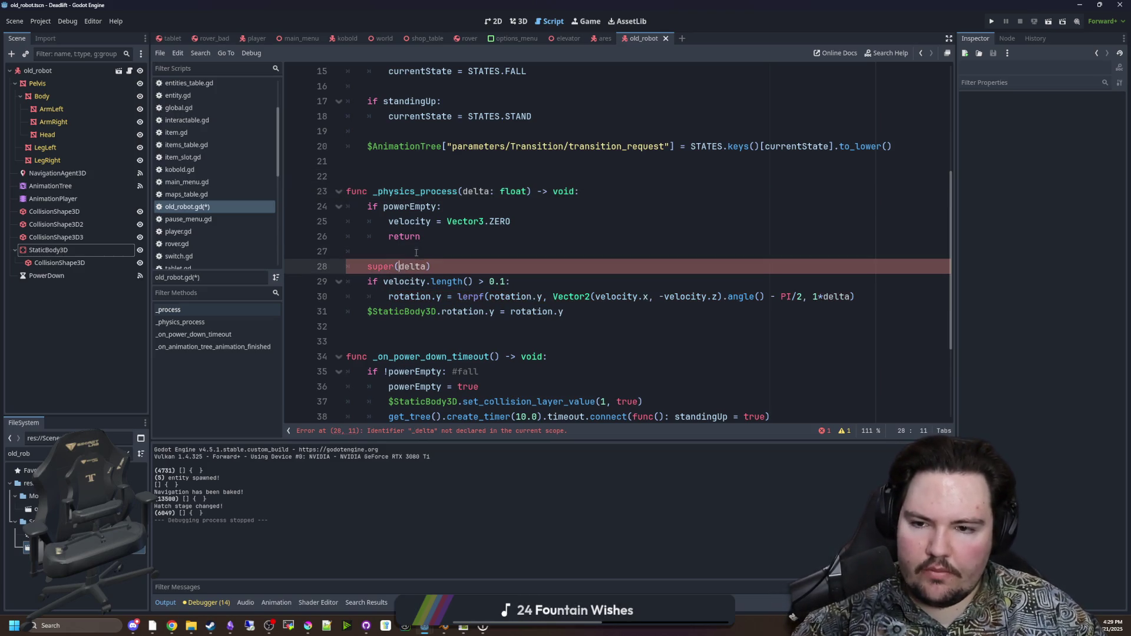
pyautogui.click(413, 246)
pyautogui.hotkey('ctrl', 's')
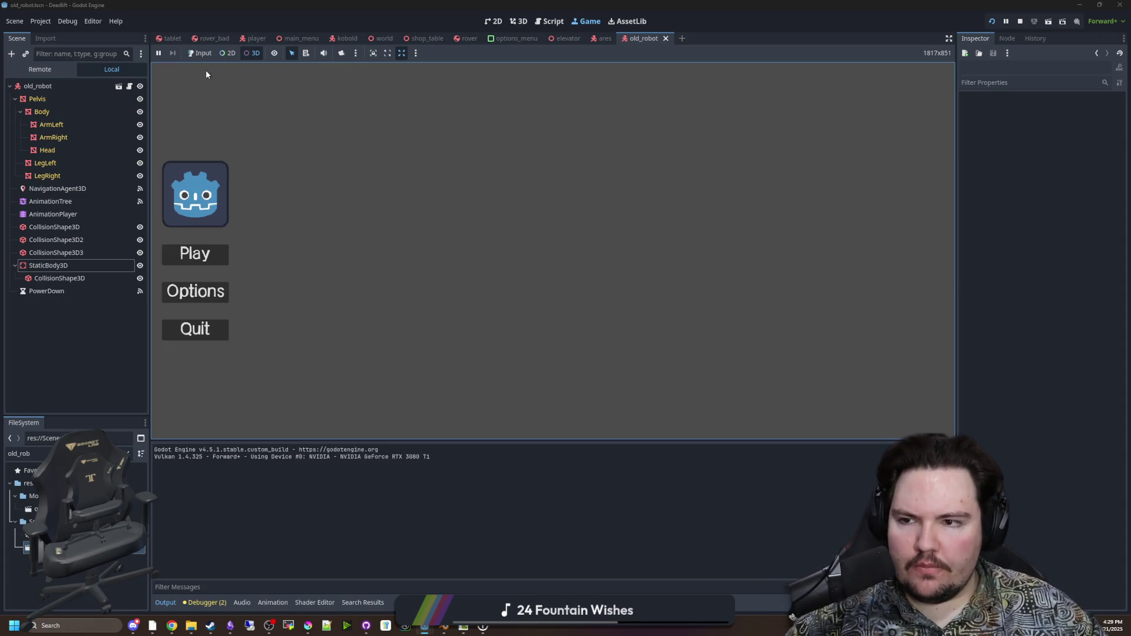
# - Start a game from the main menu, walk forward through the doorway, and pause
pyautogui.click(204, 54)
pyautogui.click(222, 252)
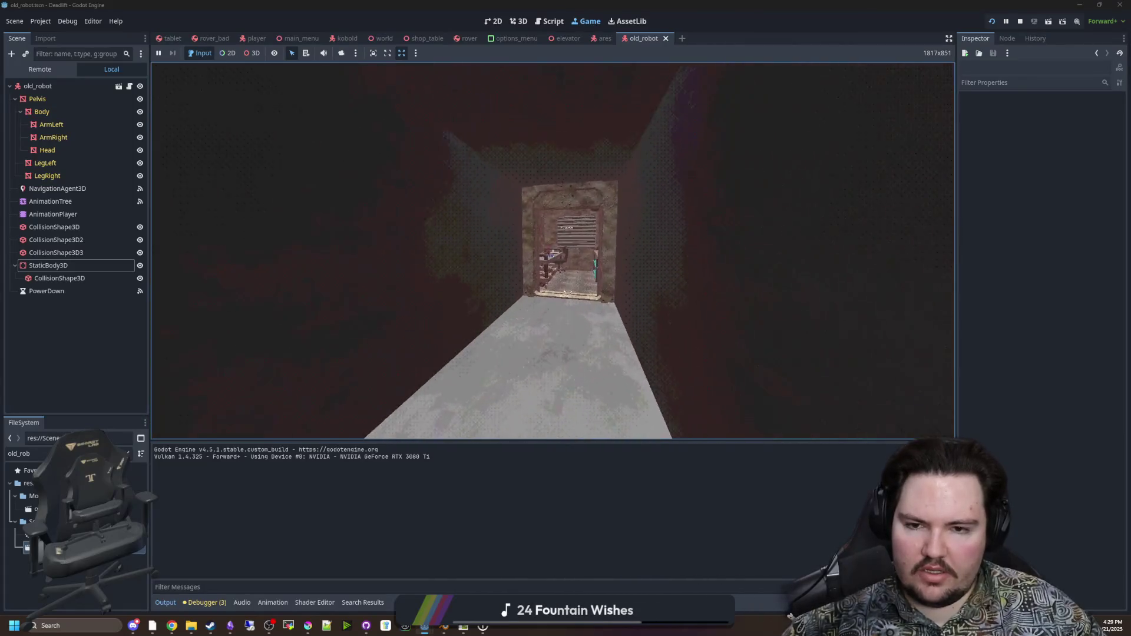
pyautogui.press('w')
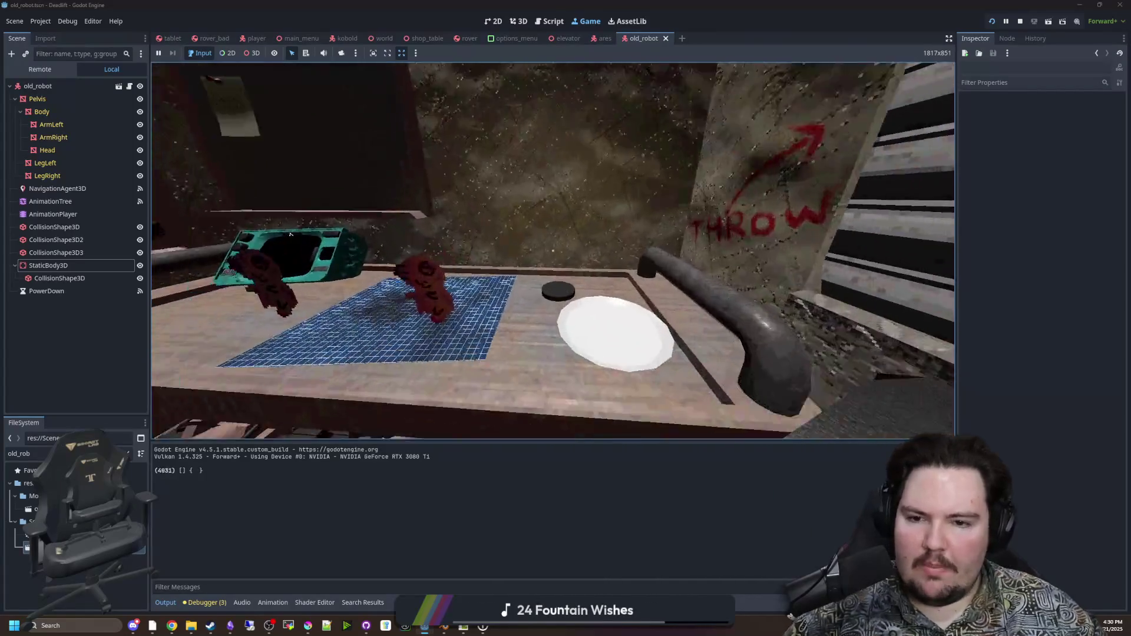
pyautogui.press('Escape')
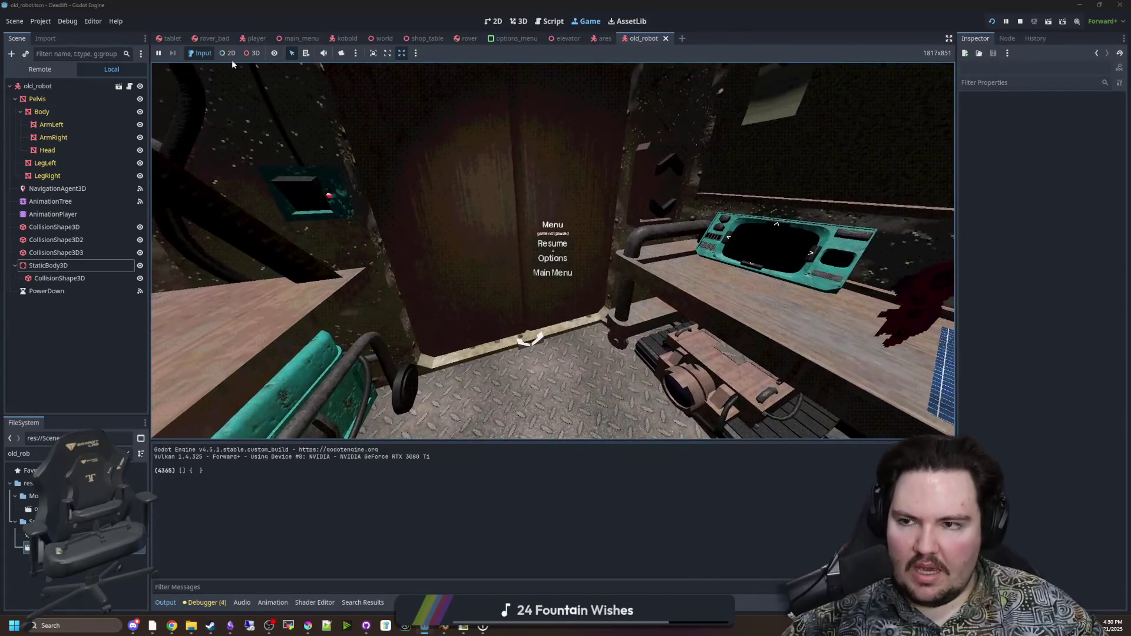
# - Orbit a free camera over the corridors to the robot, then hand control back to the game
pyautogui.click(340, 53)
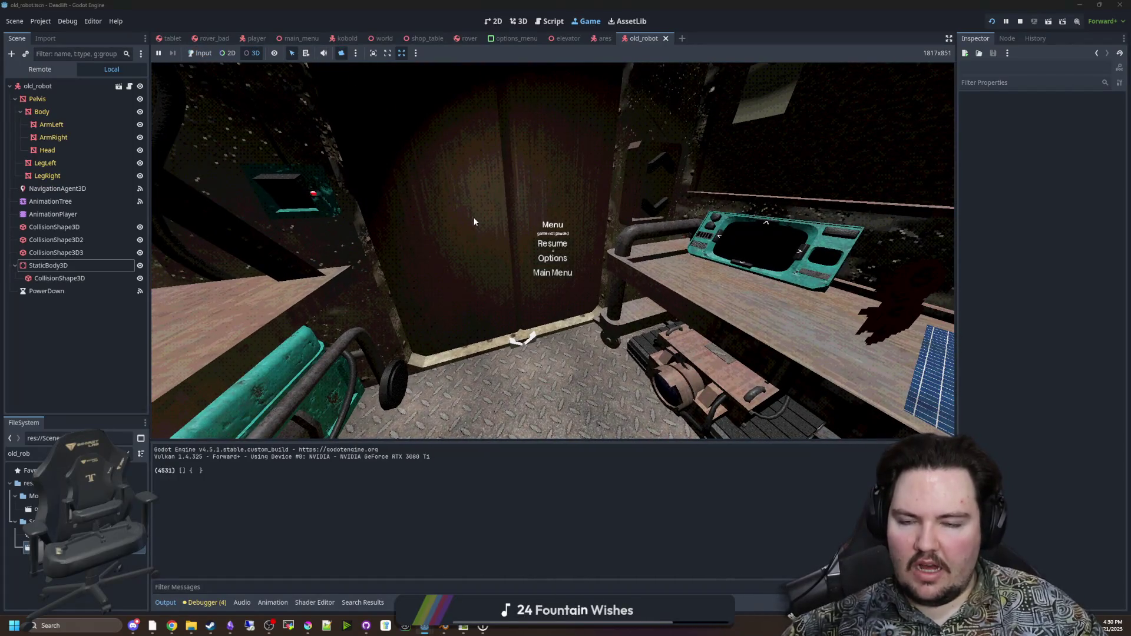
pyautogui.moveTo(450, 213); pyautogui.dragTo(365, 100)
pyautogui.scroll(-5, 552, 250)
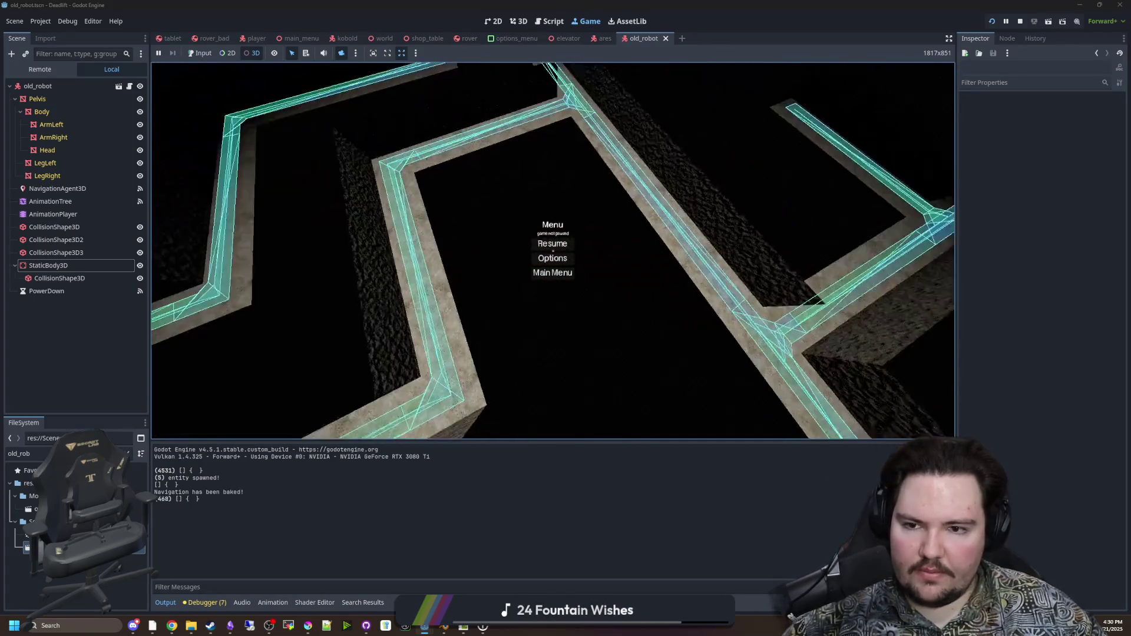
pyautogui.moveTo(552, 250)
pyautogui.mouseDown()
pyautogui.moveTo(932, 373)
pyautogui.moveTo(929, 139)
pyautogui.moveTo(552, 251)
pyautogui.moveTo(677, 177)
pyautogui.moveTo(707, 165)
pyautogui.moveTo(577, 236)
pyautogui.moveTo(601, 265)
pyautogui.moveTo(583, 283)
pyautogui.moveTo(552, 250)
pyautogui.mouseUp()
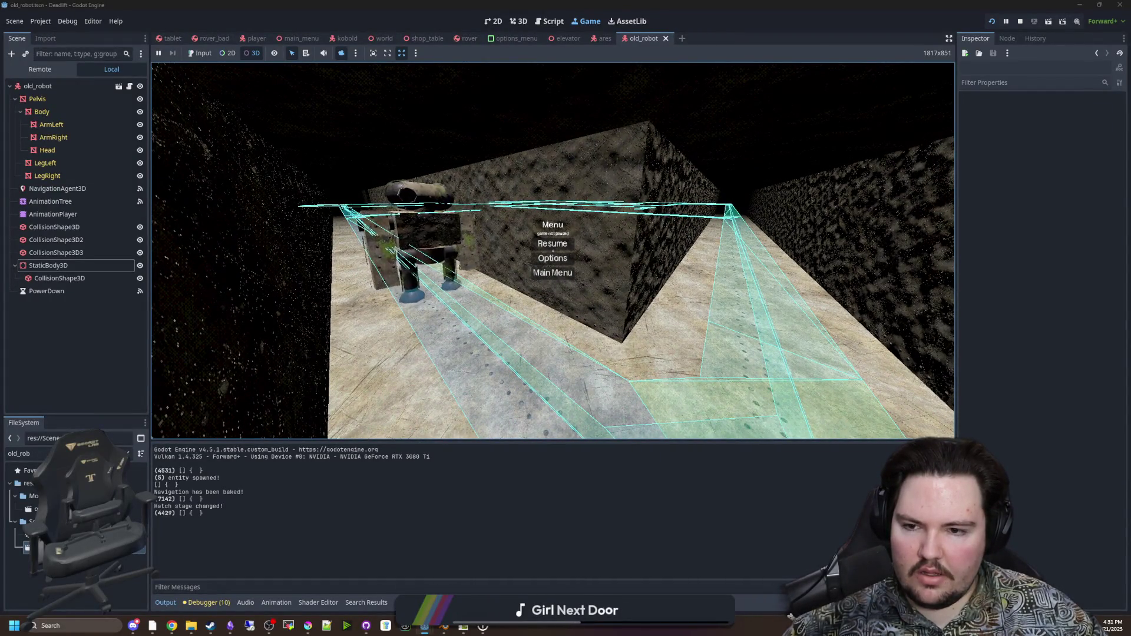
pyautogui.click(201, 52)
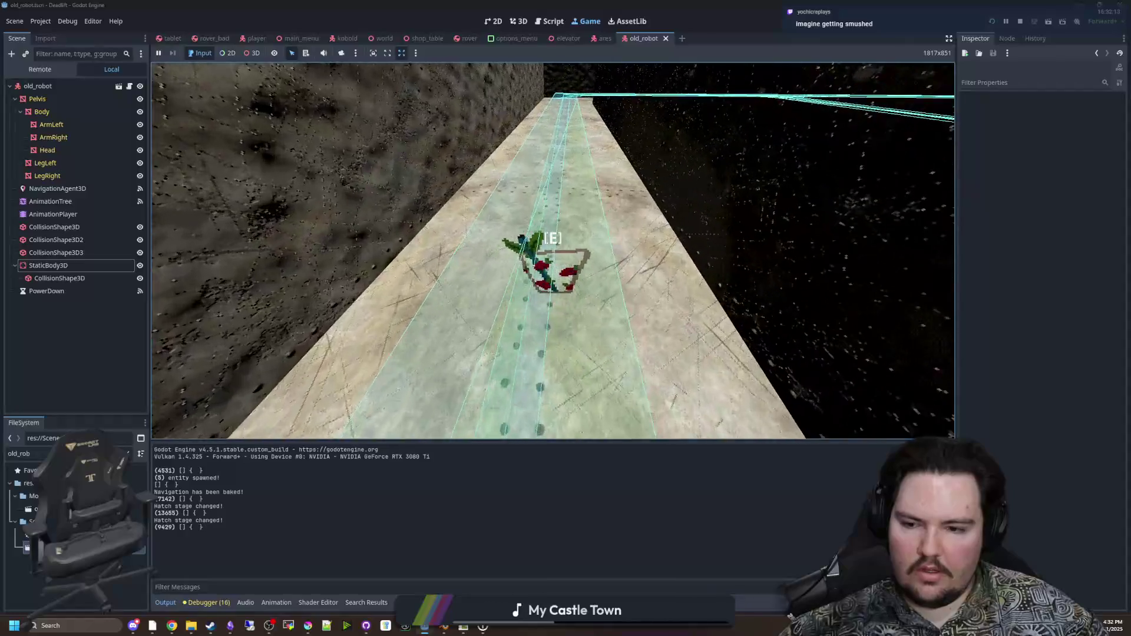
# - Leave the game and go to the power-down timeout function in old_robot.gd
pyautogui.press('super')
pyautogui.press('Escape')
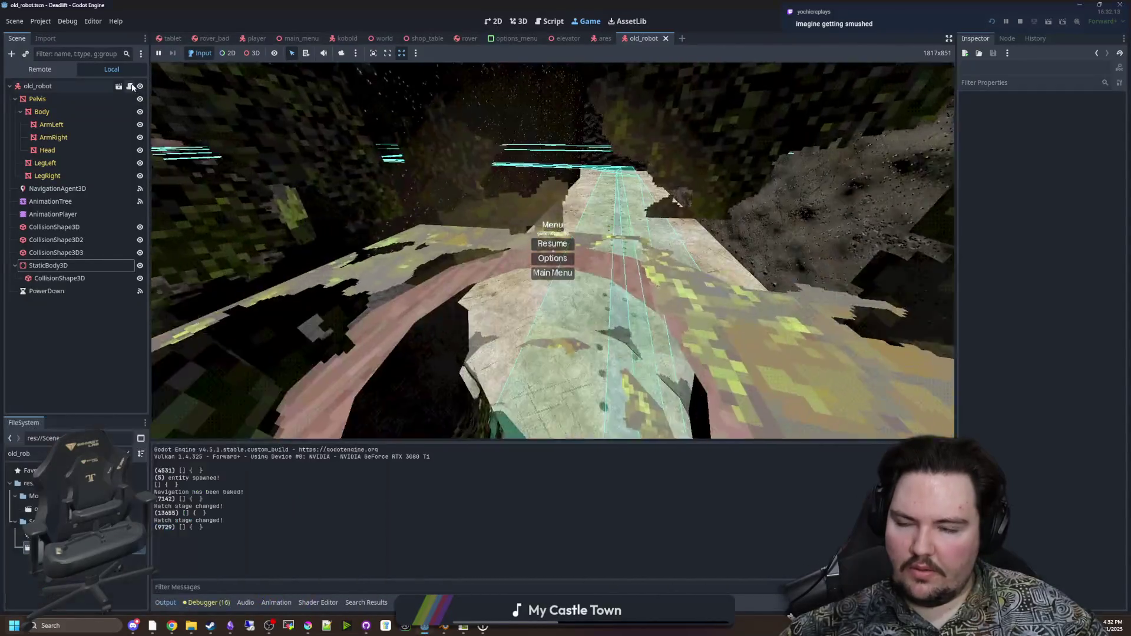
pyautogui.hotkey('ctrl', 'F3')
pyautogui.scroll(-3, 487, 268)
pyautogui.click(566, 225)
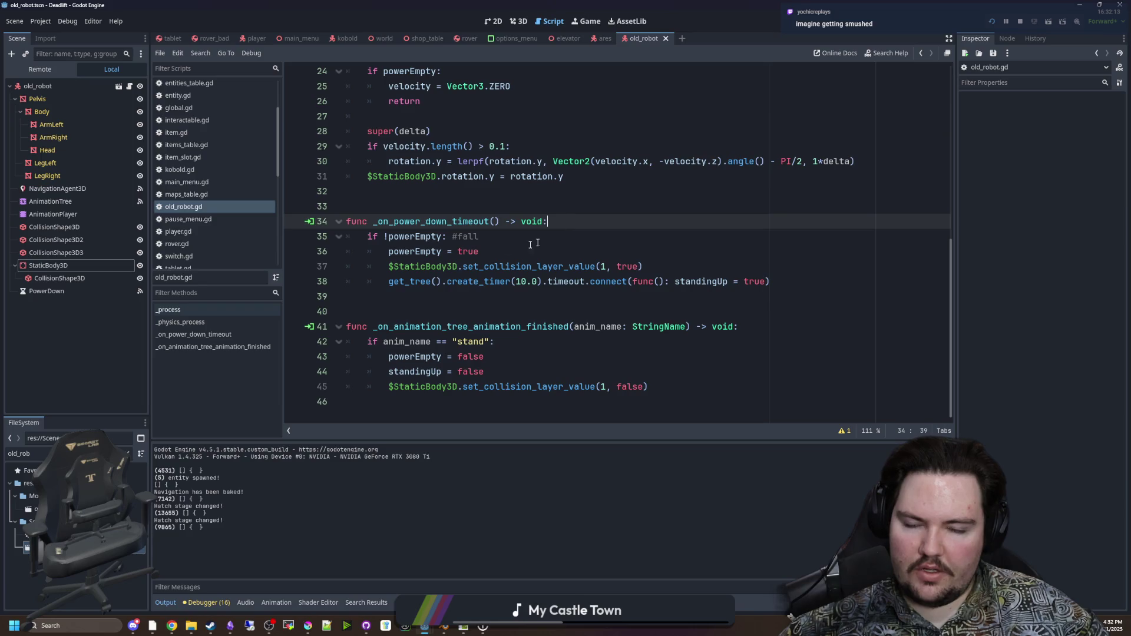
# - Review powerEmpty and lines 30–31 in old_robot.gd, then return to the running game
pyautogui.doubleClick(424, 237)
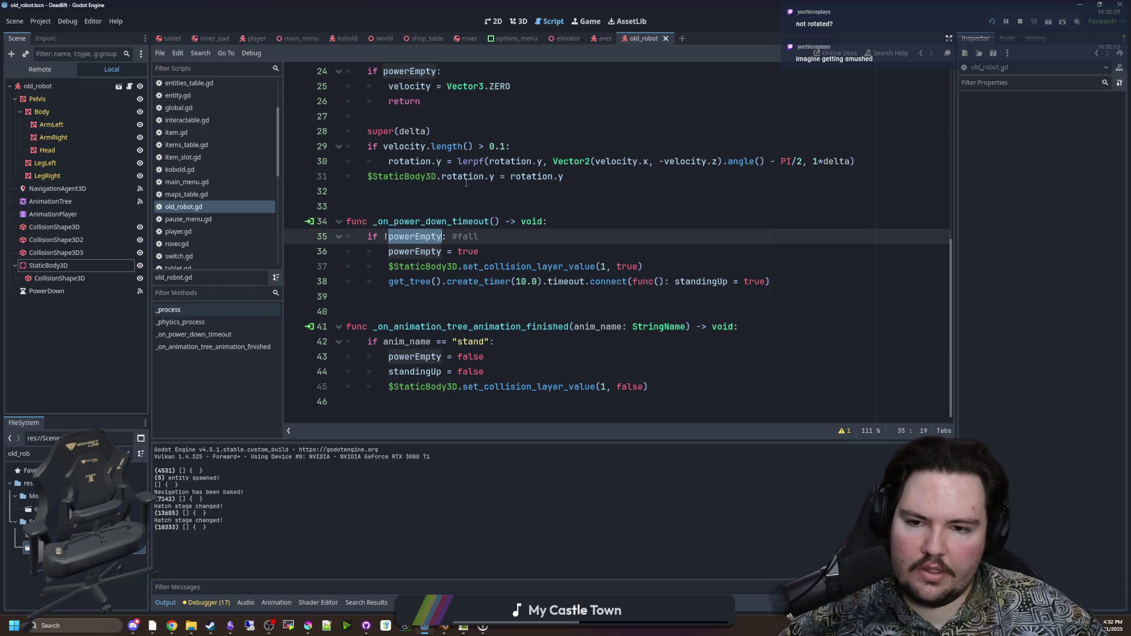
pyautogui.click(420, 221)
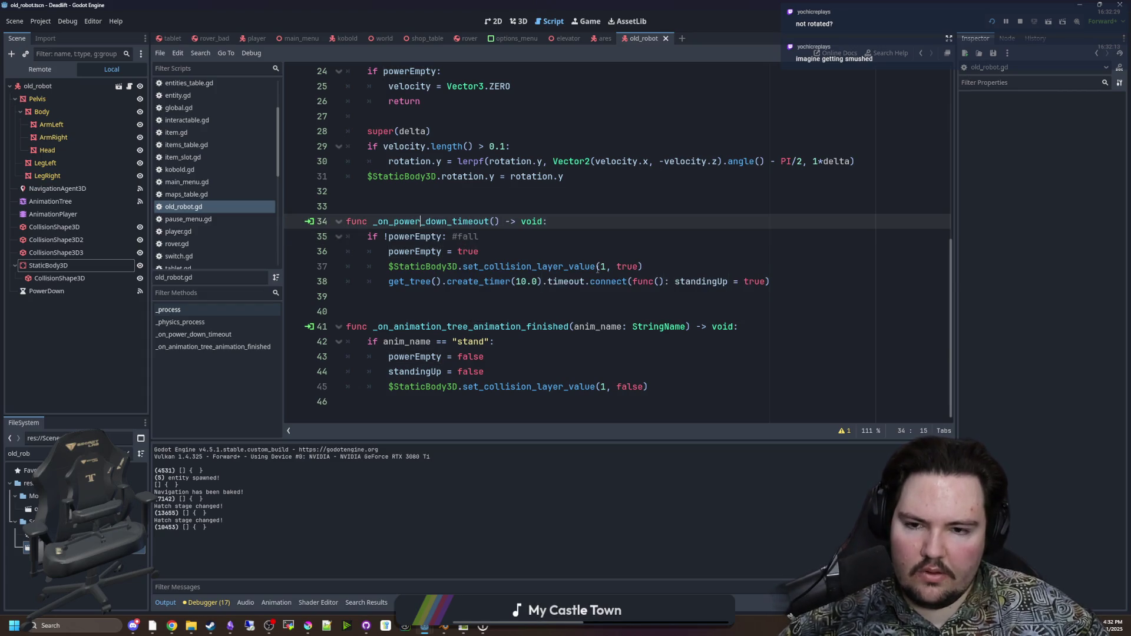
pyautogui.click(454, 200)
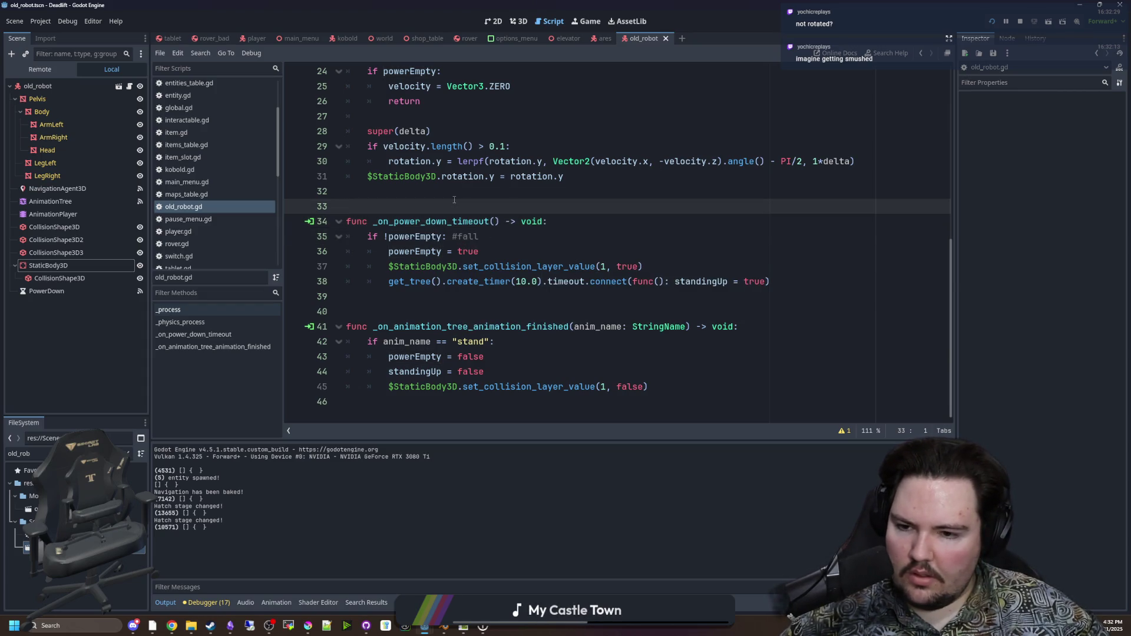
pyautogui.scroll(3, 454, 200)
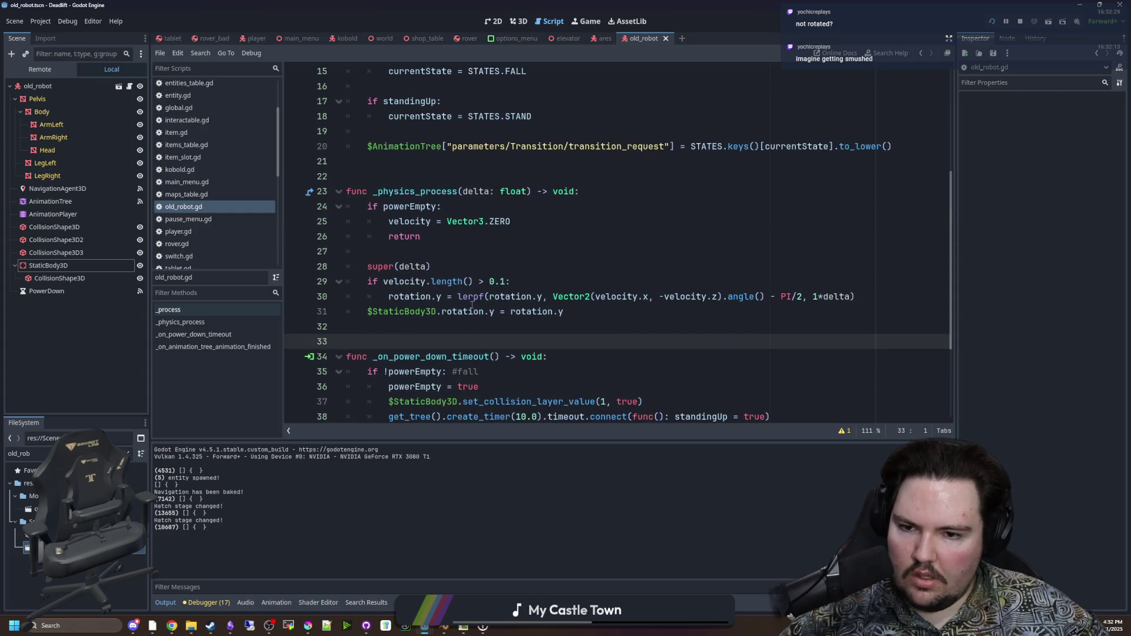
pyautogui.moveTo(376, 312)
pyautogui.mouseDown()
pyautogui.moveTo(598, 296)
pyautogui.moveTo(563, 312)
pyautogui.mouseUp()
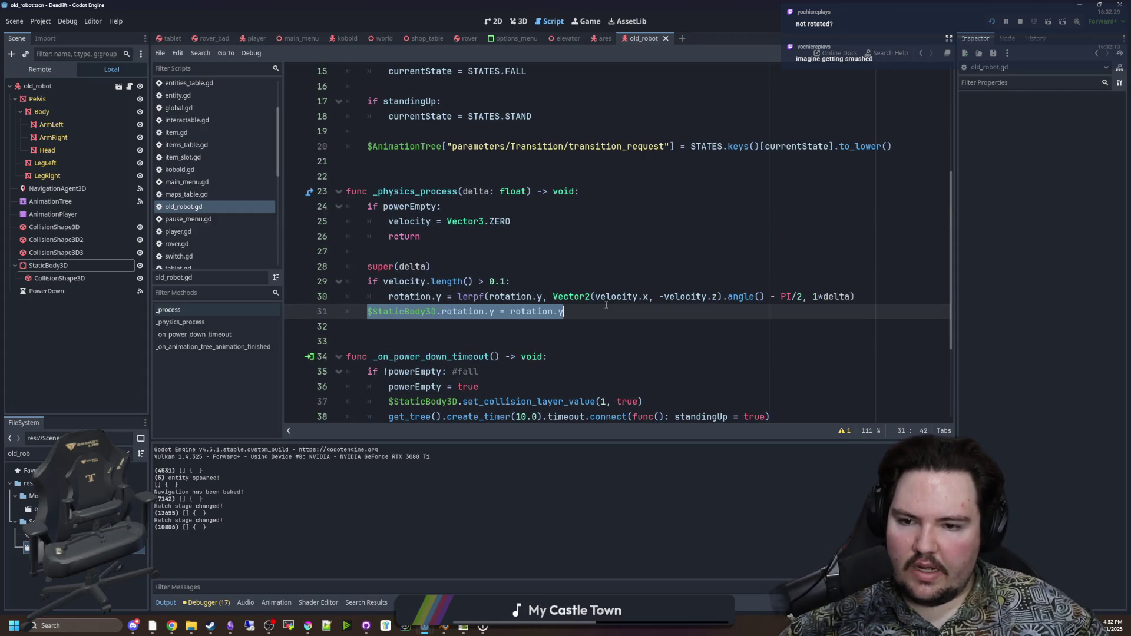
pyautogui.click(566, 312)
pyautogui.scroll(-1, 545, 303)
pyautogui.scroll(-2, 545, 303)
pyautogui.scroll(3, 475, 260)
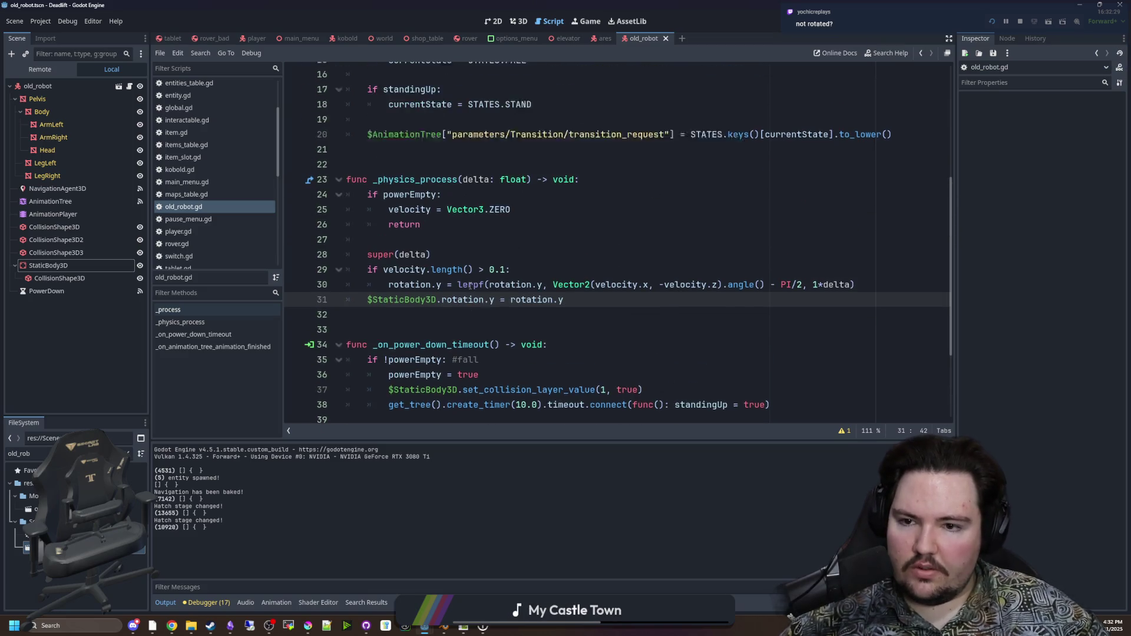
pyautogui.scroll(-3, 475, 260)
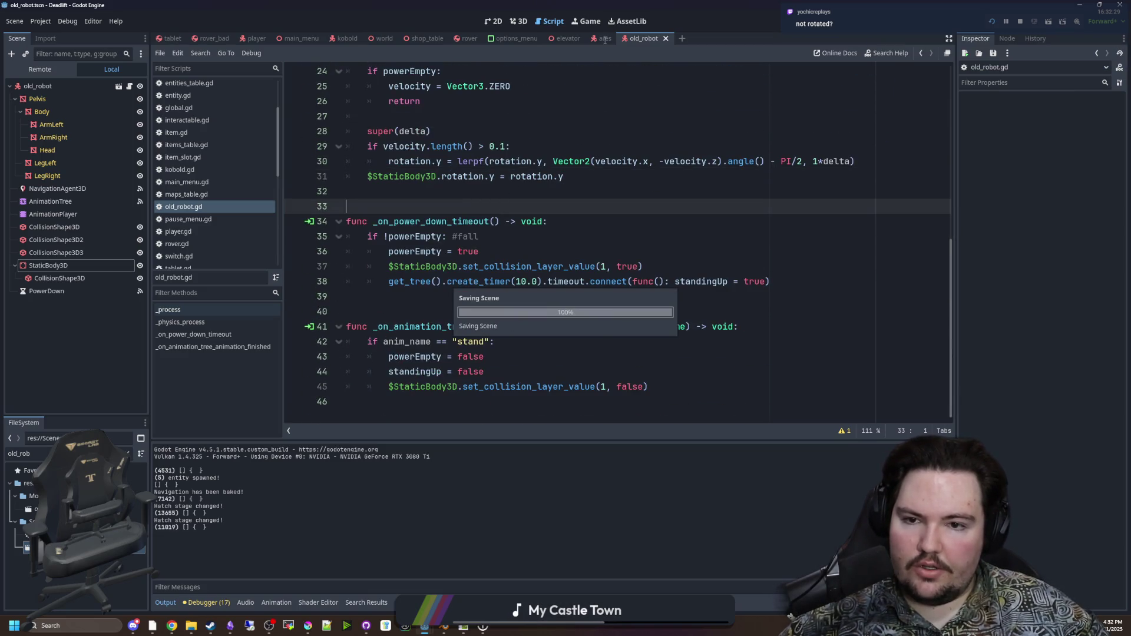
pyautogui.click(591, 22)
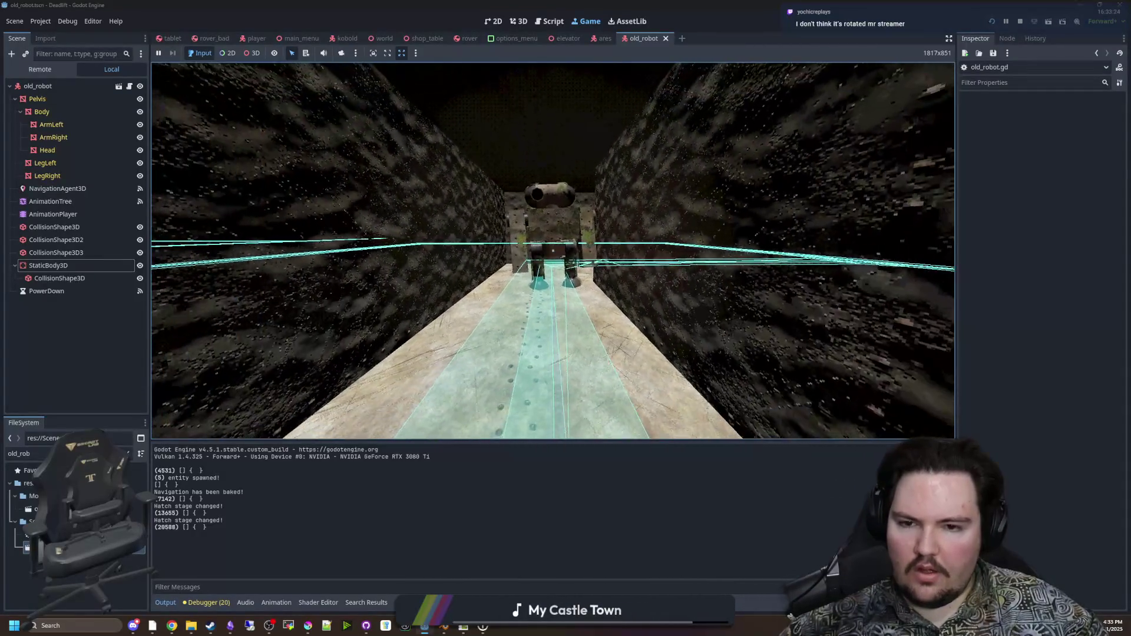
pyautogui.press('Escape')
pyautogui.press('F8')
pyautogui.hotkey('ctrl', 's')
pyautogui.click(67, 21)
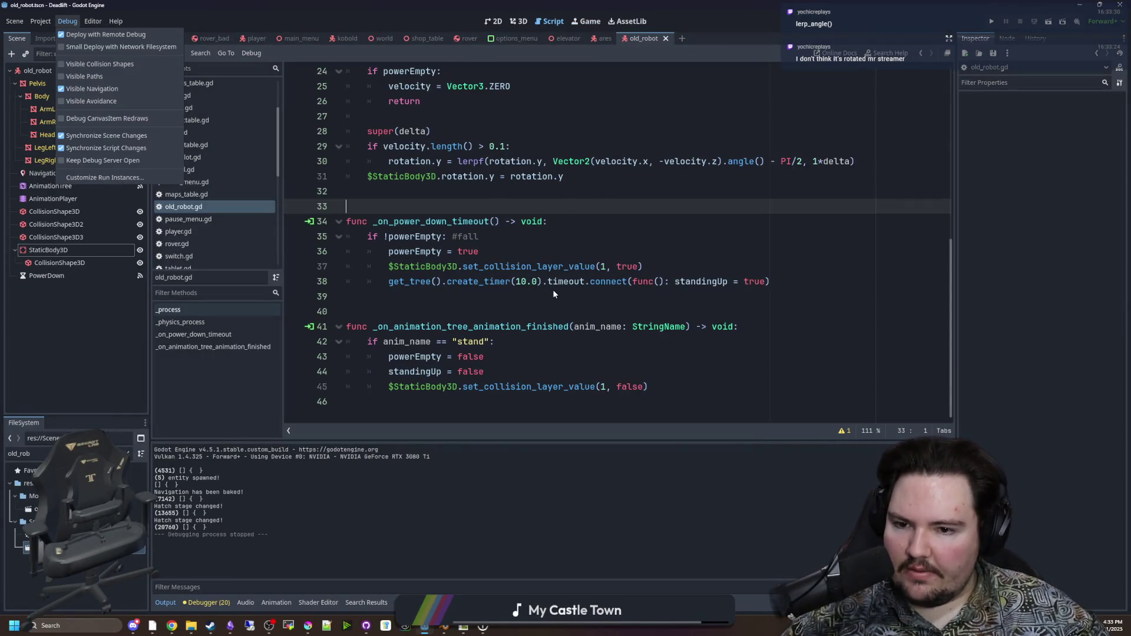
pyautogui.click(573, 310)
pyautogui.click(511, 290)
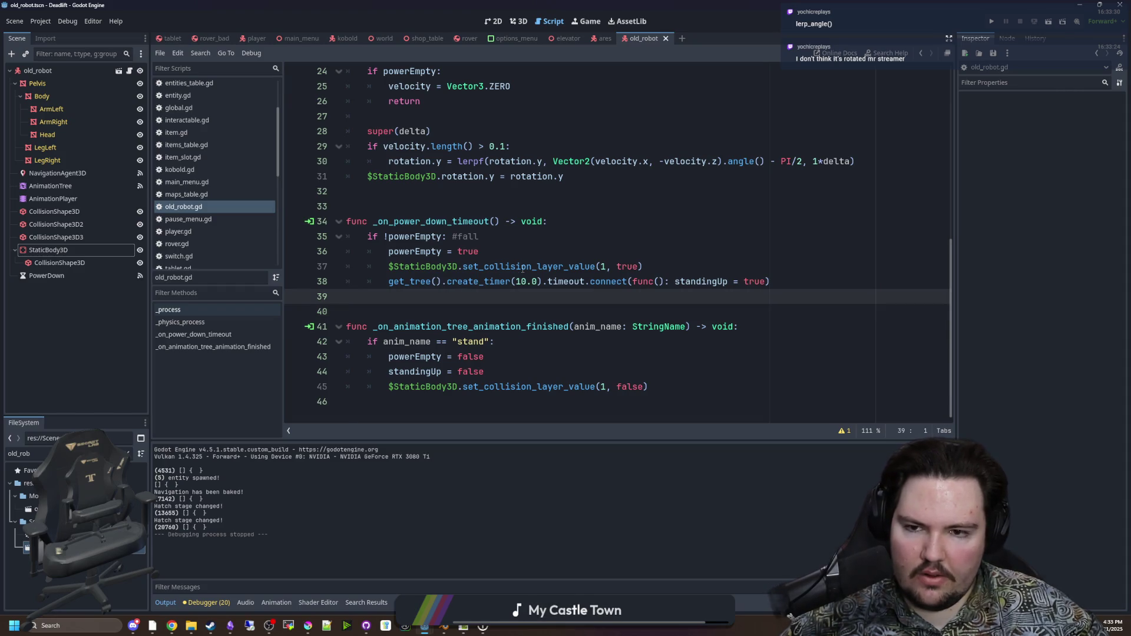
pyautogui.scroll(2, 523, 269)
pyautogui.click(485, 251)
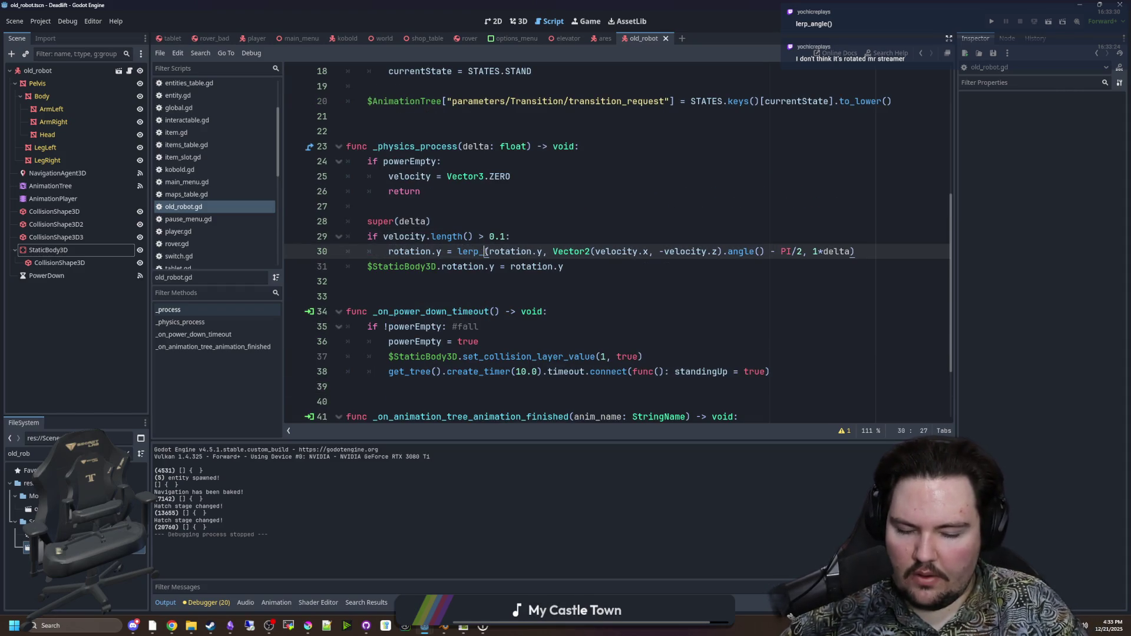
pyautogui.press('Up')
pyautogui.press('Up')
pyautogui.press('Up')
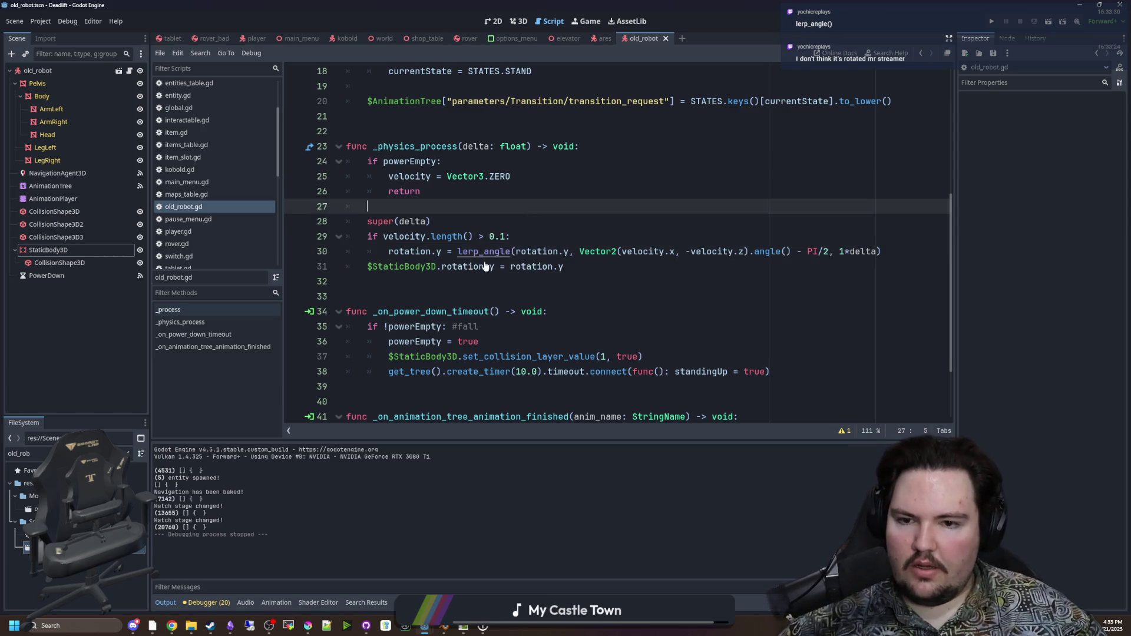
pyautogui.keyDown('ctrl'); pyautogui.click(488, 257); pyautogui.keyUp('ctrl')
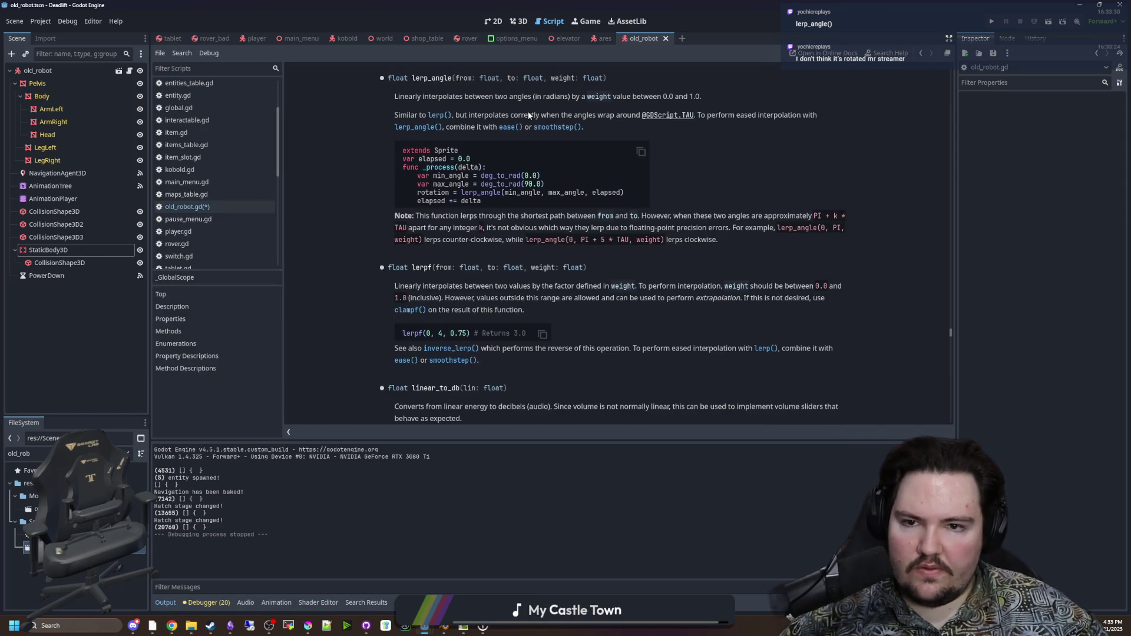
pyautogui.hotkey('alt', 'Left')
pyautogui.click(626, 233)
pyautogui.click(603, 308)
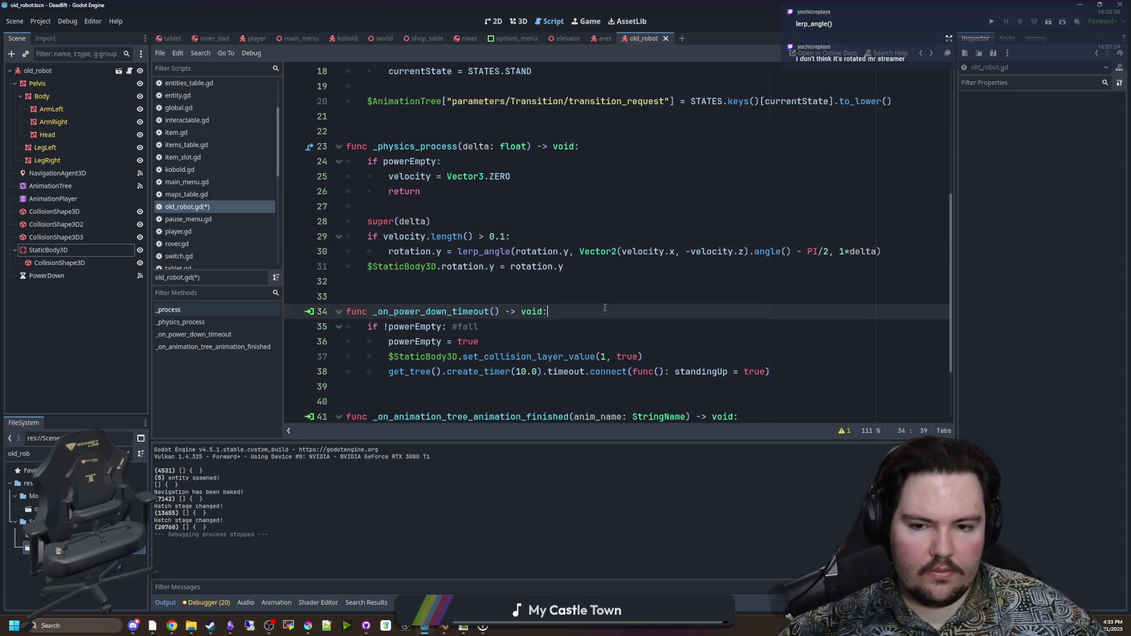
pyautogui.click(577, 277)
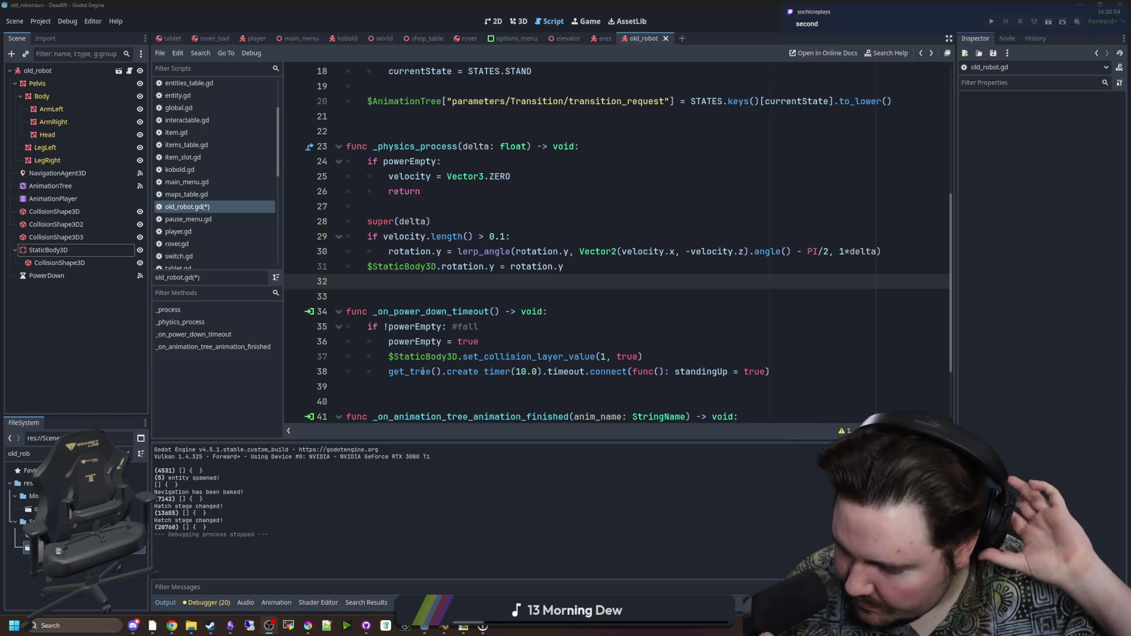
pyautogui.moveTo(422, 371)
pyautogui.click(608, 290)
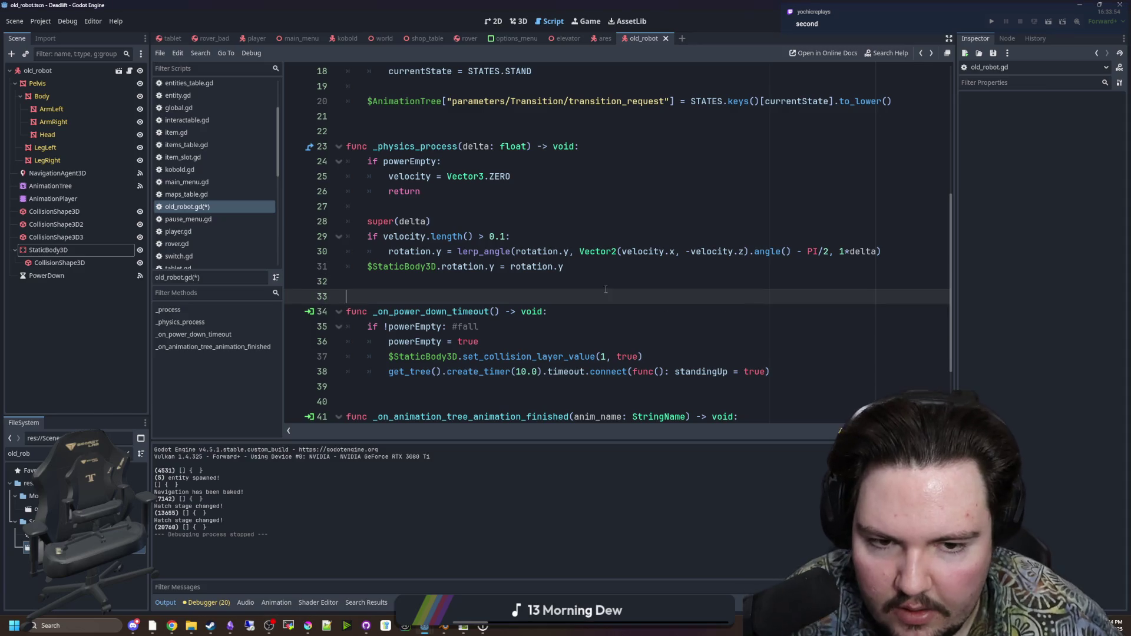
pyautogui.keyDown('ctrl'); pyautogui.click(504, 253); pyautogui.keyUp('ctrl')
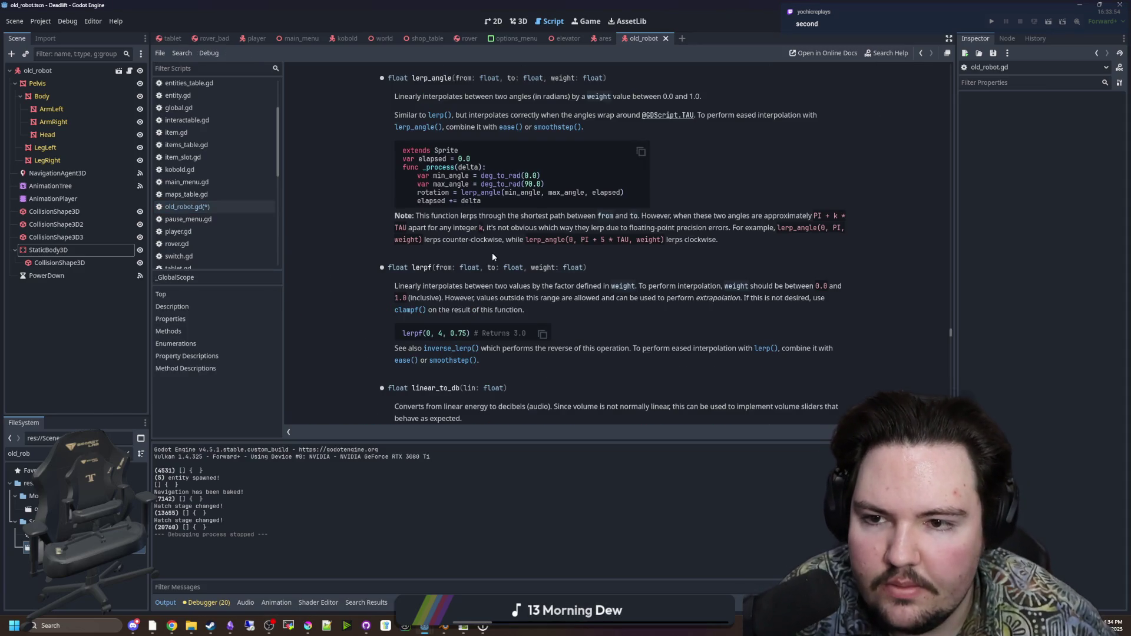
pyautogui.scroll(3, 609, 268)
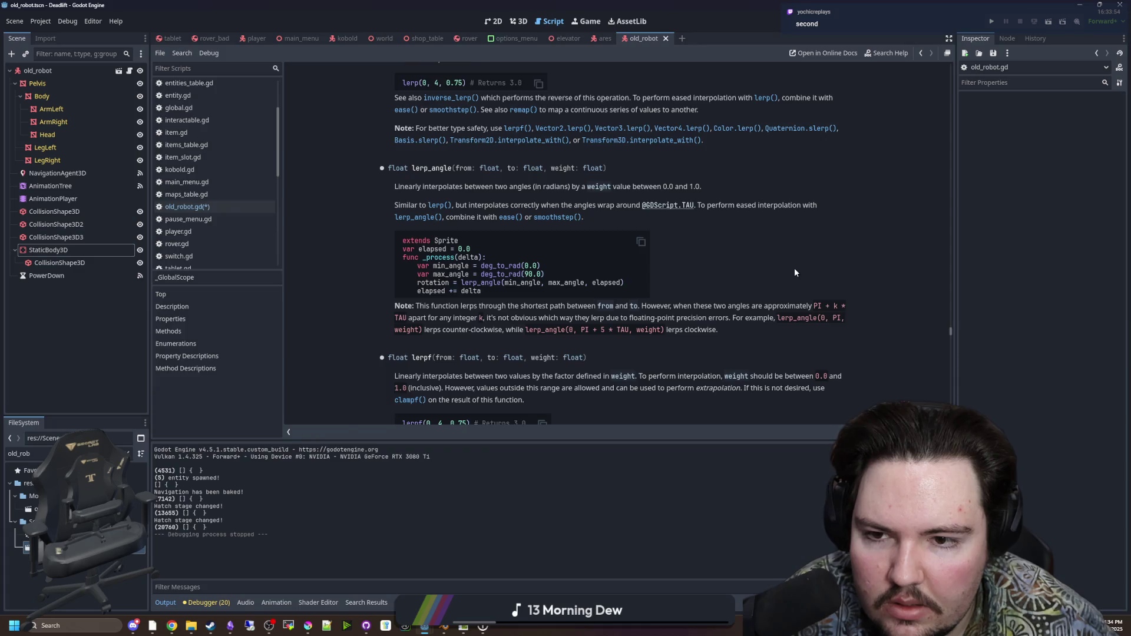
pyautogui.hotkey('alt', 'Left')
pyautogui.scroll(-1, 578, 282)
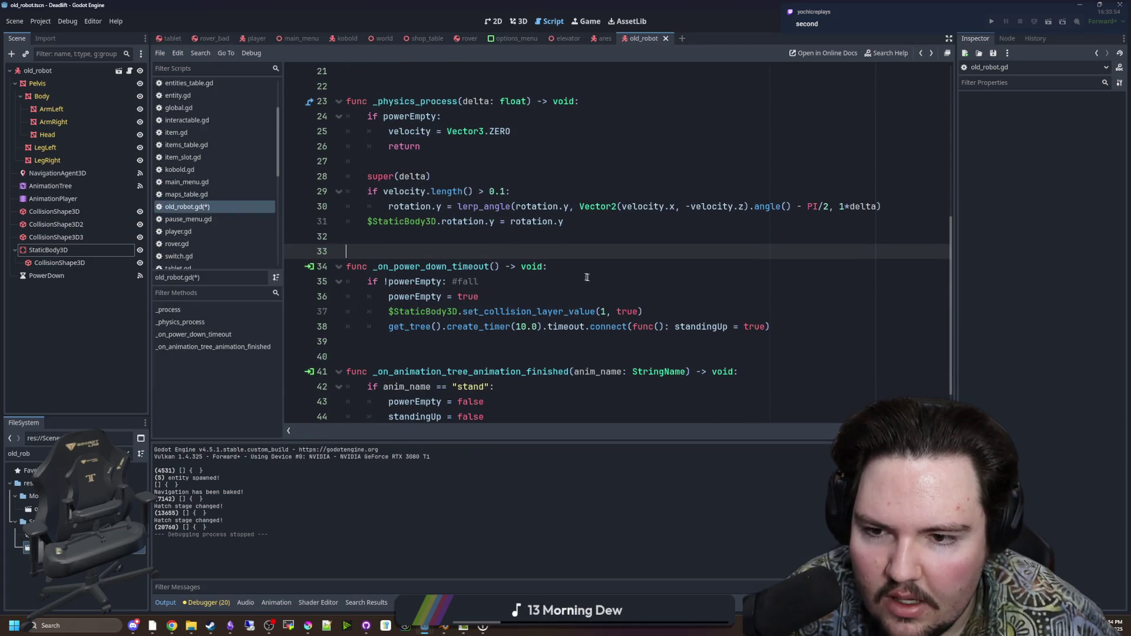
pyautogui.scroll(2, 519, 283)
pyautogui.click(461, 323)
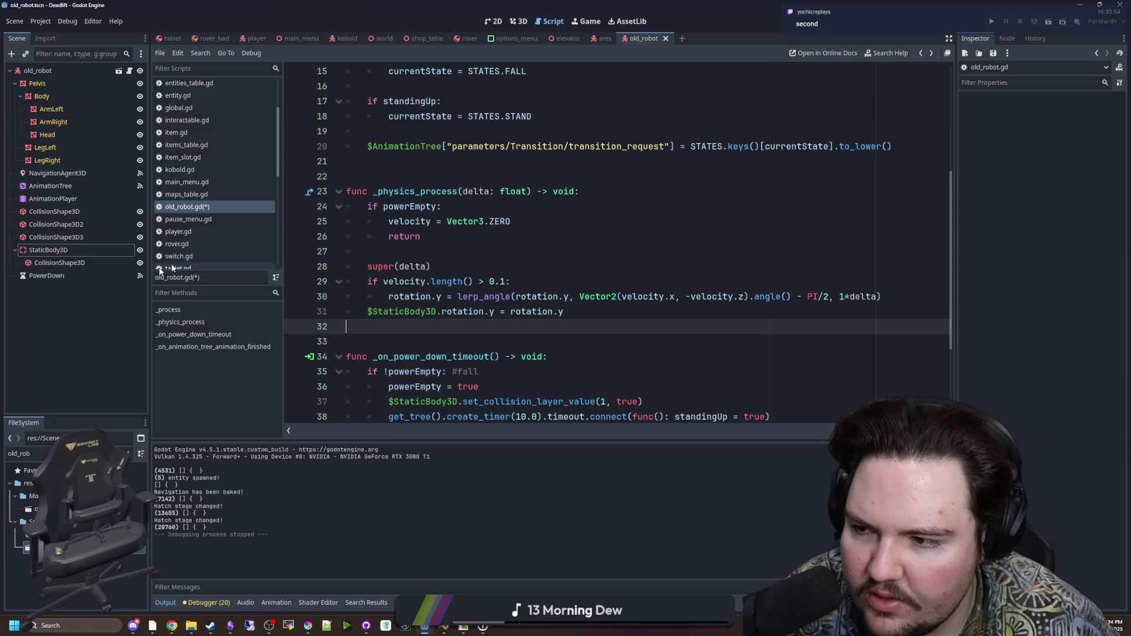
pyautogui.click(48, 250)
pyautogui.moveTo(1044, 413); pyautogui.dragTo(1081, 414)
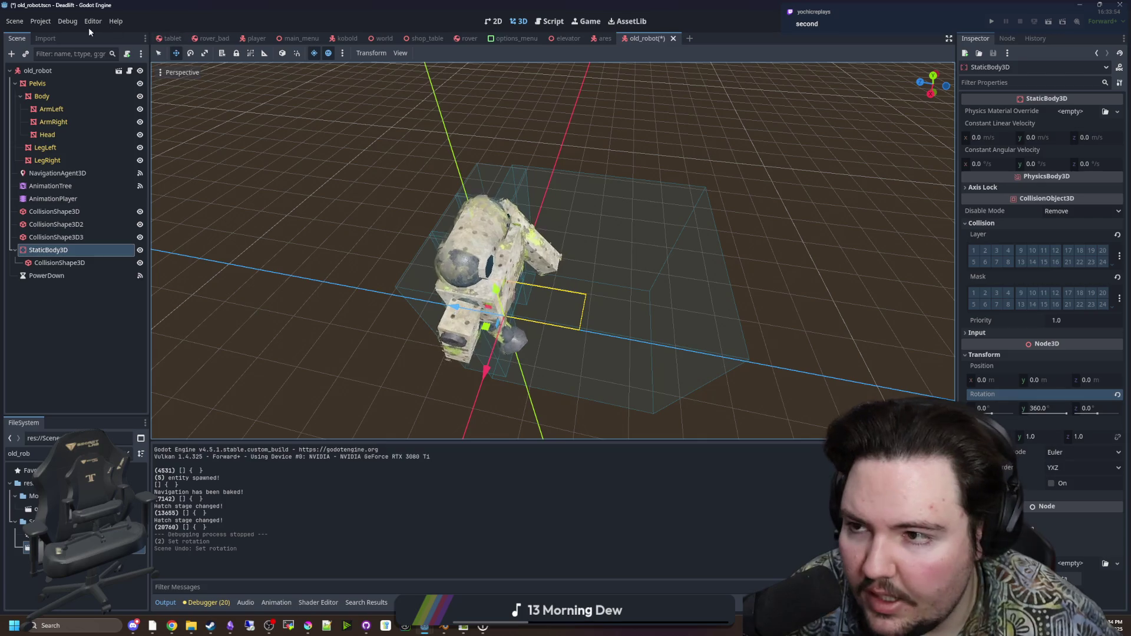
# - Look over the Debug menu options, then save the scene and run the project
pyautogui.click(69, 22)
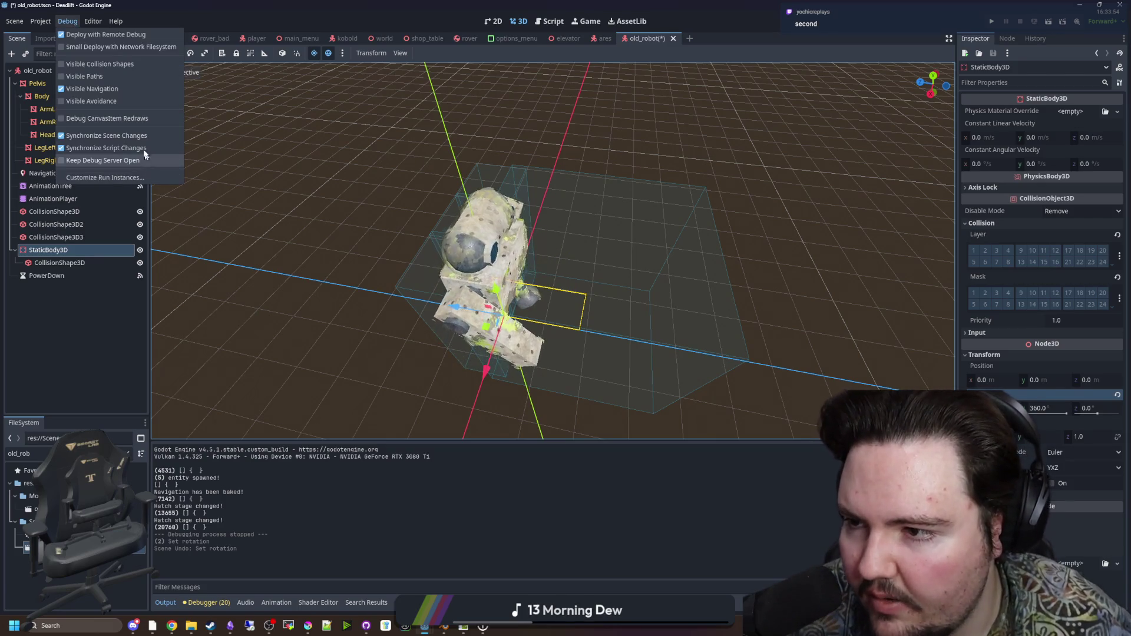
pyautogui.click(191, 91)
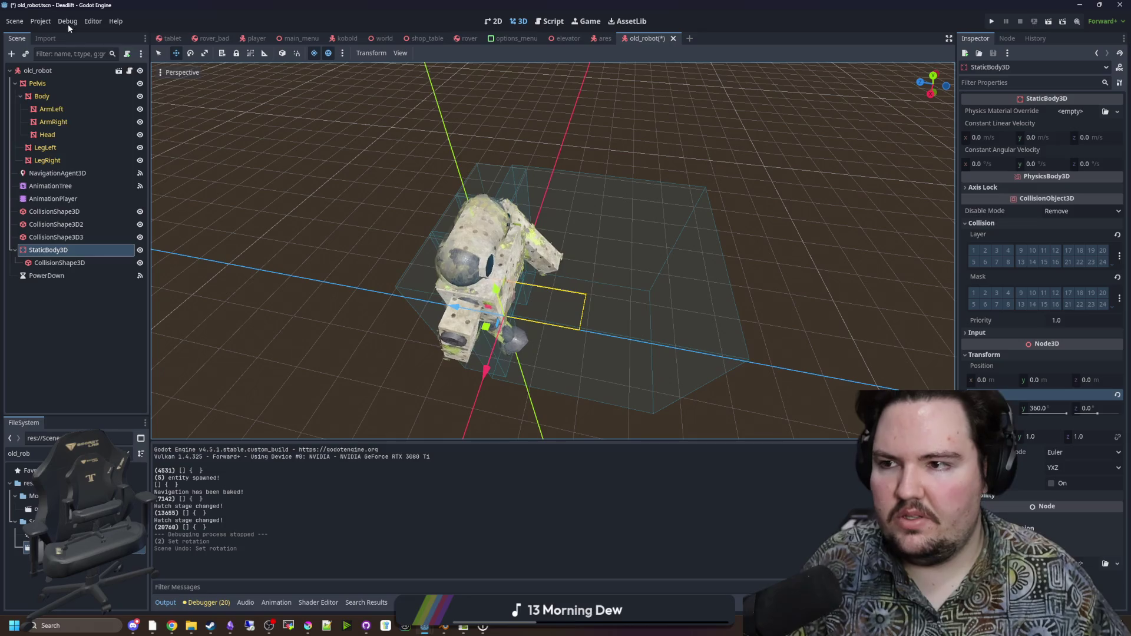
pyautogui.click(68, 22)
pyautogui.click(326, 175)
pyautogui.click(991, 21)
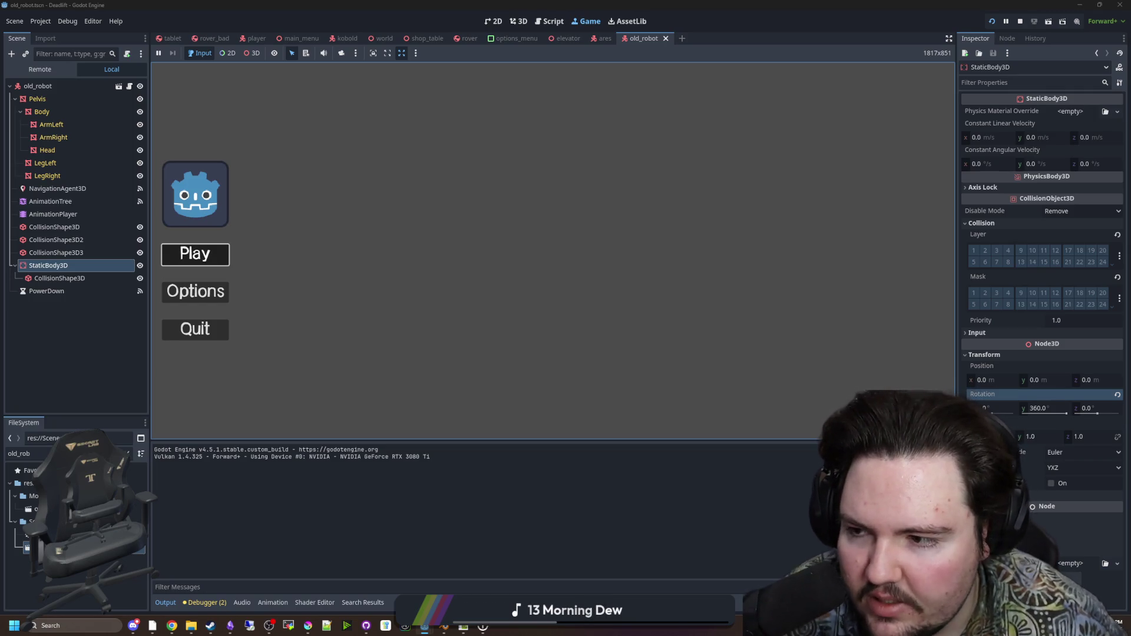
# - Start the game and walk through the forest and corridor to the tablet and red robot
pyautogui.press('Return')
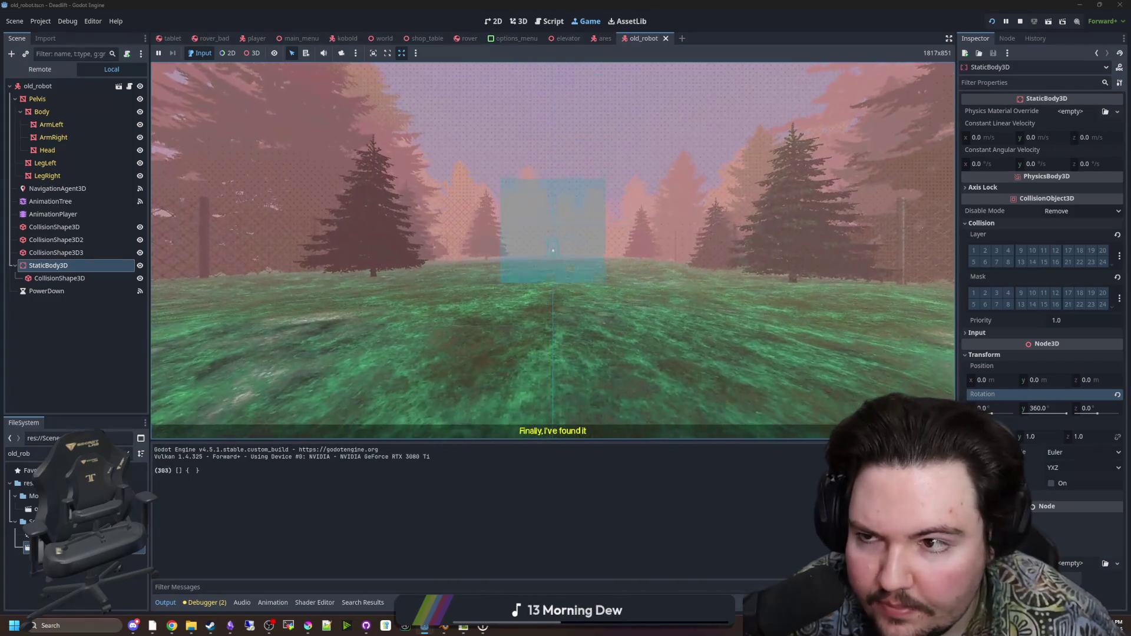
pyautogui.press('Escape')
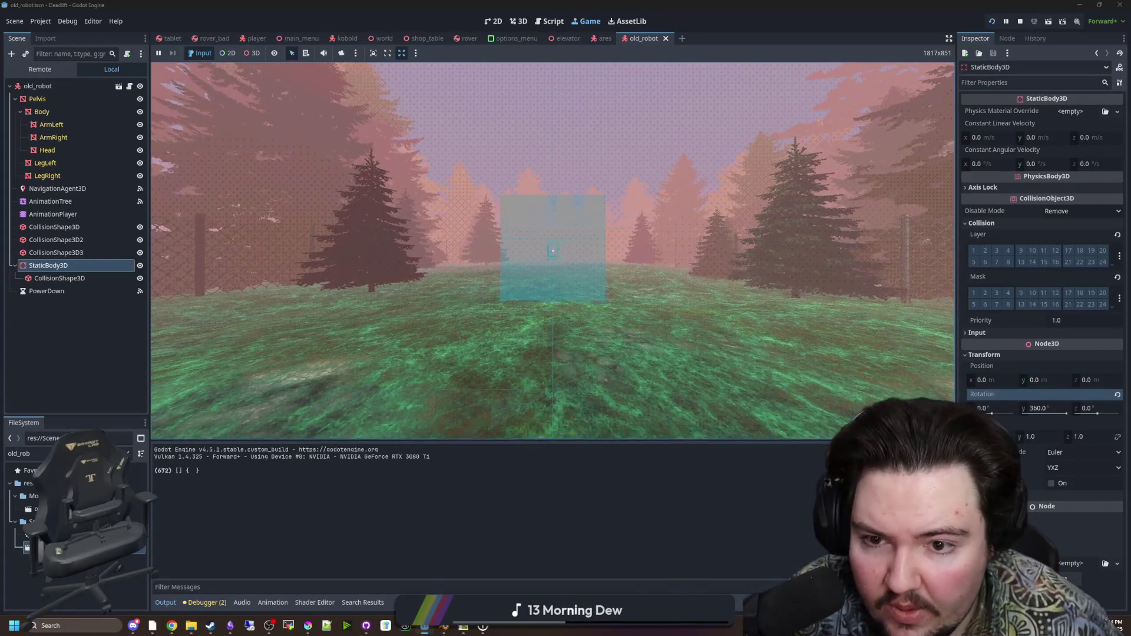
pyautogui.press('w')
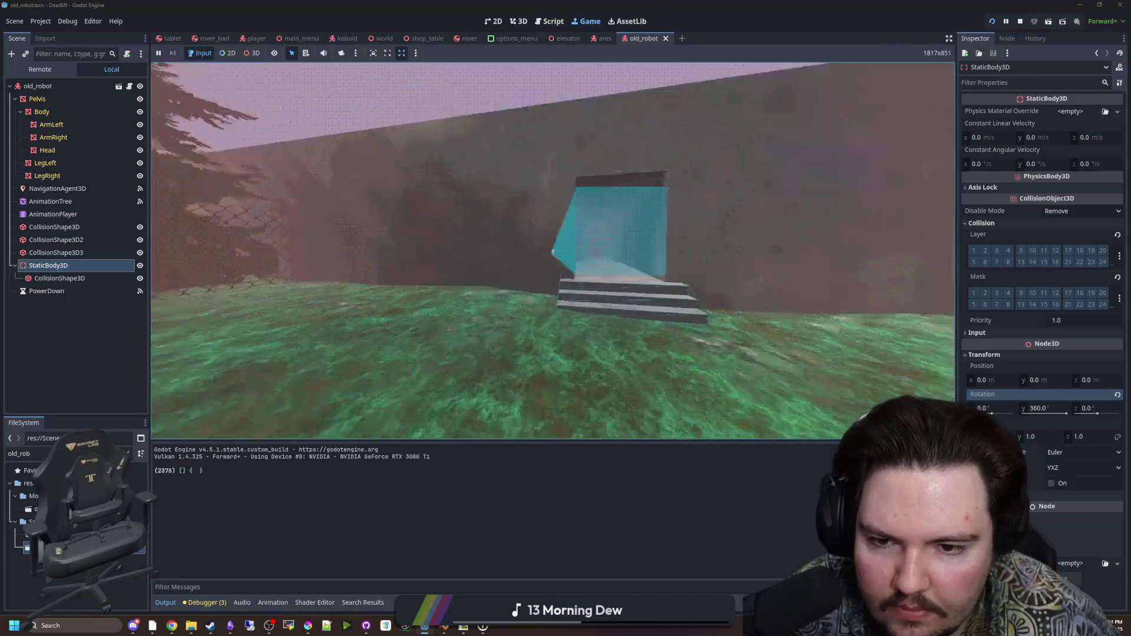
pyautogui.press('w')
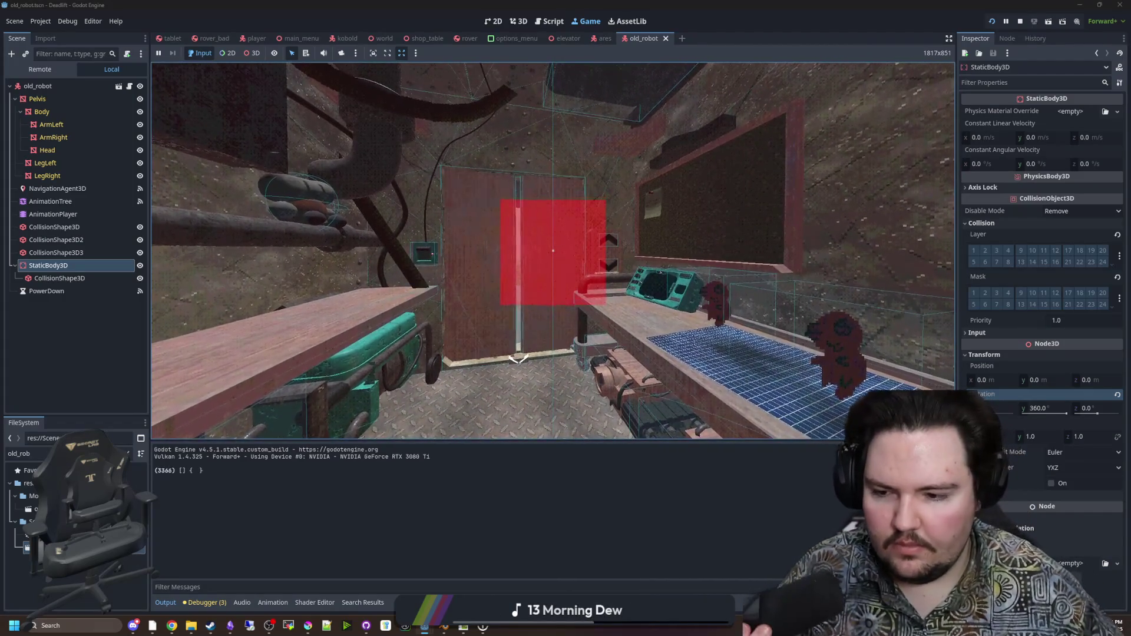
pyautogui.press('w')
pyautogui.press('e')
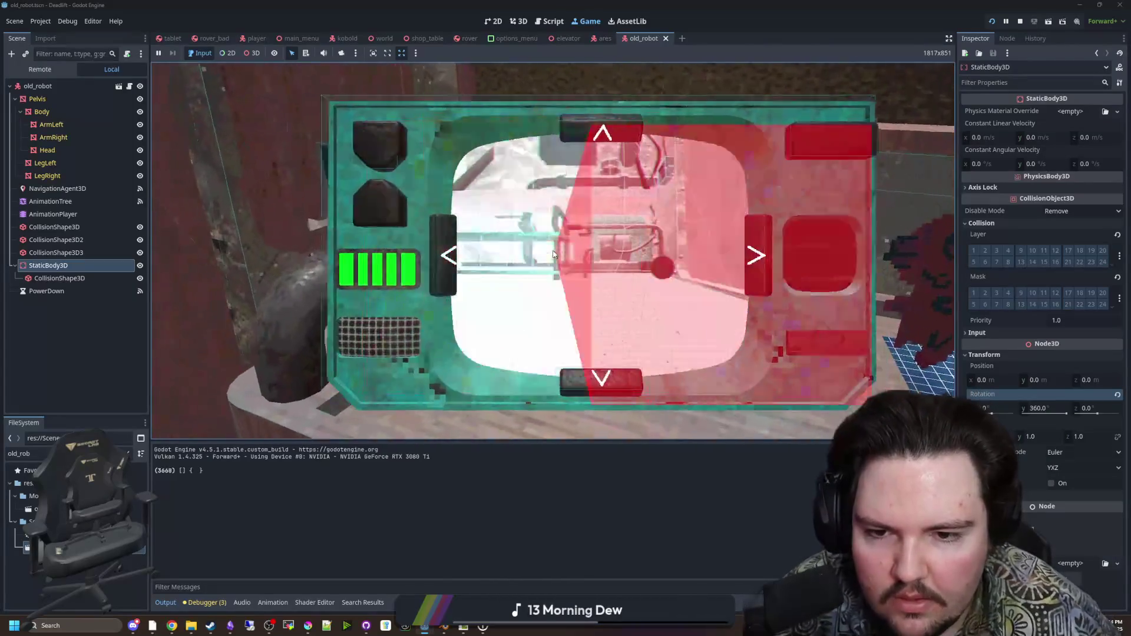
pyautogui.press('e')
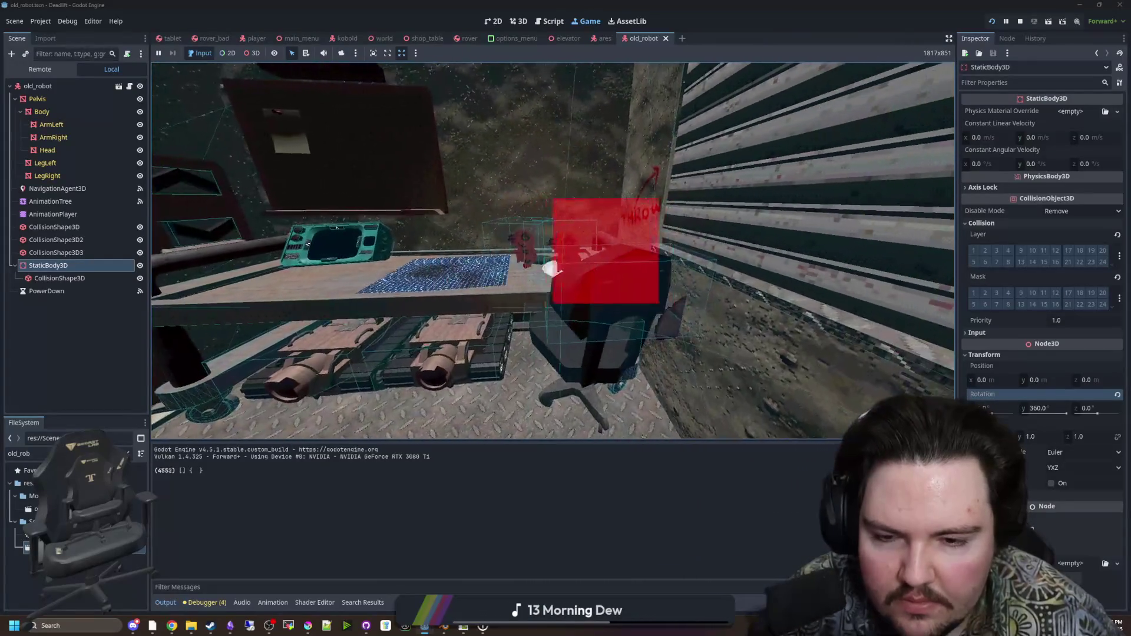
# - Pause the game, switch to the free editor camera, and zoom in on the falling robot
pyautogui.press('Escape')
pyautogui.press('super')
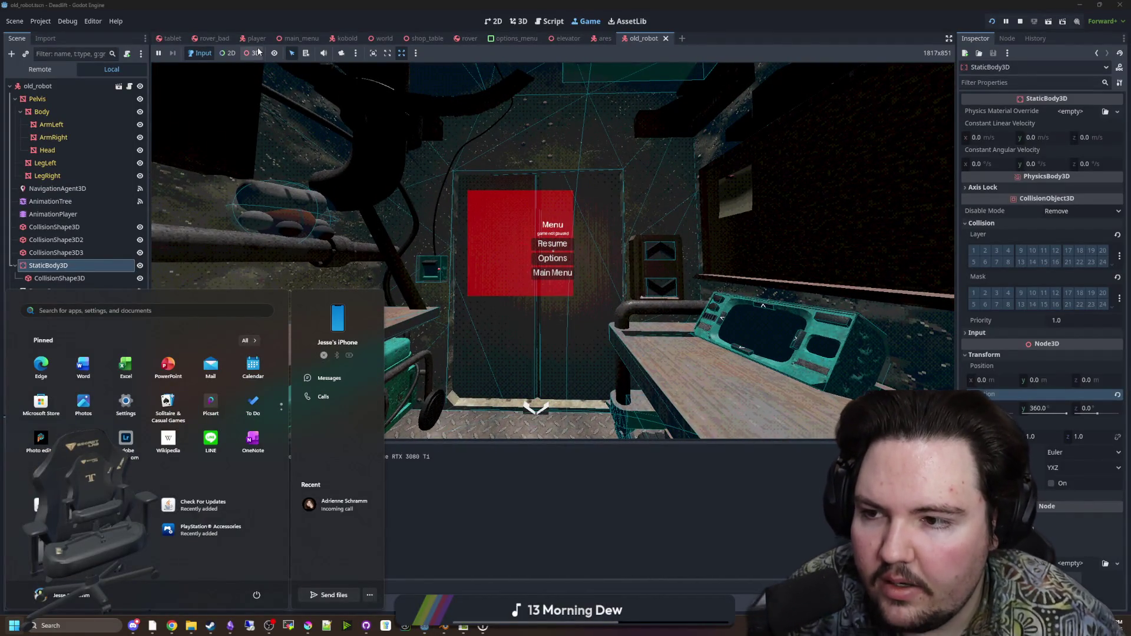
pyautogui.press('Escape')
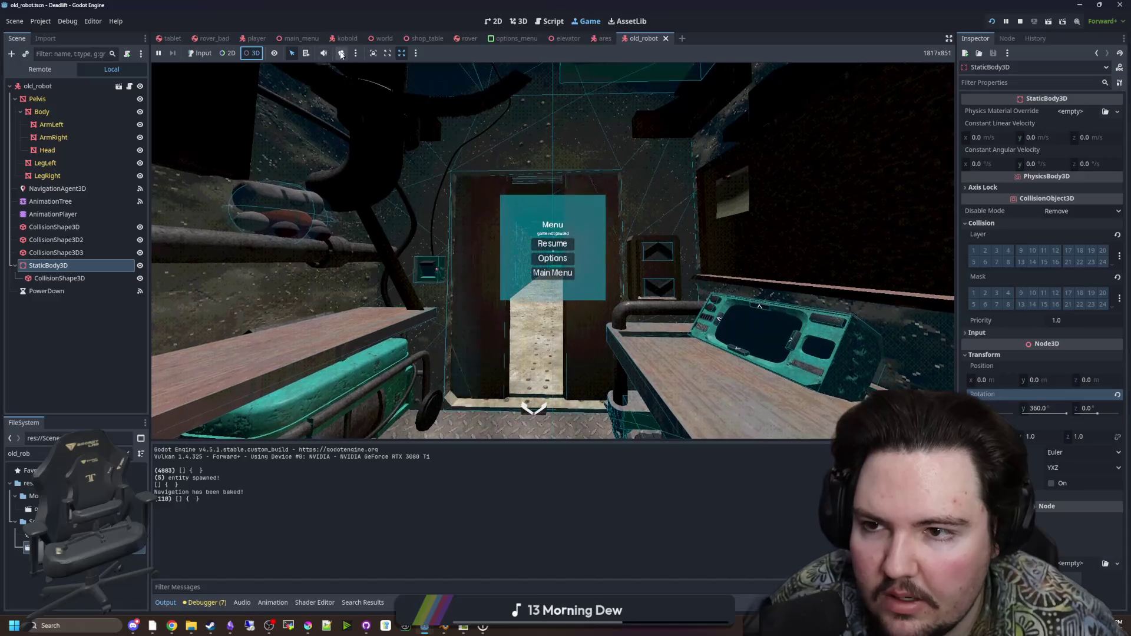
pyautogui.click(341, 53)
pyautogui.scroll(-6, 553, 250)
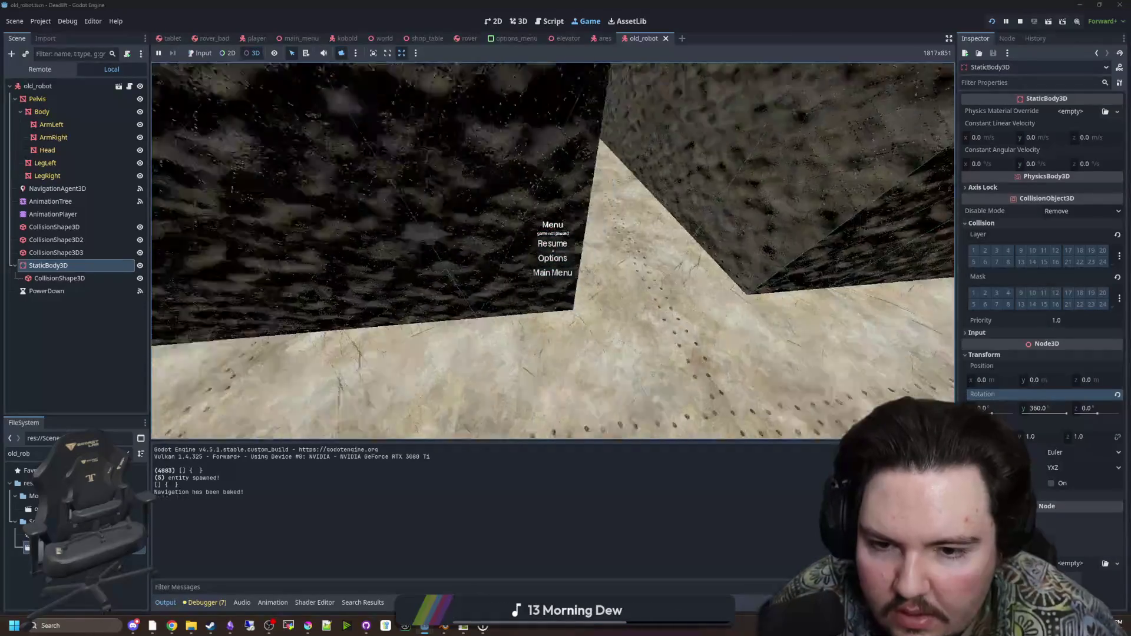
pyautogui.scroll(6, 552, 250)
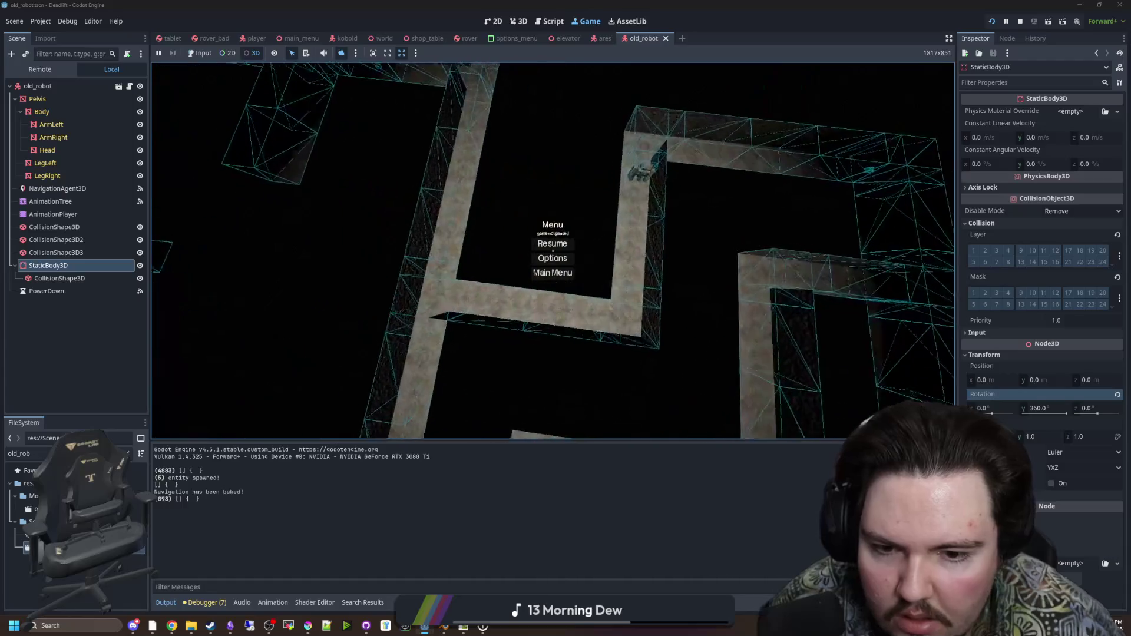
pyautogui.scroll(3, 553, 250)
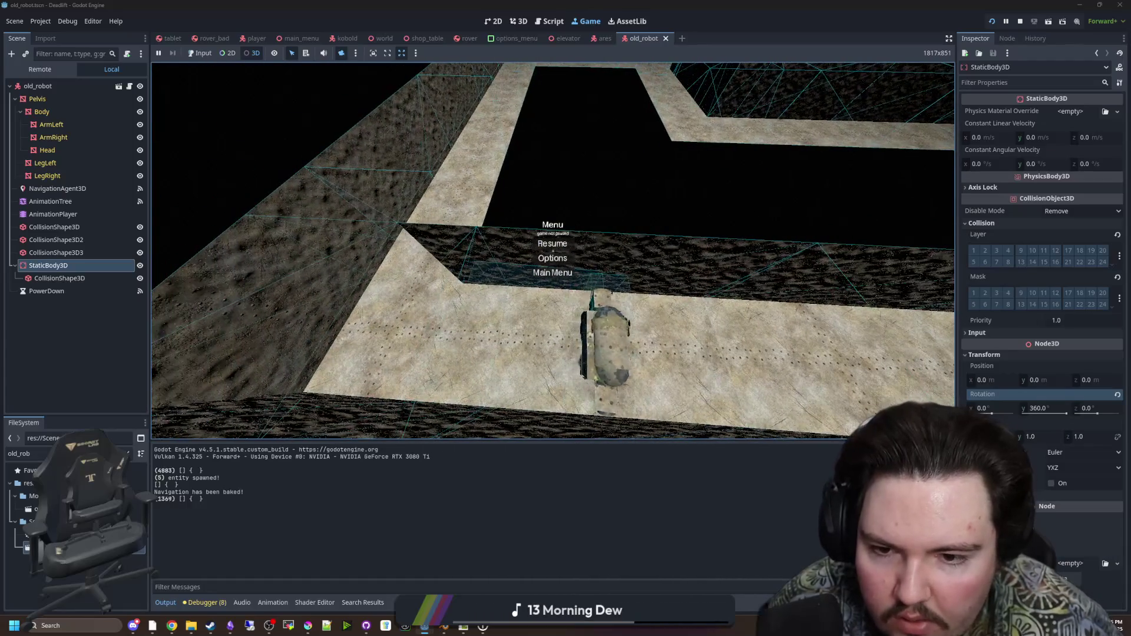
pyautogui.scroll(-5, 553, 250)
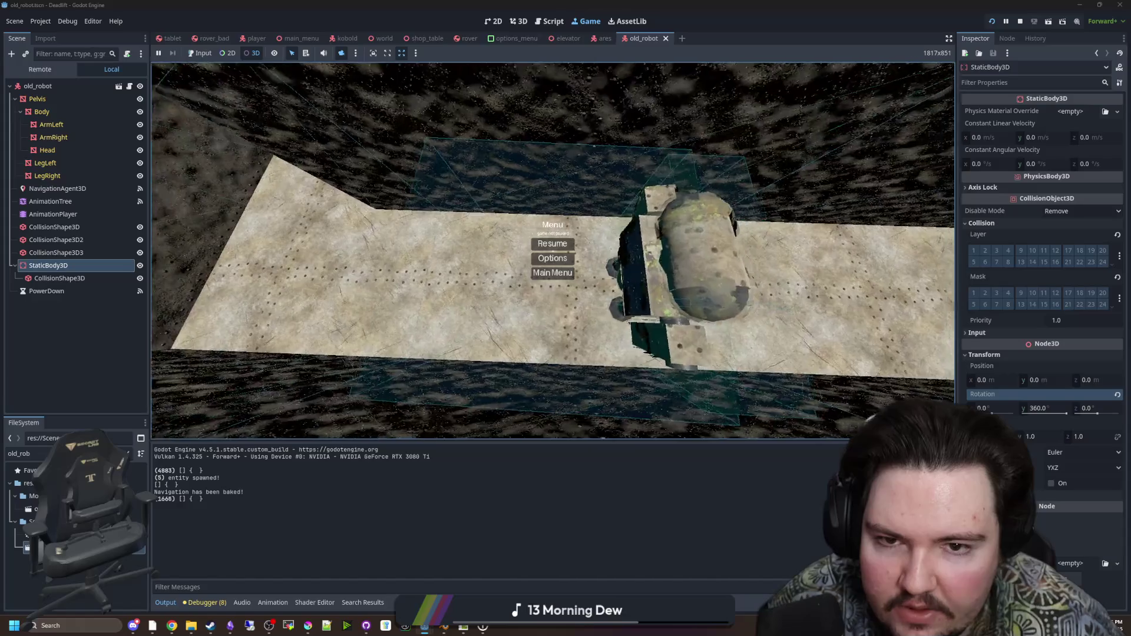
pyautogui.scroll(2, 552, 250)
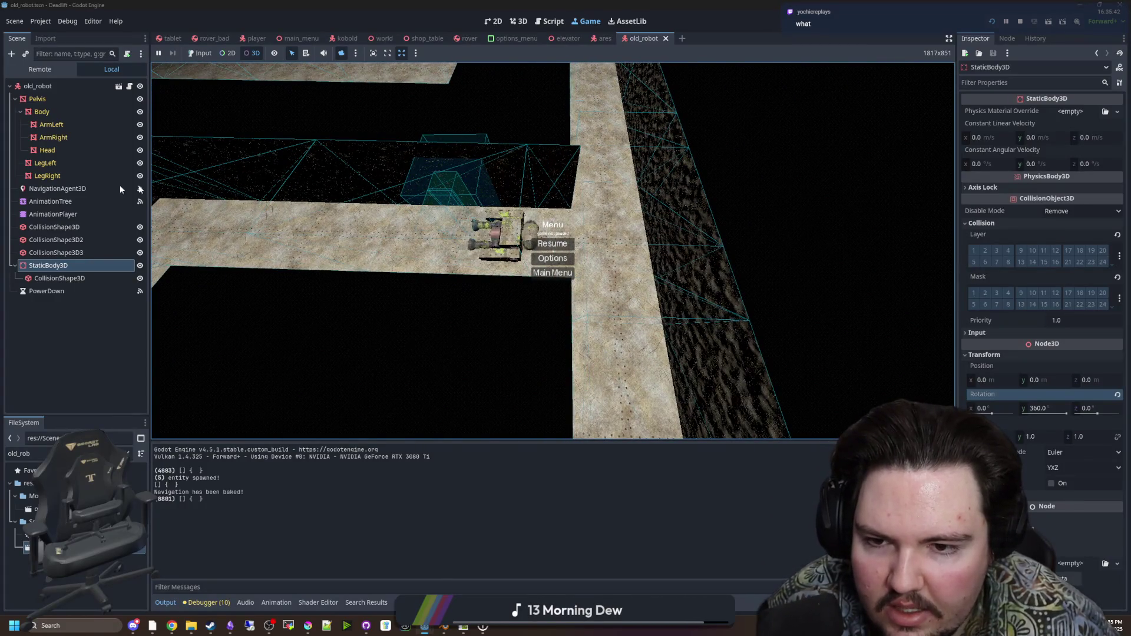
# - Delete the StaticBody3D rotation-sync line from _physics_process in old_robot.gd, then return to the game view
pyautogui.click(129, 86)
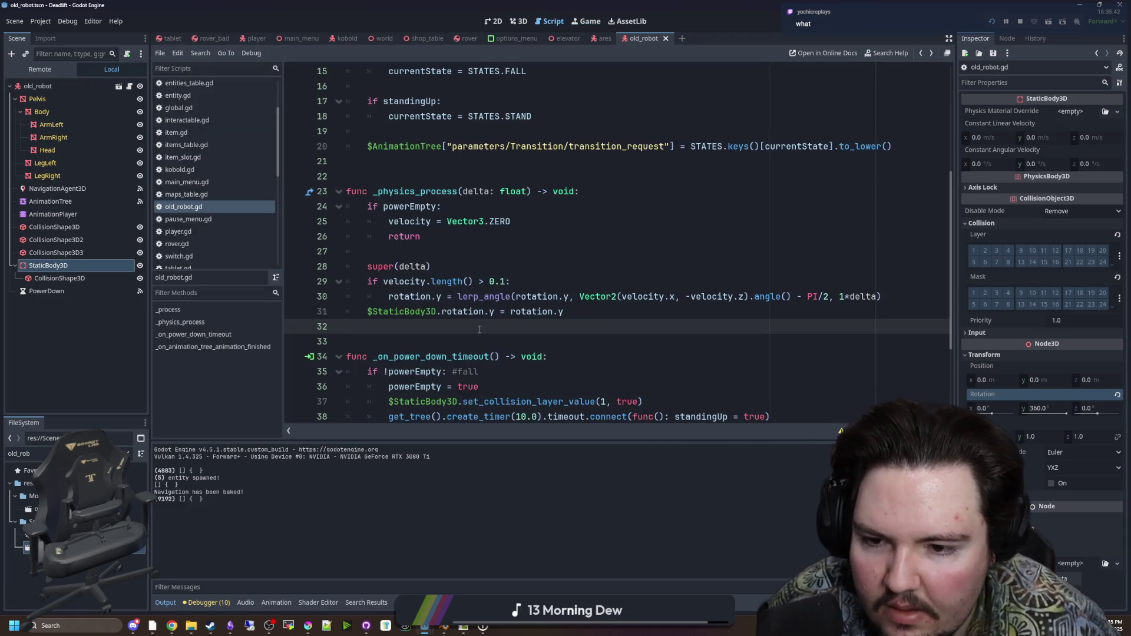
pyautogui.click(501, 340)
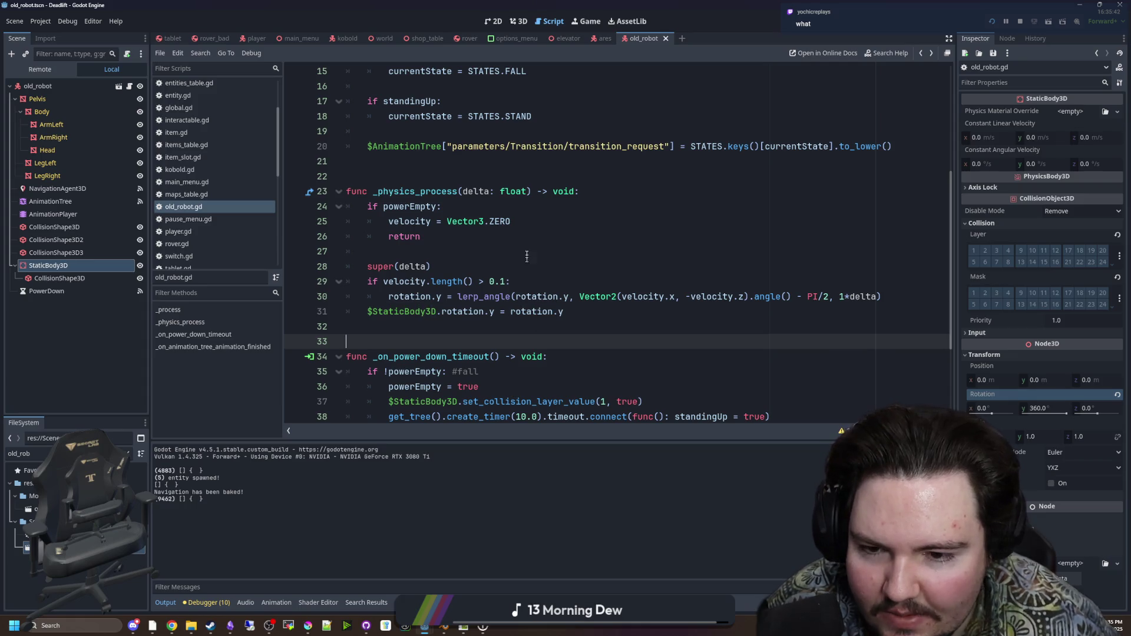
pyautogui.click(429, 237)
pyautogui.click(399, 255)
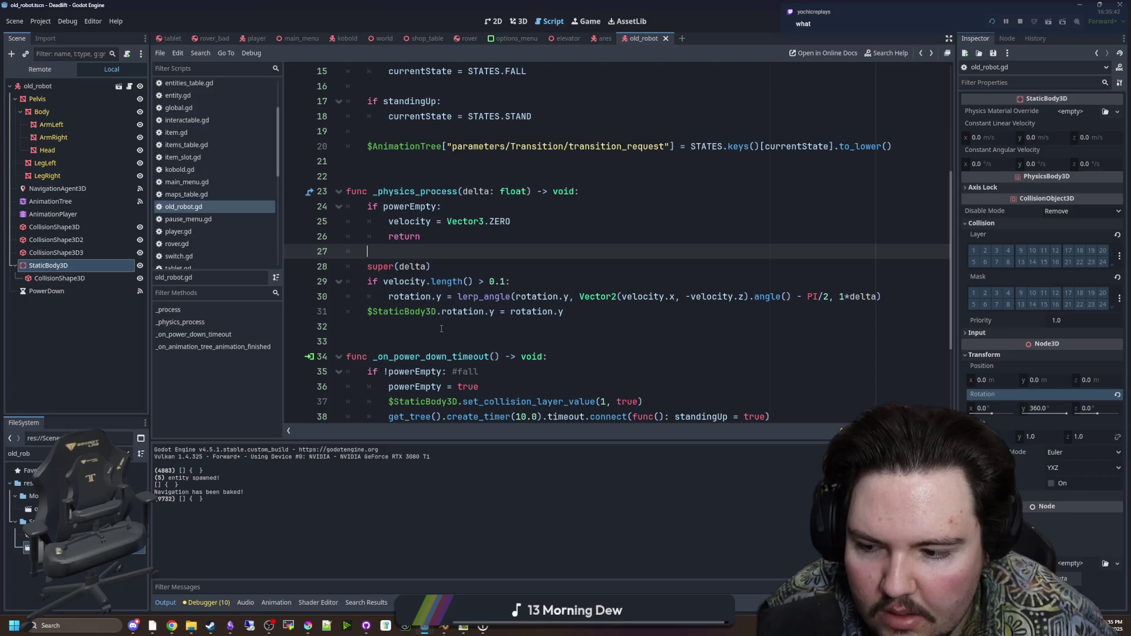
pyautogui.click(498, 311)
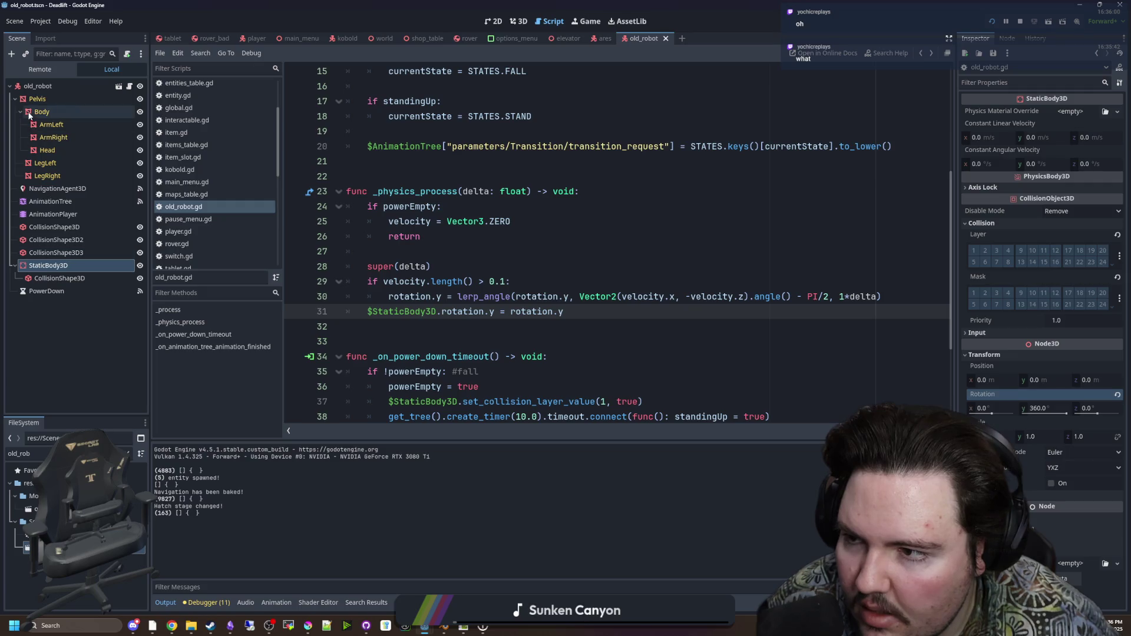
pyautogui.click(412, 326)
pyautogui.hotkey('shift', 'Up')
pyautogui.press('BackSpace')
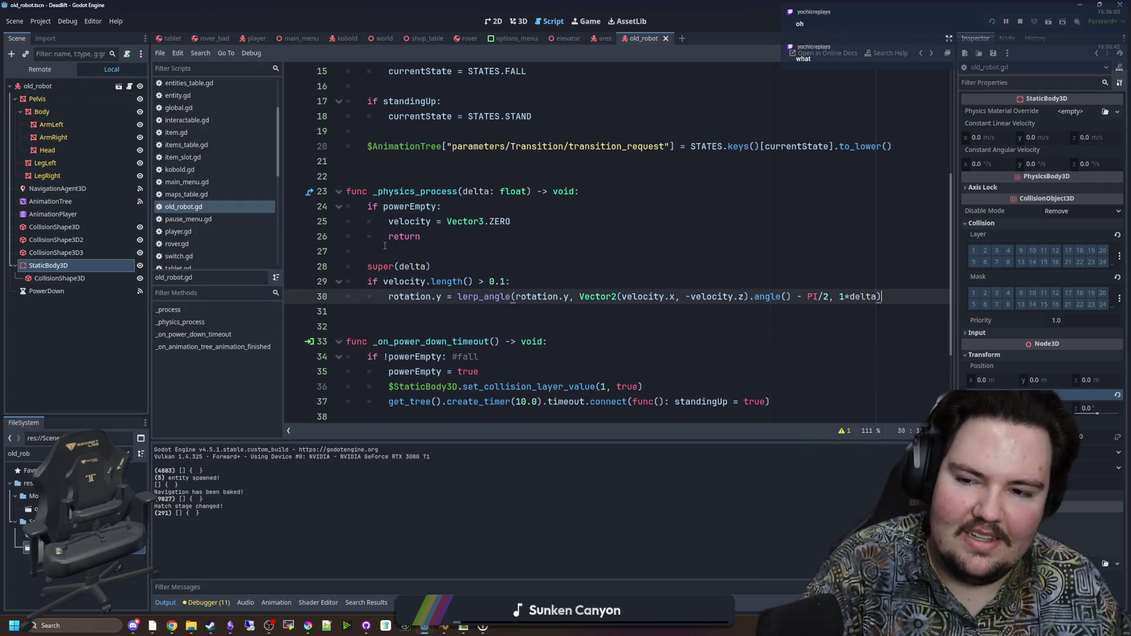
pyautogui.click(384, 246)
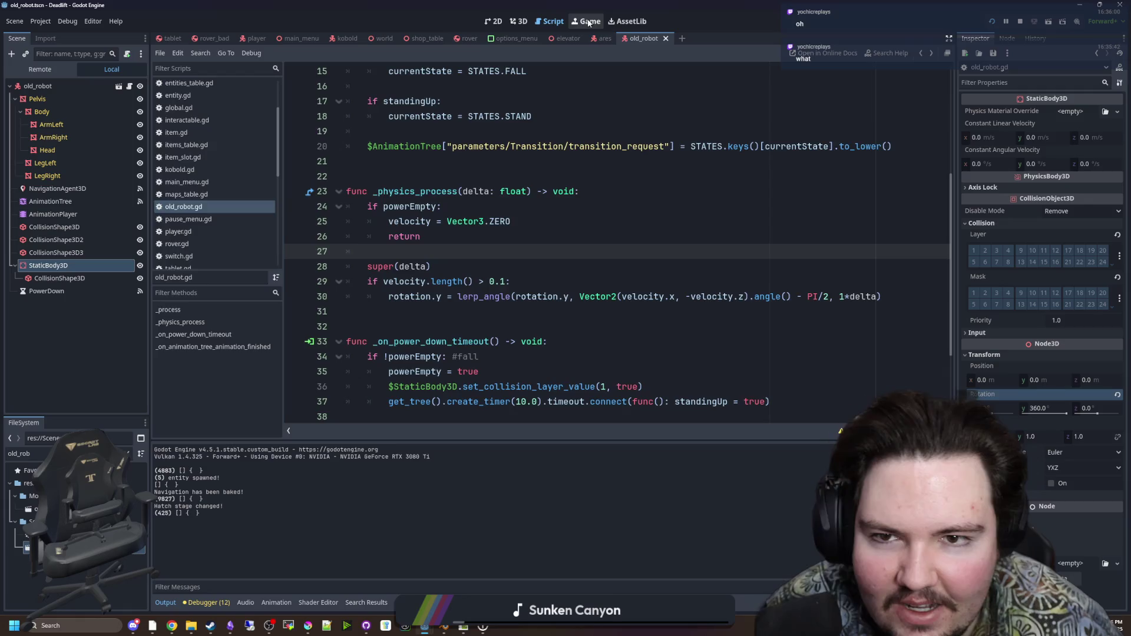
pyautogui.click(589, 22)
# - Stop the game, relaunch it with Run Project, and choose Play from its main menu
pyautogui.click(1019, 21)
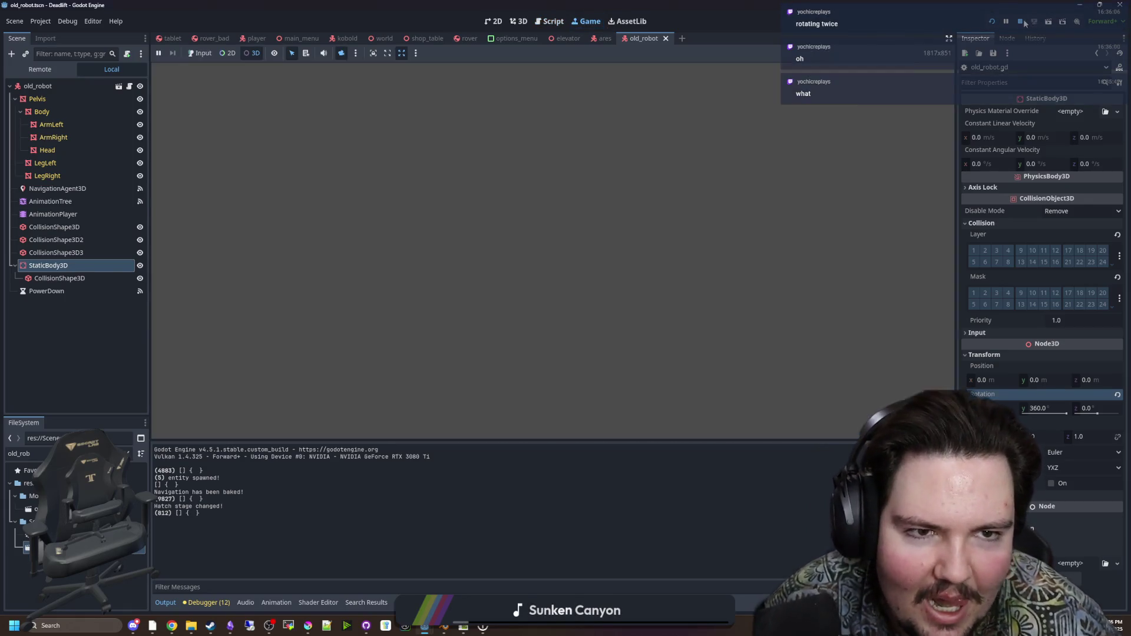
pyautogui.click(992, 22)
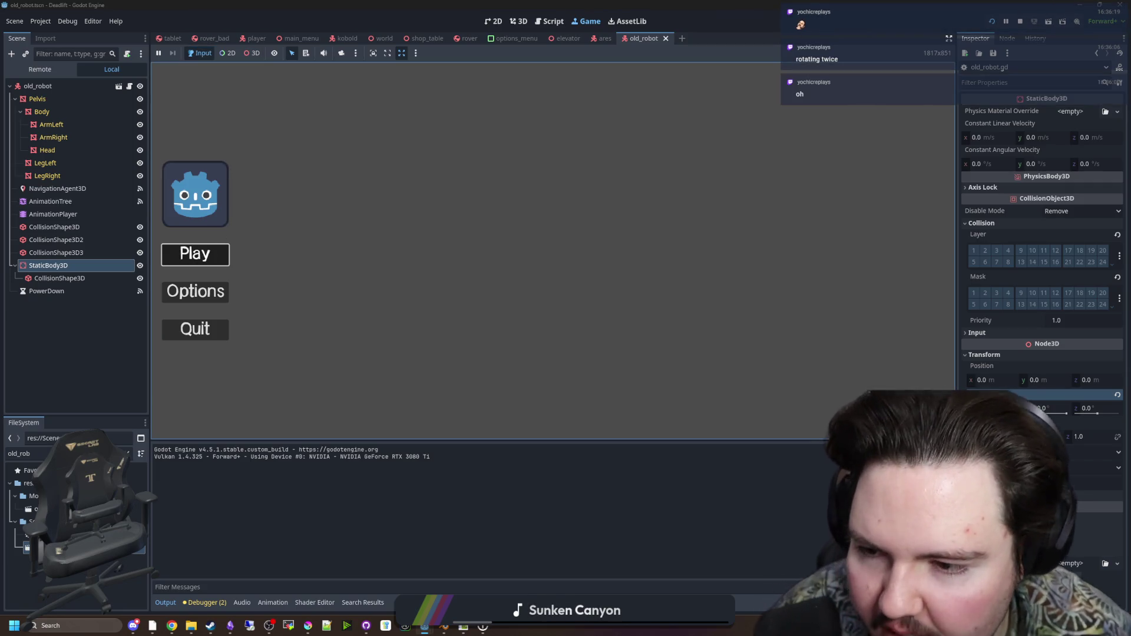
pyautogui.press('Return')
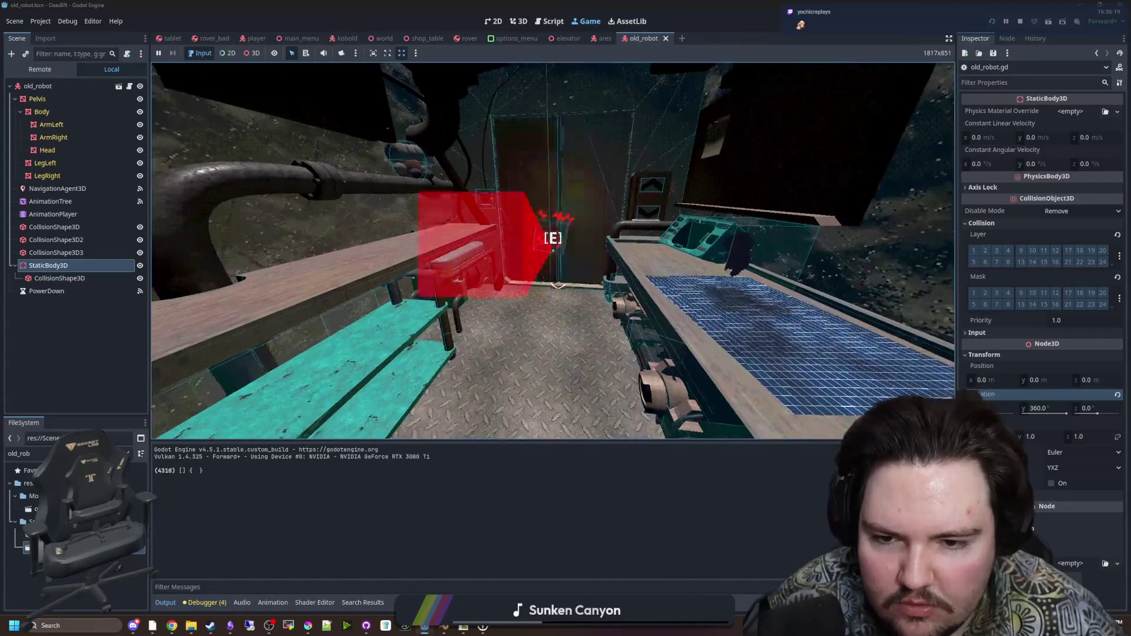
# - Walk the player from the room onward into the long tunnel
pyautogui.press('e')
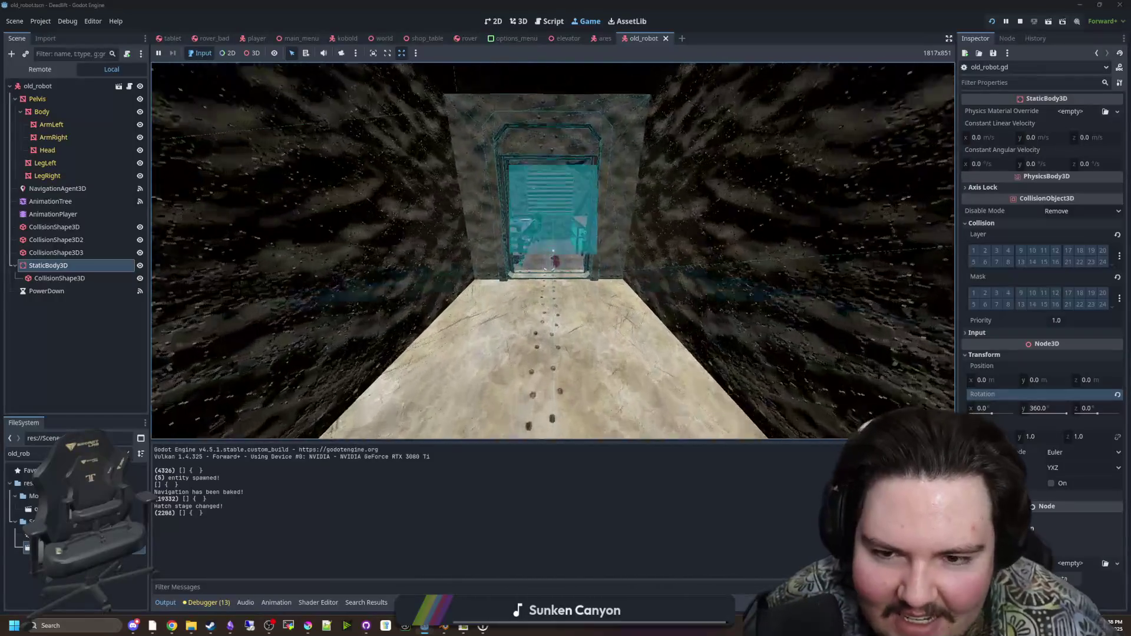
# - Walk to the table and through the doorway into the corridor, then pause the game
pyautogui.press('e')
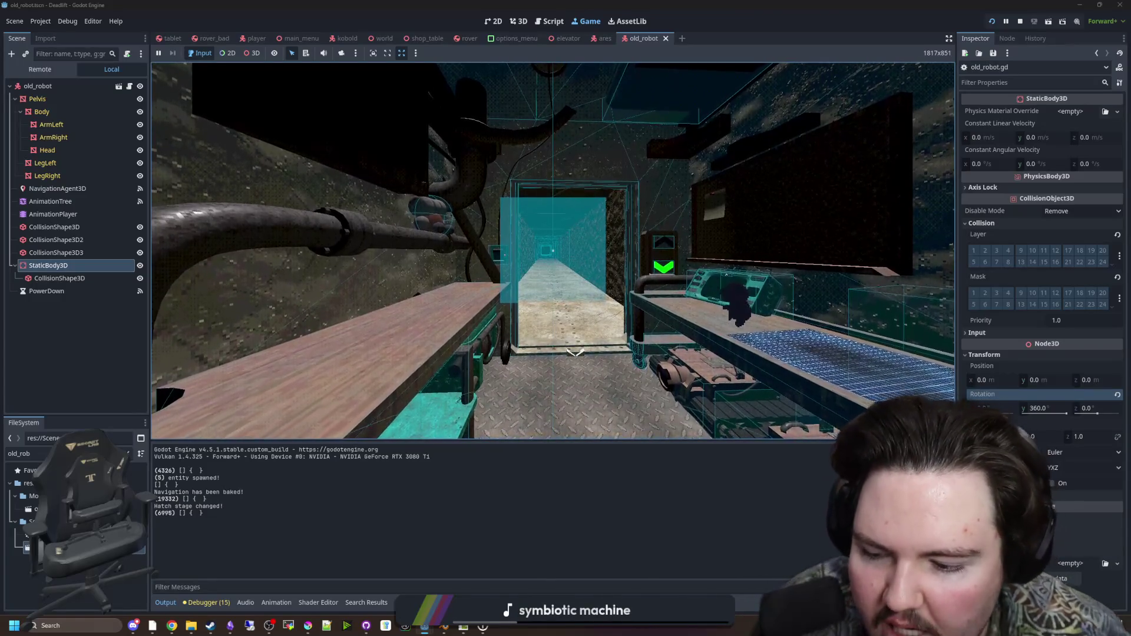
pyautogui.press('w')
pyautogui.press('w')
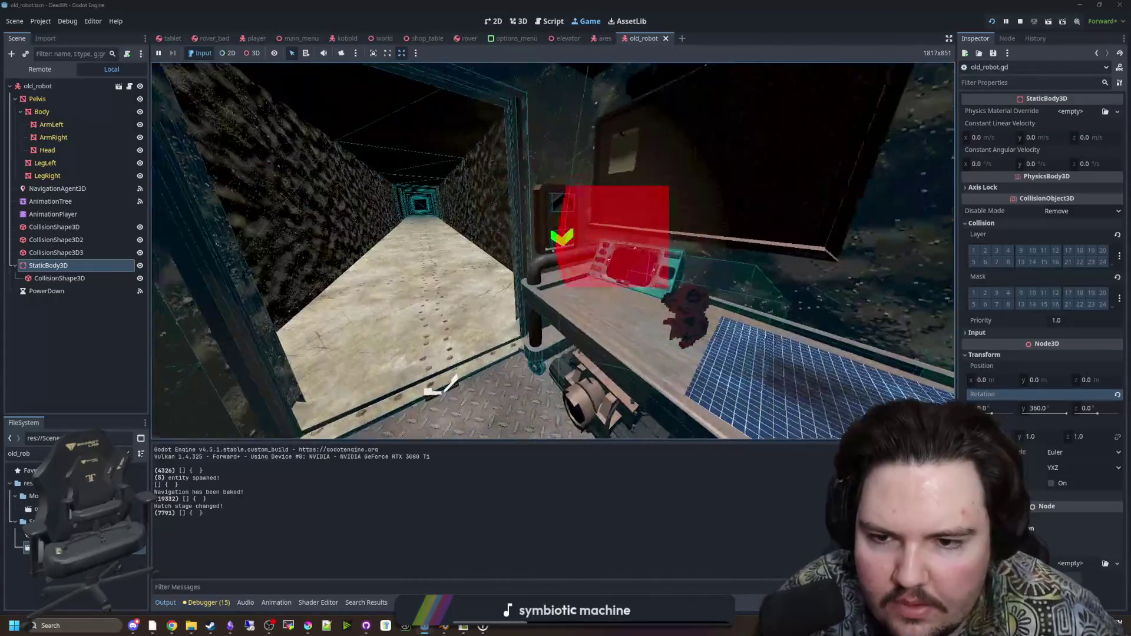
pyautogui.press('super')
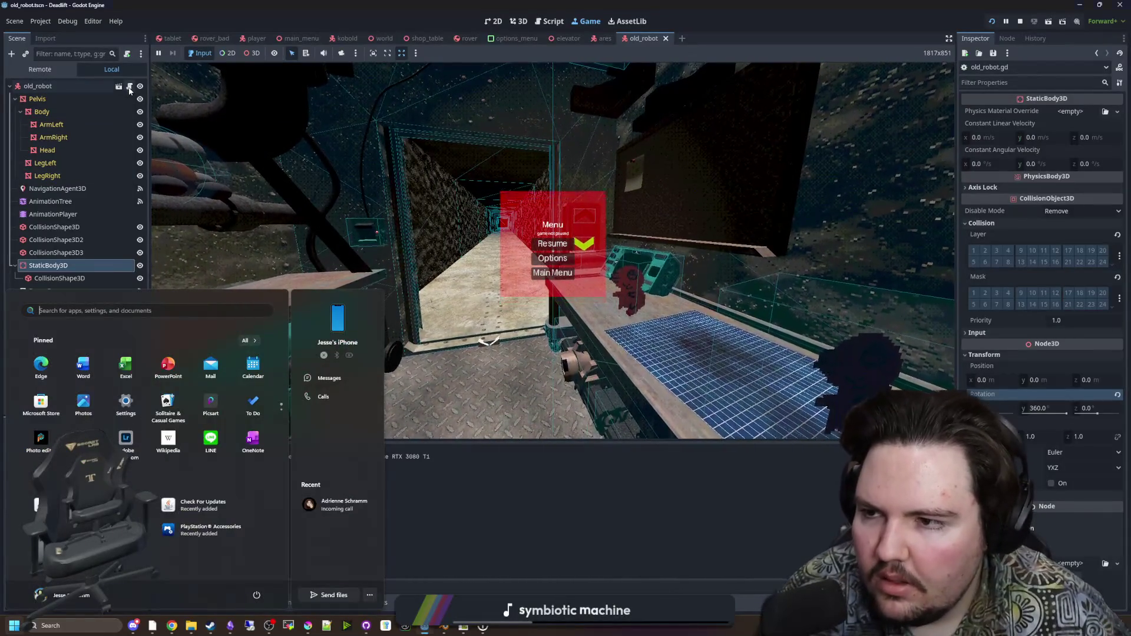
# - Add an 'if anim_name == "fall":' branch to _on_animation_tree_animation_finished, copied from the stand condition
pyautogui.click(129, 86)
pyautogui.scroll(-3, 559, 235)
pyautogui.click(559, 294)
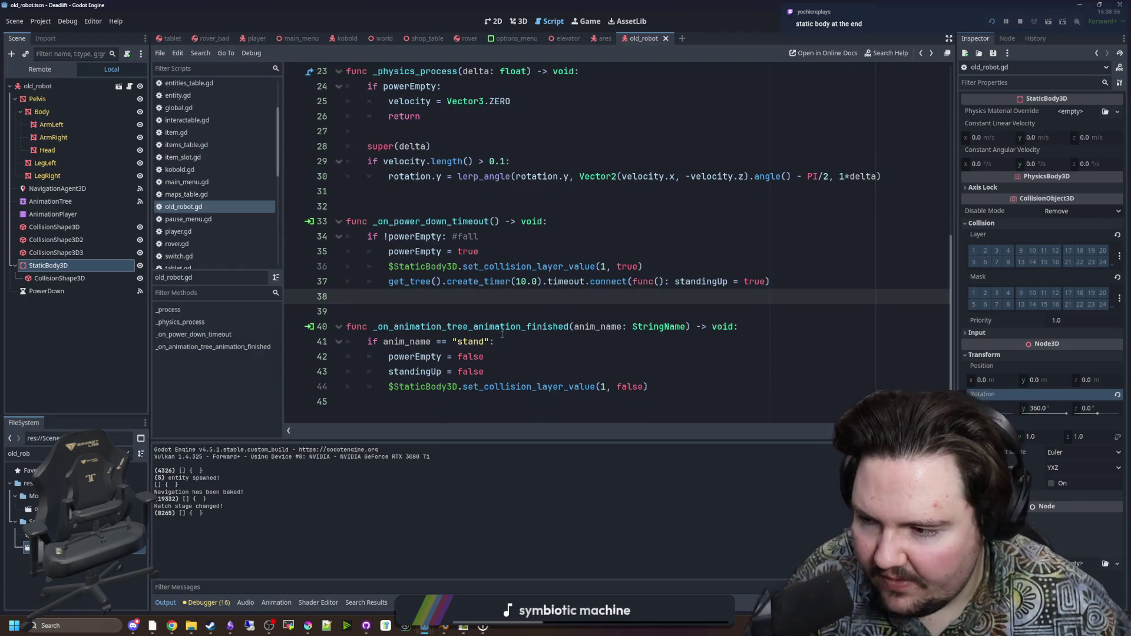
pyautogui.moveTo(495, 341)
pyautogui.mouseDown()
pyautogui.moveTo(353, 341)
pyautogui.moveTo(366, 341)
pyautogui.mouseUp()
pyautogui.hotkey('ctrl', 'c')
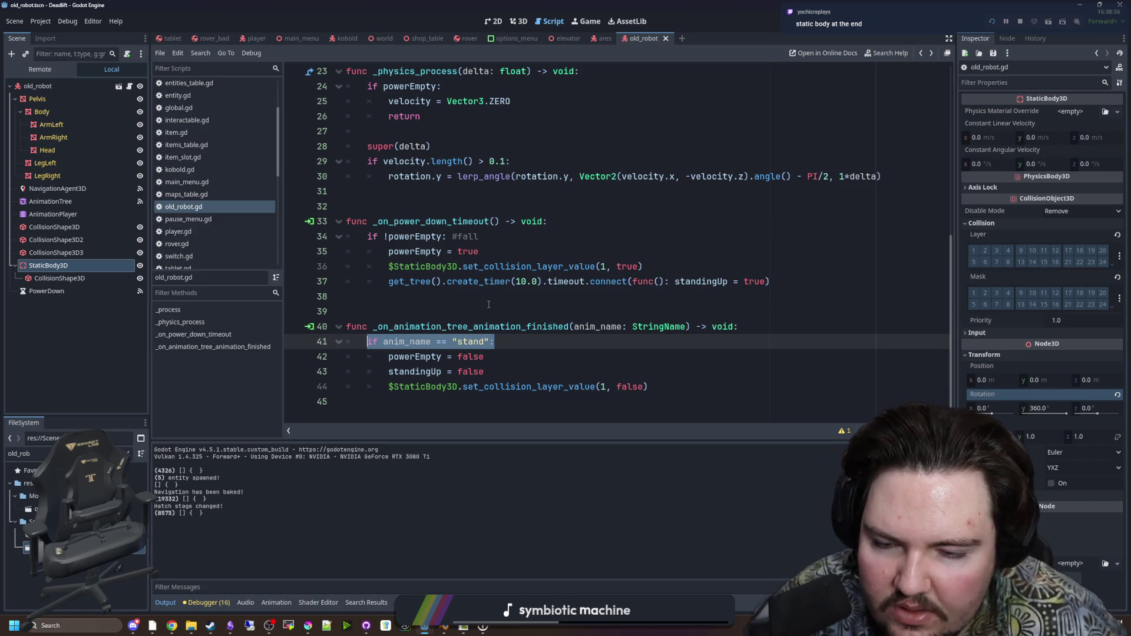
pyautogui.click(711, 387)
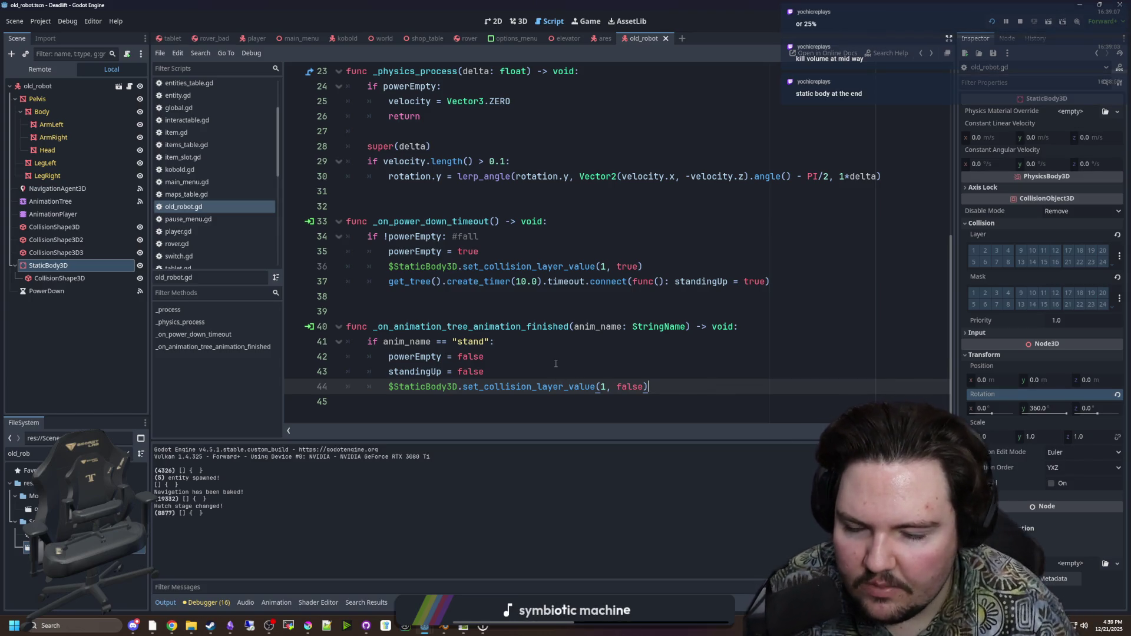
pyautogui.press('Return')
pyautogui.press('Down')
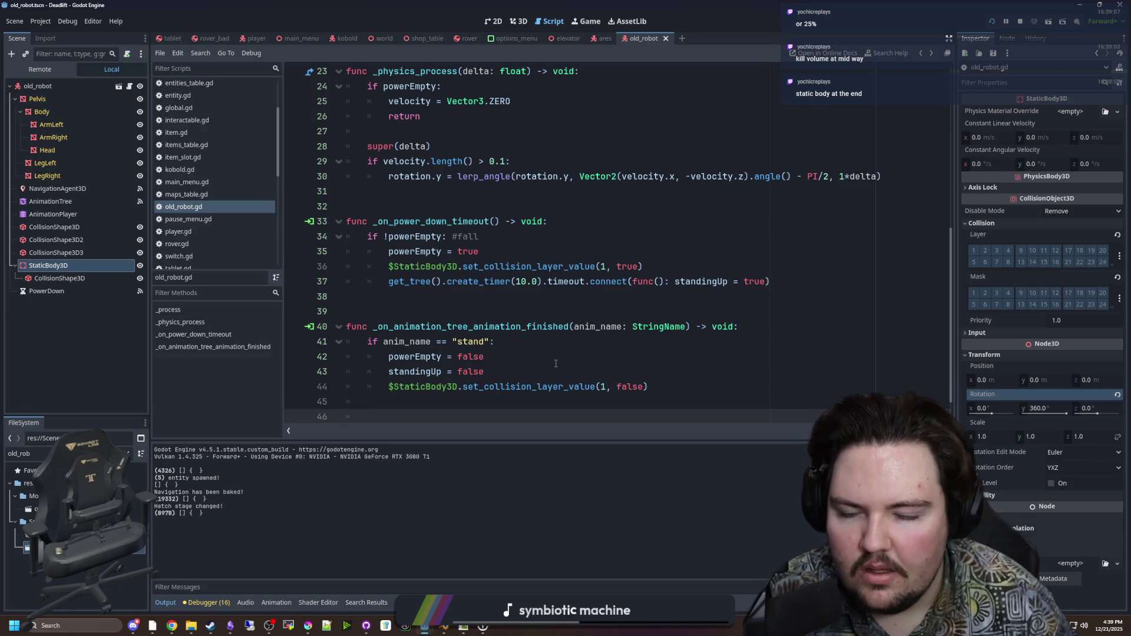
pyautogui.press('Return')
pyautogui.hotkey('ctrl', 'v')
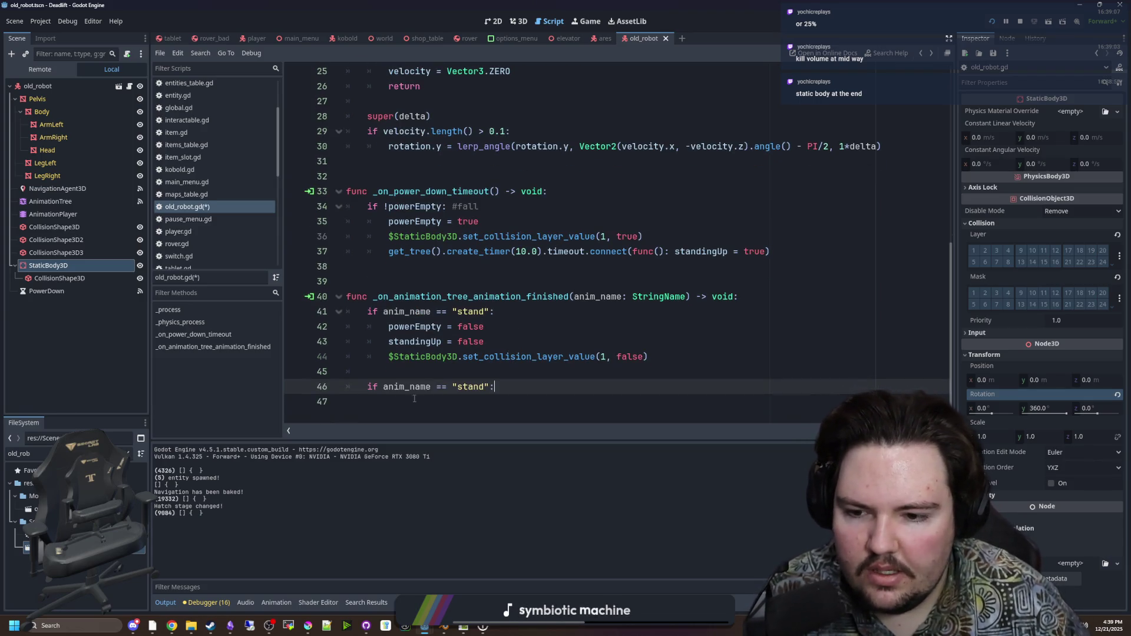
pyautogui.doubleClick(470, 387)
pyautogui.write('fall')
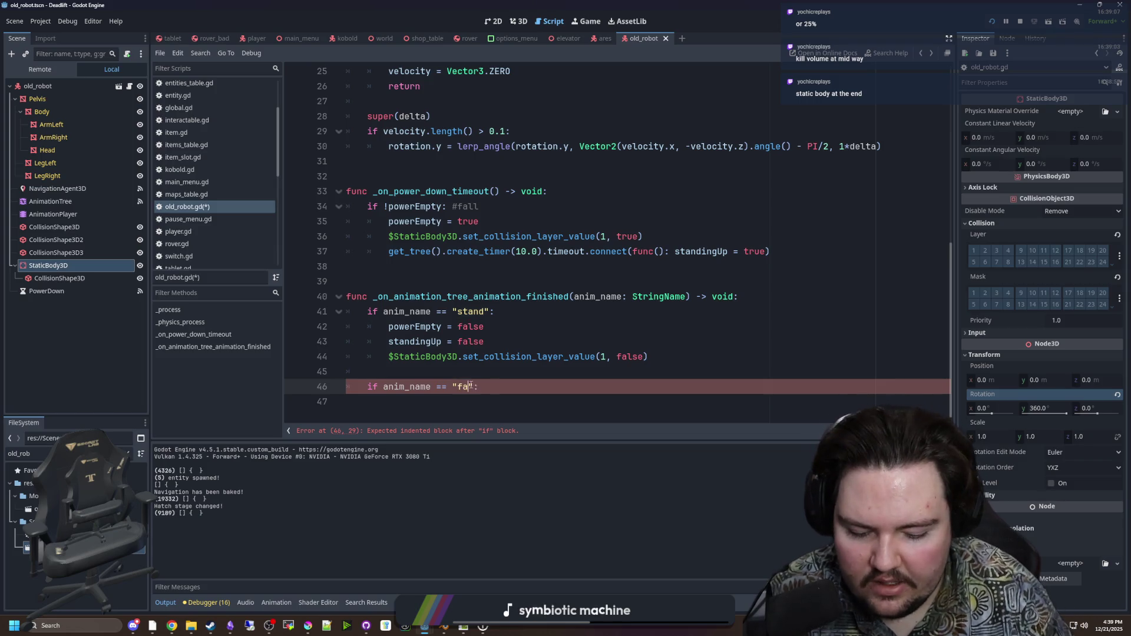
# - Move set_collision_layer_value(1, true) from the power-down timeout into the fall branch and save
pyautogui.click(581, 266)
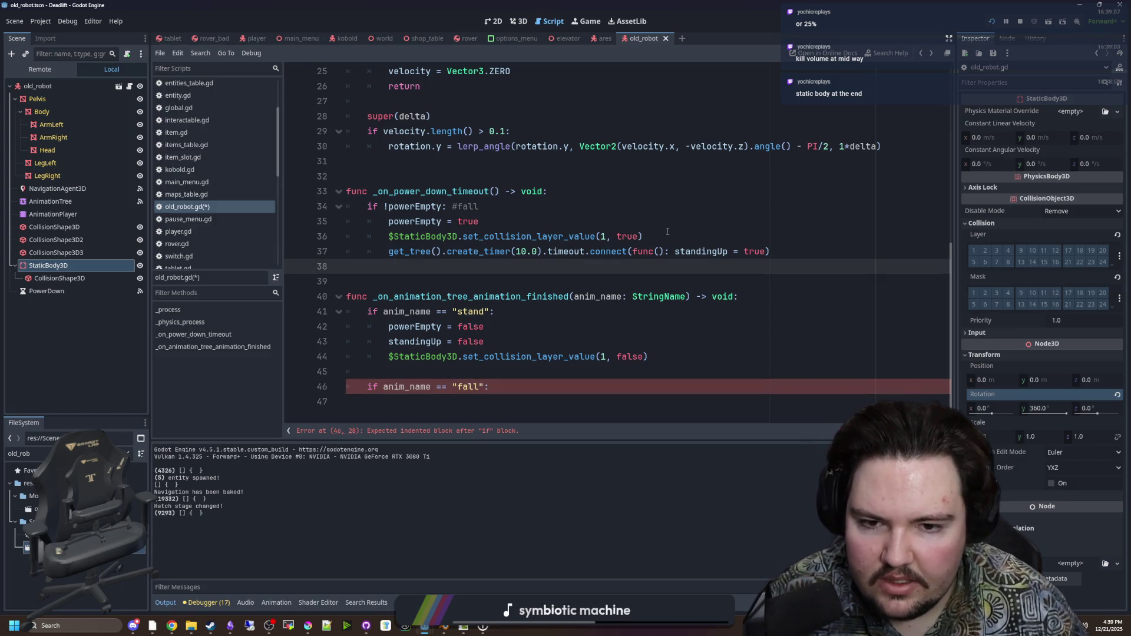
pyautogui.moveTo(667, 236); pyautogui.dragTo(383, 235)
pyautogui.hotkey('ctrl', 'c')
pyautogui.press('BackSpace')
pyautogui.press('BackSpace')
pyautogui.press('BackSpace')
pyautogui.press('BackSpace')
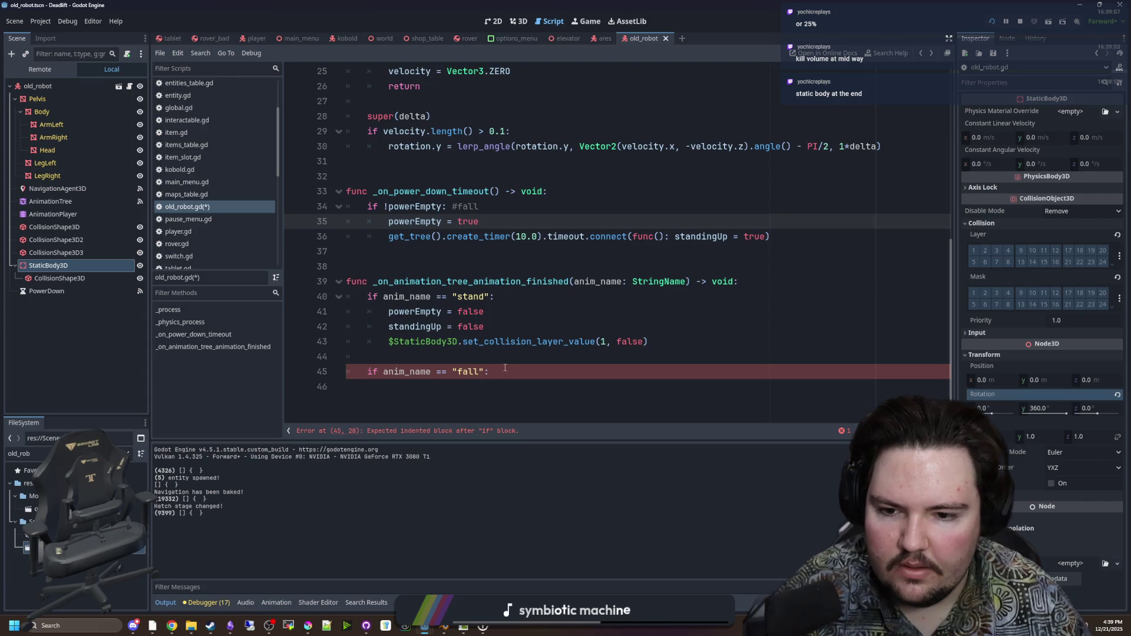
pyautogui.press('Return')
pyautogui.hotkey('ctrl', 'v')
pyautogui.click(523, 362)
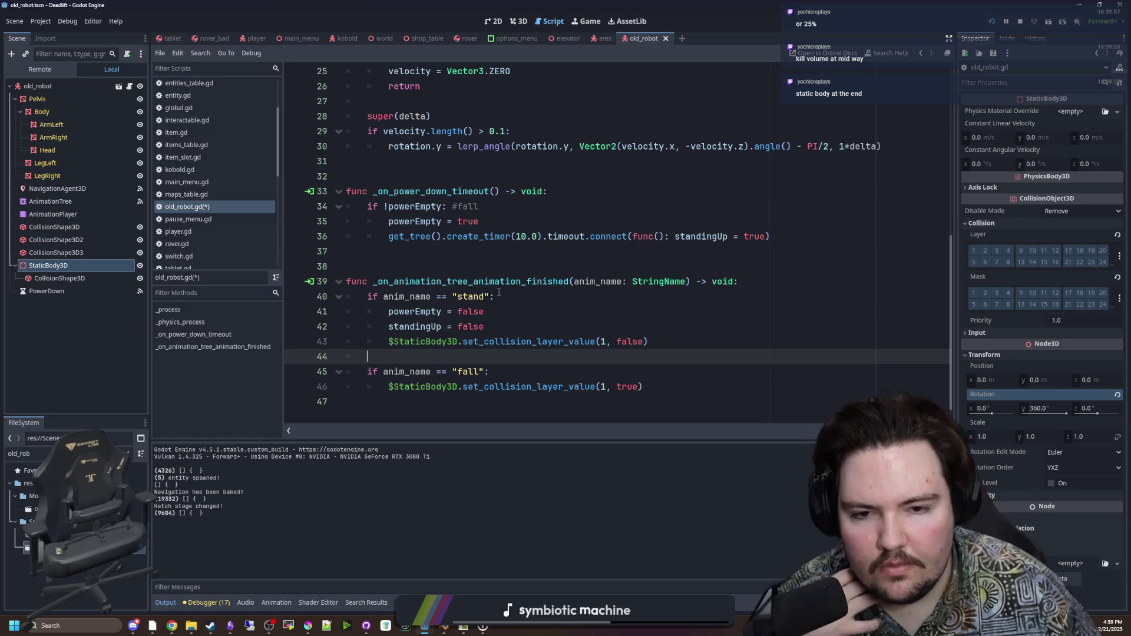
pyautogui.click(427, 252)
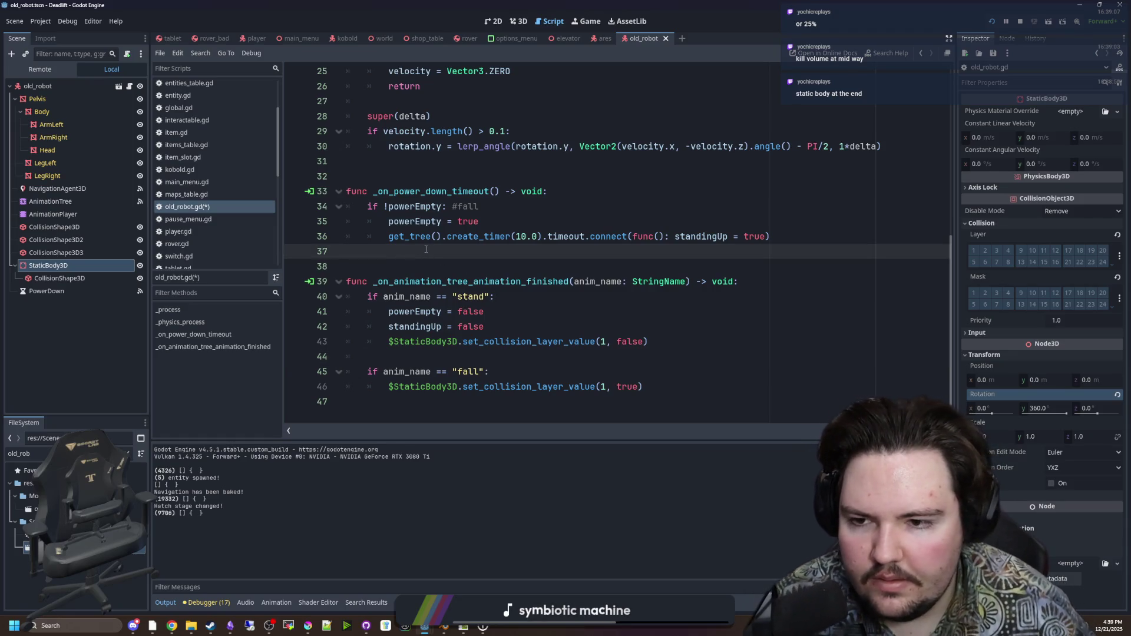
pyautogui.hotkey('ctrl', 's')
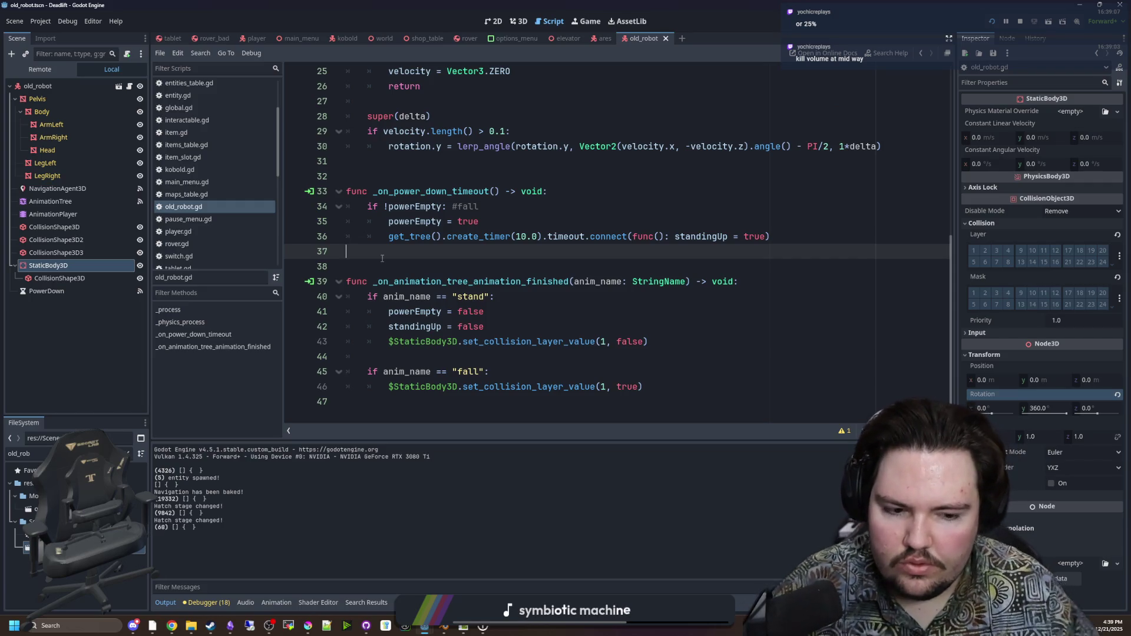
pyautogui.click(587, 22)
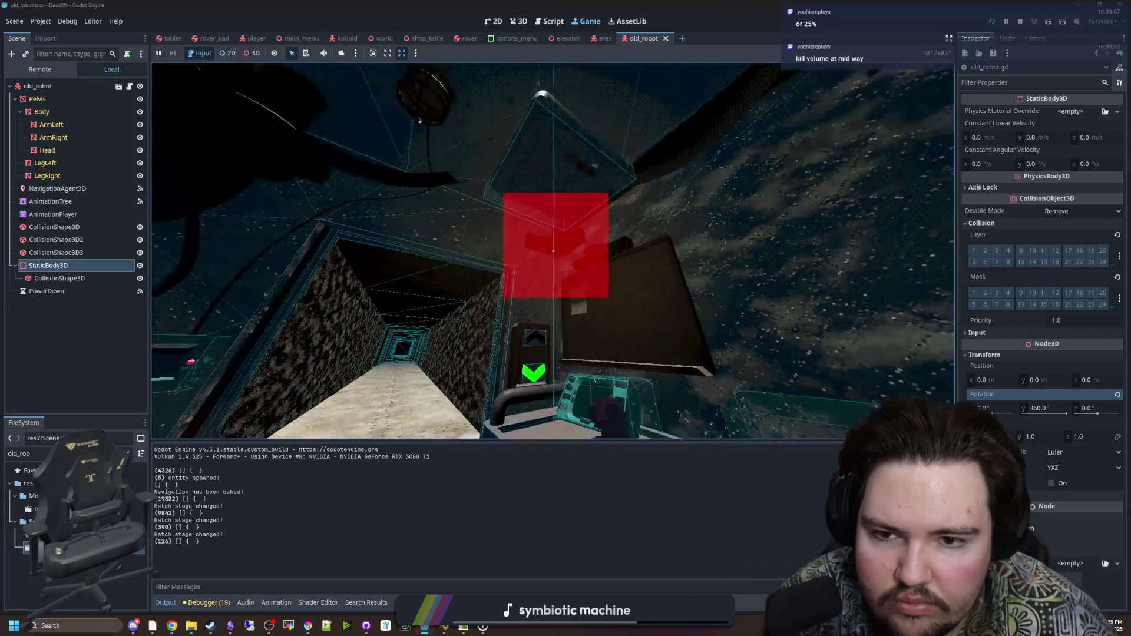
# - Pause the game and go back to the old_robot scene in the 3D view
pyautogui.press('super')
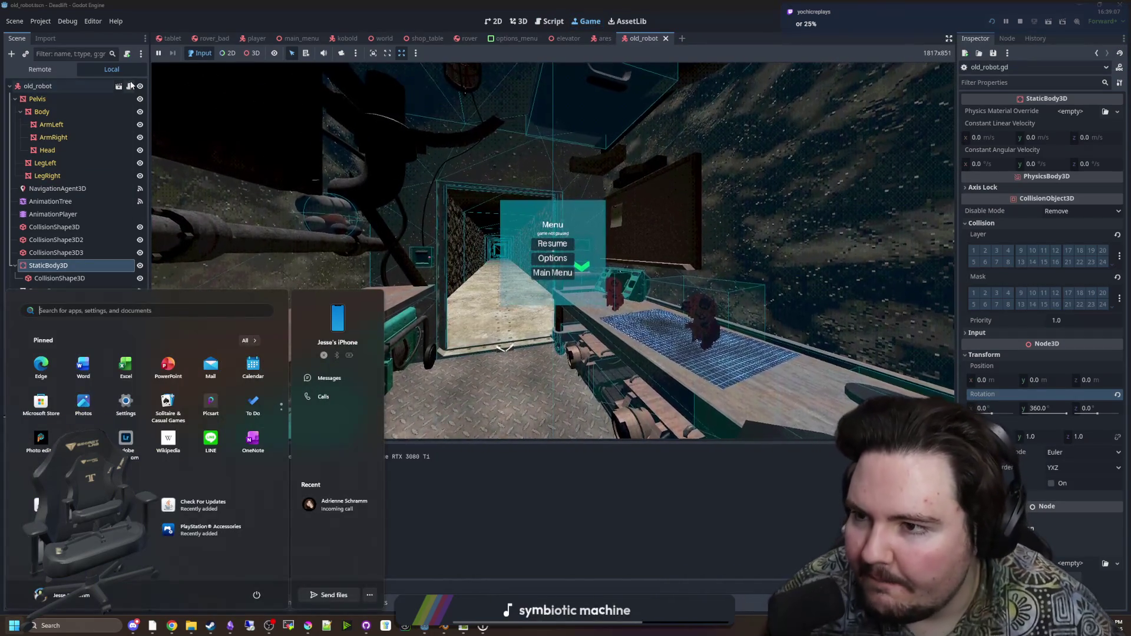
pyautogui.click(129, 86)
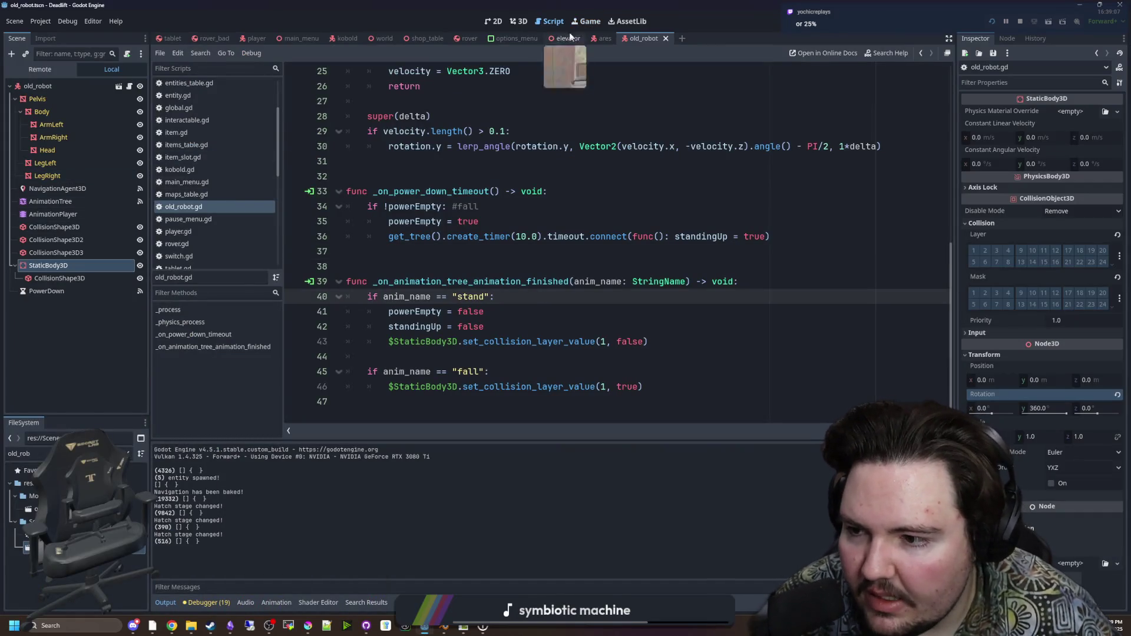
pyautogui.click(518, 21)
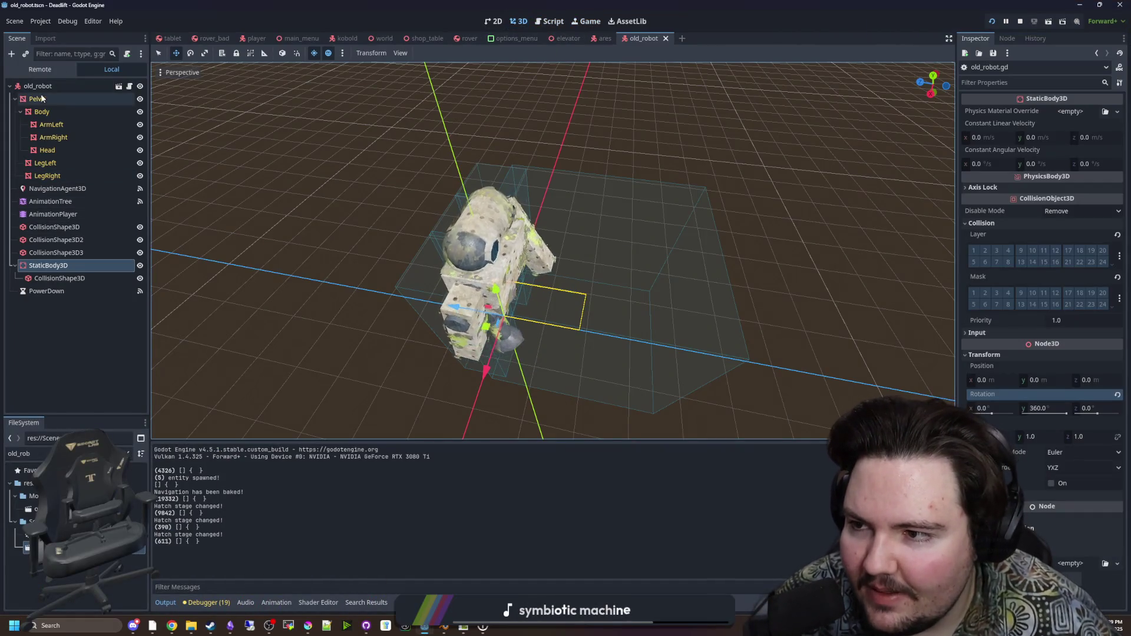
# - Add an Area3D child node to the old_robot root
pyautogui.rightClick(51, 86)
pyautogui.click(80, 110)
pyautogui.write('area3d')
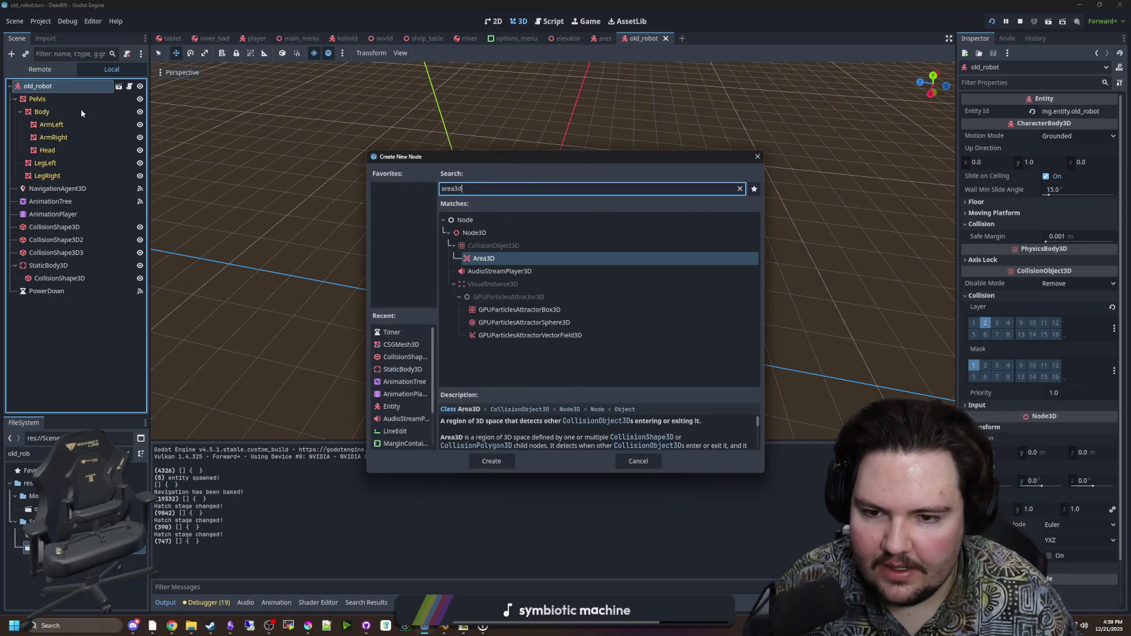
pyautogui.press('Return')
pyautogui.moveTo(384, 293); pyautogui.dragTo(594, 189)
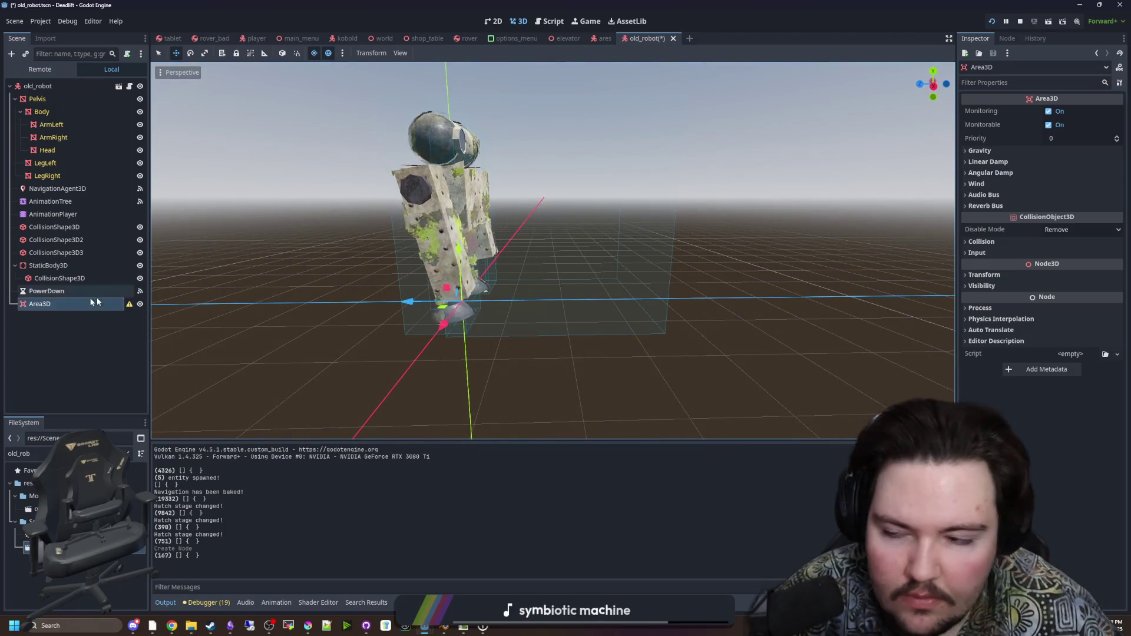
# - Give the Area3D a CollisionShape3D with a BoxShape3D sized about 1.0 × 0.48 × 3.08
pyautogui.rightClick(38, 305)
pyautogui.click(67, 312)
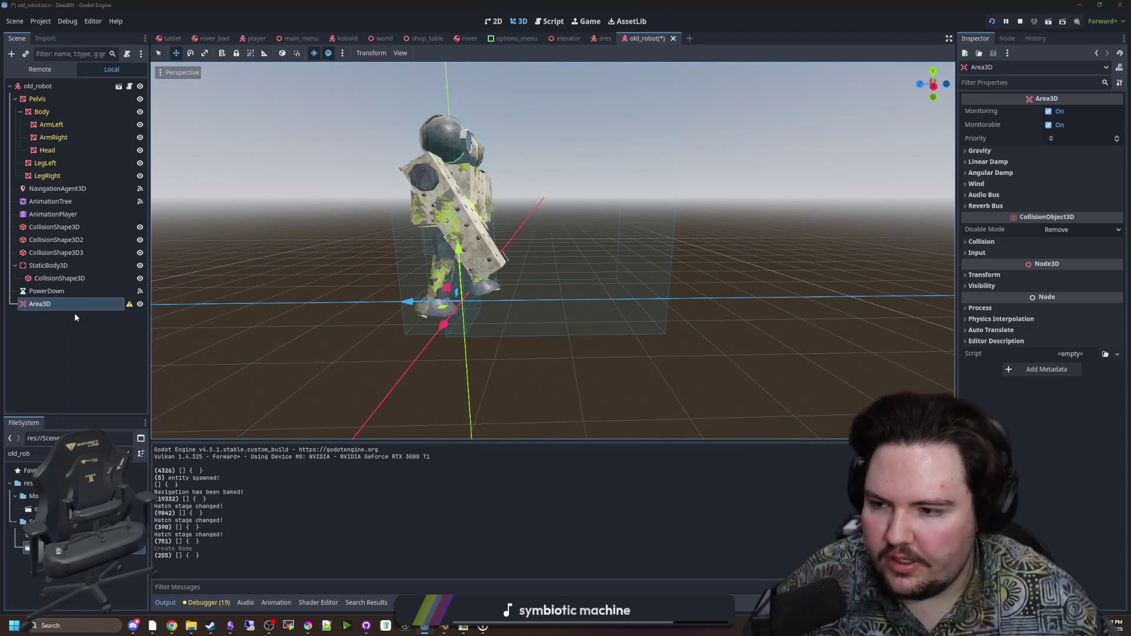
pyautogui.write('collision')
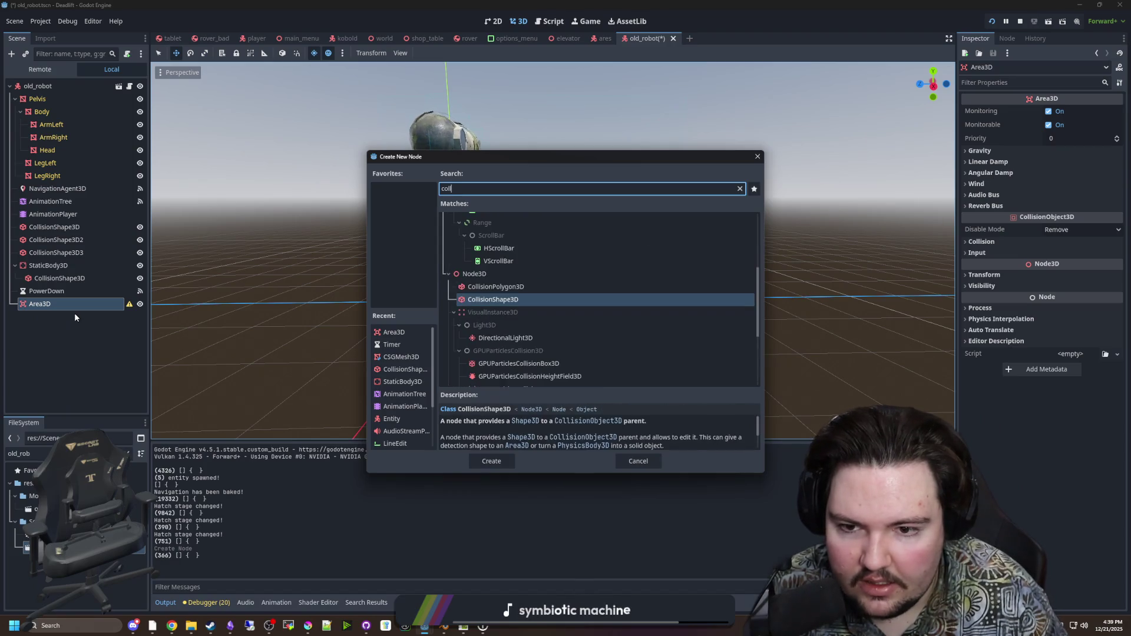
pyautogui.press('Return')
pyautogui.click(1081, 111)
pyautogui.click(1069, 155)
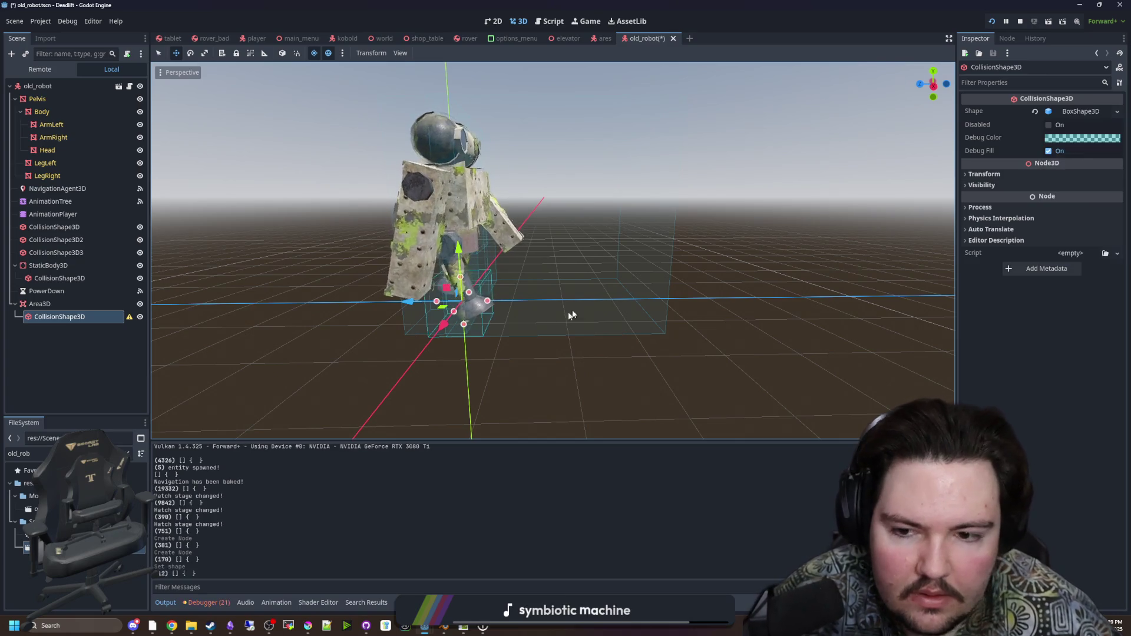
pyautogui.moveTo(538, 300); pyautogui.dragTo(592, 299)
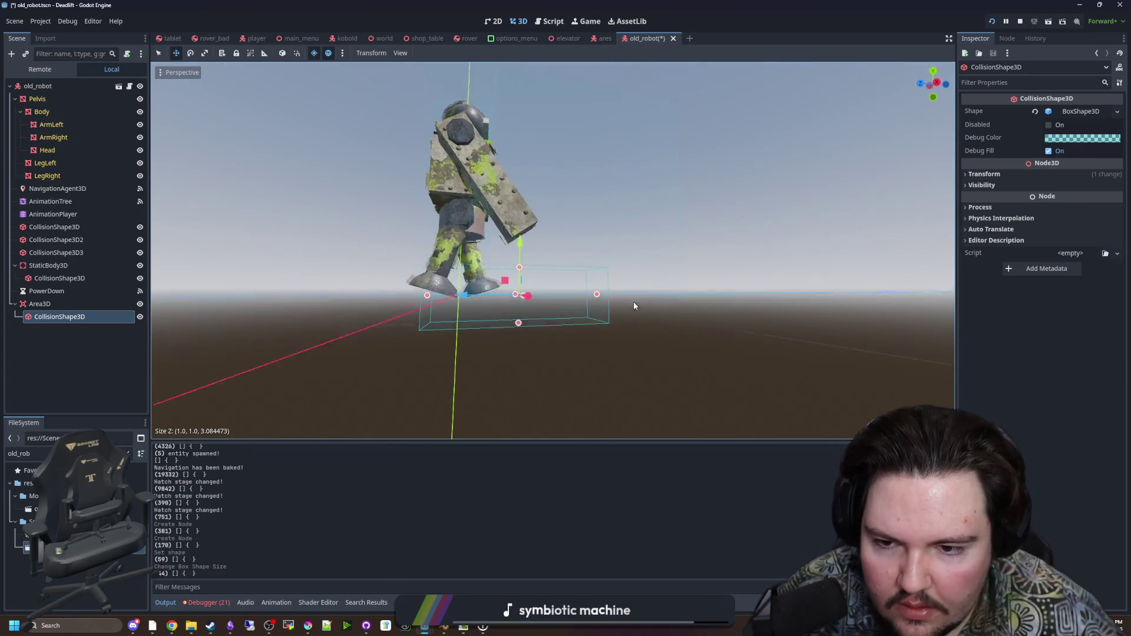
pyautogui.moveTo(518, 323)
pyautogui.mouseDown()
pyautogui.moveTo(521, 297)
pyautogui.moveTo(563, 297)
pyautogui.moveTo(558, 371)
pyautogui.moveTo(303, 229)
pyautogui.mouseUp()
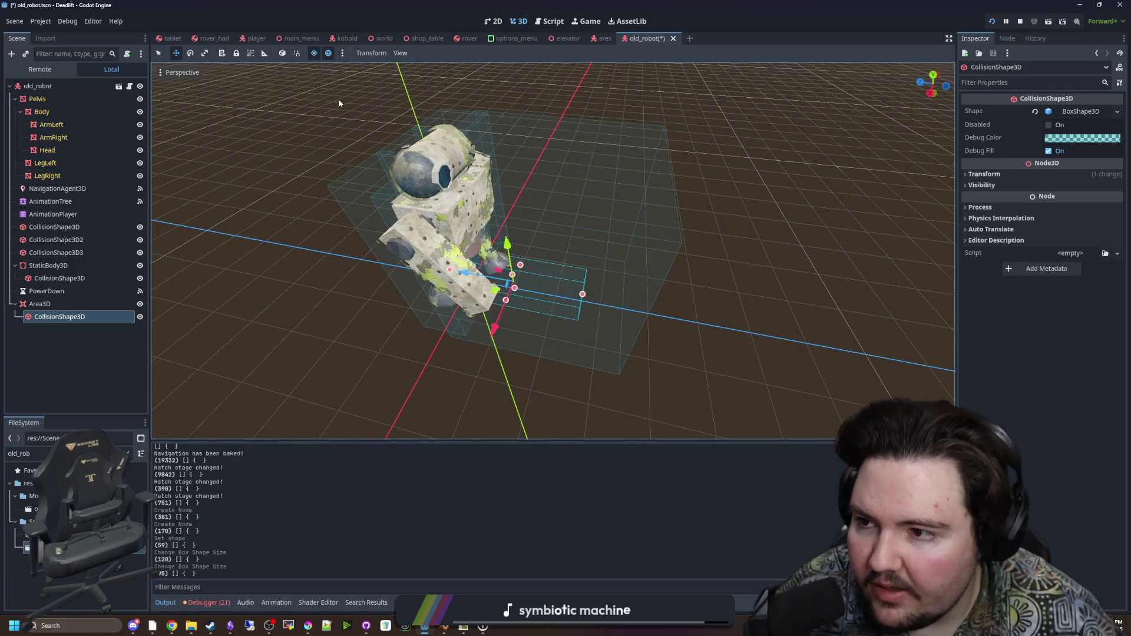
pyautogui.click(51, 201)
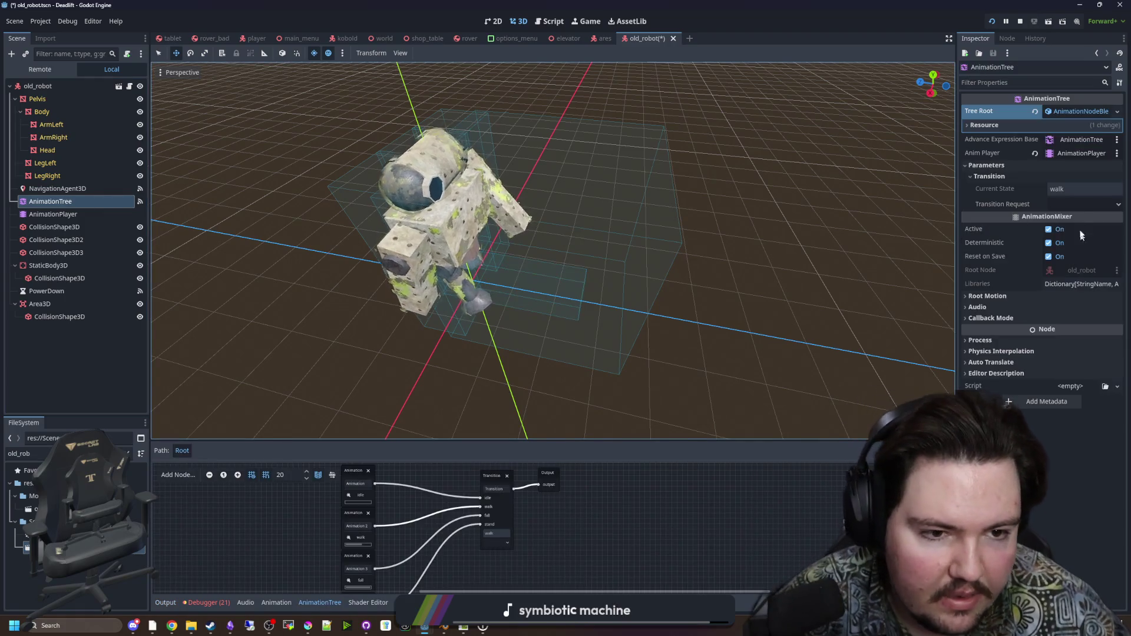
# - Preview the fall pose on the AnimationTree and stretch the kill box along Z
pyautogui.click(1084, 204)
pyautogui.click(1067, 251)
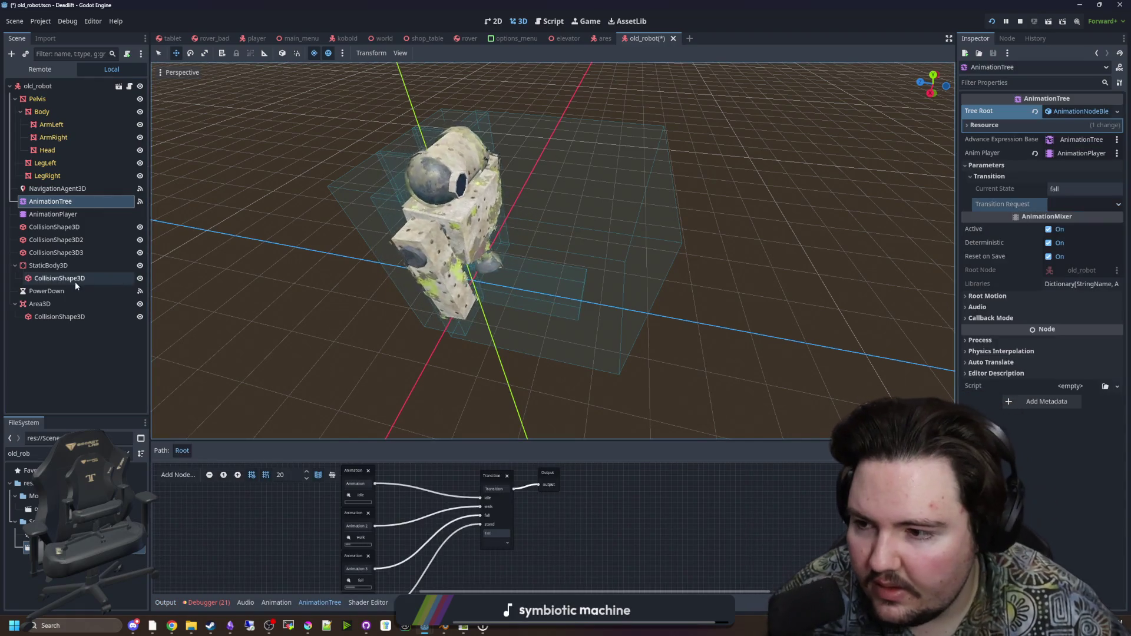
pyautogui.click(56, 317)
pyautogui.moveTo(412, 295); pyautogui.dragTo(505, 405)
pyautogui.moveTo(415, 353); pyautogui.dragTo(488, 352)
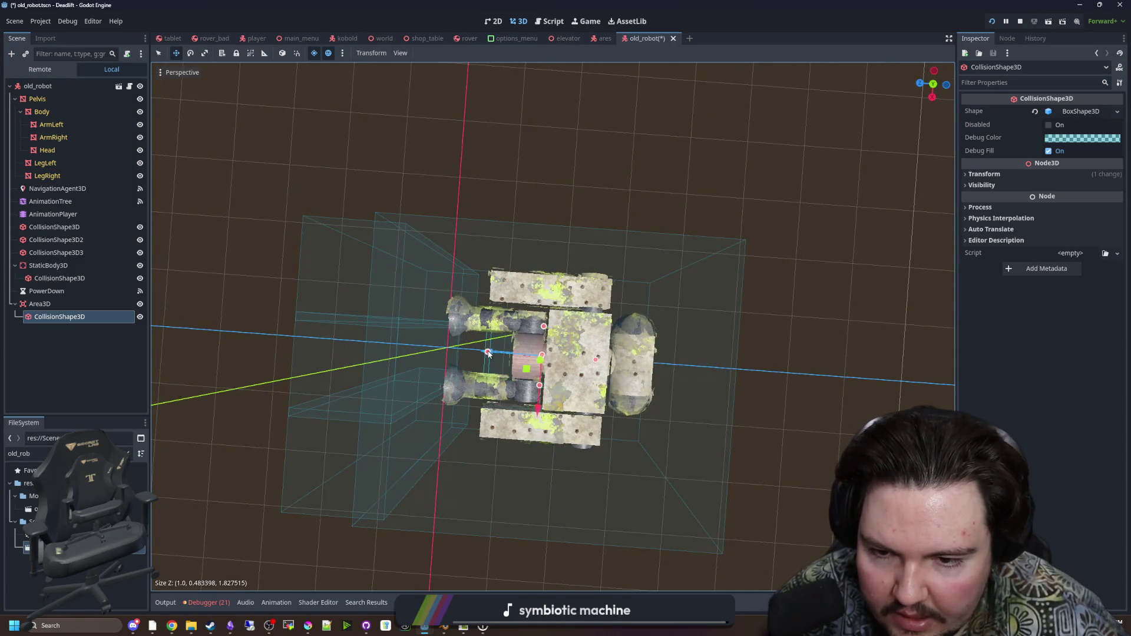
# - Refine the kill box around the fallen robot to about 1.62 × 0.92 × 1.51
pyautogui.moveTo(511, 403)
pyautogui.mouseDown()
pyautogui.moveTo(666, 222)
pyautogui.moveTo(559, 182)
pyautogui.moveTo(532, 380)
pyautogui.moveTo(493, 369)
pyautogui.moveTo(595, 390)
pyautogui.moveTo(539, 324)
pyautogui.moveTo(591, 328)
pyautogui.moveTo(532, 326)
pyautogui.moveTo(559, 255)
pyautogui.mouseUp()
pyautogui.scroll(3, 550, 247)
pyautogui.moveTo(536, 327); pyautogui.dragTo(487, 450)
pyautogui.scroll(1, 585, 341)
pyautogui.moveTo(585, 341)
pyautogui.mouseDown()
pyautogui.moveTo(556, 418)
pyautogui.moveTo(615, 415)
pyautogui.moveTo(471, 416)
pyautogui.moveTo(517, 377)
pyautogui.moveTo(465, 323)
pyautogui.moveTo(459, 277)
pyautogui.moveTo(501, 365)
pyautogui.mouseUp()
pyautogui.scroll(-2, 458, 277)
pyautogui.scroll(-2, 515, 391)
pyautogui.scroll(3, 610, 451)
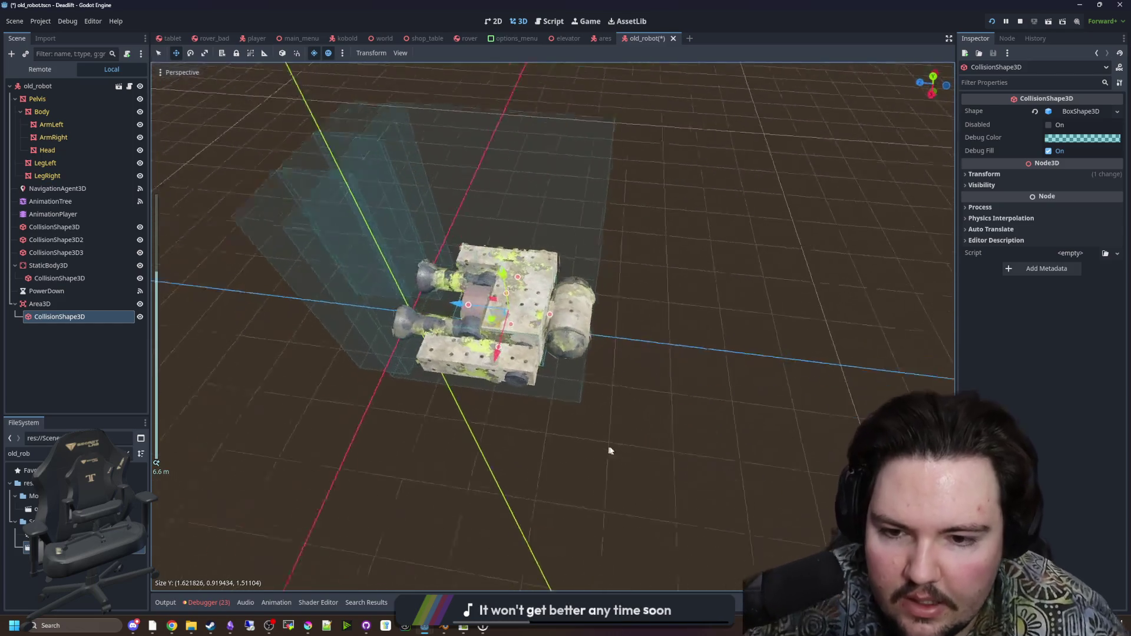
pyautogui.scroll(-2, 613, 458)
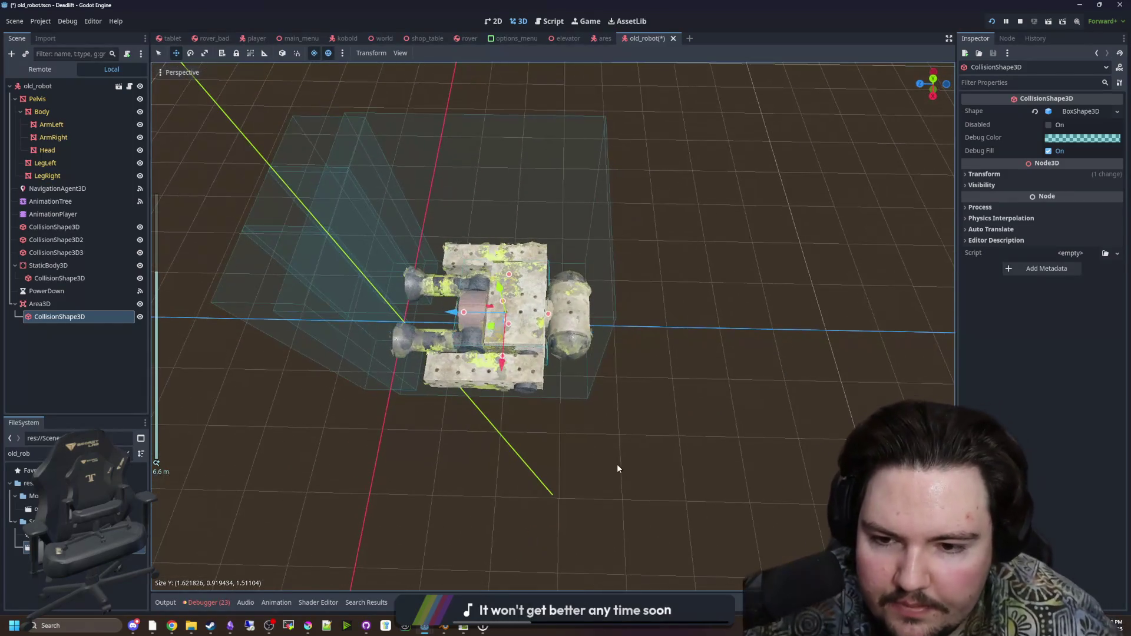
pyautogui.moveTo(589, 409)
pyautogui.mouseDown()
pyautogui.moveTo(574, 494)
pyautogui.moveTo(606, 225)
pyautogui.moveTo(603, 415)
pyautogui.mouseUp()
pyautogui.scroll(3, 589, 321)
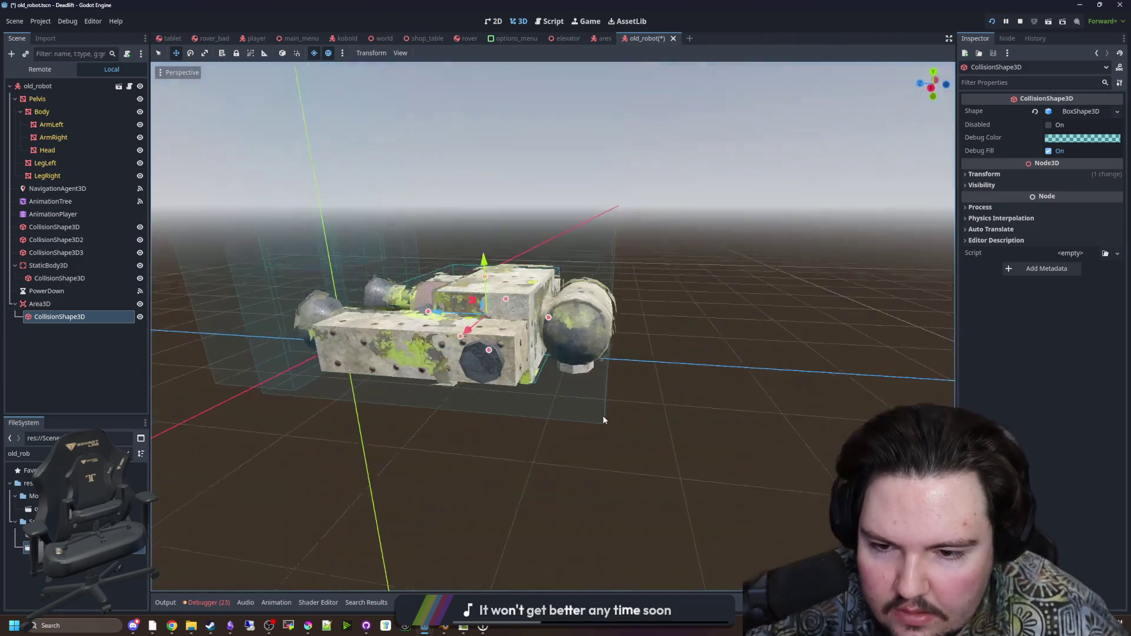
# - Rename the Area3D to KillArea and open old_robot.gd at empty line 31
pyautogui.click(66, 303)
pyautogui.press('F2')
pyautogui.write('KillAr')
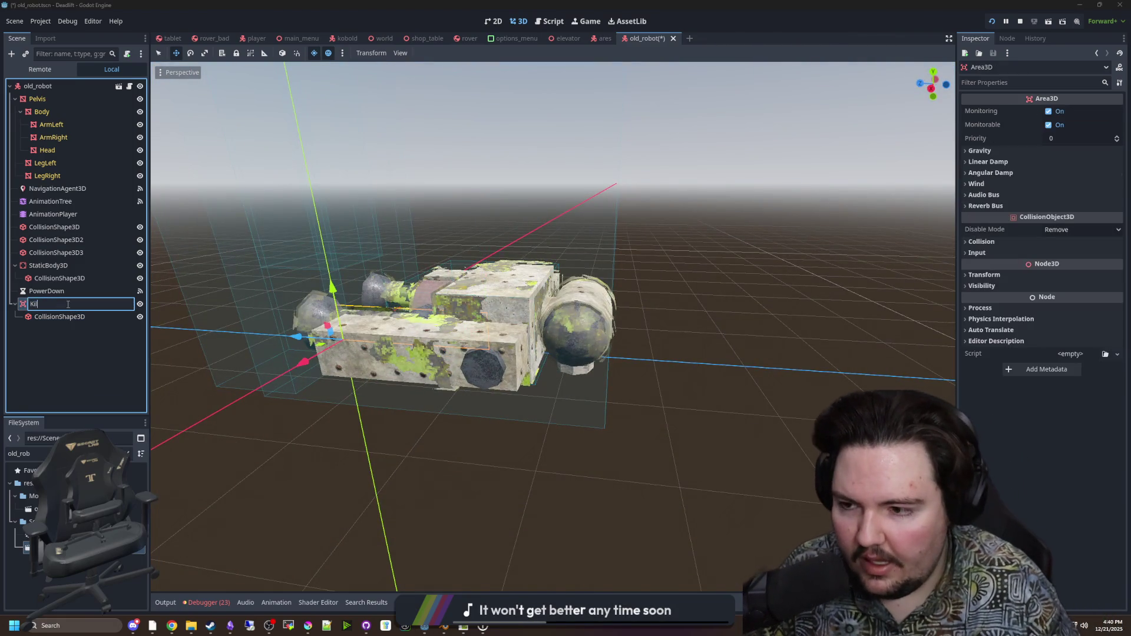
pyautogui.write('ea')
pyautogui.press('Return')
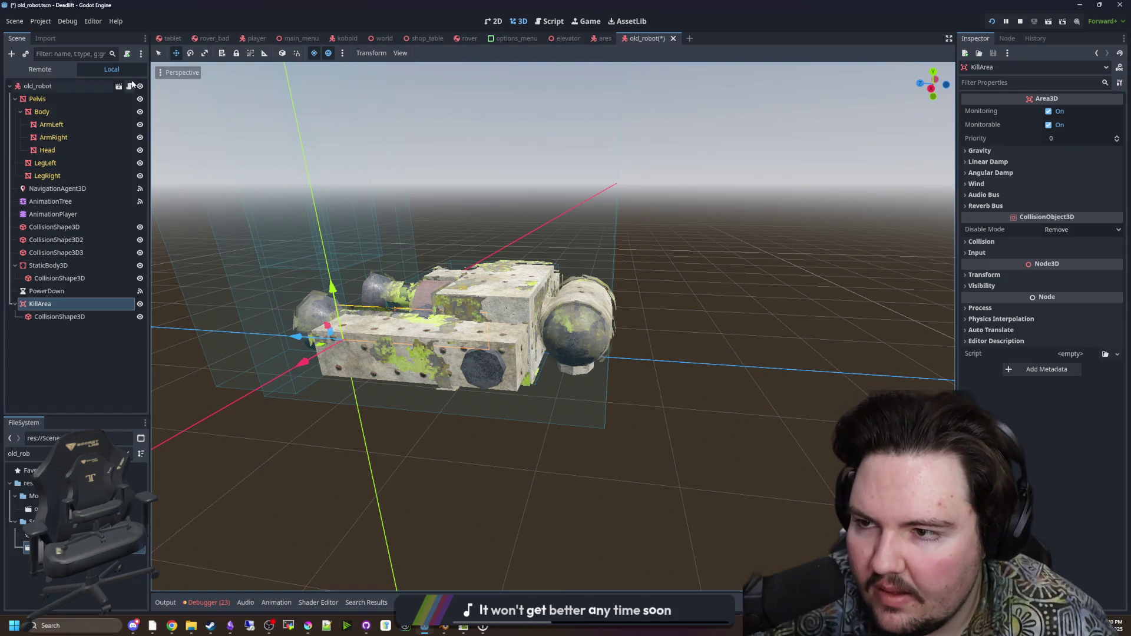
pyautogui.click(129, 86)
pyautogui.click(413, 251)
pyautogui.click(416, 312)
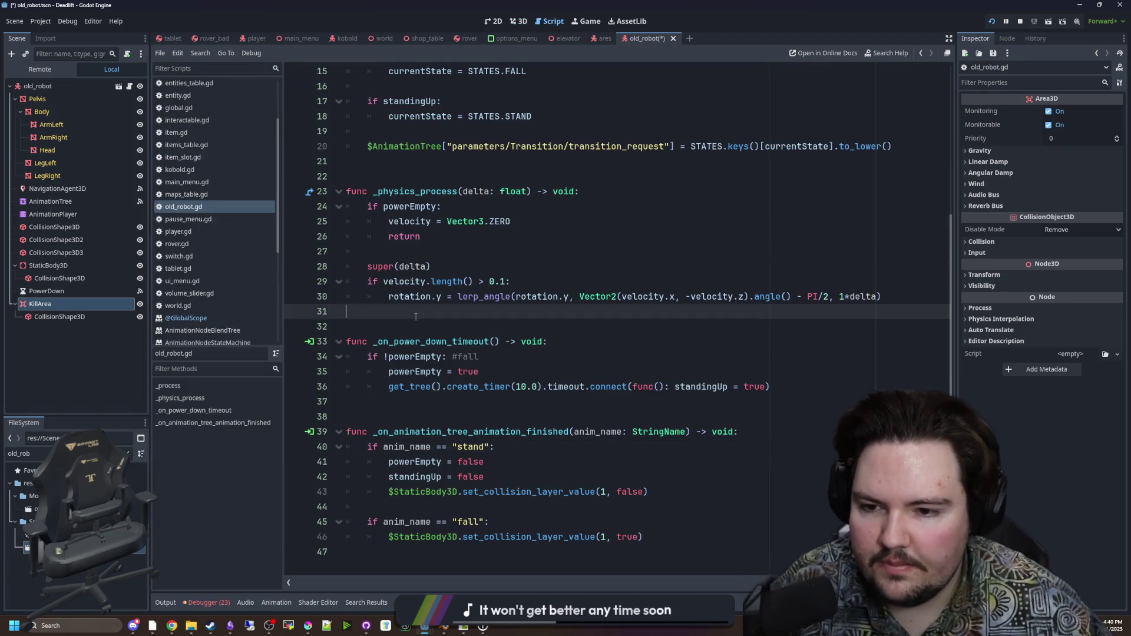
# - Save, then open blank lines after line 30 and start the check_kill function body
pyautogui.hotkey('ctrl', 's')
pyautogui.click(415, 237)
pyautogui.click(450, 297)
pyautogui.click(437, 318)
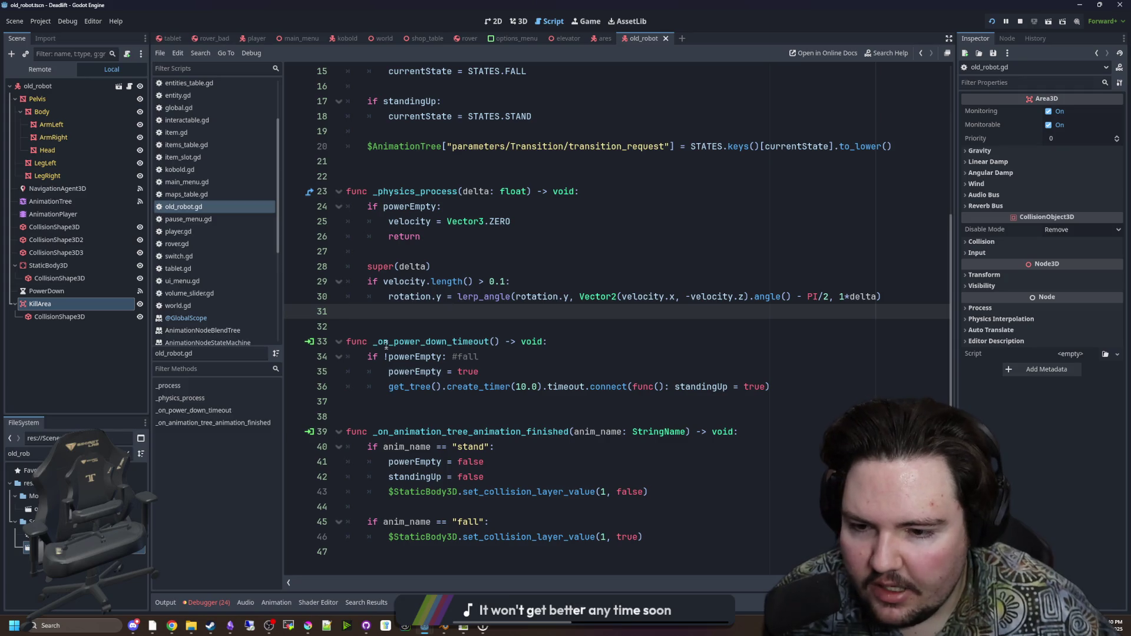
pyautogui.press('Return')
pyautogui.press('Return')
pyautogui.press('Return')
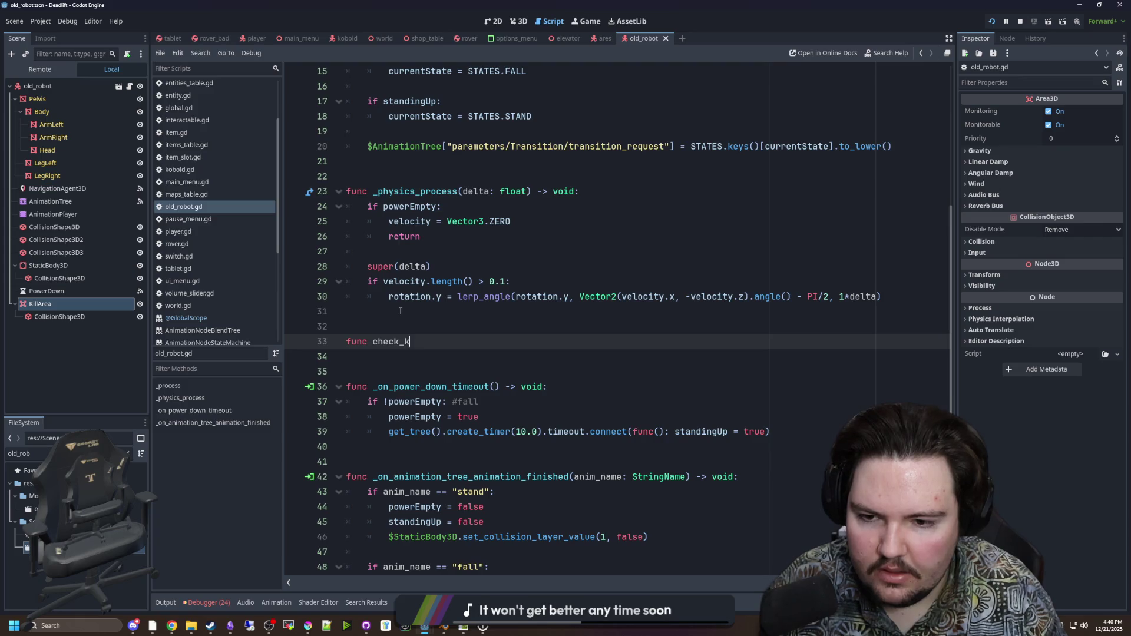
pyautogui.write(':')
pyautogui.press('Return')
# - Add a KillArea reference calling get_overlapping_bodies() inside check_kill
pyautogui.moveTo(40, 303)
pyautogui.mouseDown()
pyautogui.moveTo(462, 399)
pyautogui.moveTo(454, 358)
pyautogui.mouseUp()
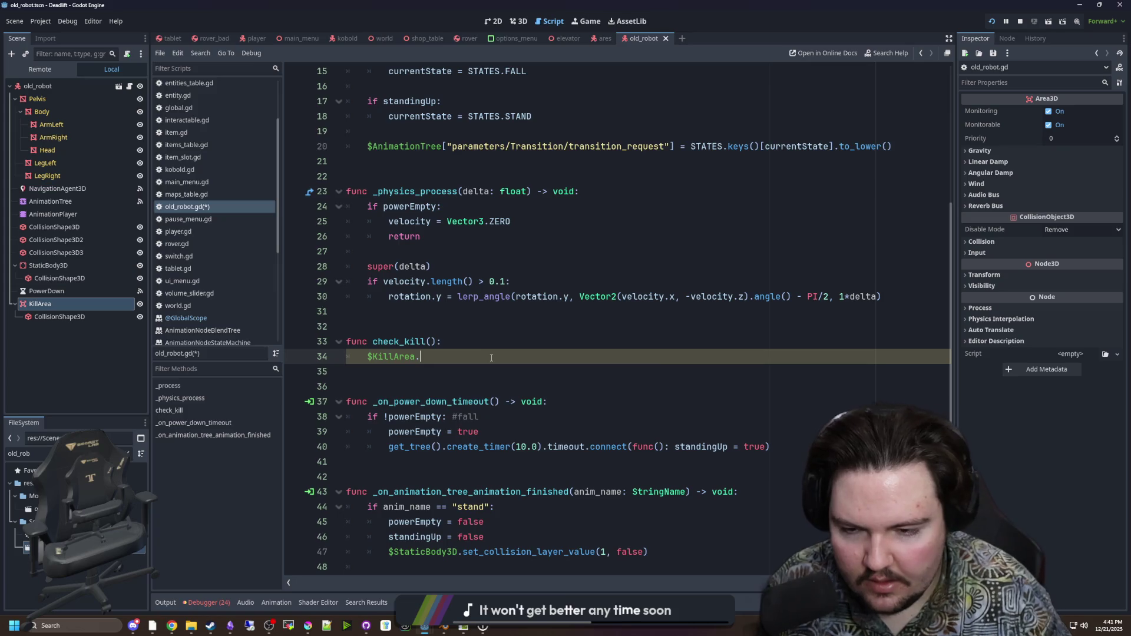
pyautogui.write('.upd')
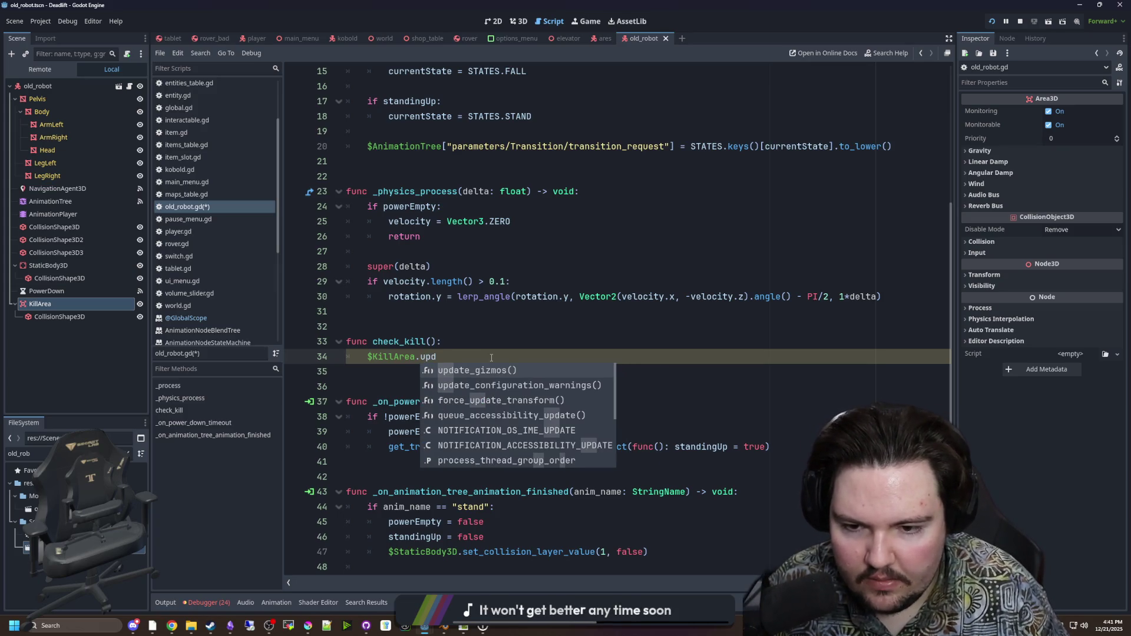
pyautogui.press('Down')
pyautogui.press('Down')
pyautogui.press('Return')
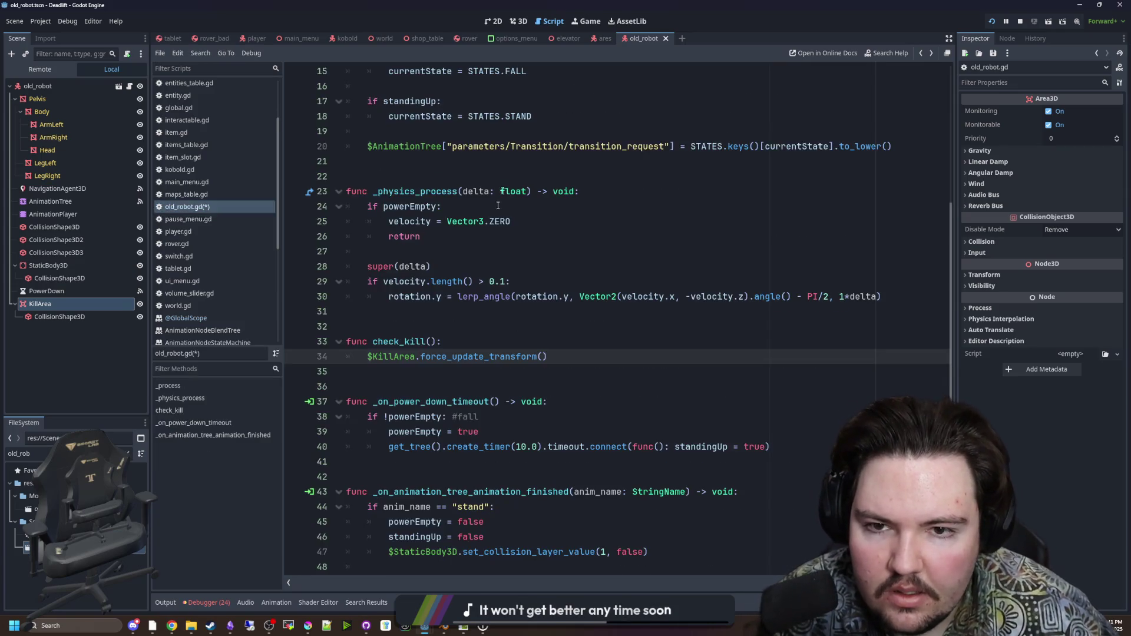
pyautogui.moveTo(578, 360); pyautogui.dragTo(417, 362)
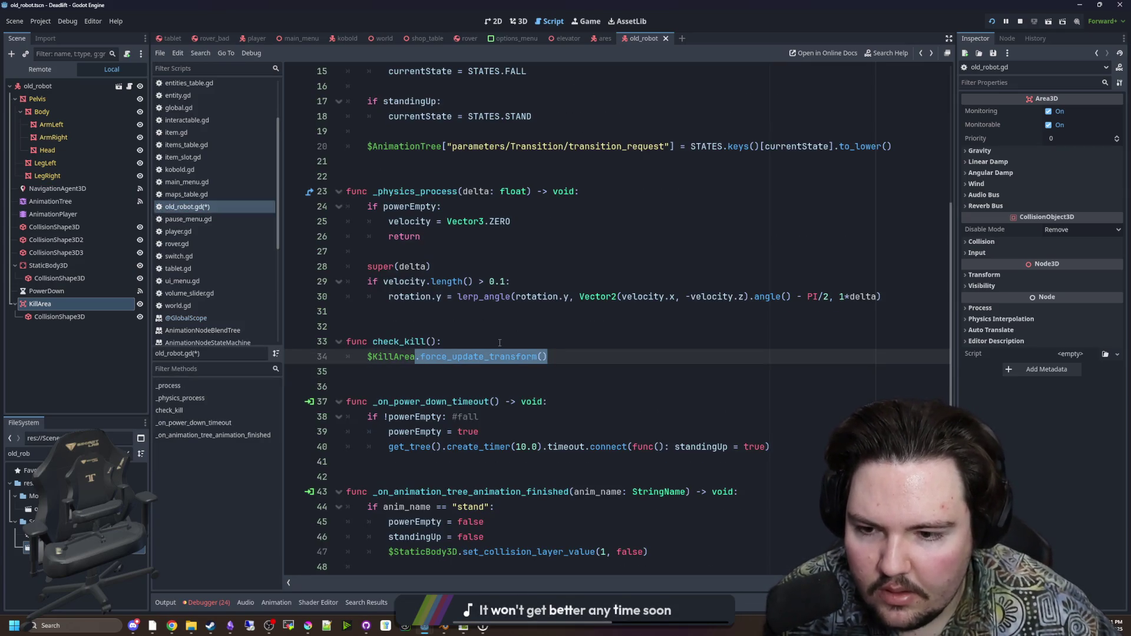
pyautogui.write('.get_over')
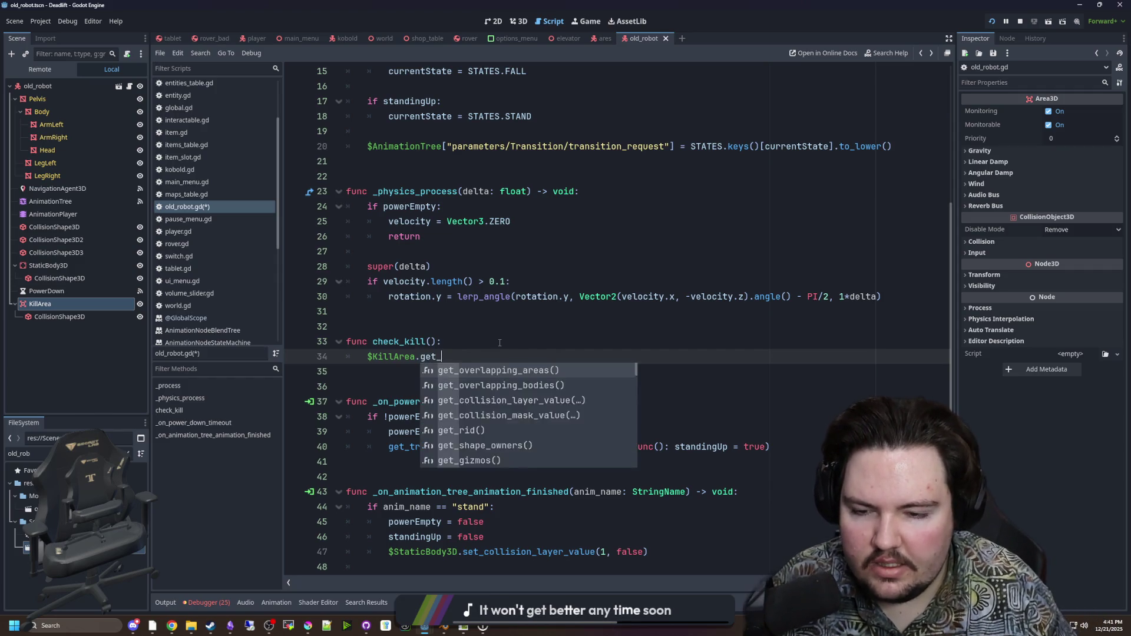
pyautogui.press('Down')
pyautogui.press('Return')
# - Enable collision mask layer 2 on KillArea so it detects bodies
pyautogui.click(500, 342)
pyautogui.click(47, 303)
pyautogui.click(1000, 242)
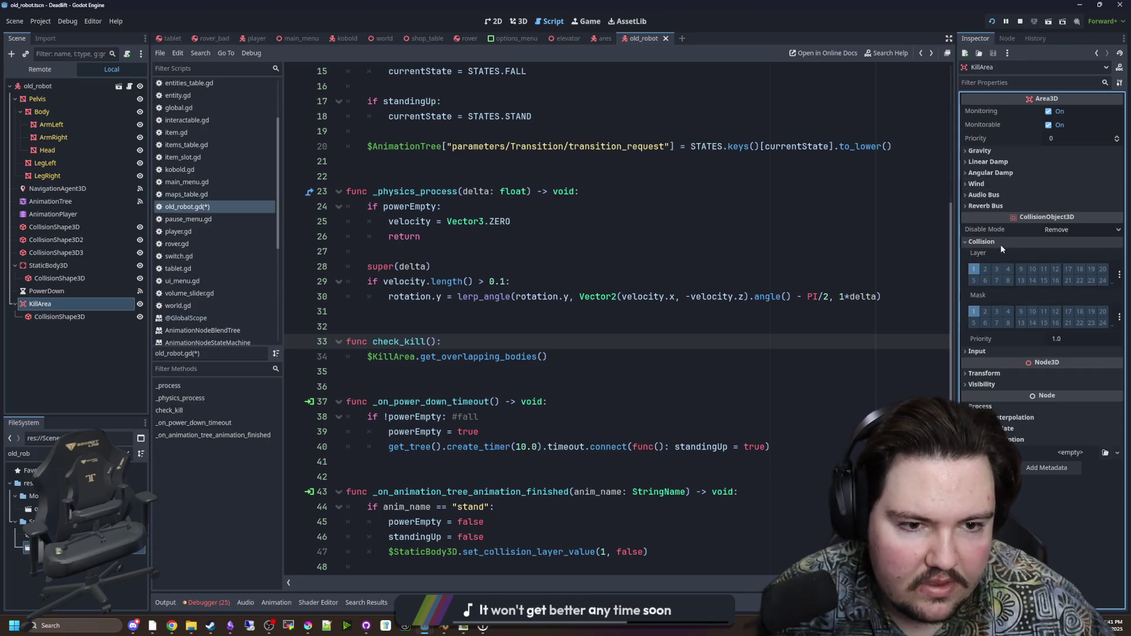
pyautogui.click(984, 312)
# - Wrap the overlapping bodies in a 'for body in' loop
pyautogui.click(594, 366)
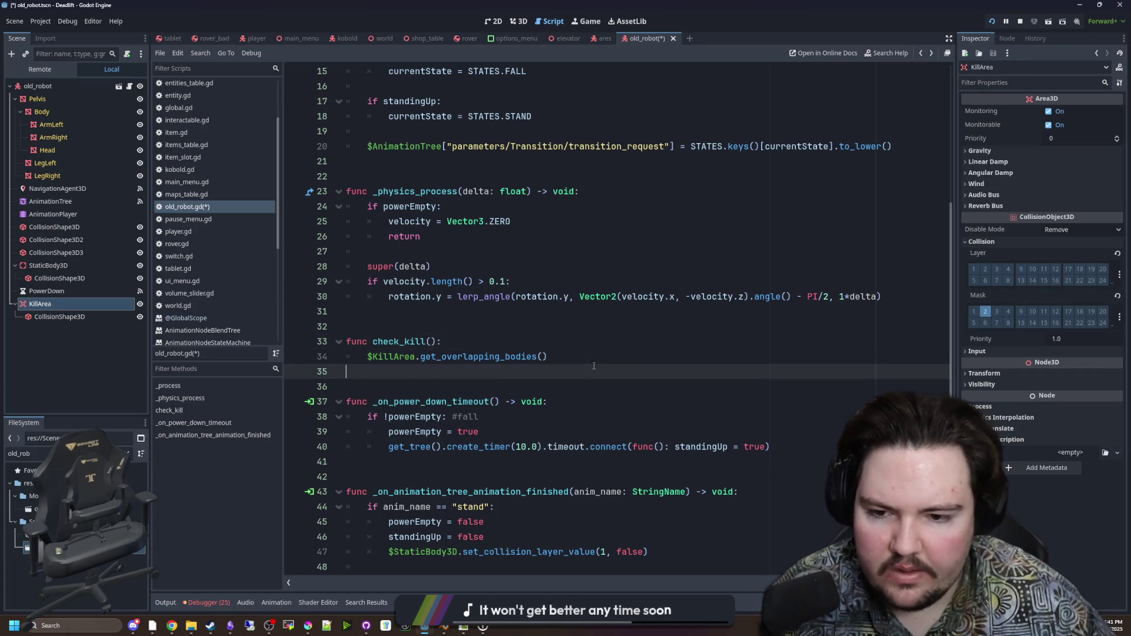
pyautogui.click(570, 355)
pyautogui.click(365, 358)
pyautogui.write('for body in')
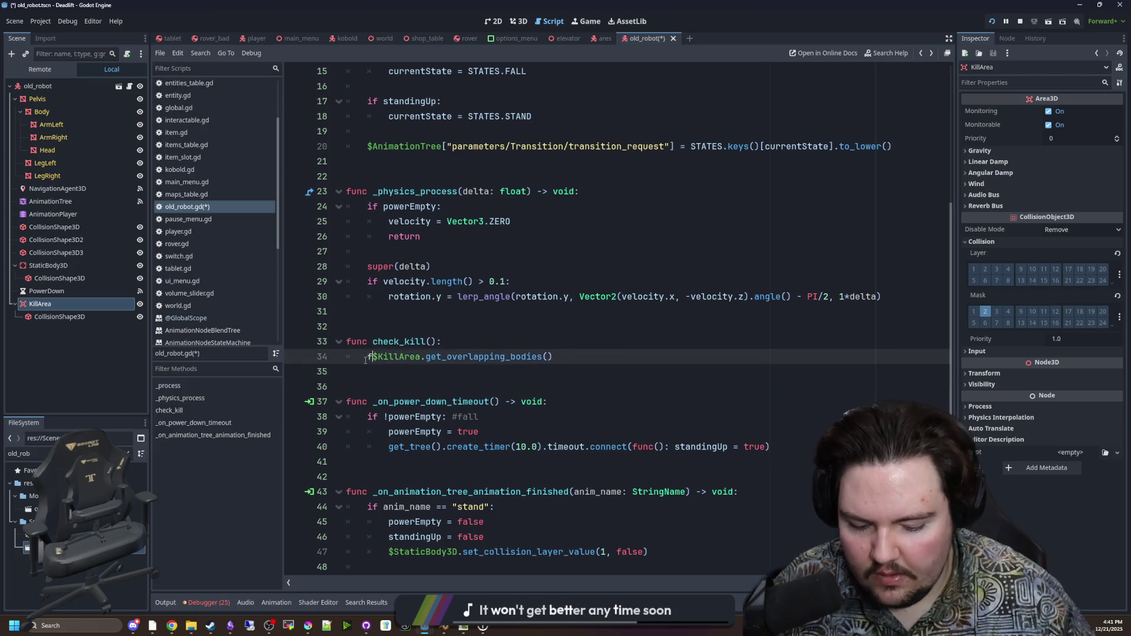
pyautogui.click(655, 362)
pyautogui.write(':')
pyautogui.press('Return')
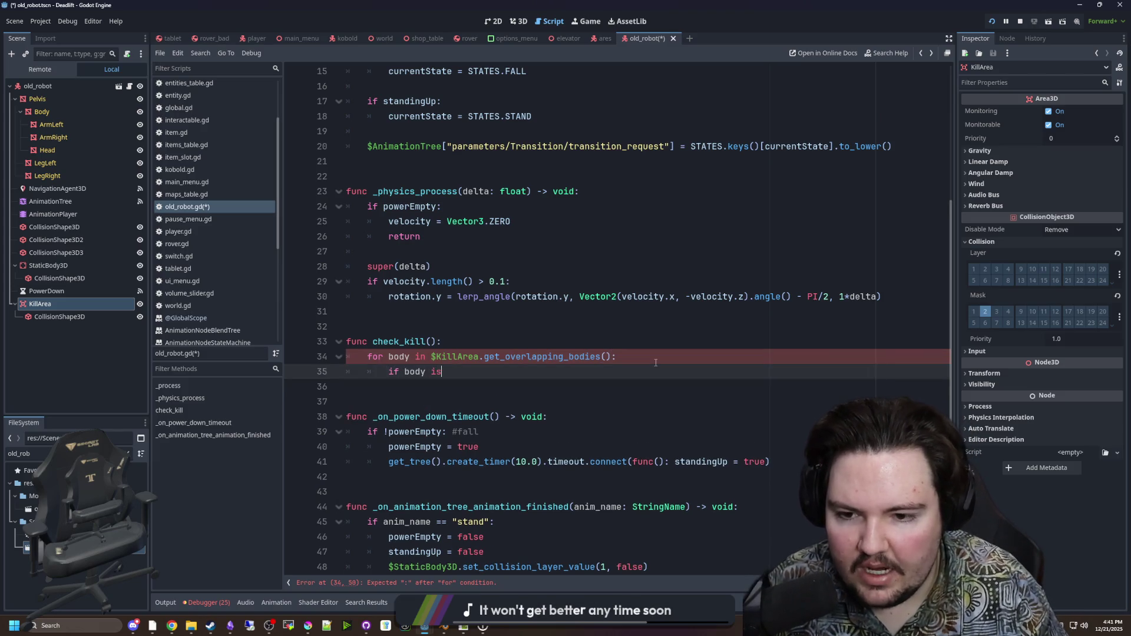
# - Inside the loop, check for Player and call body.take_damage on it
pyautogui.press('BackSpace')
pyautogui.press('BackSpace')
pyautogui.write('er:')
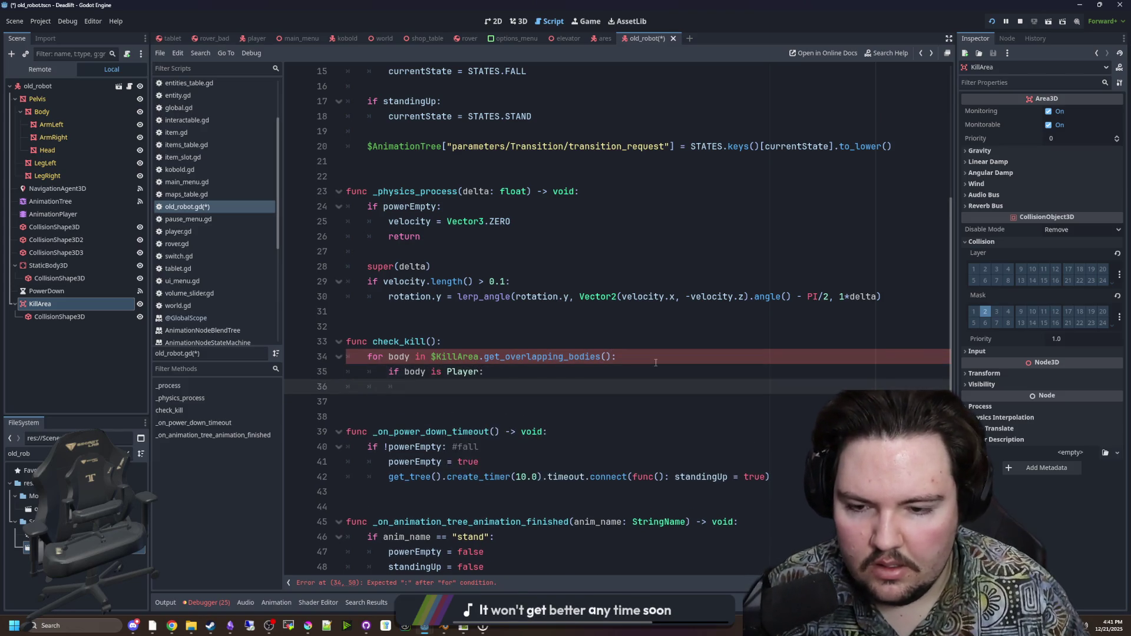
pyautogui.press('Return')
pyautogui.press('BackSpace')
pyautogui.press('BackSpace')
pyautogui.press('BackSpace')
pyautogui.write('bo')
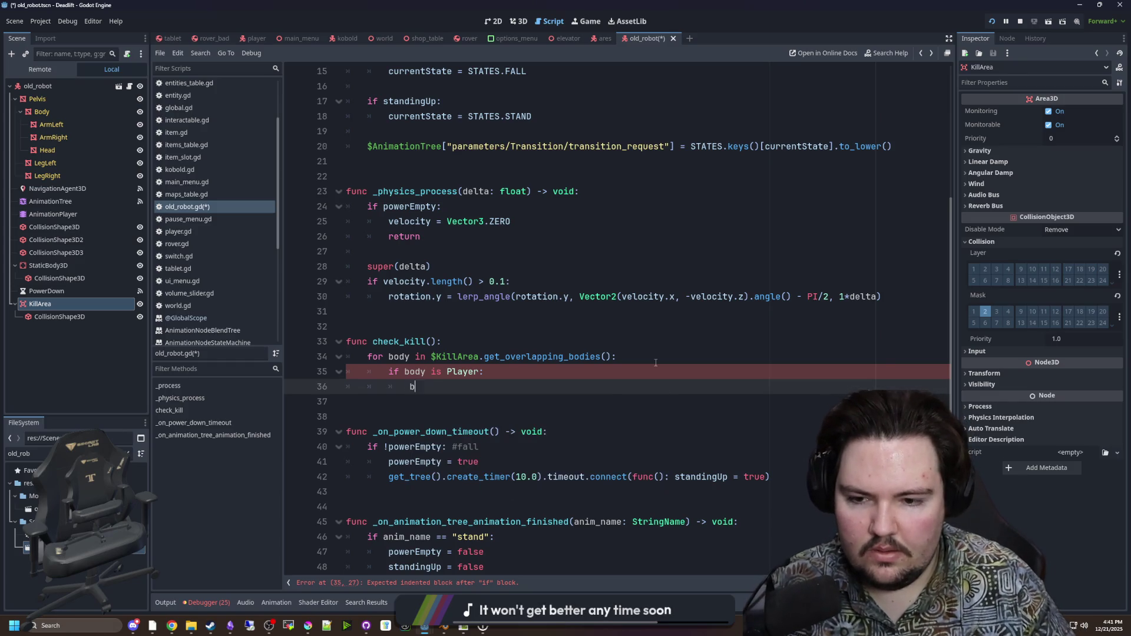
pyautogui.write('dy.ta')
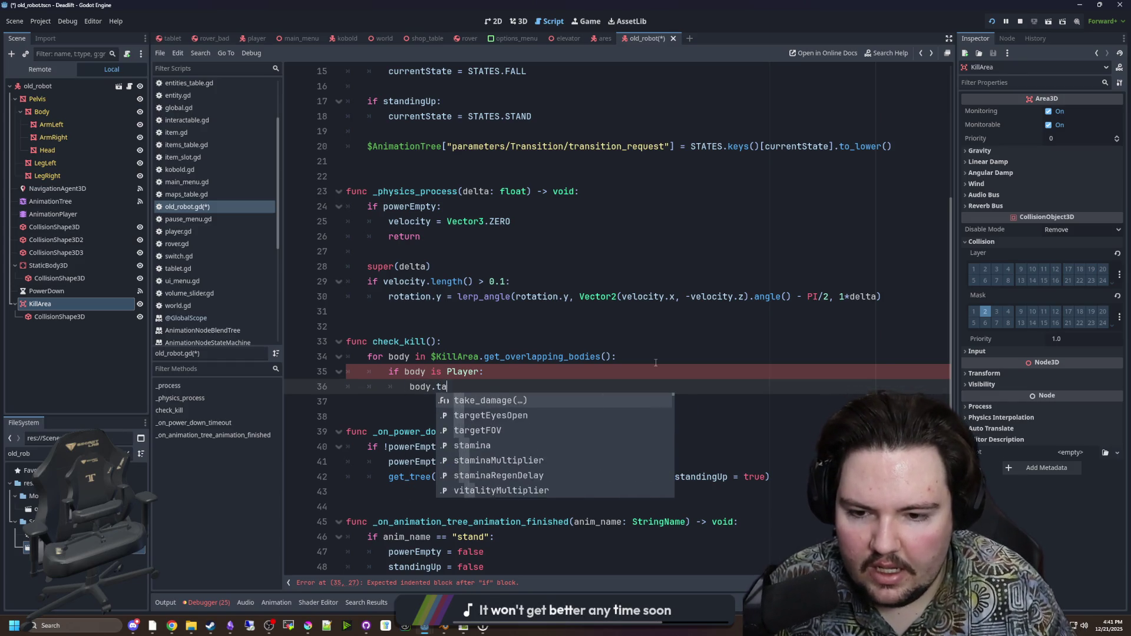
pyautogui.press('Return')
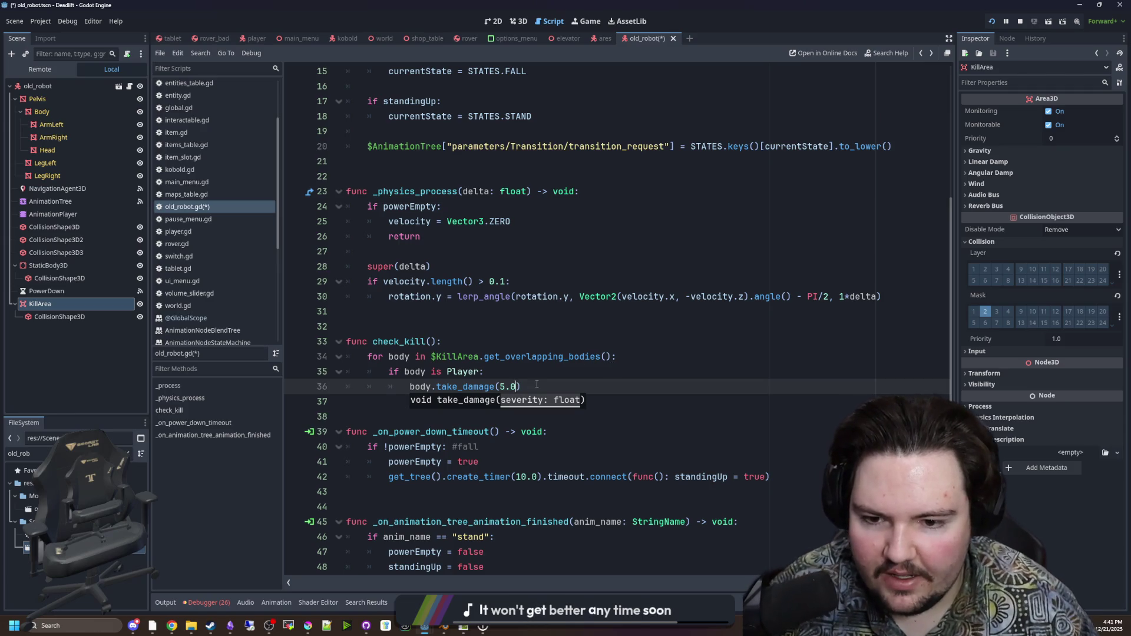
# - Duplicate the take_damage(5.0) line twice beneath itself
pyautogui.moveTo(536, 384); pyautogui.dragTo(409, 391)
pyautogui.hotkey('ctrl', 'c')
pyautogui.press('End')
pyautogui.press('Return')
pyautogui.hotkey('ctrl', 'v')
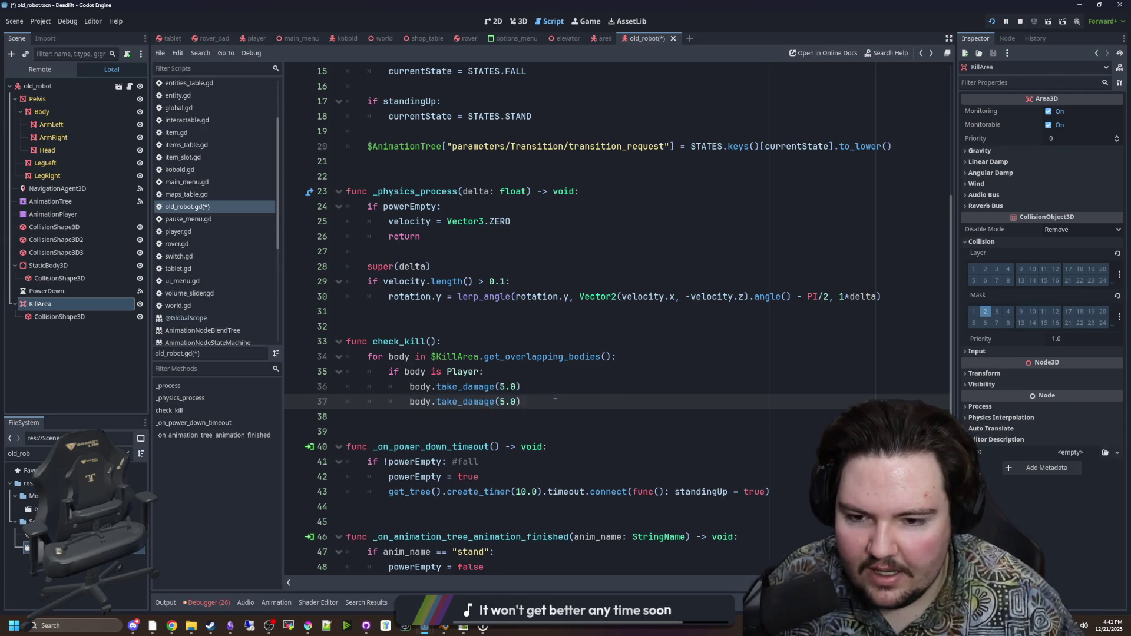
pyautogui.press('Return')
pyautogui.hotkey('ctrl', 'v')
# - Review the finished check_kill code and save old_robot.gd
pyautogui.click(533, 383)
pyautogui.click(513, 367)
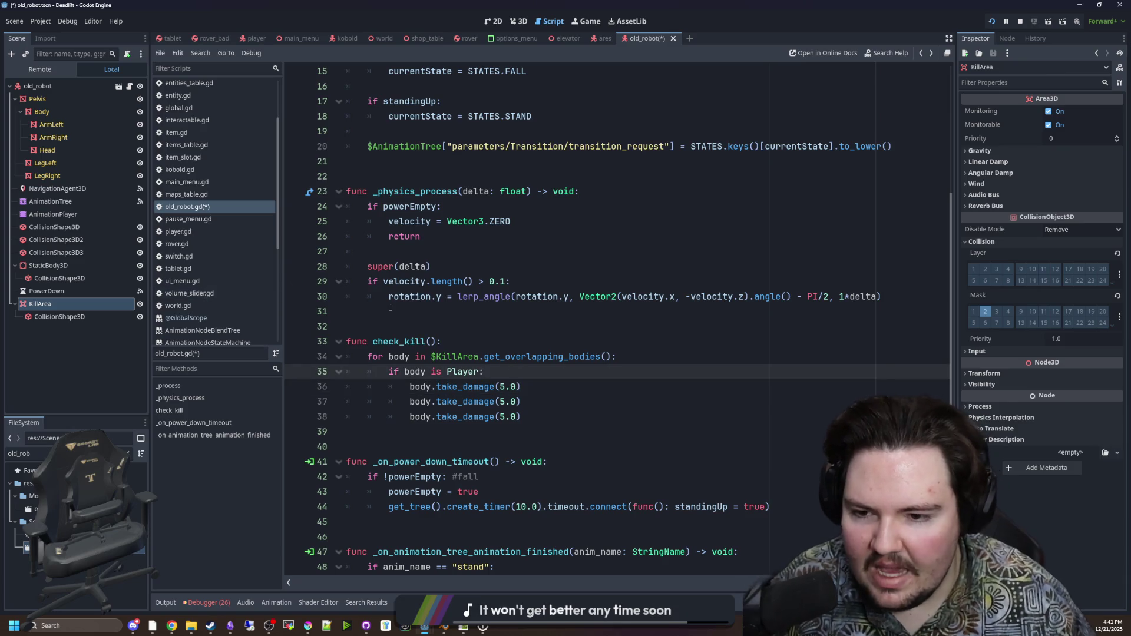
pyautogui.click(369, 313)
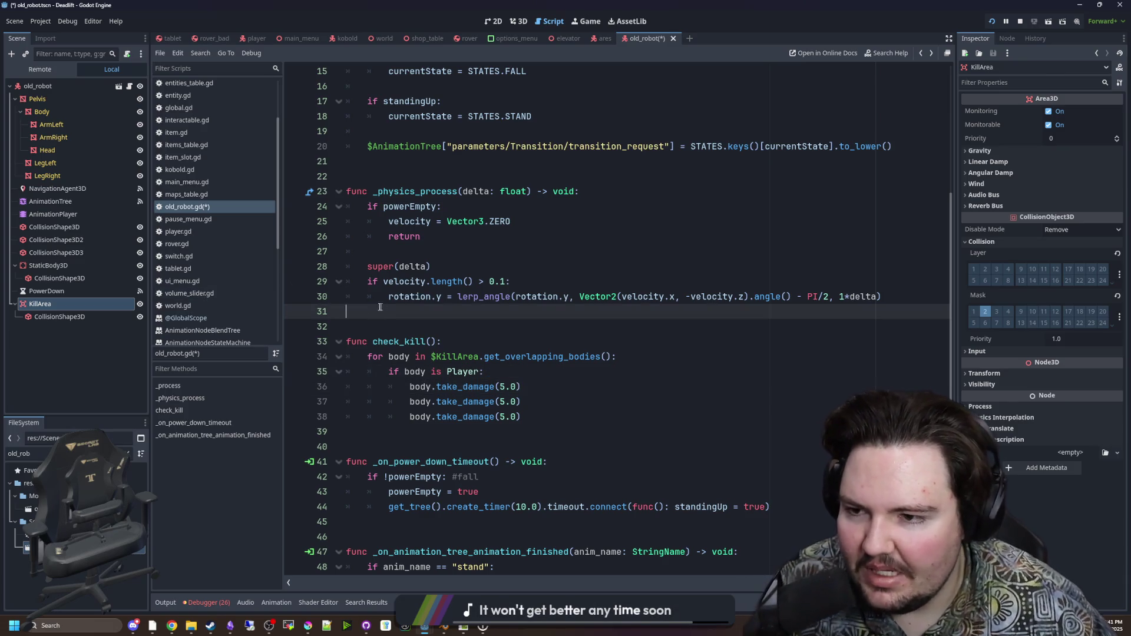
pyautogui.click(454, 328)
pyautogui.scroll(-3, 450, 312)
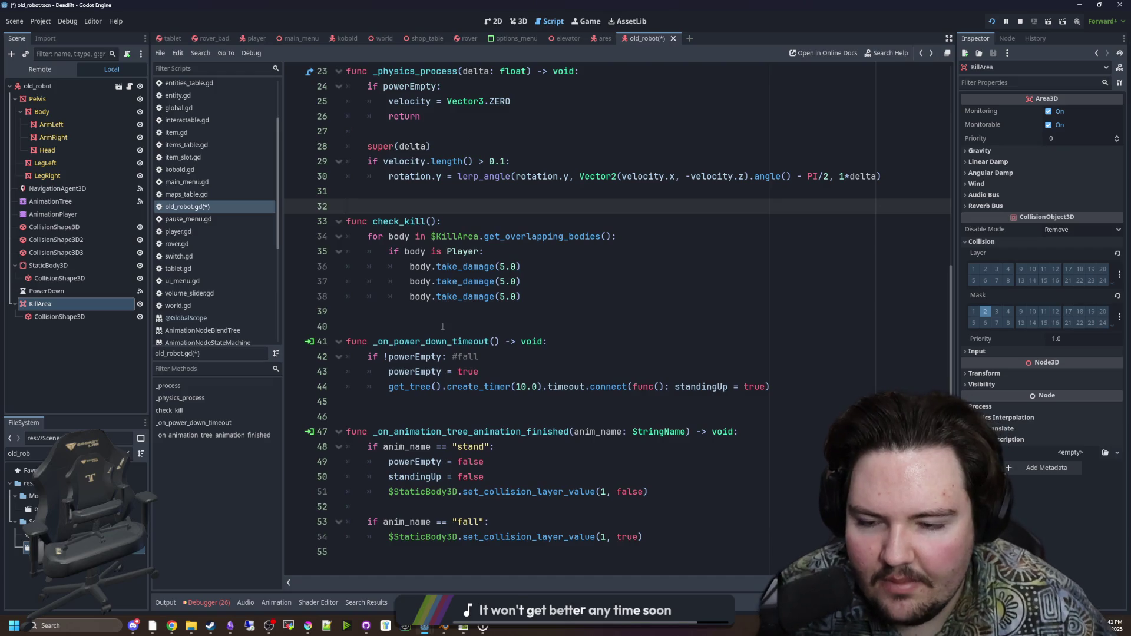
pyautogui.click(442, 326)
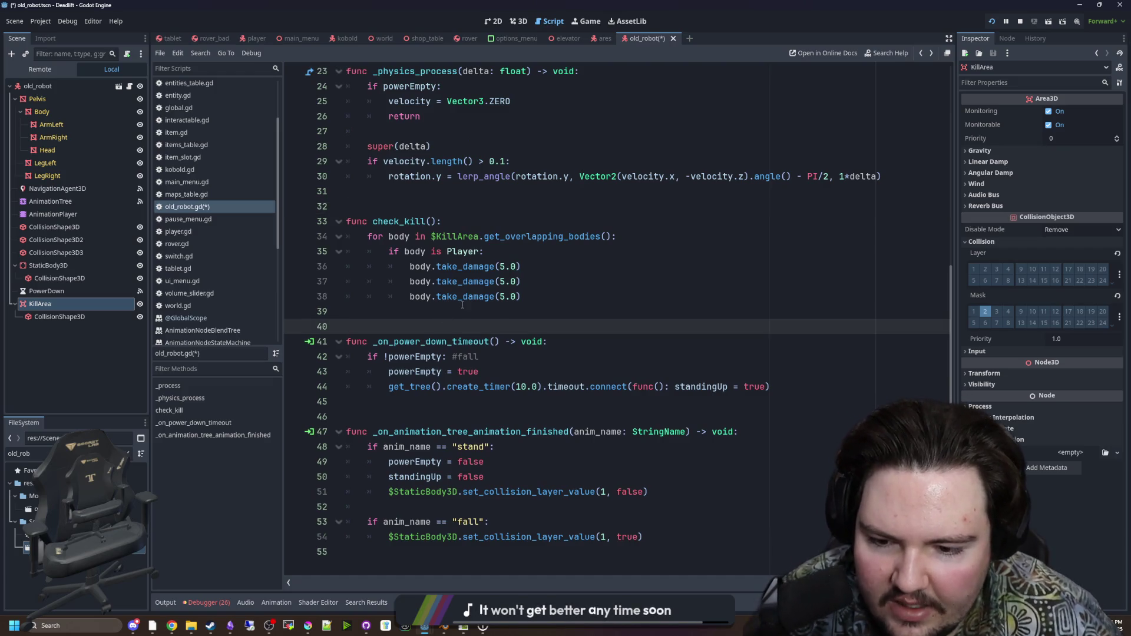
pyautogui.scroll(2, 463, 305)
pyautogui.click(446, 296)
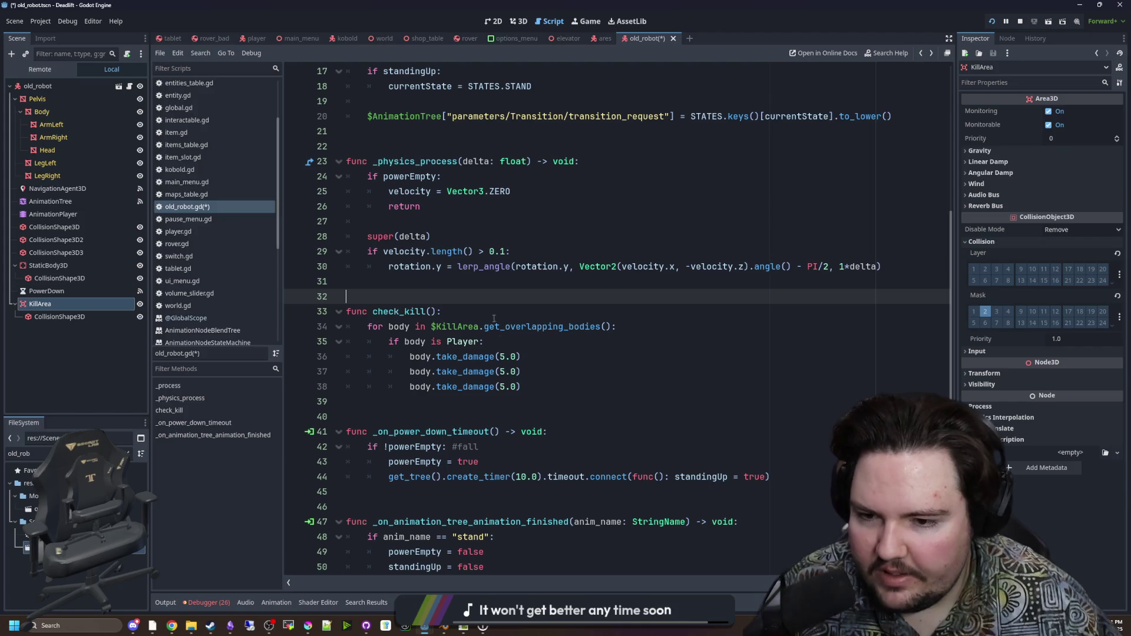
pyautogui.click(548, 386)
pyautogui.click(549, 371)
pyautogui.click(551, 358)
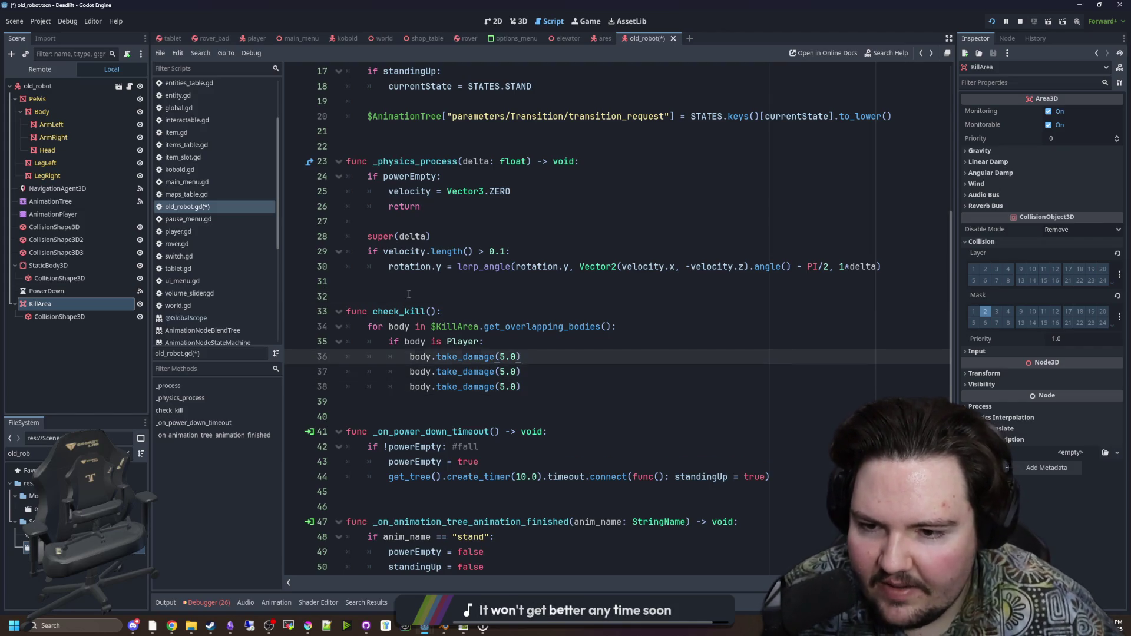
pyautogui.click(408, 295)
pyautogui.scroll(-2, 408, 296)
pyautogui.click(446, 312)
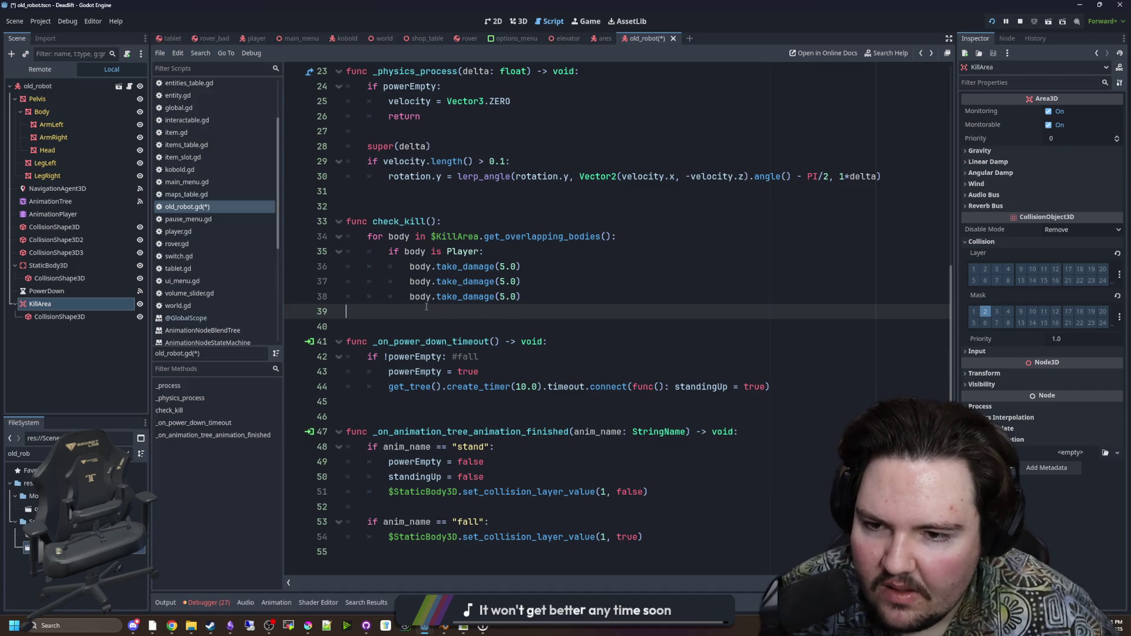
pyautogui.hotkey('ctrl', 's')
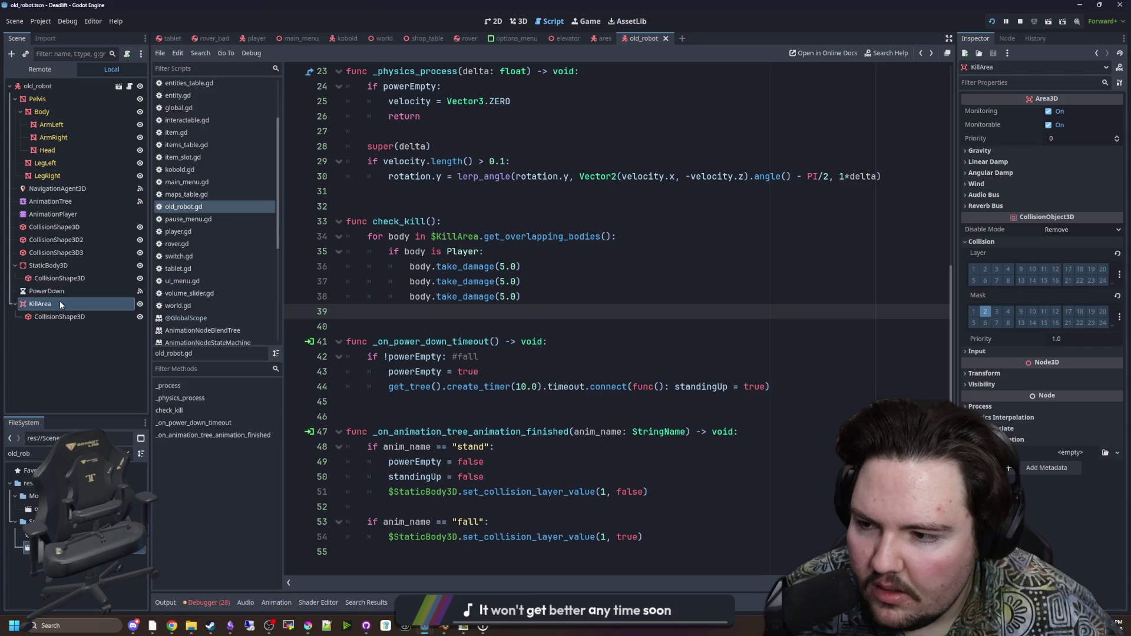
# - Select the robot's AnimationPlayer and switch to the fall animation
pyautogui.click(630, 303)
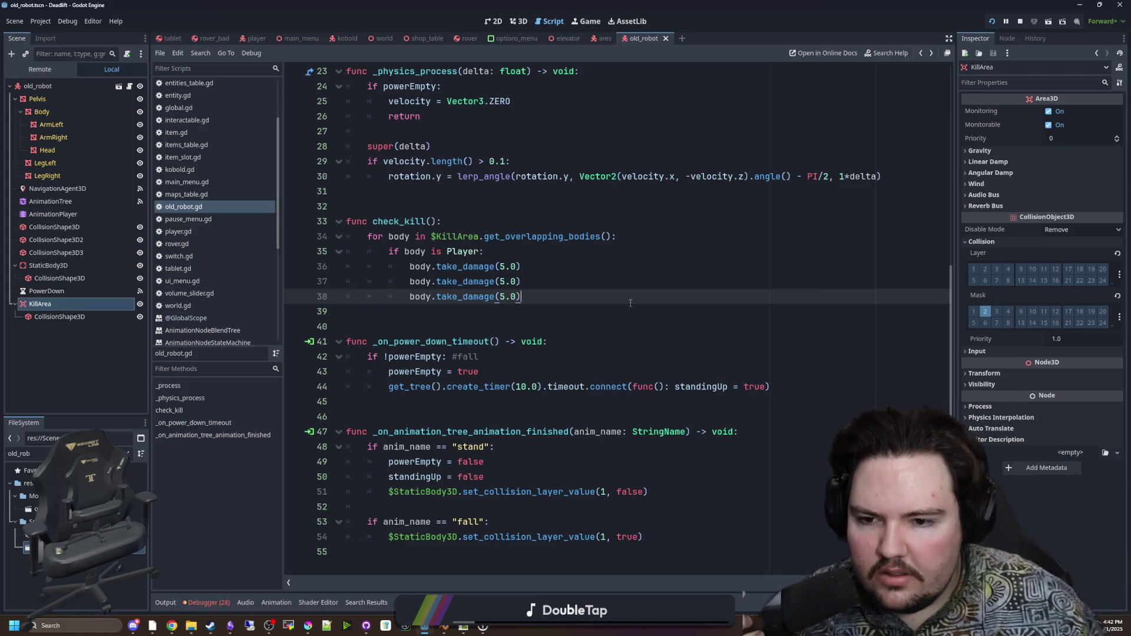
pyautogui.click(35, 213)
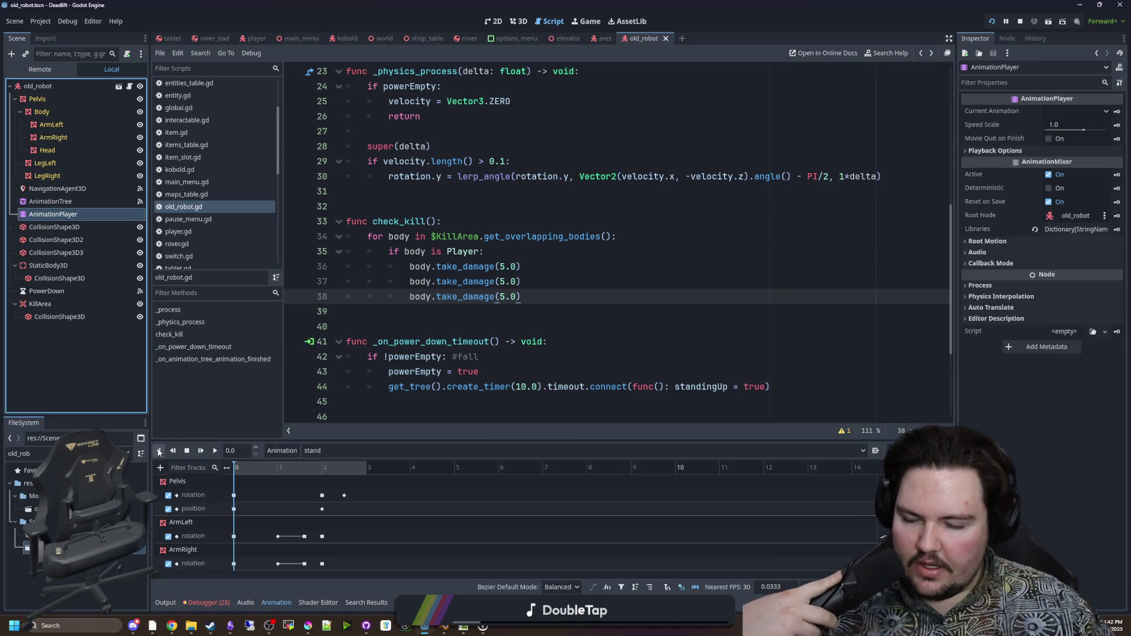
pyautogui.click(354, 449)
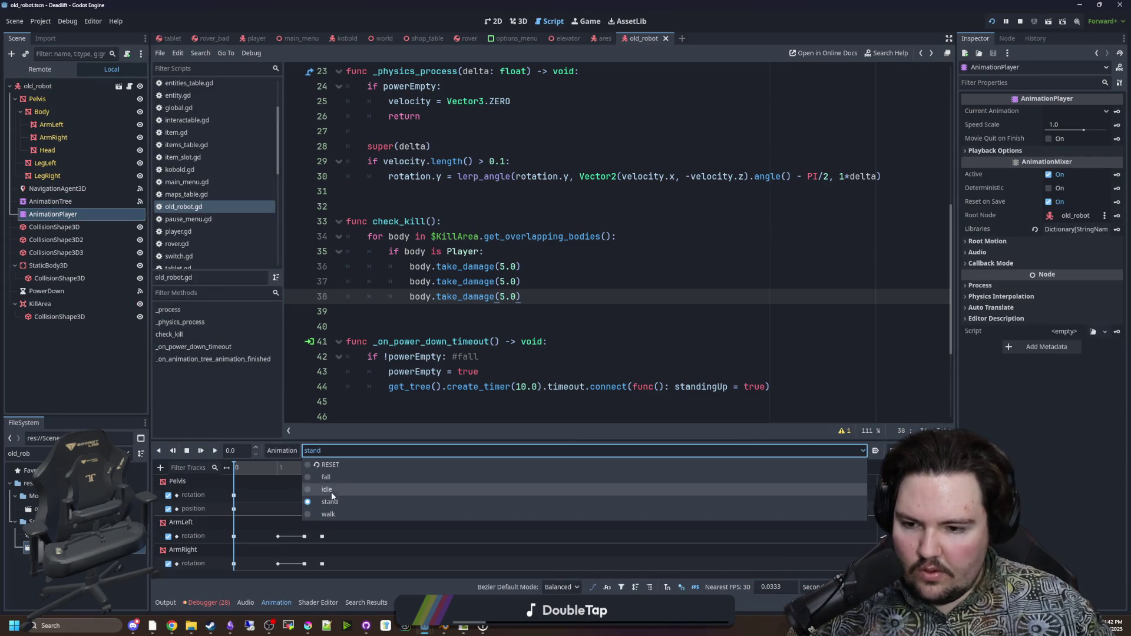
pyautogui.click(325, 479)
# - Open the add-track menu, cancel the node picker, and save the scene
pyautogui.click(159, 467)
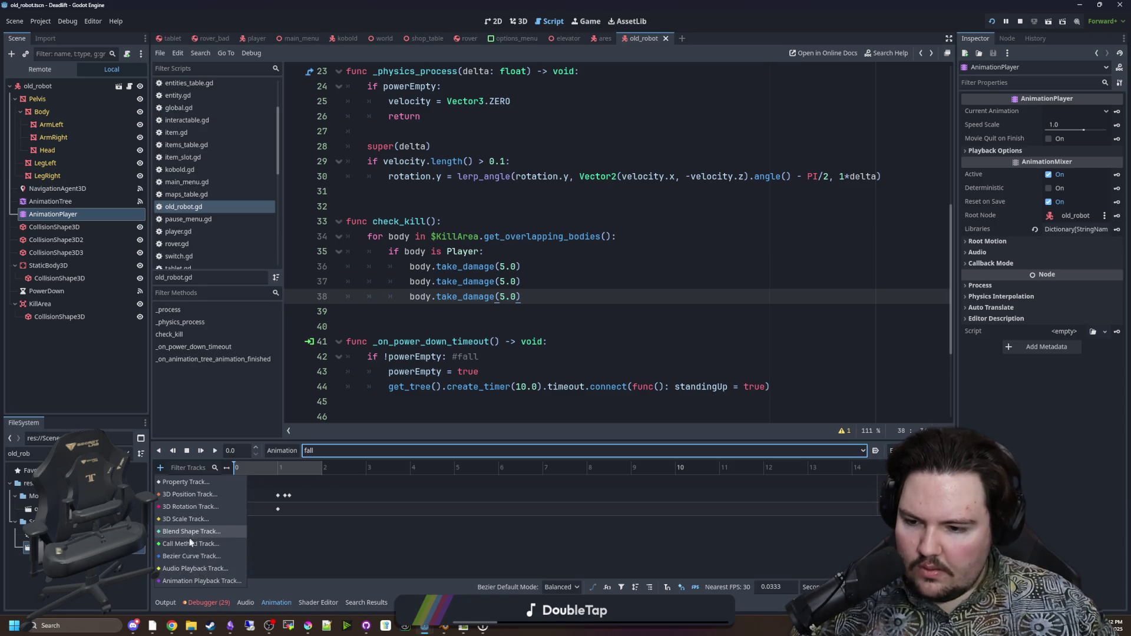
pyautogui.press('Escape')
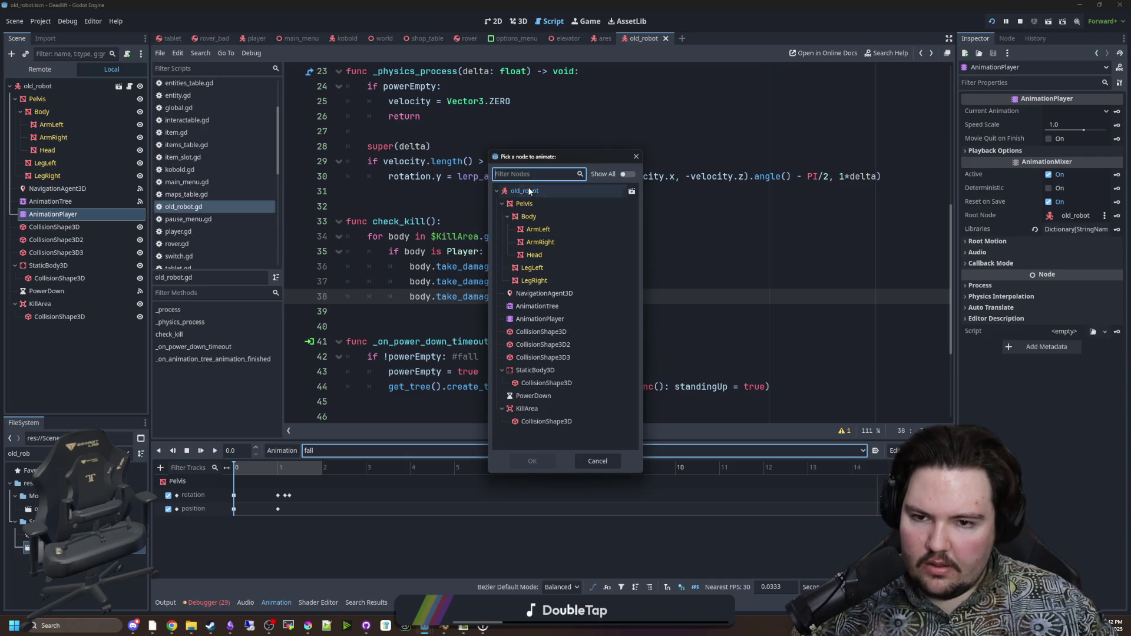
pyautogui.press('Escape')
pyautogui.keyDown('shift'); pyautogui.click(526, 193); pyautogui.keyUp('shift')
pyautogui.click(228, 532)
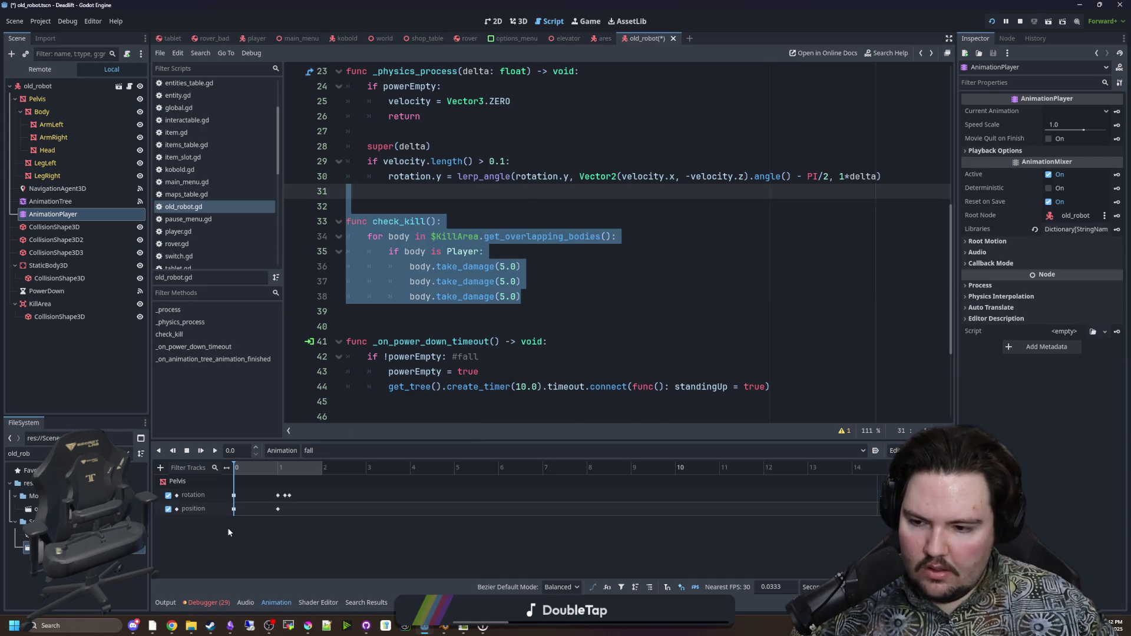
pyautogui.click(517, 168)
pyautogui.hotkey('ctrl', 's')
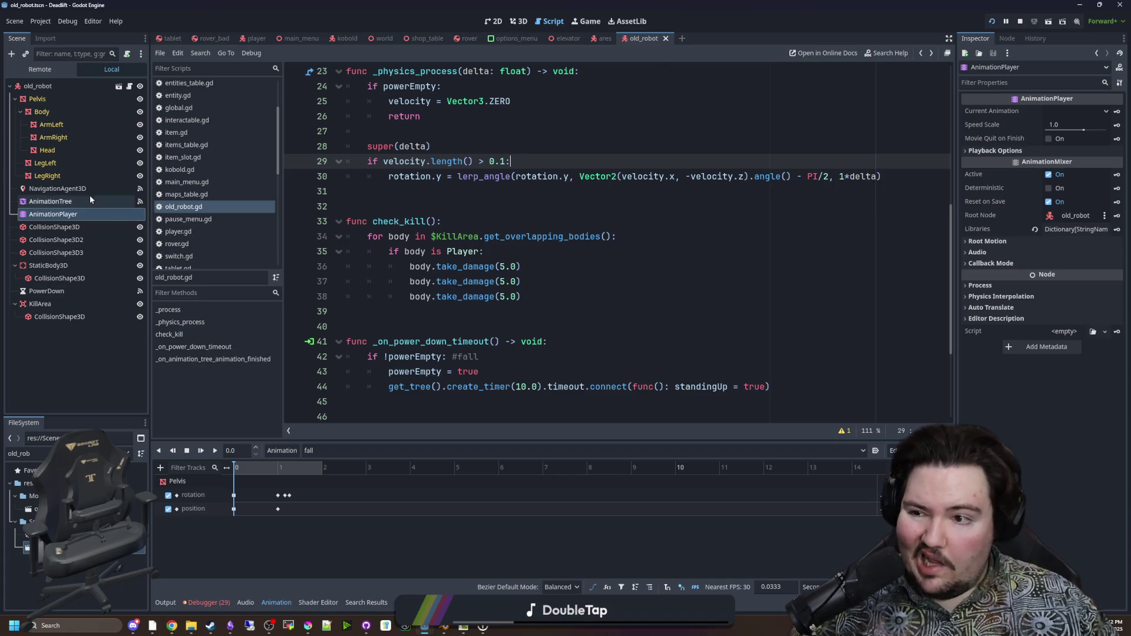
# - Add a Call Method Track on old_robot keyed to call check_kill()
pyautogui.click(64, 212)
pyautogui.doubleClick(212, 562)
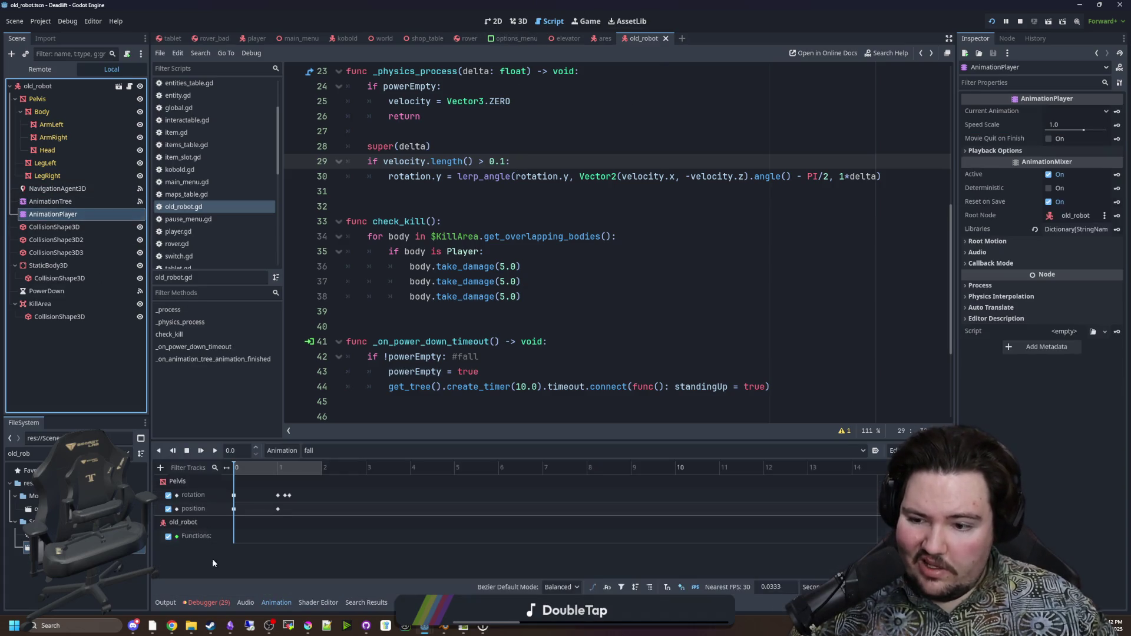
pyautogui.doubleClick(260, 546)
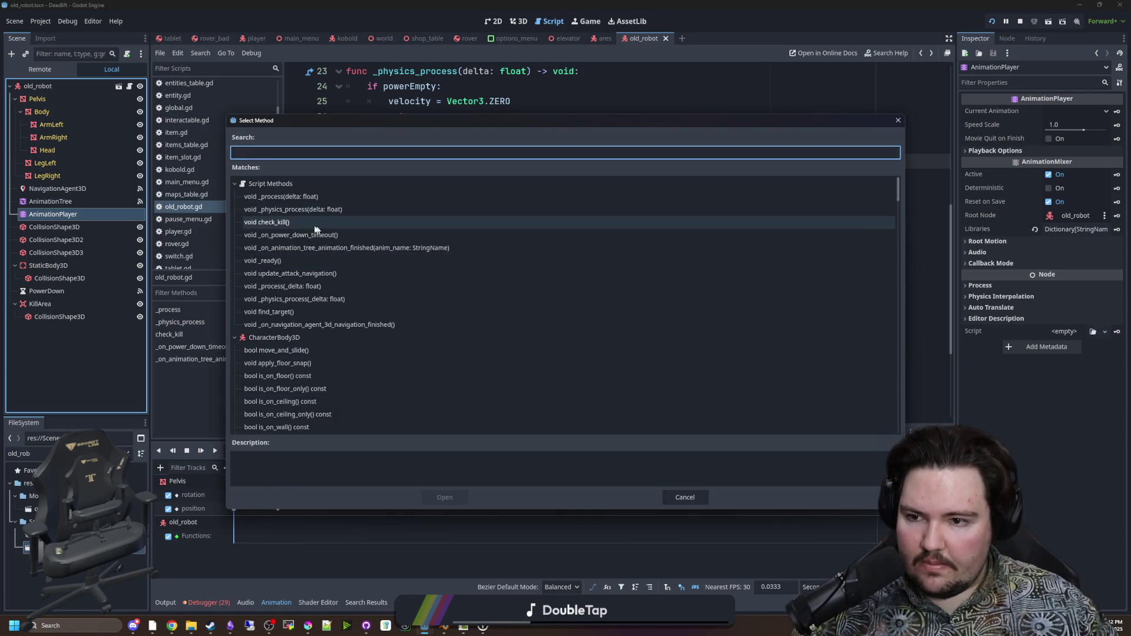
pyautogui.doubleClick(324, 222)
pyautogui.click(249, 536)
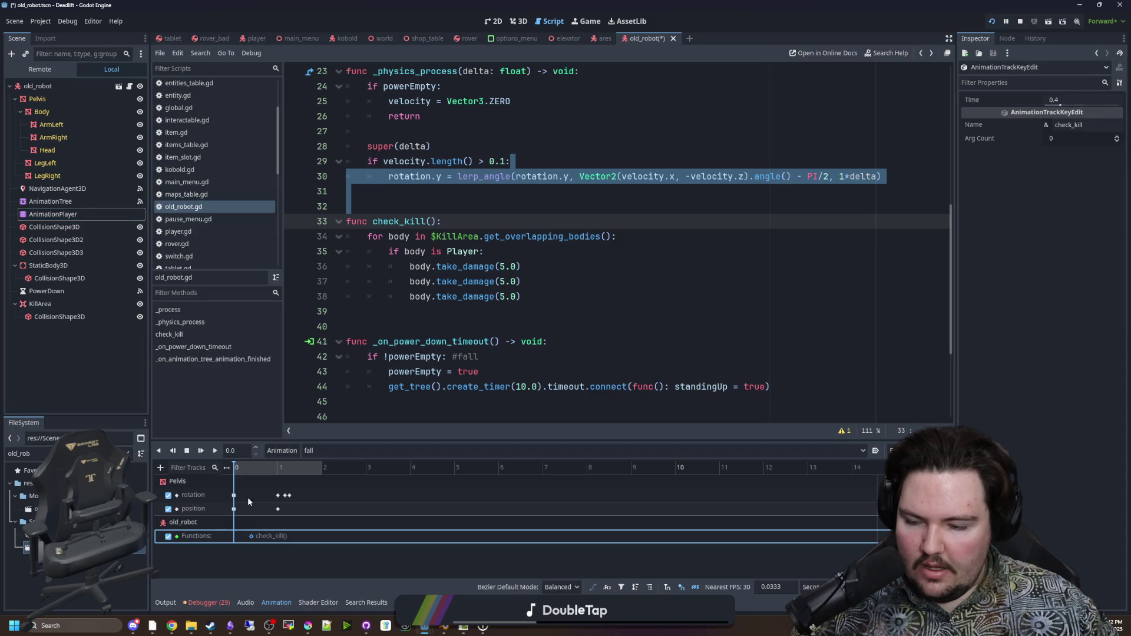
pyautogui.click(510, 24)
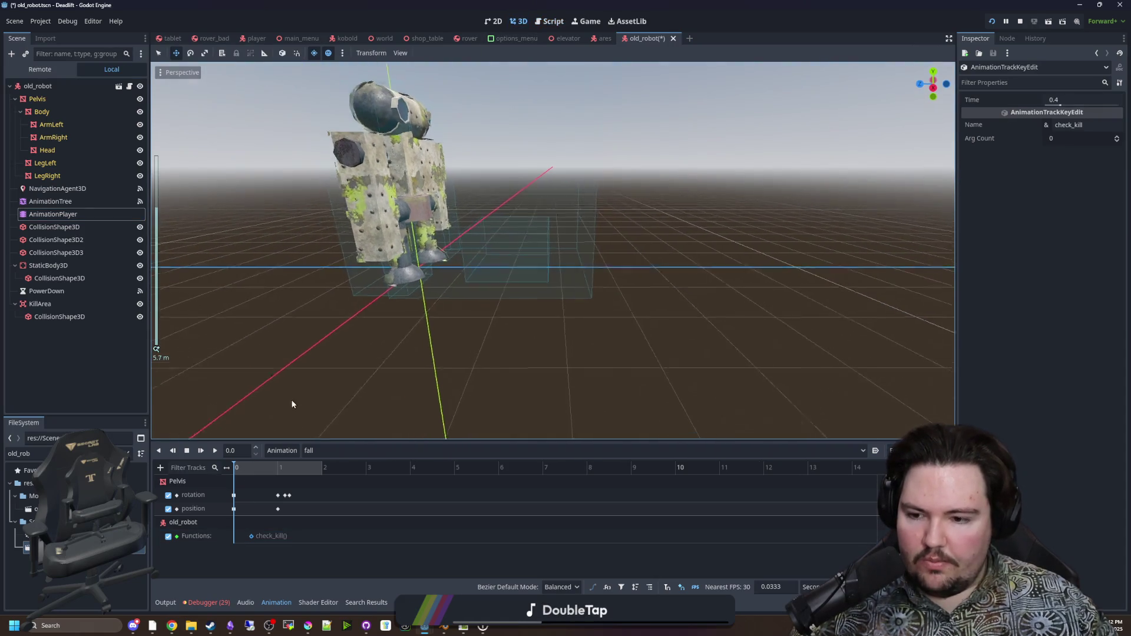
# - Set the playhead to 0.8 s, drag the check_kill key there, and save
pyautogui.moveTo(242, 467); pyautogui.dragTo(271, 468)
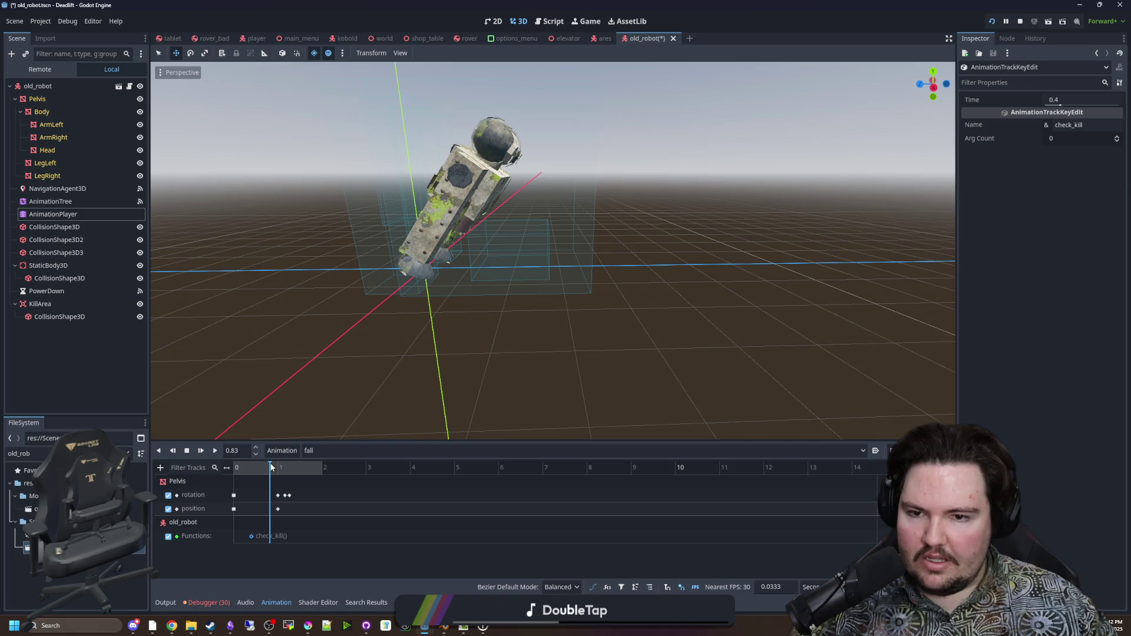
pyautogui.scroll(5, 318, 352)
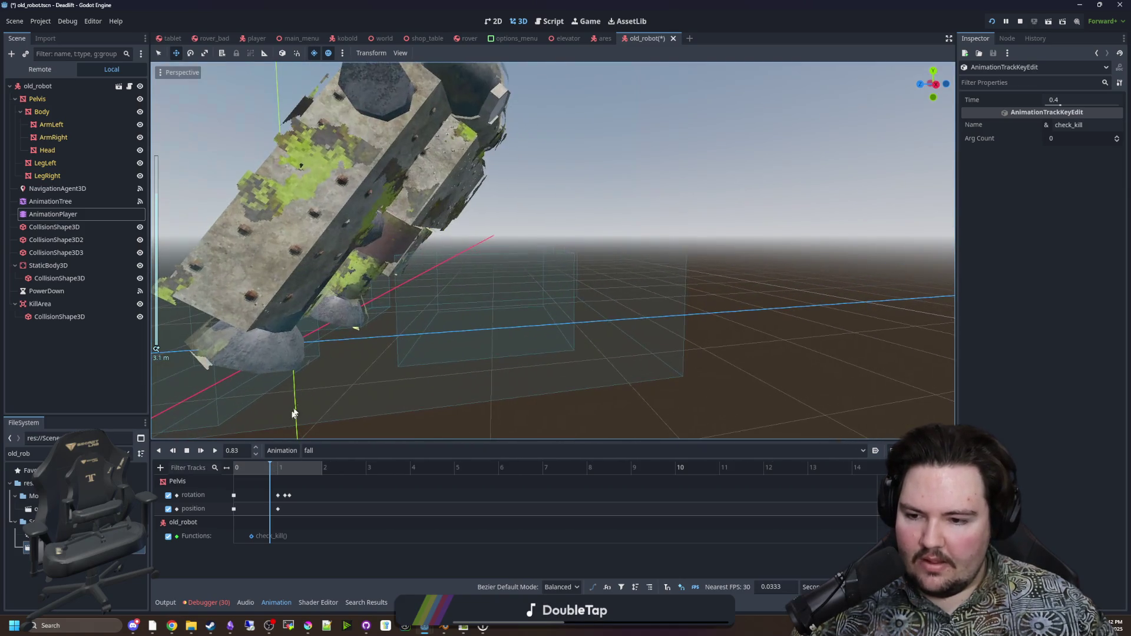
pyautogui.click(246, 450)
pyautogui.press('BackSpace')
pyautogui.press('Return')
pyautogui.moveTo(252, 536); pyautogui.dragTo(264, 539)
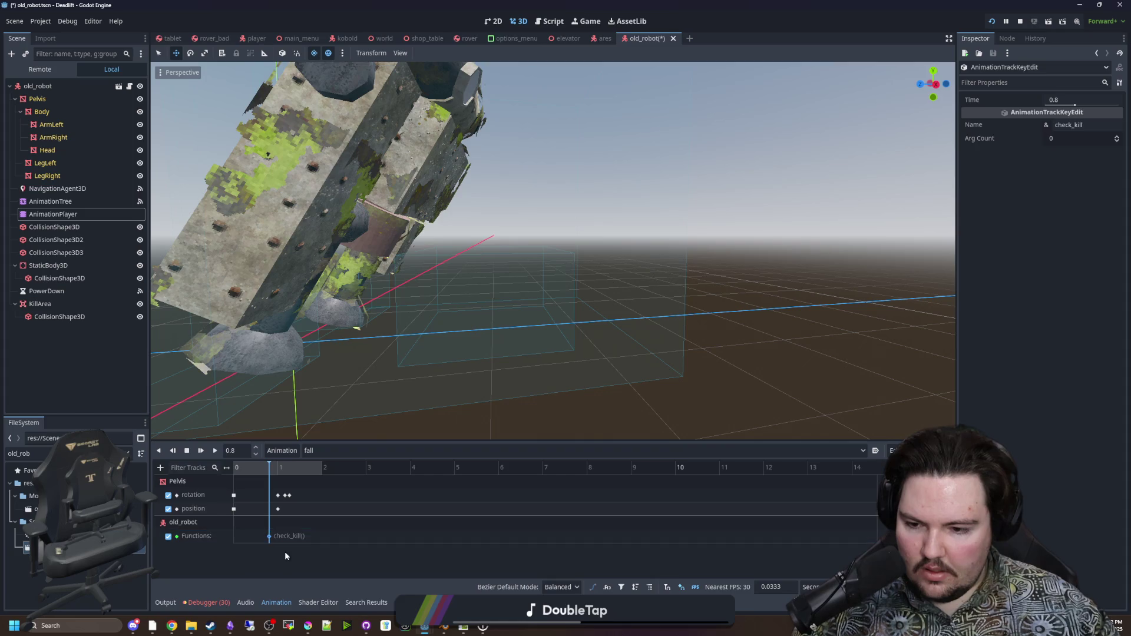
pyautogui.scroll(-5, 383, 331)
pyautogui.hotkey('ctrl', 's')
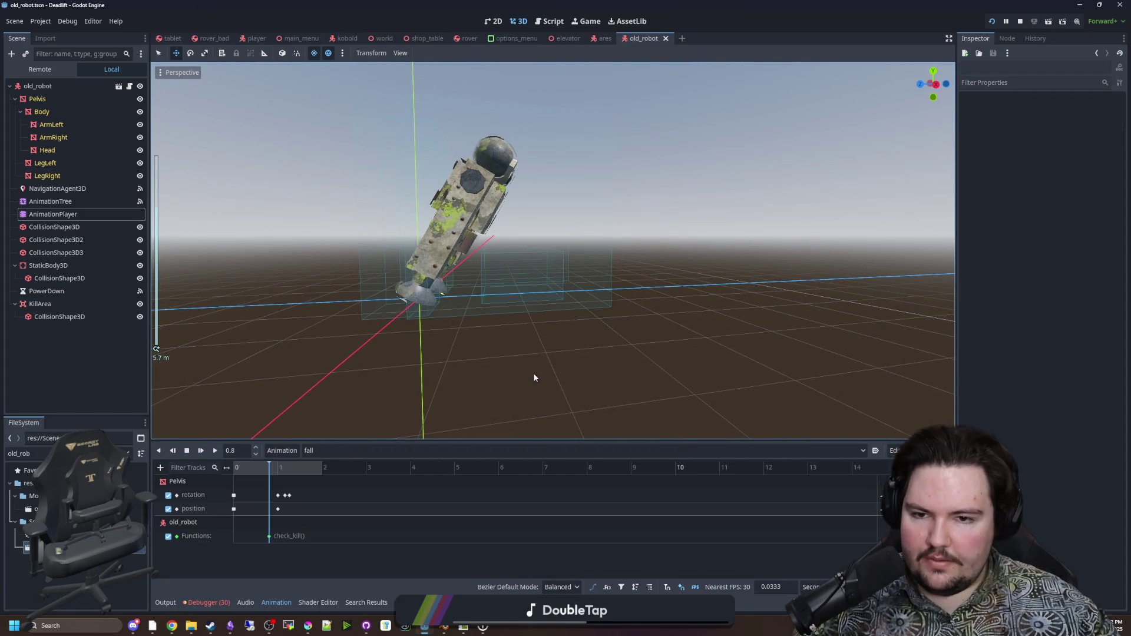
pyautogui.click(215, 451)
# - Save the scene and stop the running debug session
pyautogui.hotkey('ctrl', 's')
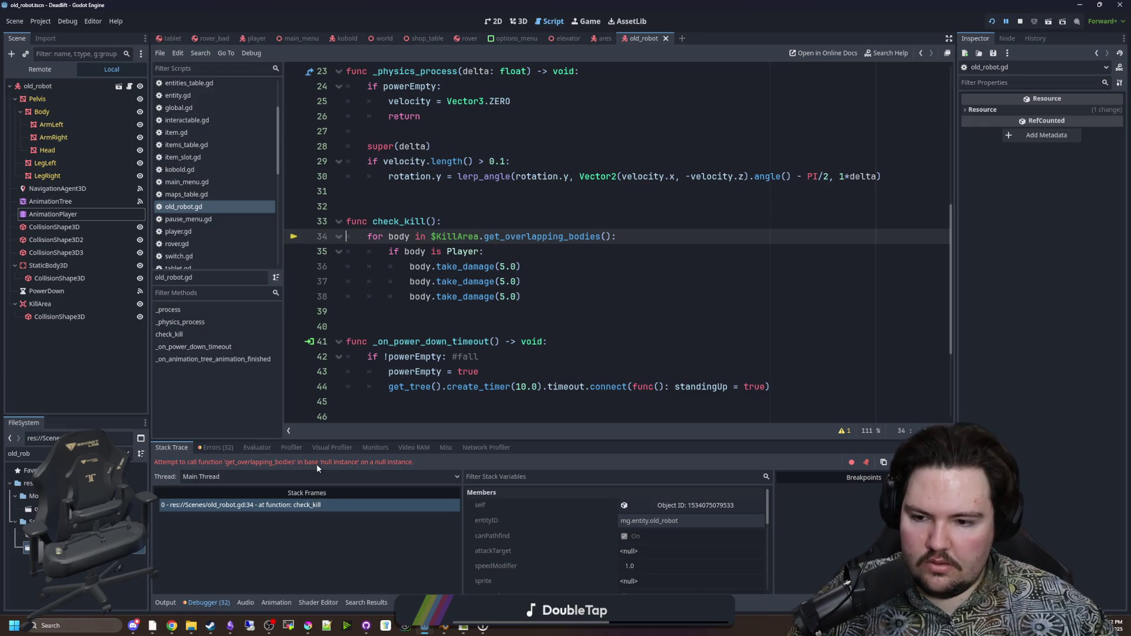
pyautogui.click(545, 297)
pyautogui.click(1020, 21)
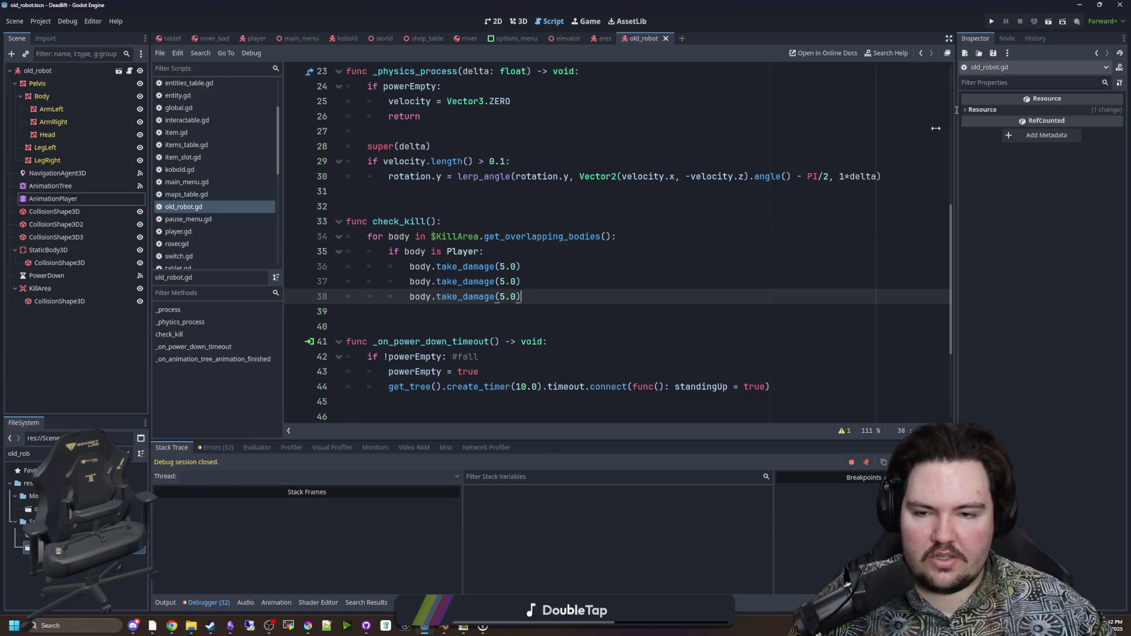
# - Run the project and start playing from the main menu's Play button
pyautogui.click(503, 193)
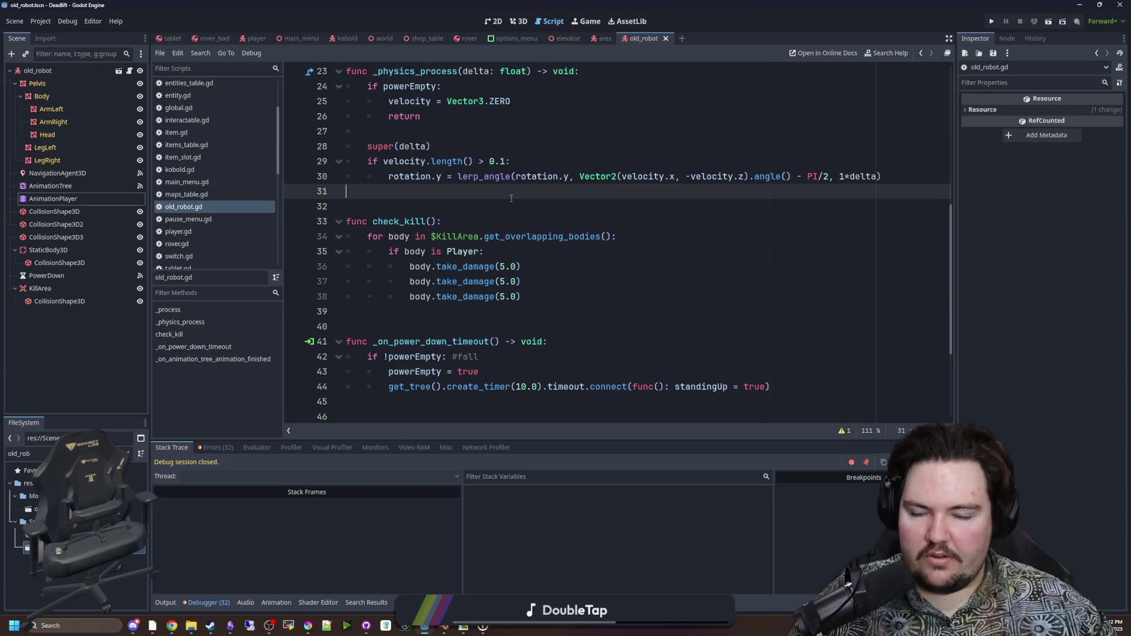
pyautogui.click(418, 206)
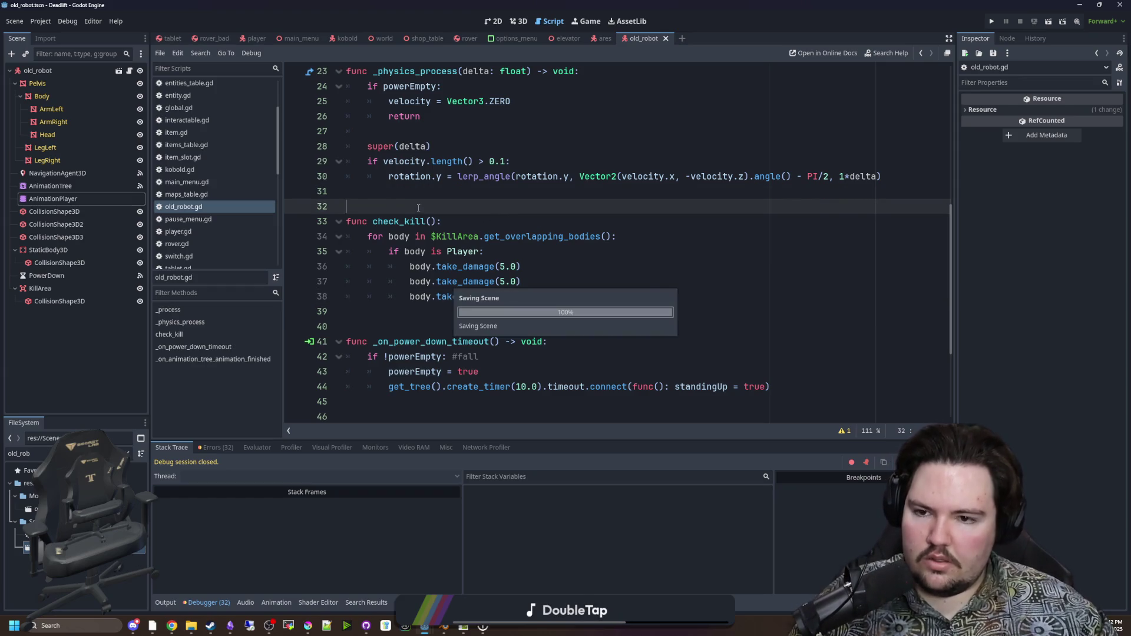
pyautogui.scroll(-3, 419, 207)
pyautogui.click(452, 268)
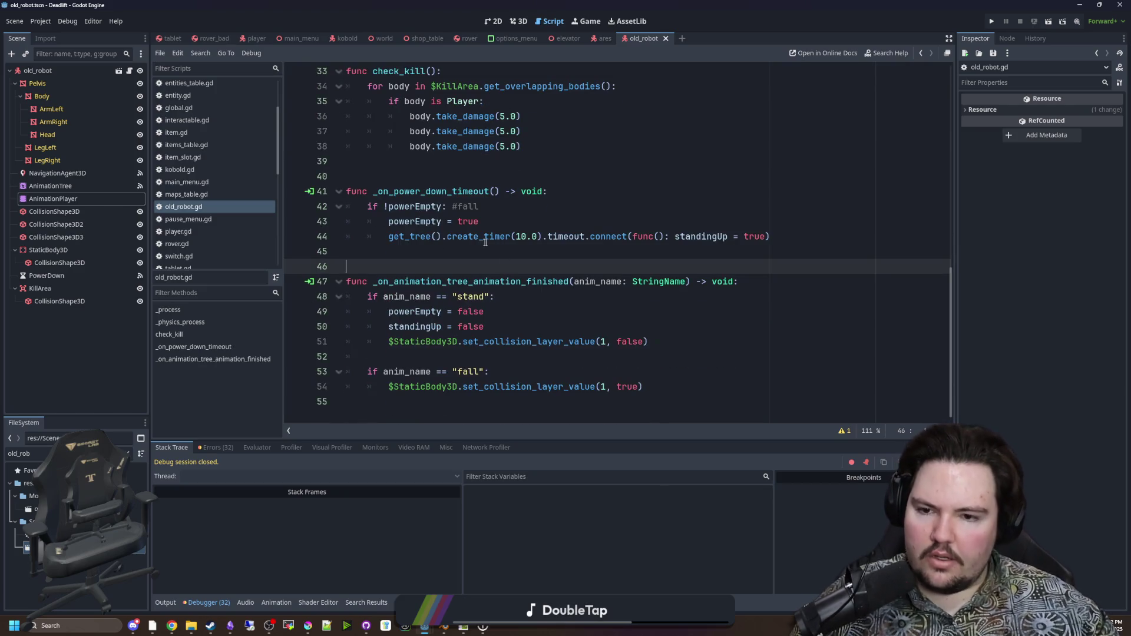
pyautogui.scroll(2, 452, 271)
pyautogui.click(990, 22)
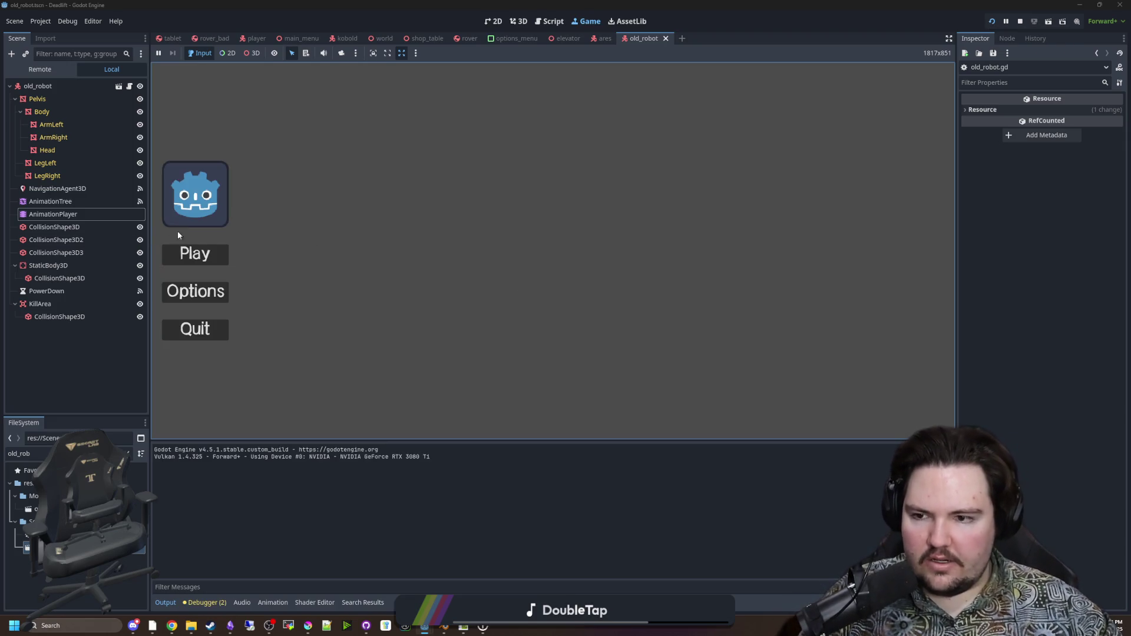
pyautogui.click(188, 252)
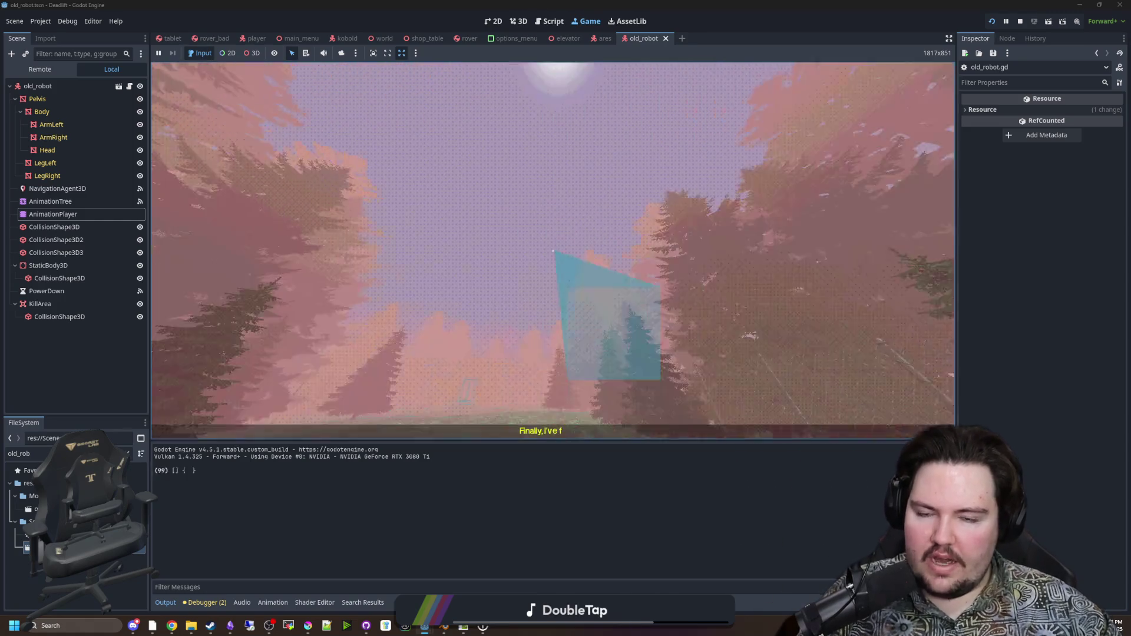
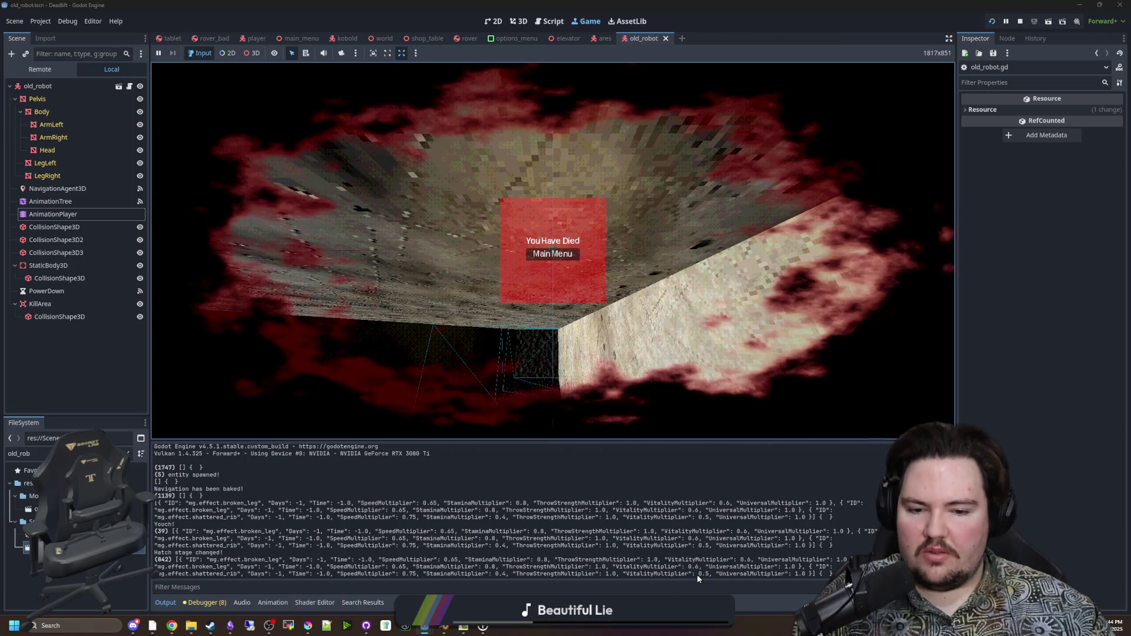
# - Return the running game to its main menu and select the robot's AnimationPlayer in the 3D editor
pyautogui.click(560, 254)
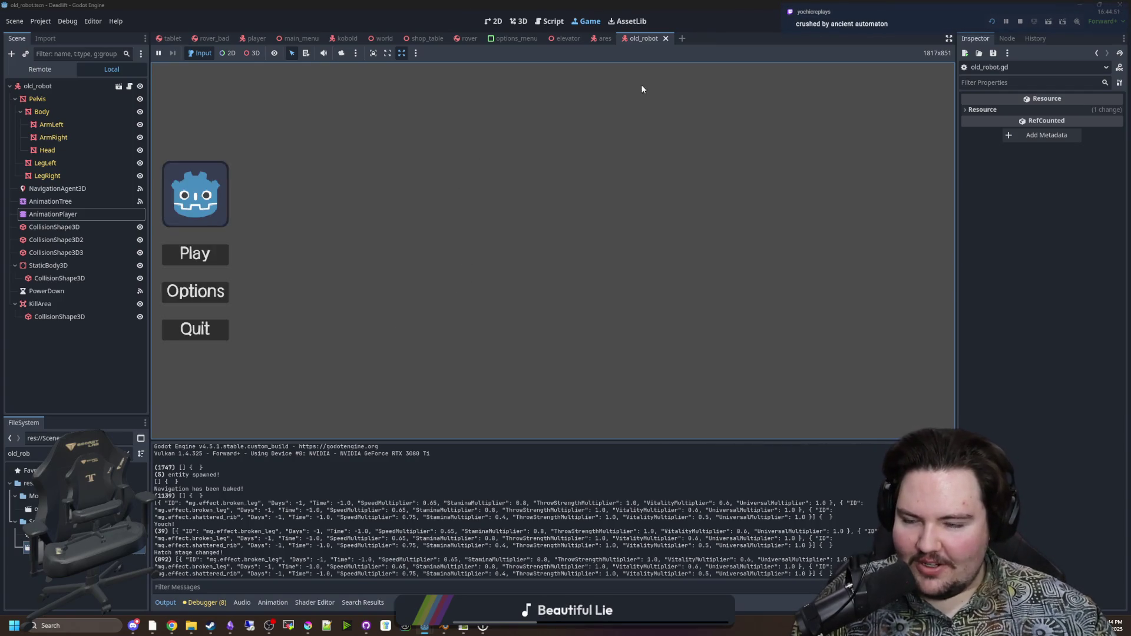
pyautogui.click(512, 25)
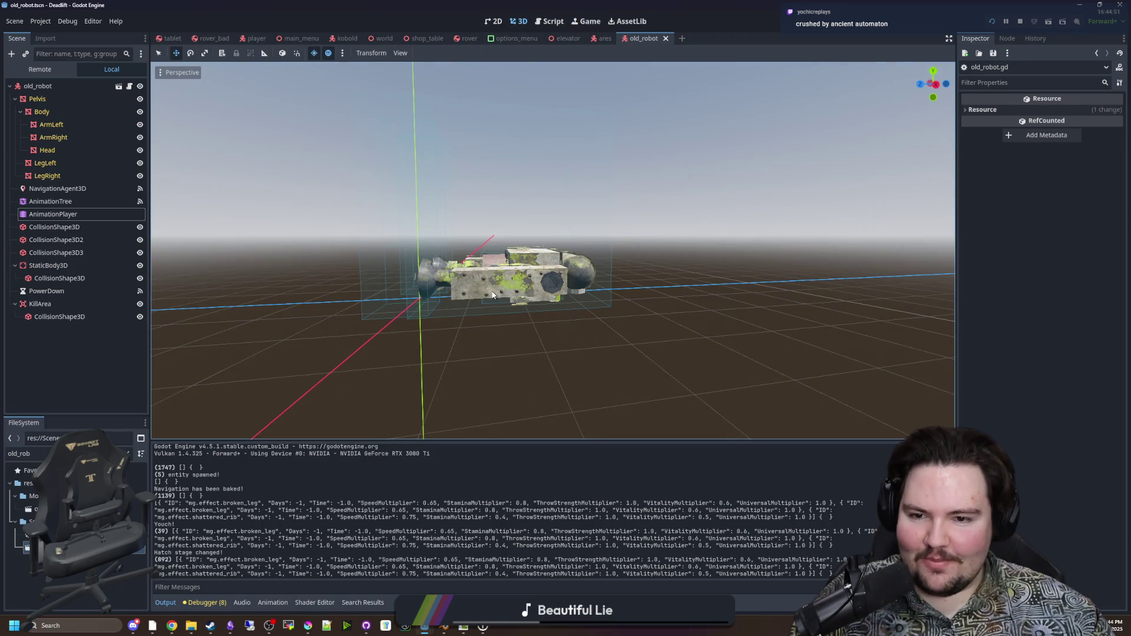
pyautogui.click(70, 216)
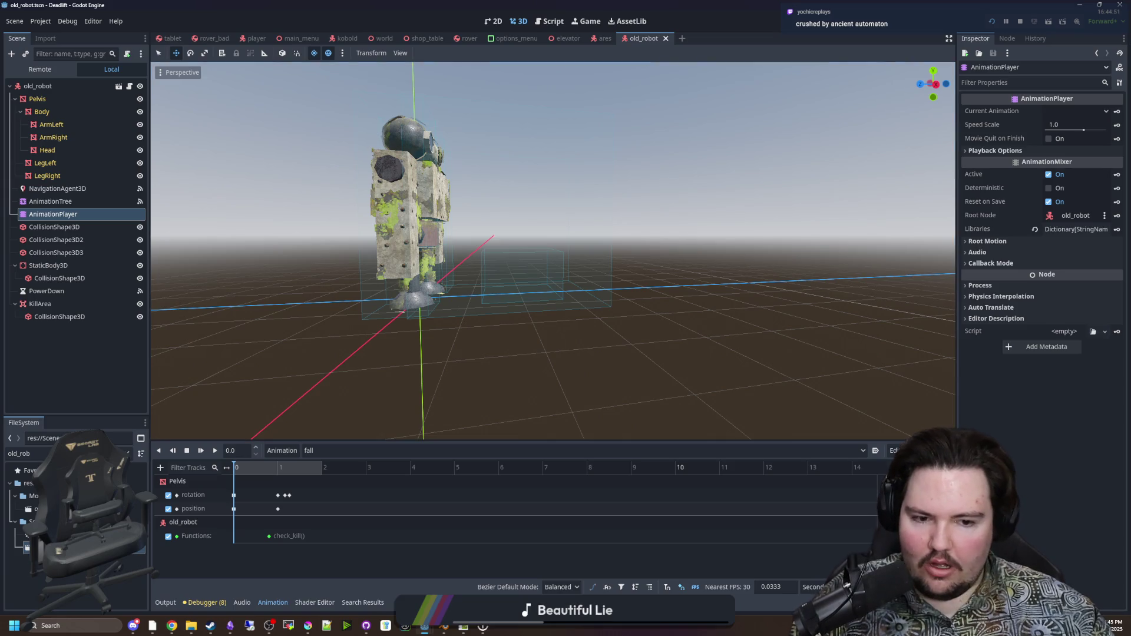
# - Lengthen the fall animation to 3 seconds and shift the mid-fall Pelvis keys later
pyautogui.moveTo(884, 467); pyautogui.dragTo(901, 467)
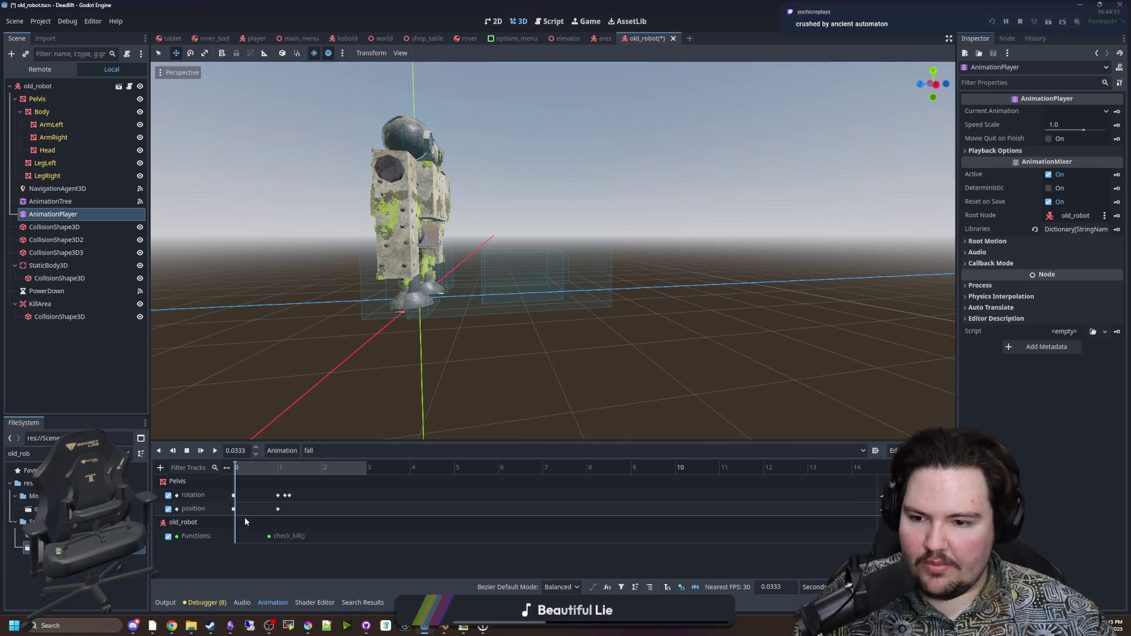
pyautogui.moveTo(254, 467); pyautogui.dragTo(292, 467)
pyautogui.moveTo(307, 524)
pyautogui.mouseDown()
pyautogui.moveTo(262, 480)
pyautogui.moveTo(310, 498)
pyautogui.mouseUp()
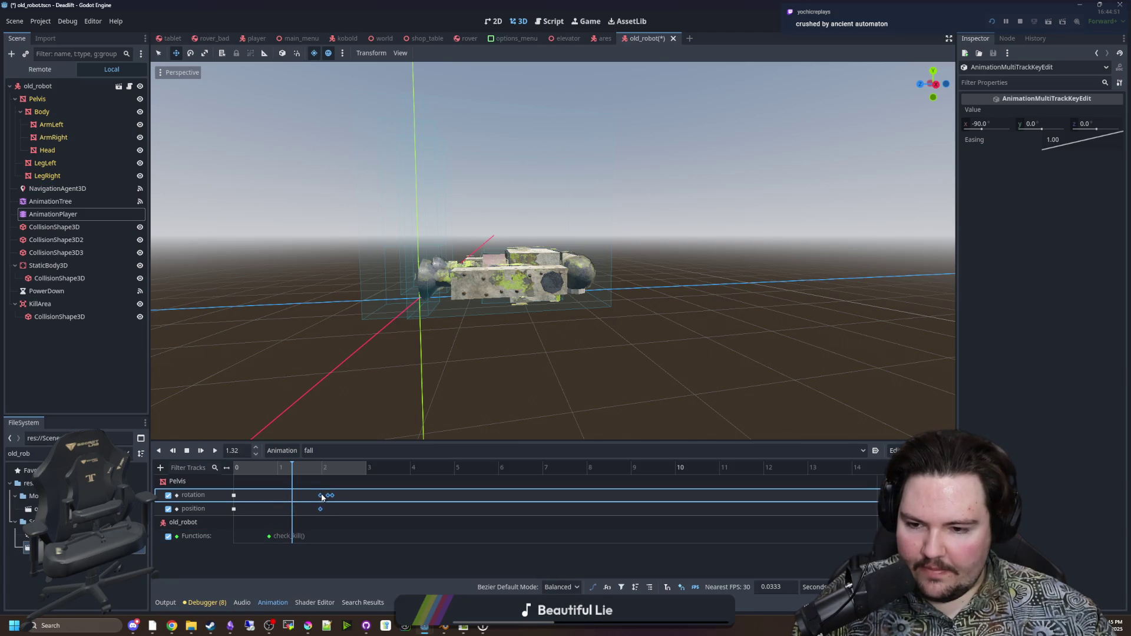
pyautogui.click(323, 466)
pyautogui.moveTo(288, 464); pyautogui.dragTo(237, 467)
pyautogui.click(215, 450)
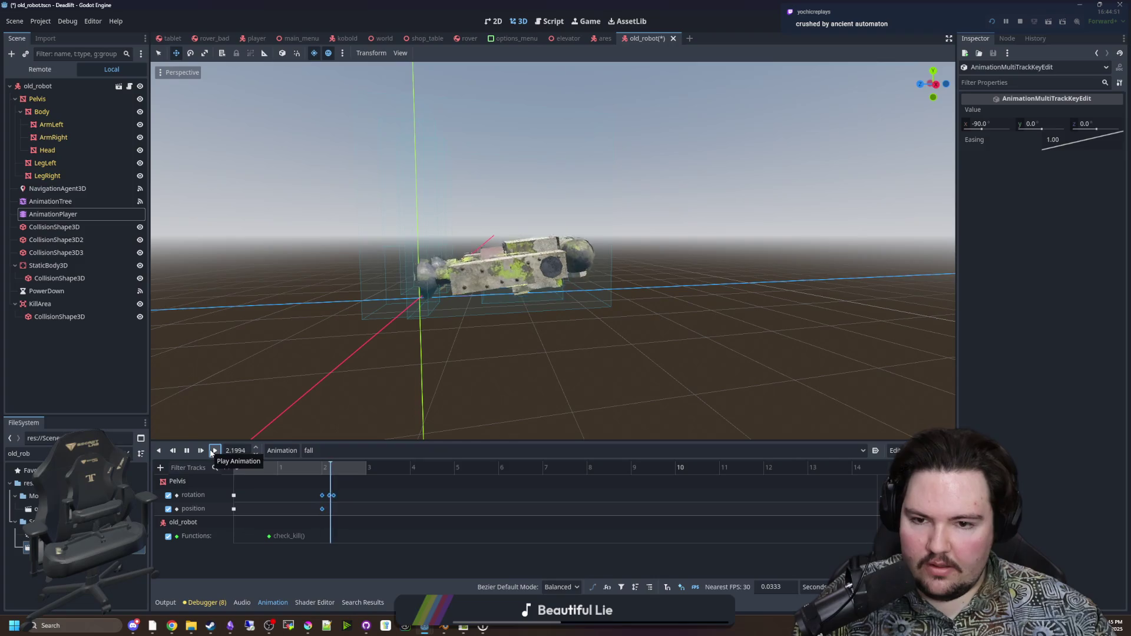
pyautogui.moveTo(284, 469); pyautogui.dragTo(308, 469)
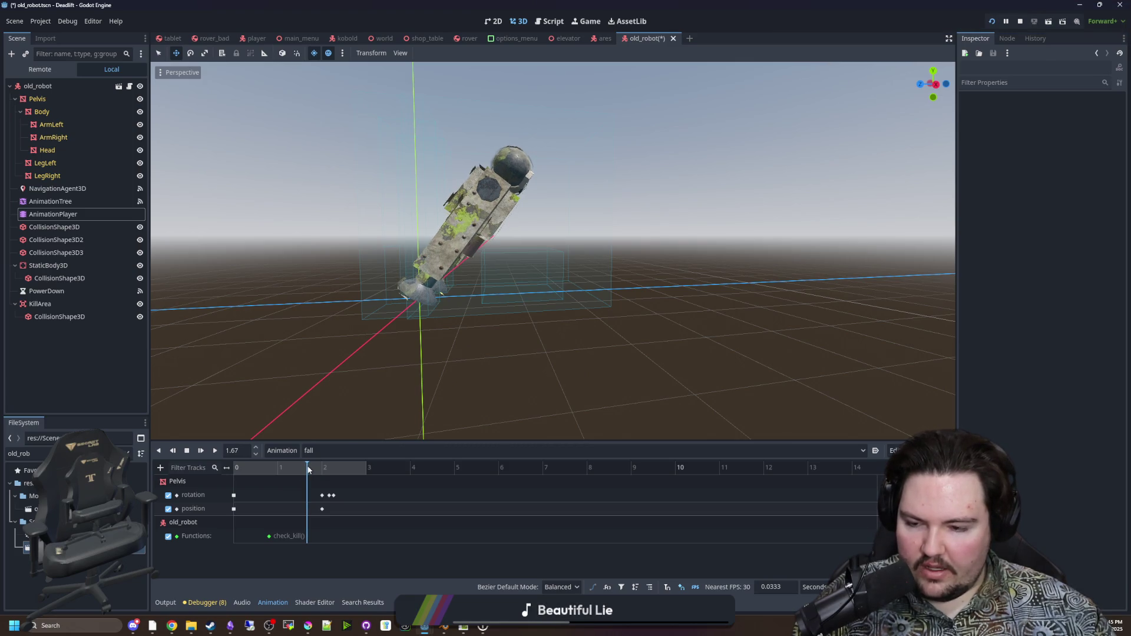
# - Move the check_kill key to about 1.67 s and replay the fall animation
pyautogui.click(277, 536)
pyautogui.moveTo(309, 544); pyautogui.dragTo(308, 537)
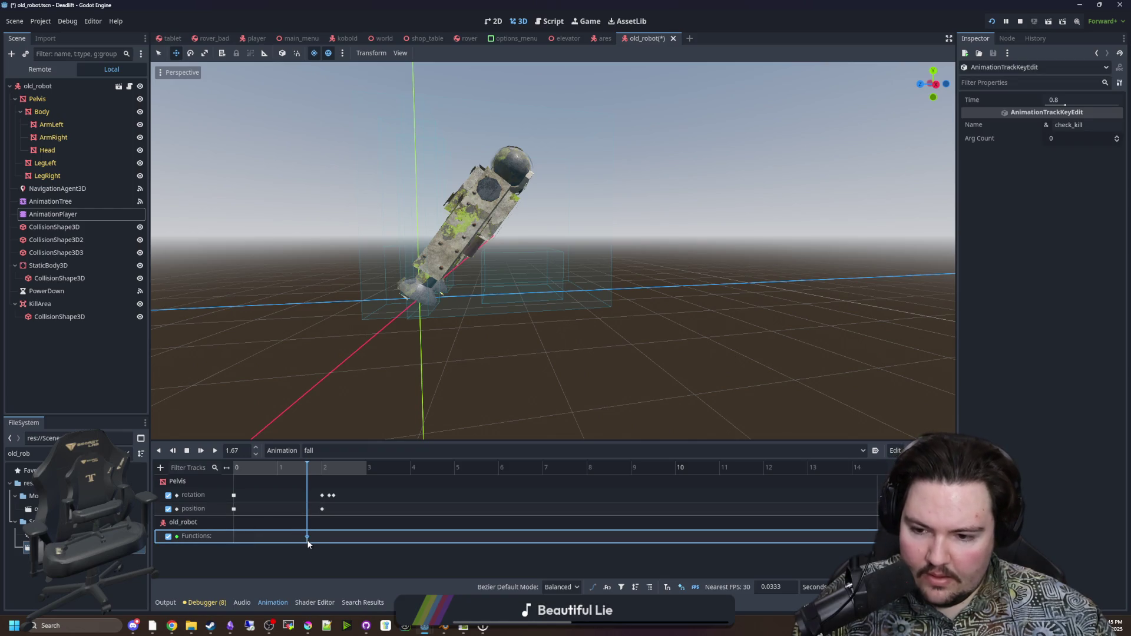
pyautogui.click(214, 452)
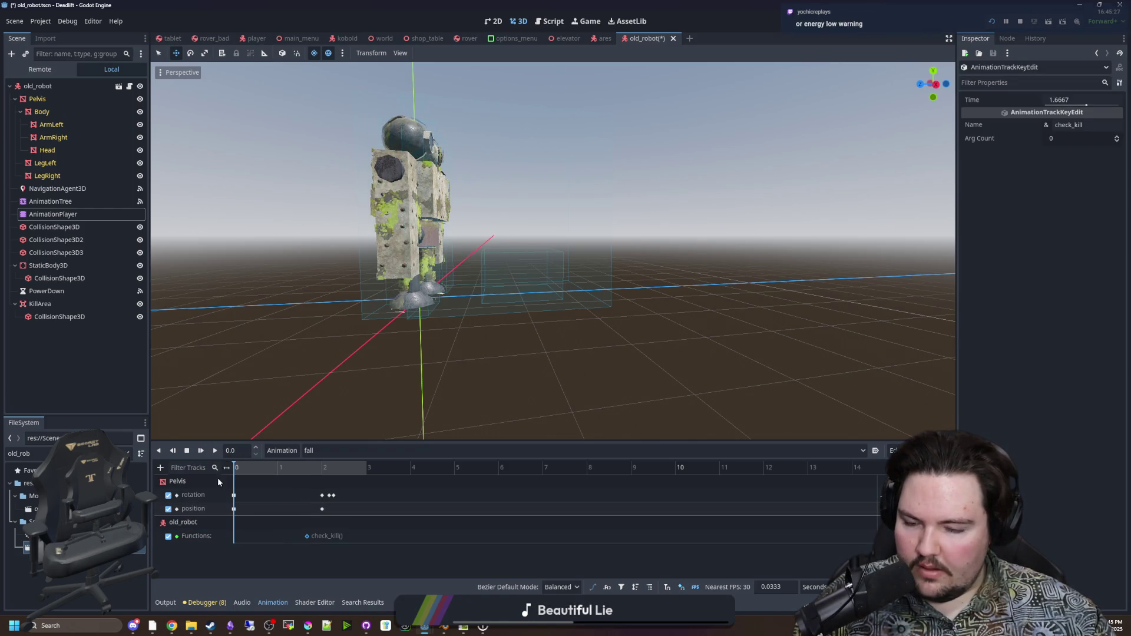
pyautogui.click(216, 451)
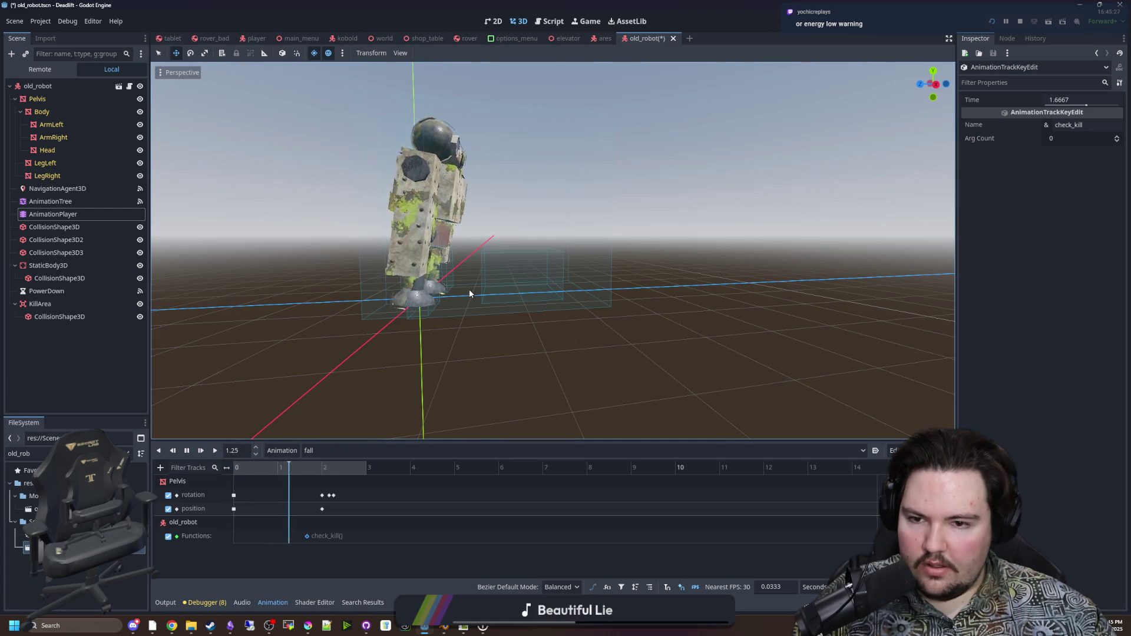
pyautogui.click(187, 451)
pyautogui.click(215, 451)
pyautogui.moveTo(329, 377)
pyautogui.mouseDown()
pyautogui.moveTo(374, 356)
pyautogui.moveTo(290, 359)
pyautogui.moveTo(348, 421)
pyautogui.mouseUp()
pyautogui.scroll(3, 349, 421)
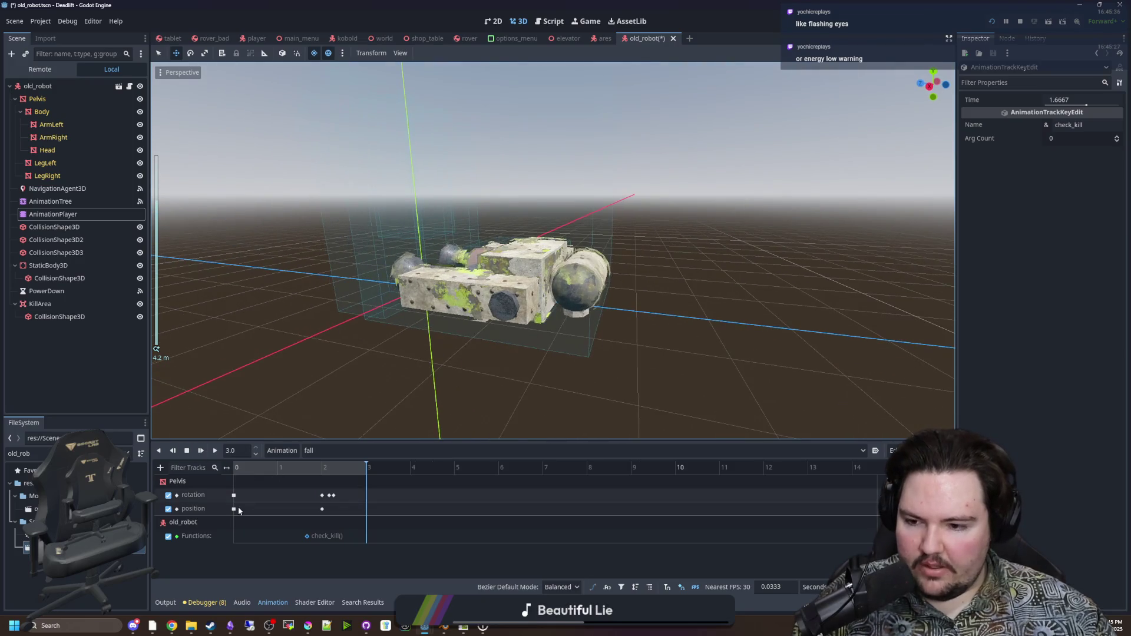
# - Give the opening Pelvis rotation and position keys easing 6, preview, then save and run
pyautogui.click(236, 495)
pyautogui.keyDown('shift'); pyautogui.click(233, 509); pyautogui.keyUp('shift')
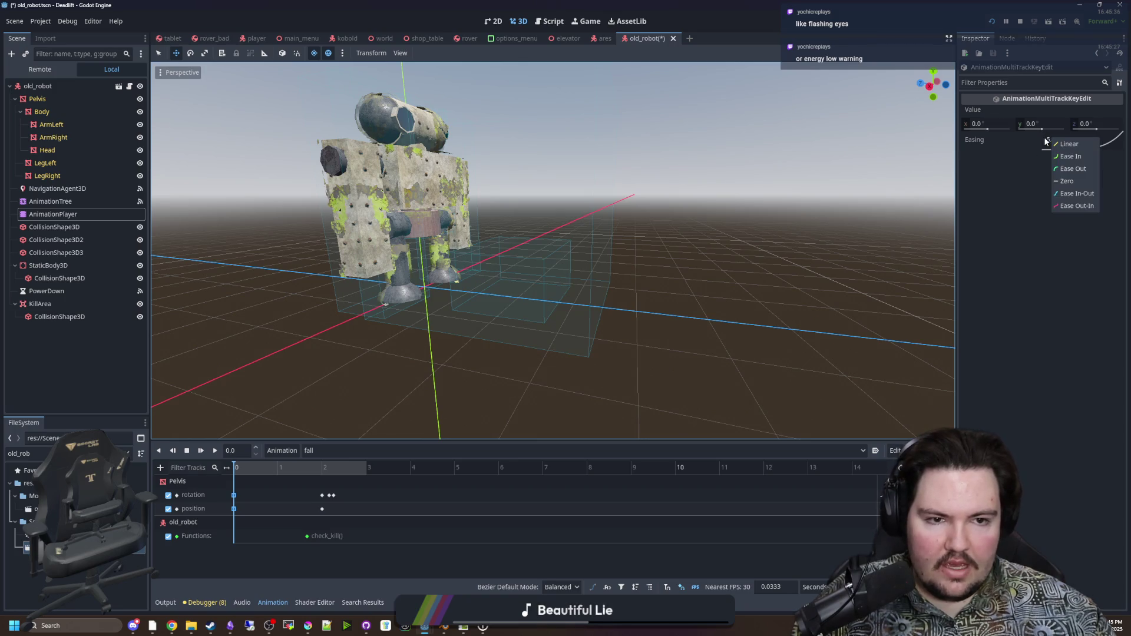
pyautogui.doubleClick(1051, 137)
pyautogui.press('Return')
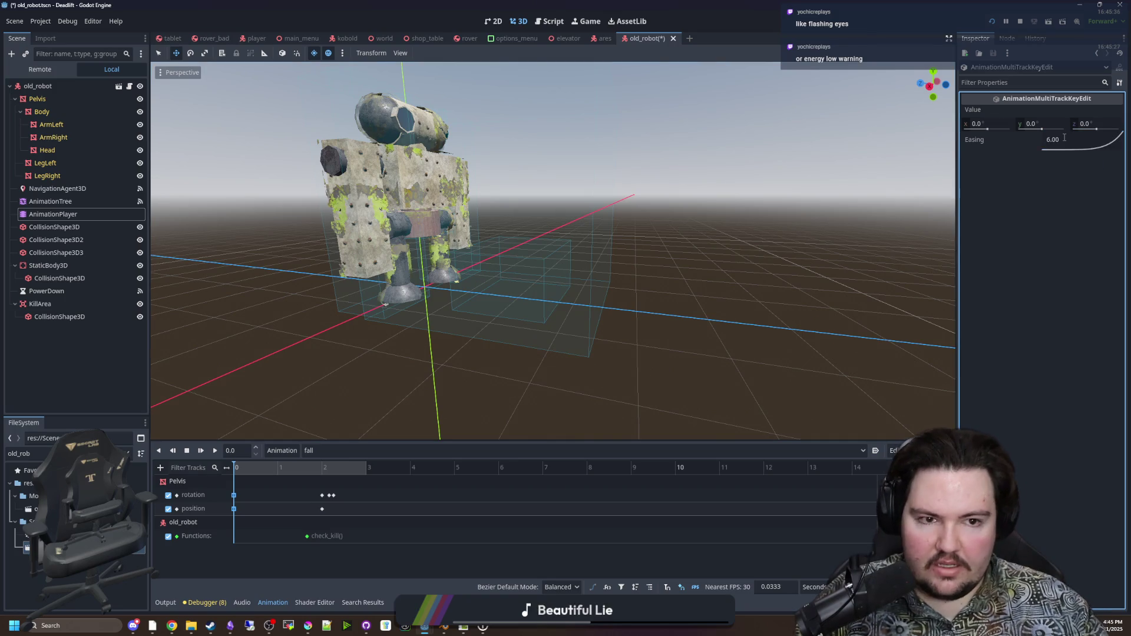
pyautogui.click(214, 450)
pyautogui.moveTo(270, 363); pyautogui.dragTo(309, 349)
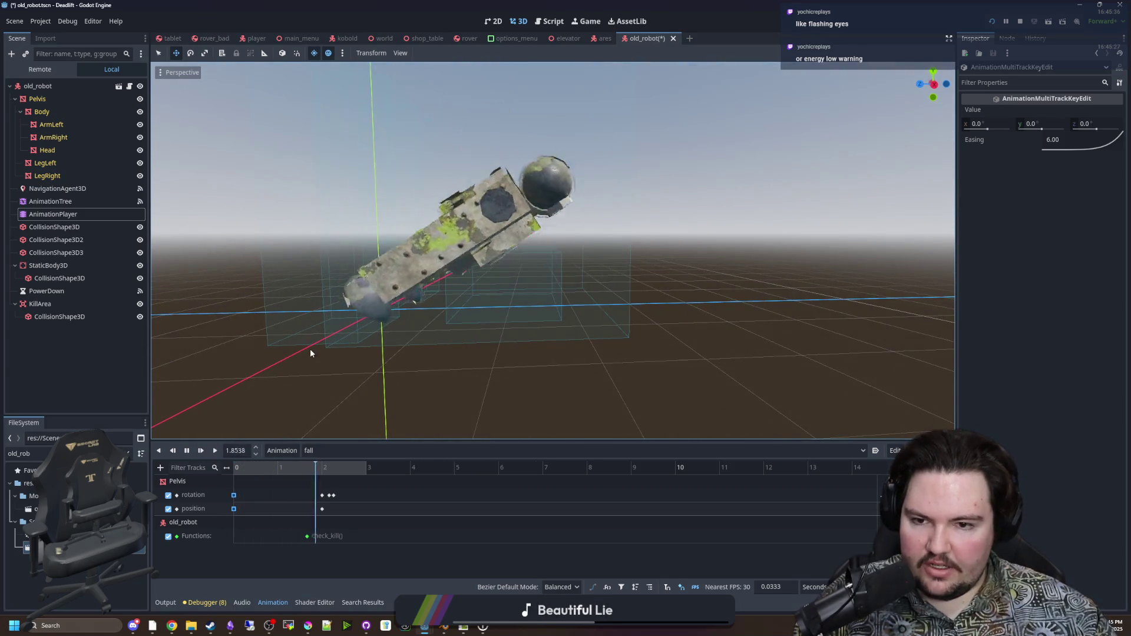
pyautogui.press('F5')
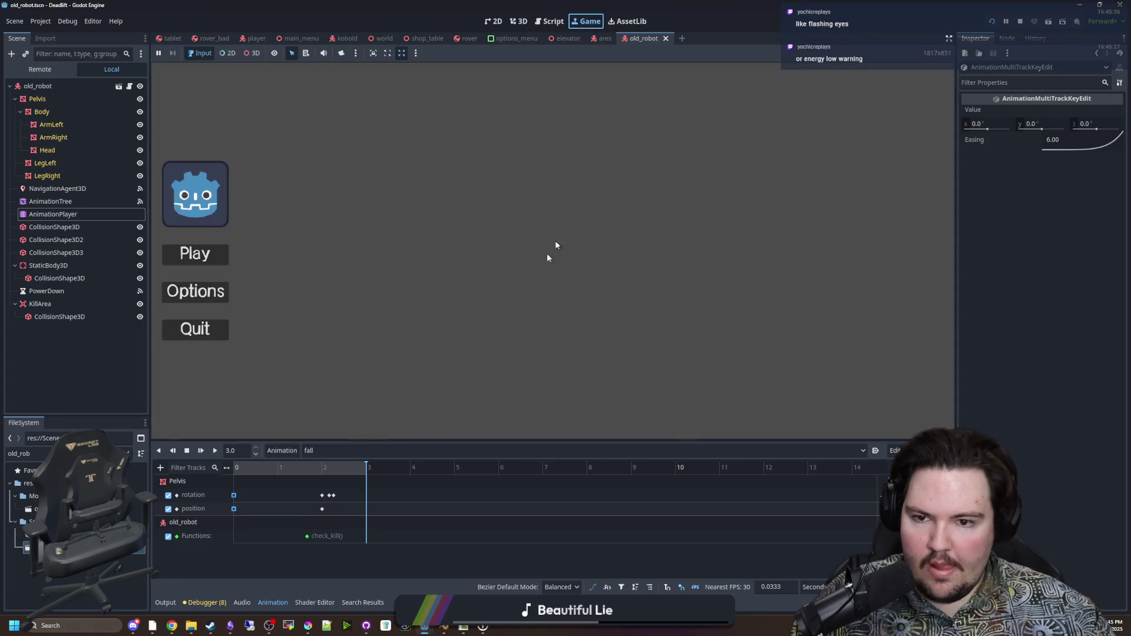
# - Check the game's Sound options, then back in the 3D editor scrub the fall and save
pyautogui.click(195, 291)
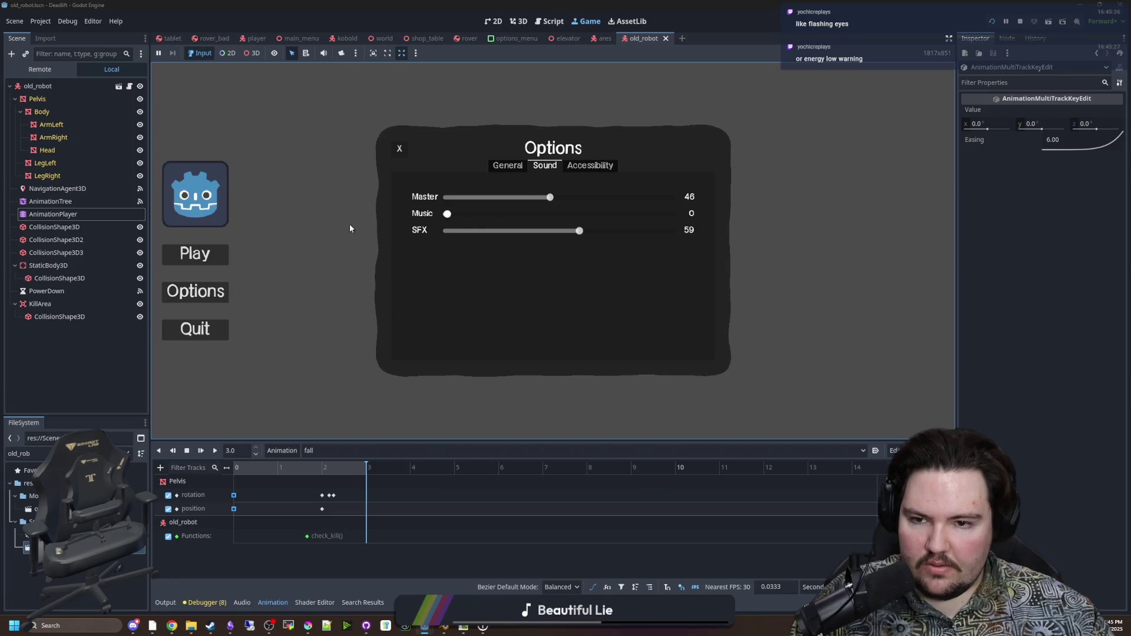
pyautogui.click(516, 24)
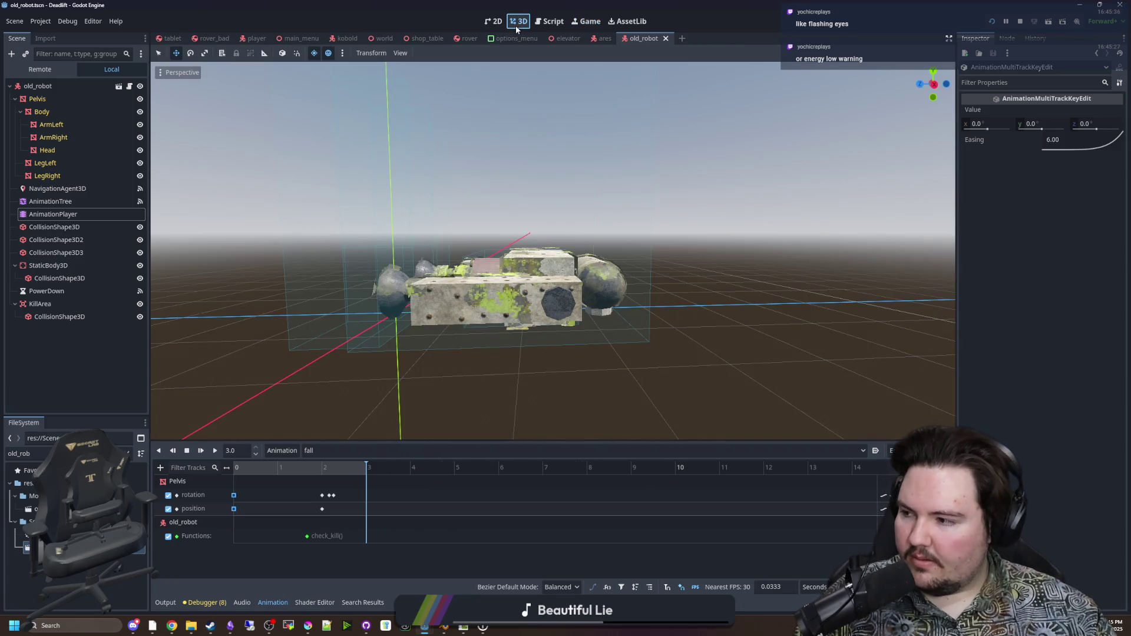
pyautogui.moveTo(298, 468)
pyautogui.mouseDown()
pyautogui.moveTo(235, 472)
pyautogui.moveTo(414, 479)
pyautogui.moveTo(236, 480)
pyautogui.mouseUp()
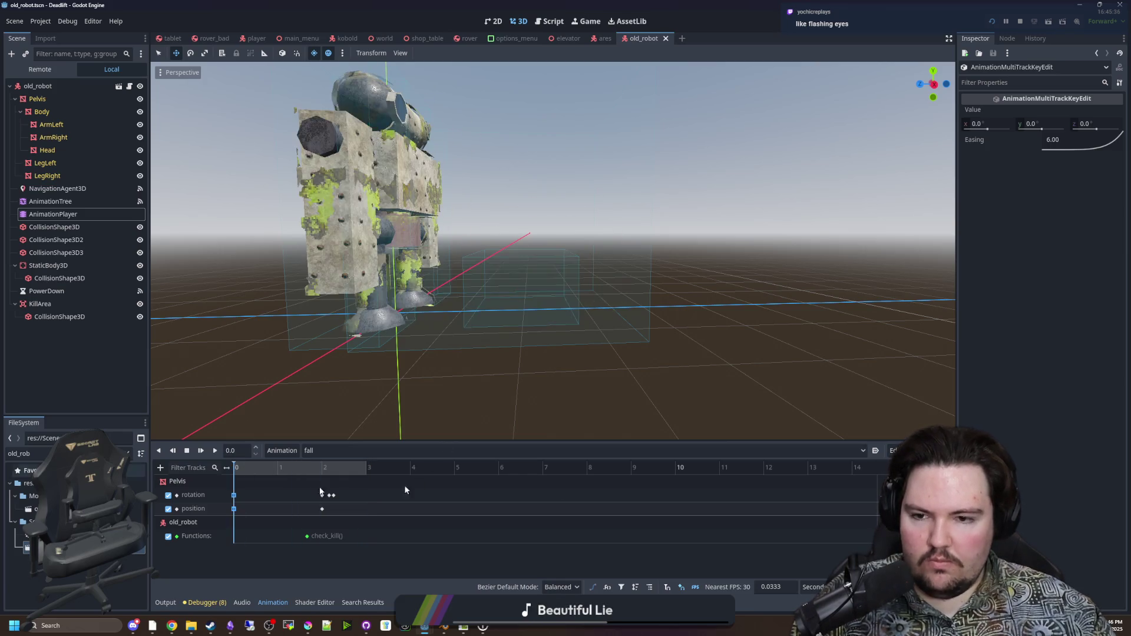
pyautogui.moveTo(360, 404); pyautogui.dragTo(373, 132)
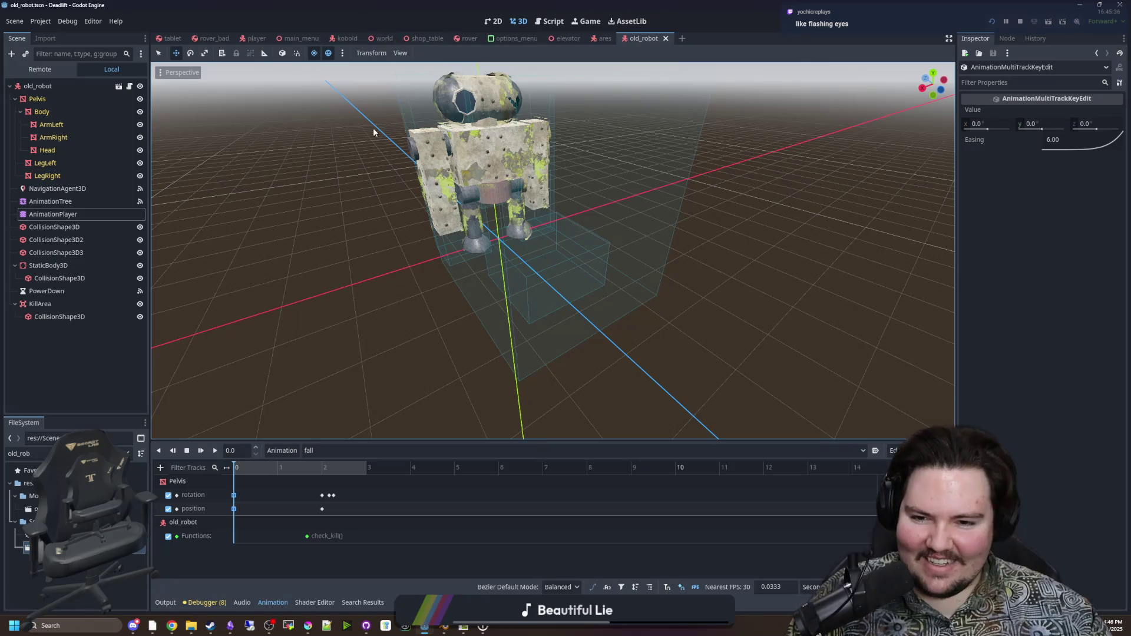
pyautogui.moveTo(321, 248); pyautogui.dragTo(522, 226)
pyautogui.hotkey('ctrl', 's')
pyautogui.scroll(-2, 521, 226)
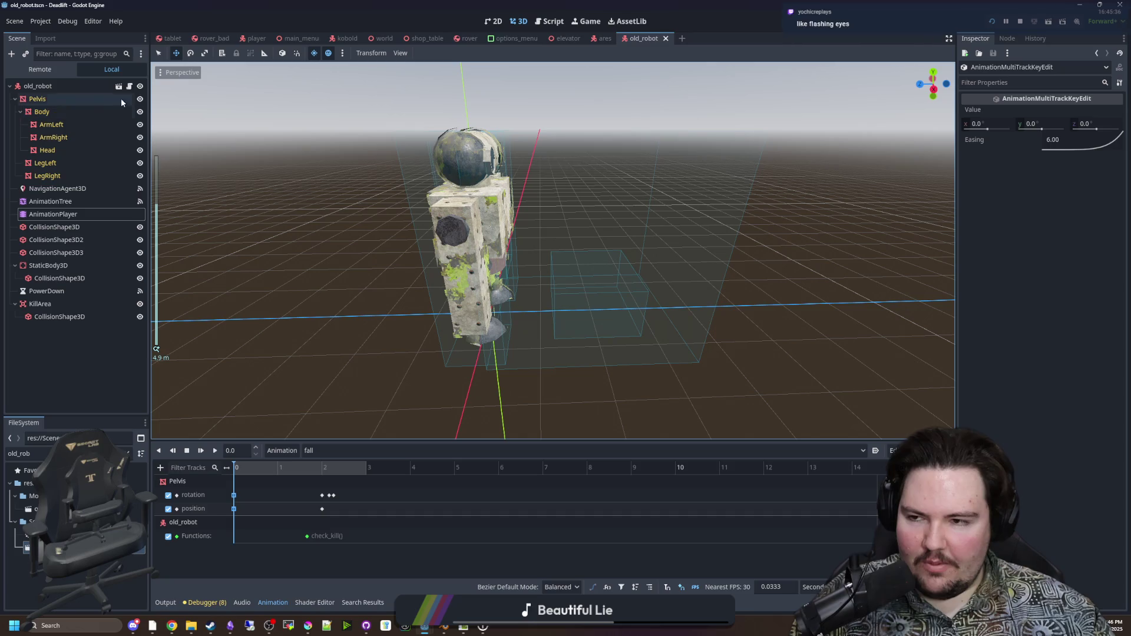
# - Add a 3D audio player under old_robot named PowerOut
pyautogui.rightClick(83, 85)
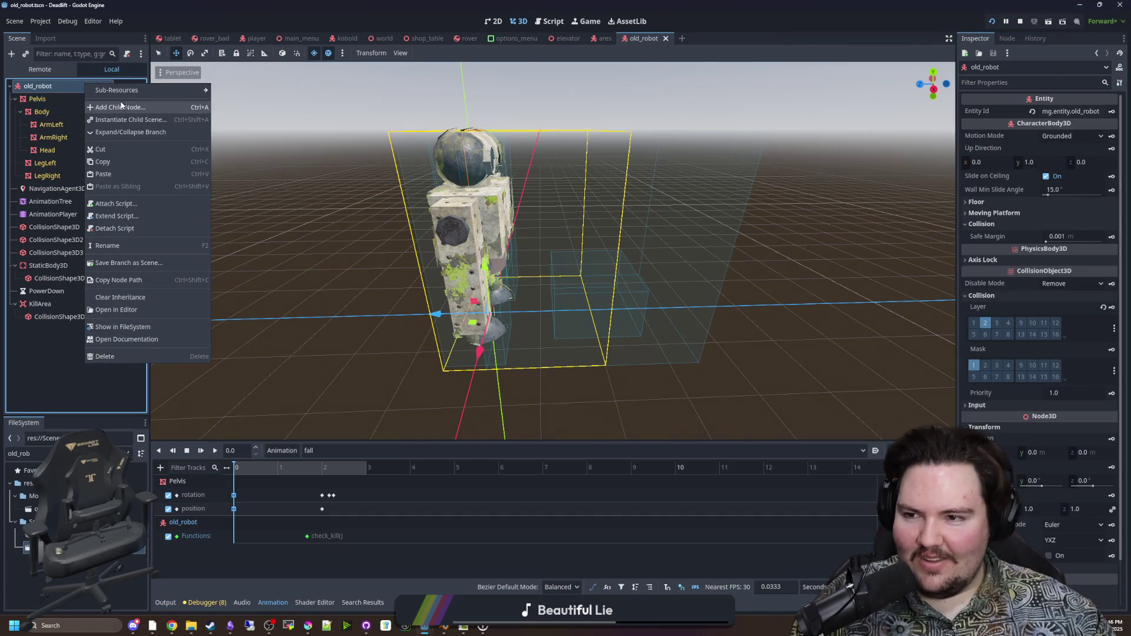
pyautogui.click(112, 92)
pyautogui.write('audio')
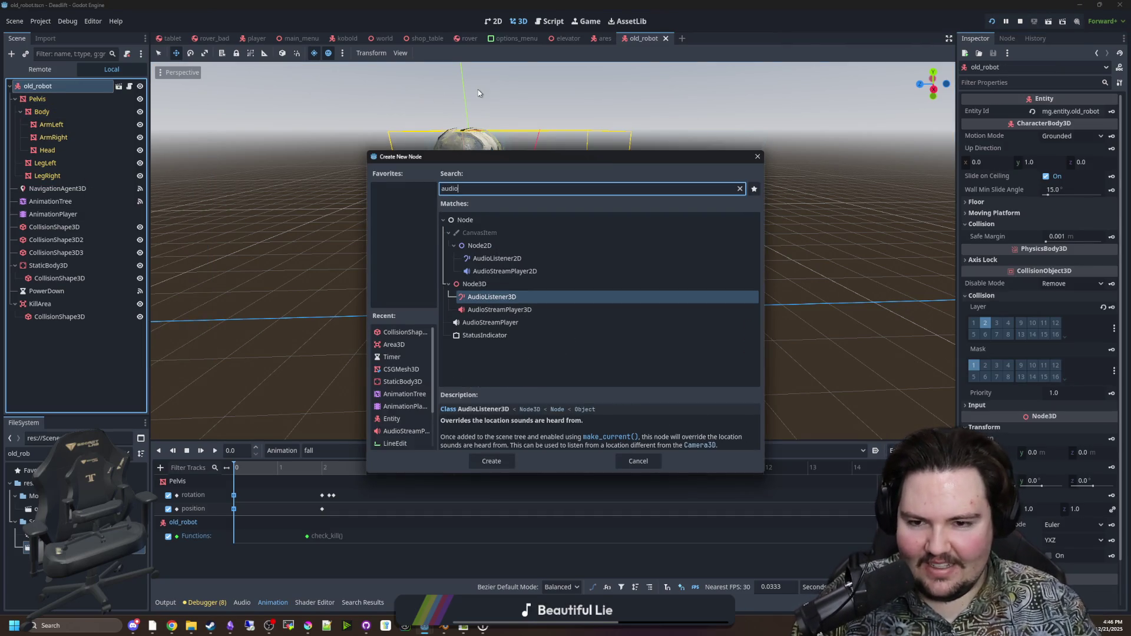
pyautogui.press('Return')
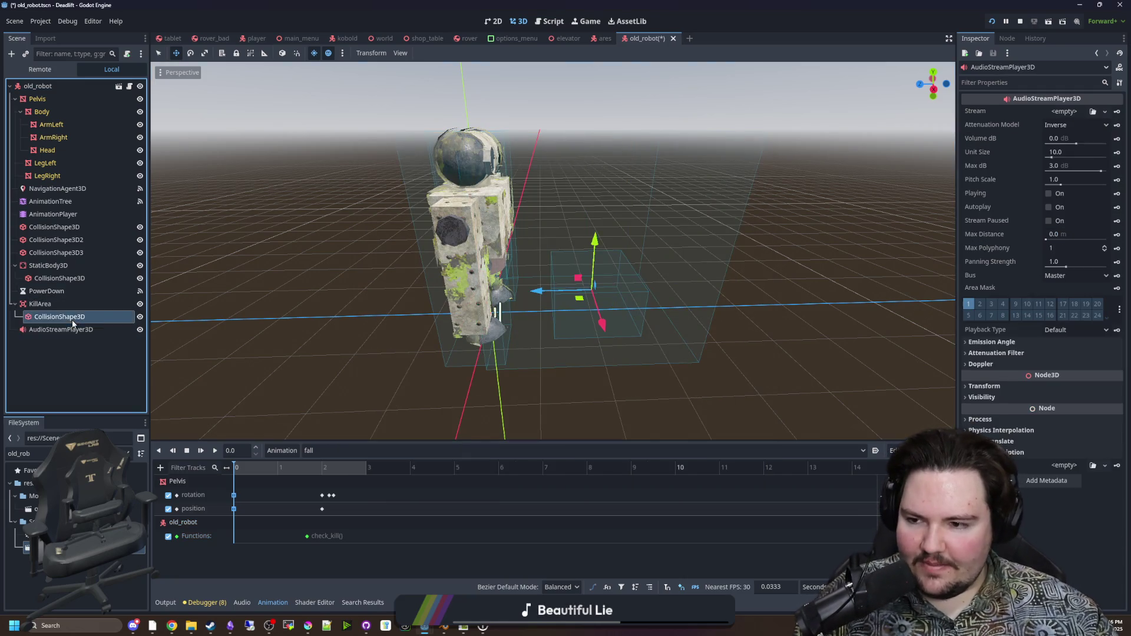
pyautogui.doubleClick(104, 328)
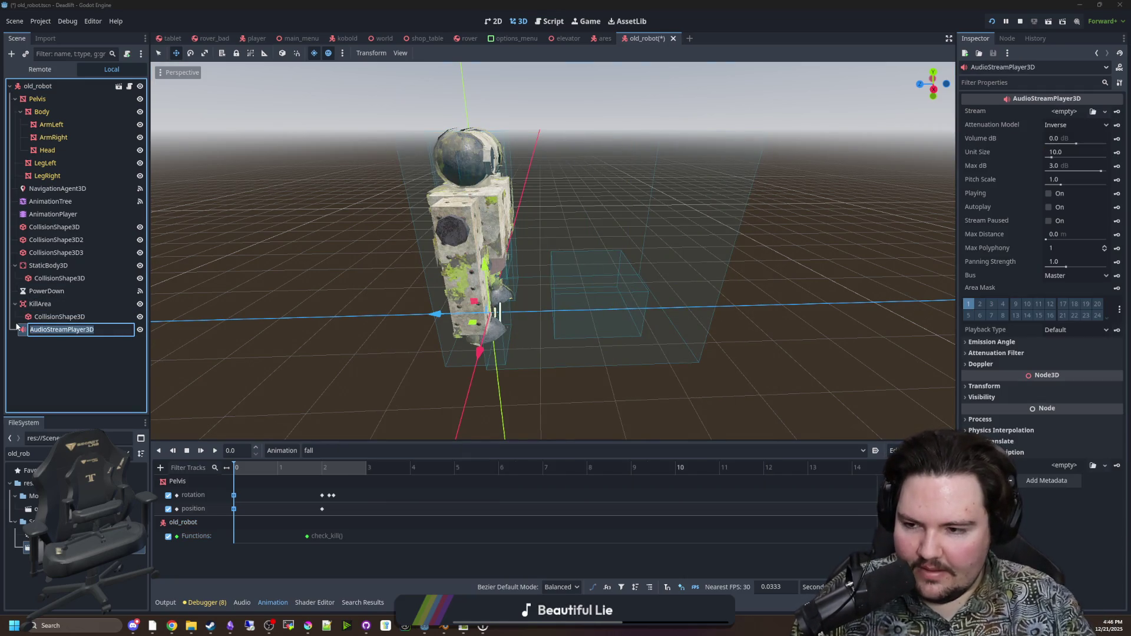
pyautogui.write('PowerOut')
pyautogui.press('Return')
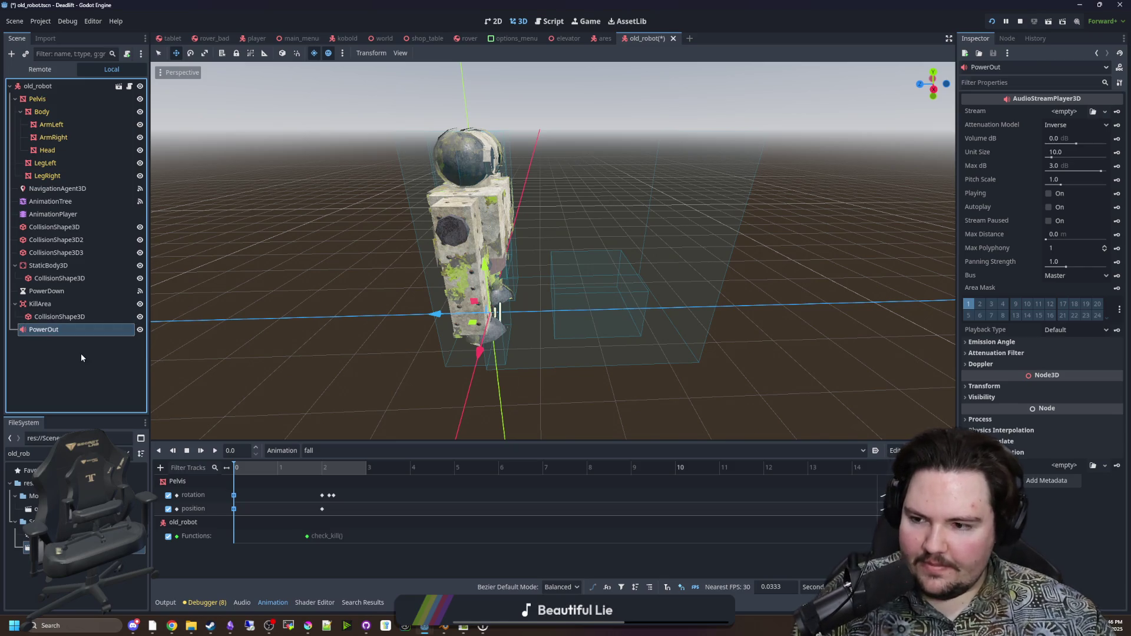
pyautogui.doubleClick(70, 331)
pyautogui.press('Return')
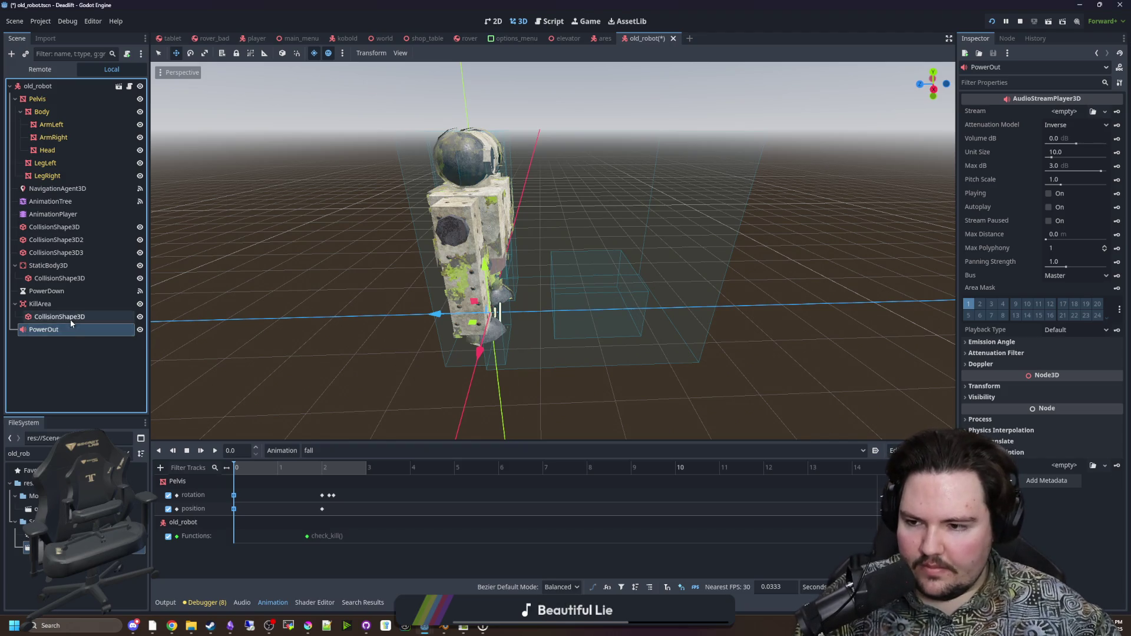
pyautogui.click(69, 319)
pyautogui.click(63, 332)
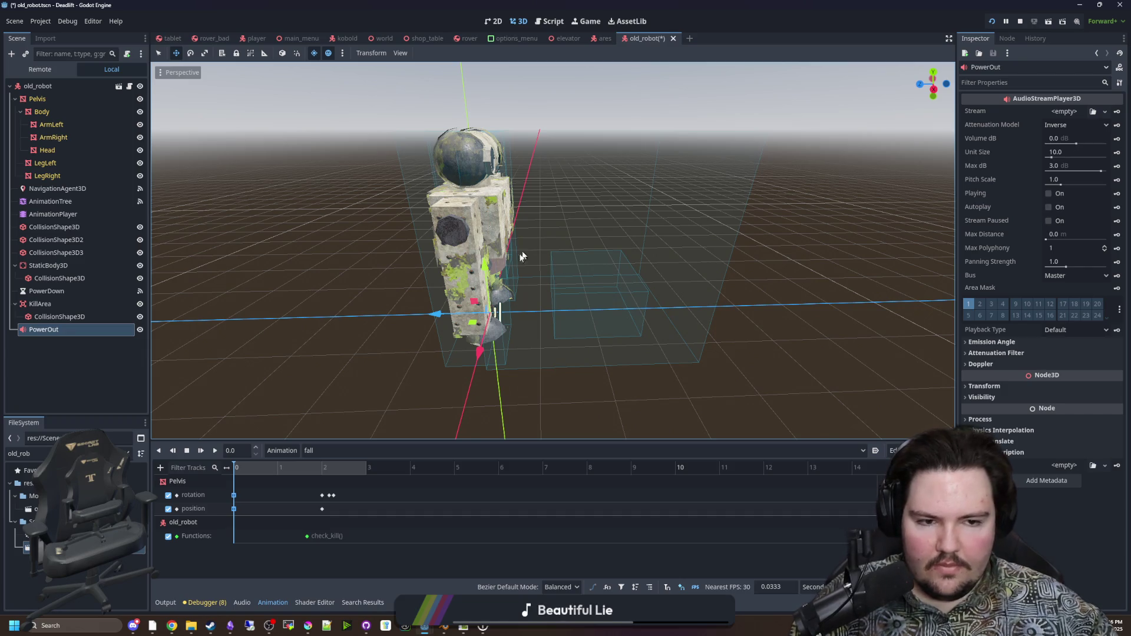
# - Duplicate PowerOut and rename the copy Fall
pyautogui.rightClick(48, 331)
pyautogui.click(47, 331)
pyautogui.rightClick(48, 334)
pyautogui.click(59, 401)
pyautogui.click(64, 343)
pyautogui.write('Fall')
pyautogui.press('Return')
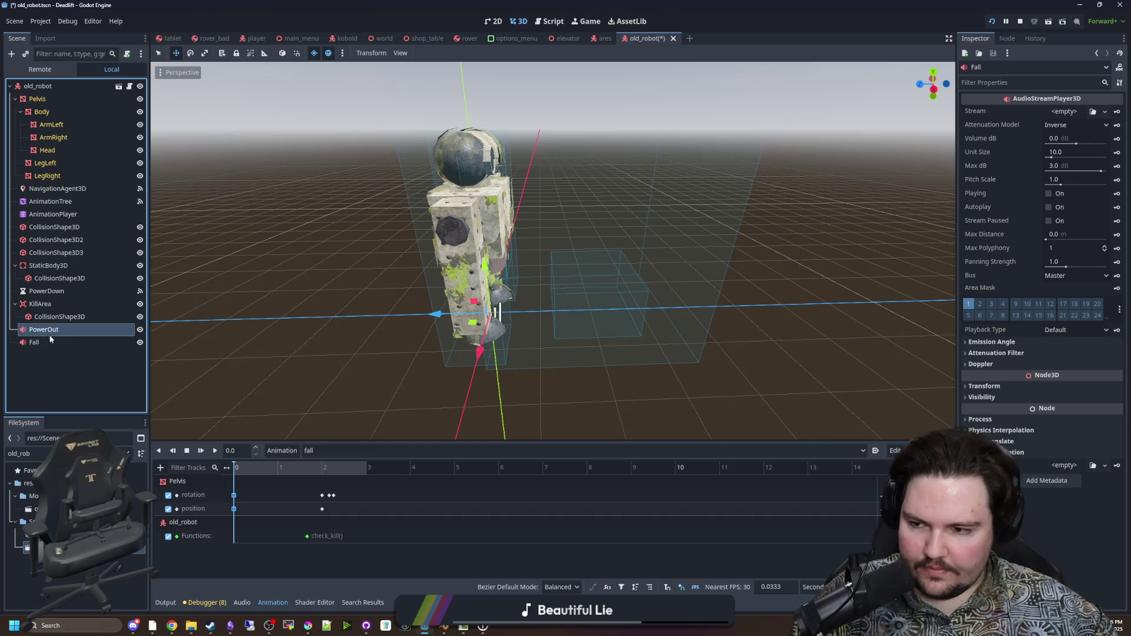
# - Route both the Fall and PowerOut players to the WorldSFX bus
pyautogui.click(52, 345)
pyautogui.click(1069, 271)
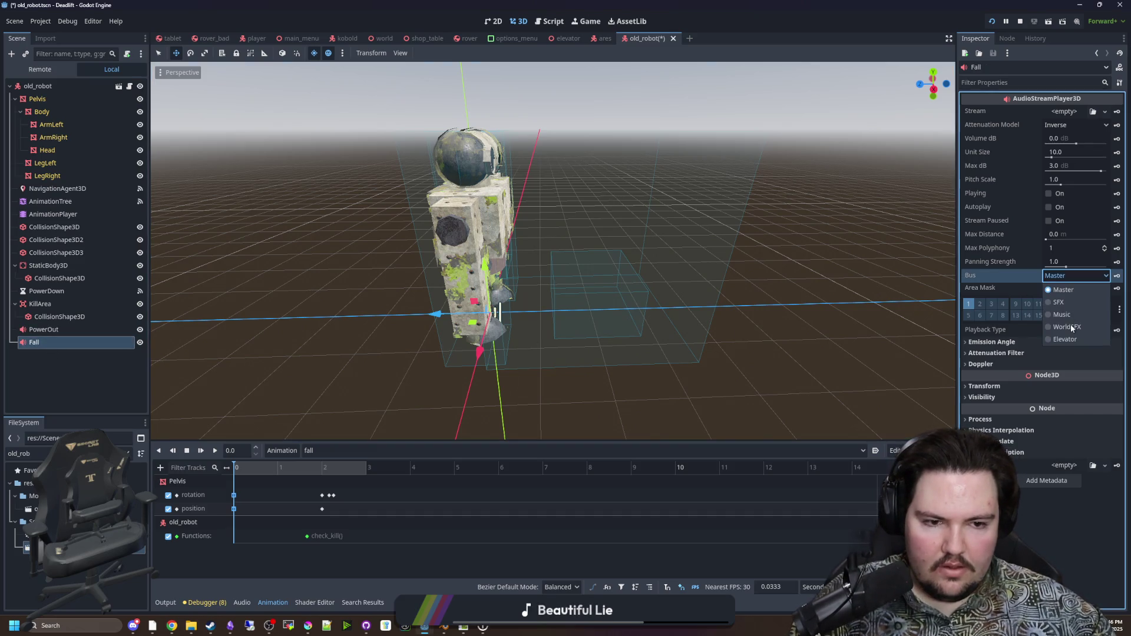
pyautogui.click(1070, 324)
pyautogui.click(69, 331)
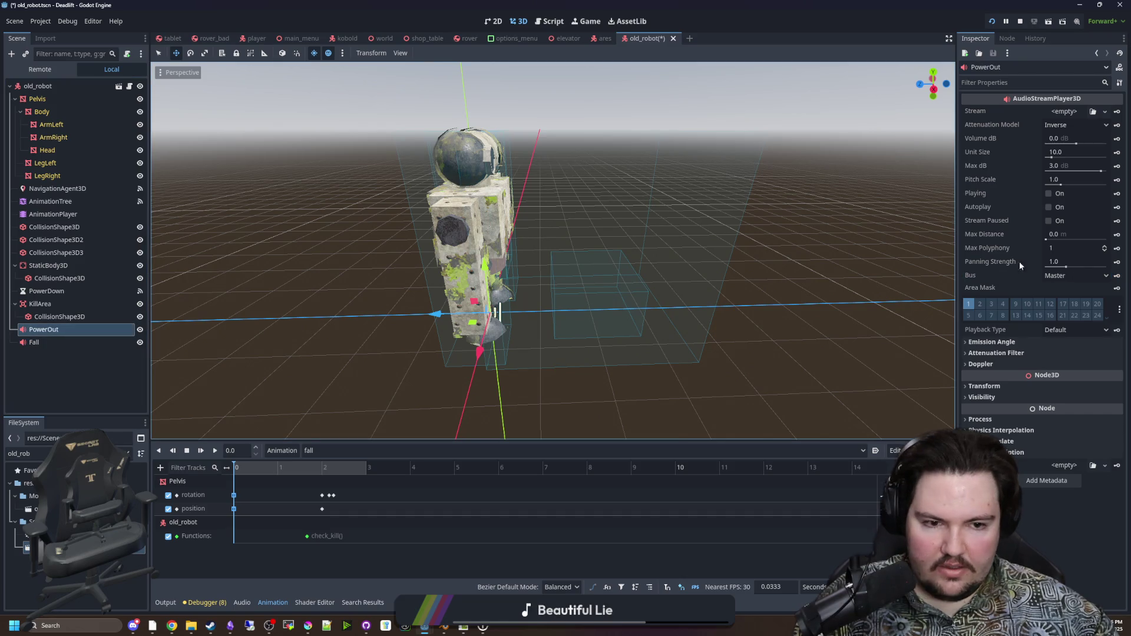
pyautogui.click(1070, 273)
pyautogui.click(1080, 328)
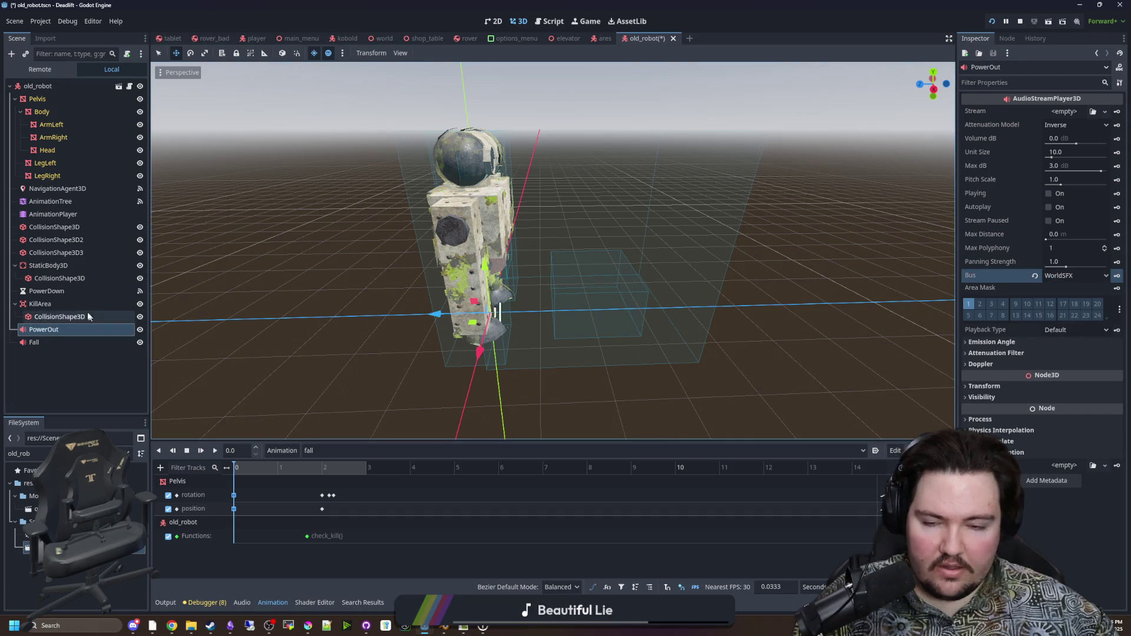
pyautogui.click(32, 343)
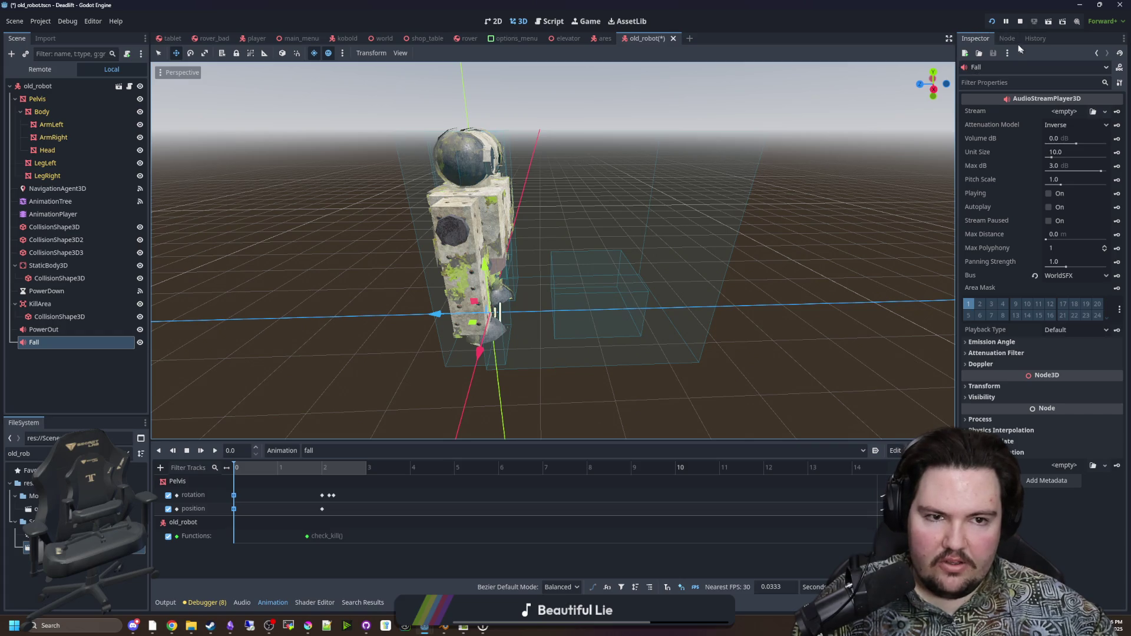
# - Quick-load hatch_close.wav as Fall's stream and save the scene
pyautogui.click(1066, 118)
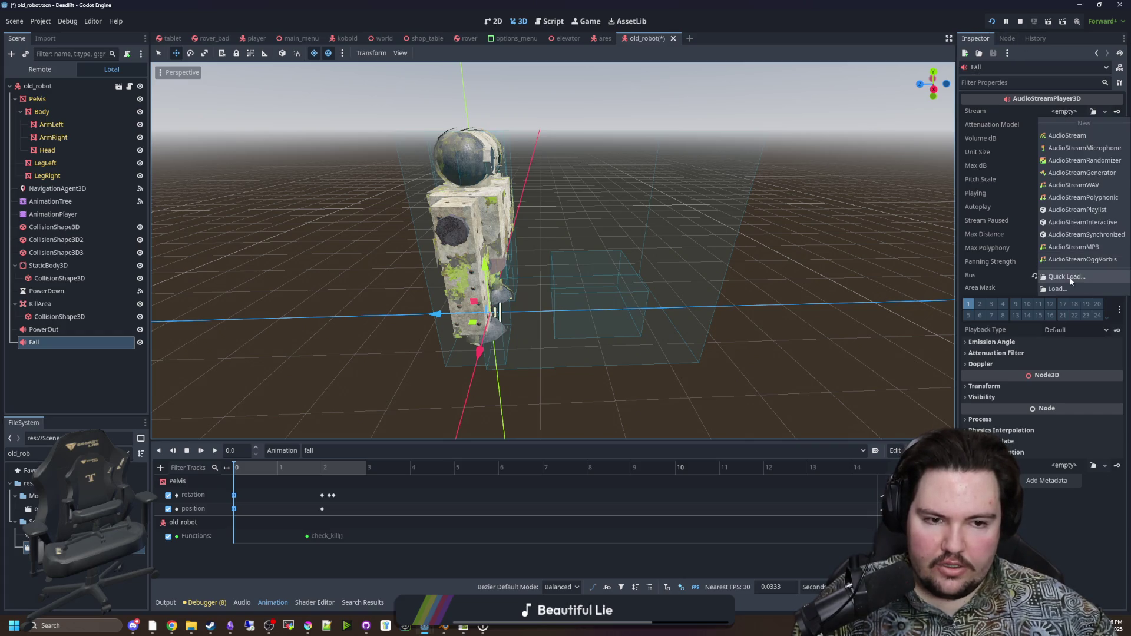
pyautogui.click(1069, 277)
pyautogui.write('hatch')
pyautogui.press('Down')
pyautogui.press('Return')
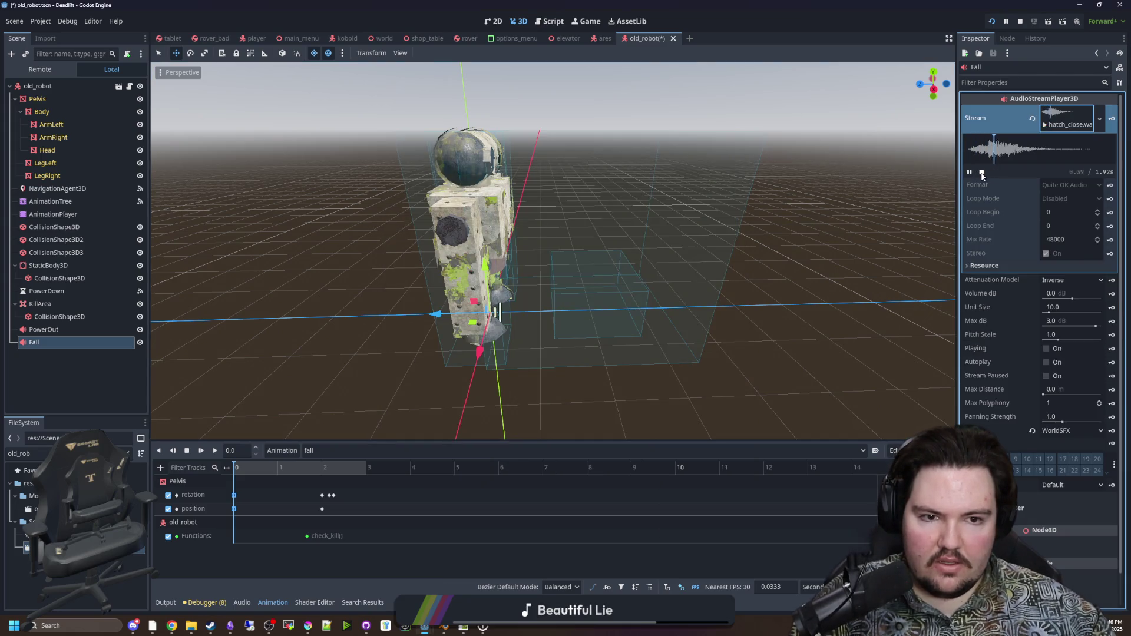
pyautogui.click(981, 172)
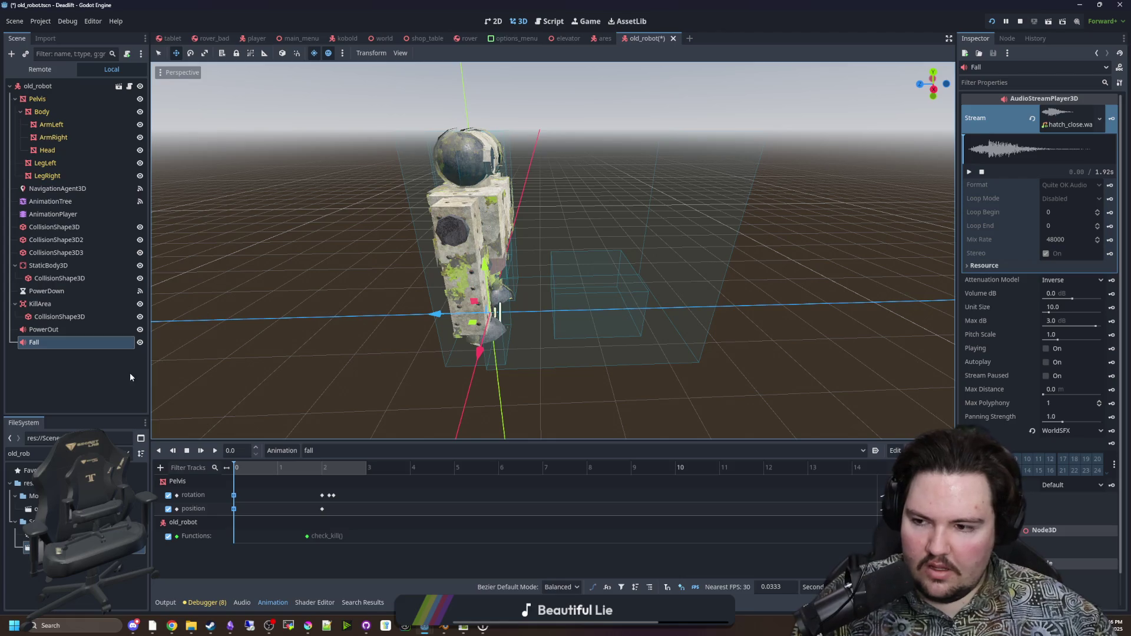
pyautogui.hotkey('ctrl', 's')
# - Scrub to mid-fall and add an Audio Playback Track to the fall animation
pyautogui.moveTo(256, 463)
pyautogui.mouseDown()
pyautogui.moveTo(315, 458)
pyautogui.moveTo(316, 472)
pyautogui.mouseUp()
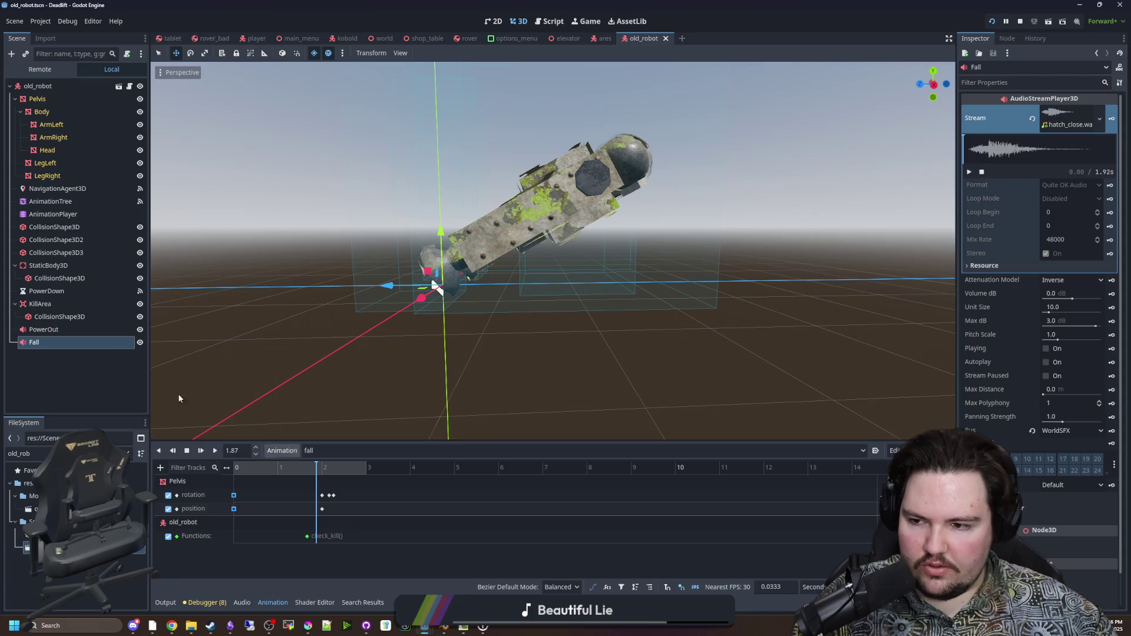
pyautogui.click(160, 468)
pyautogui.click(187, 568)
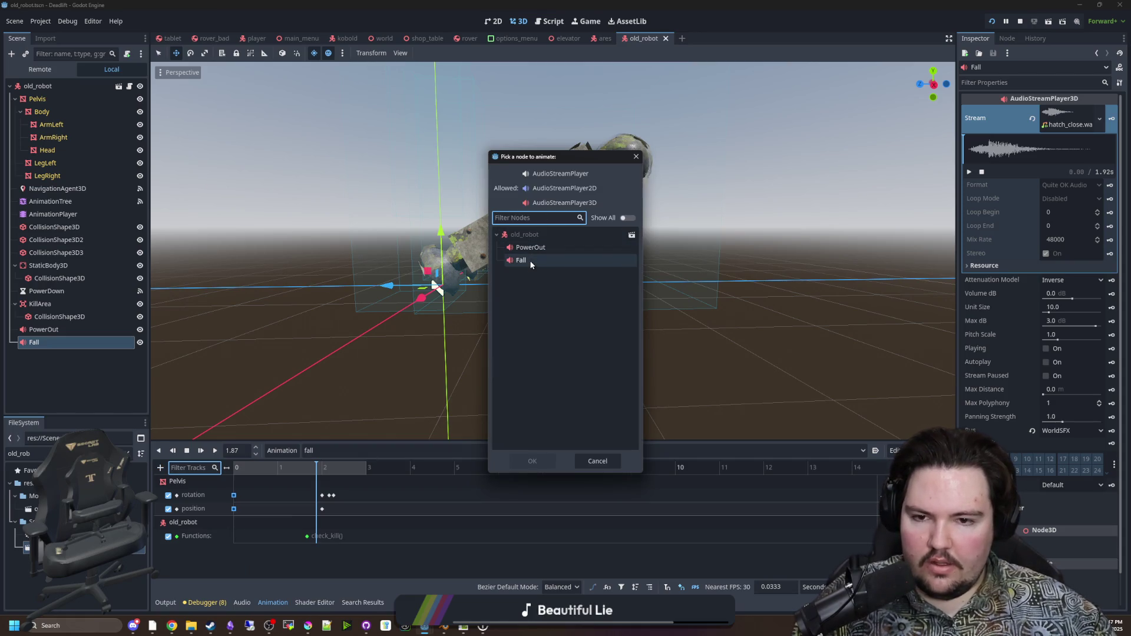
# - Assign Fall as the audio track's player, save, and reselect the AnimationPlayer
pyautogui.doubleClick(525, 260)
pyautogui.hotkey('ctrl', 's')
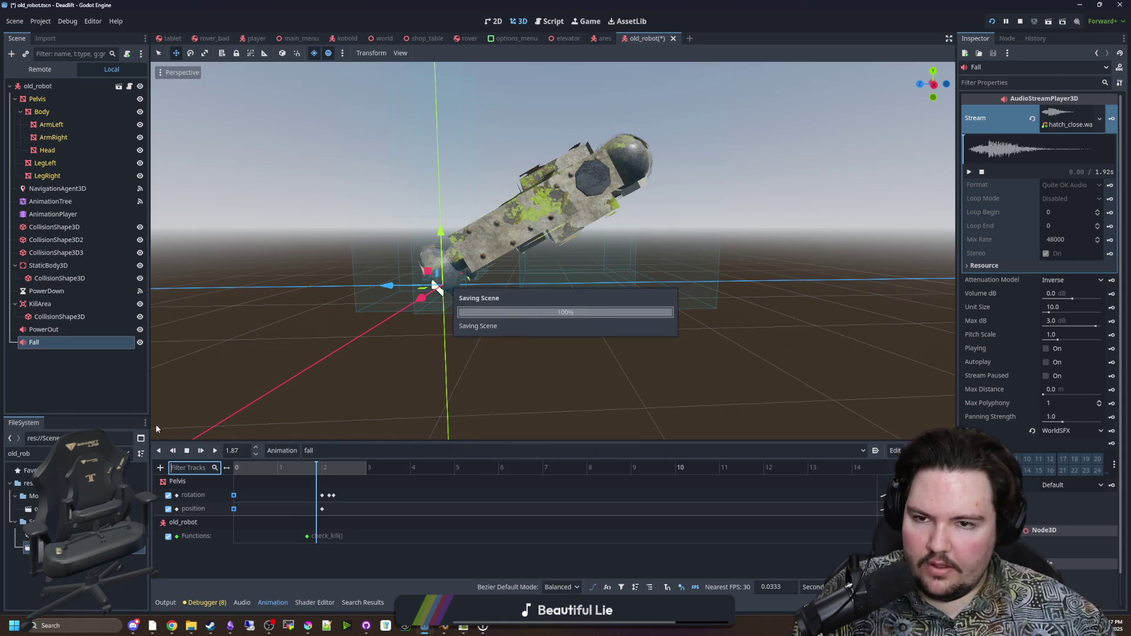
pyautogui.click(241, 603)
pyautogui.click(273, 602)
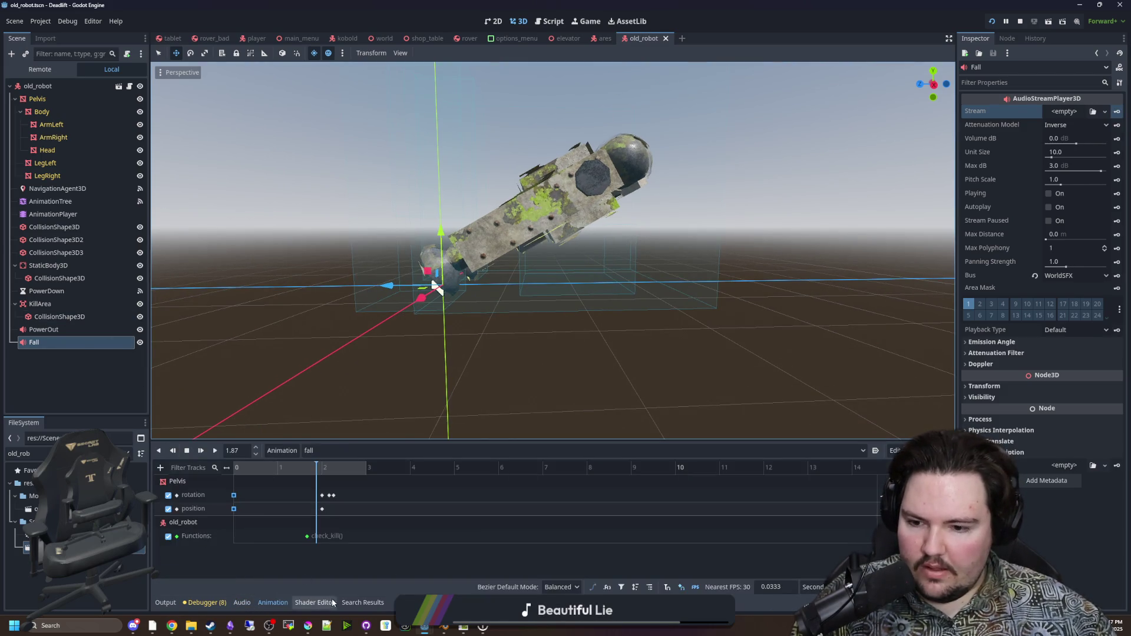
pyautogui.click(44, 304)
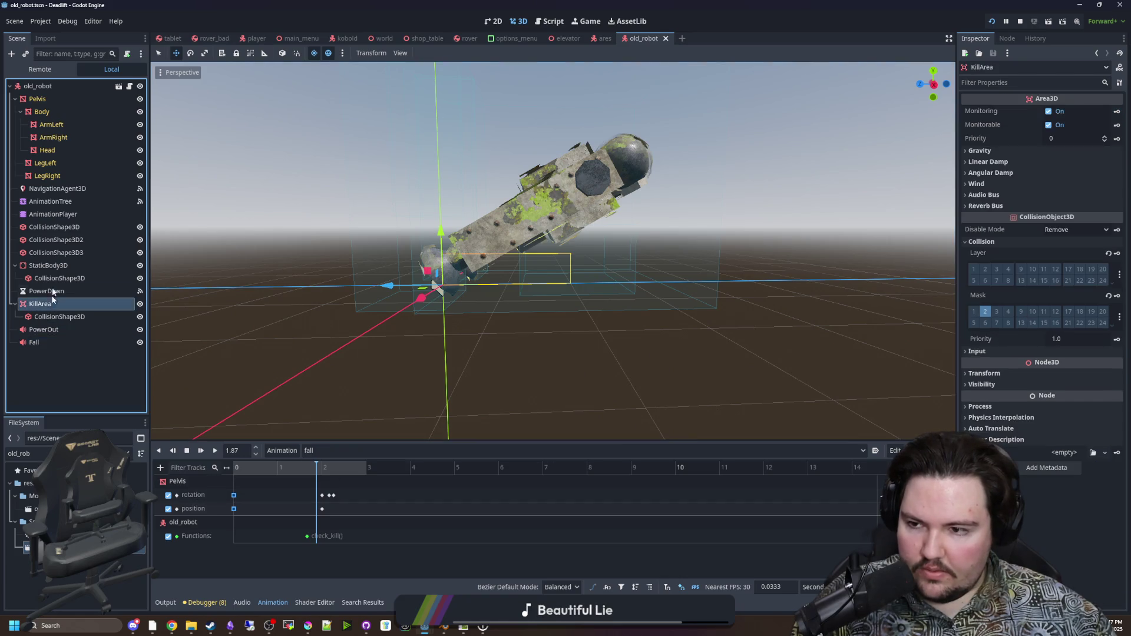
pyautogui.click(58, 214)
pyautogui.click(51, 201)
pyautogui.click(53, 214)
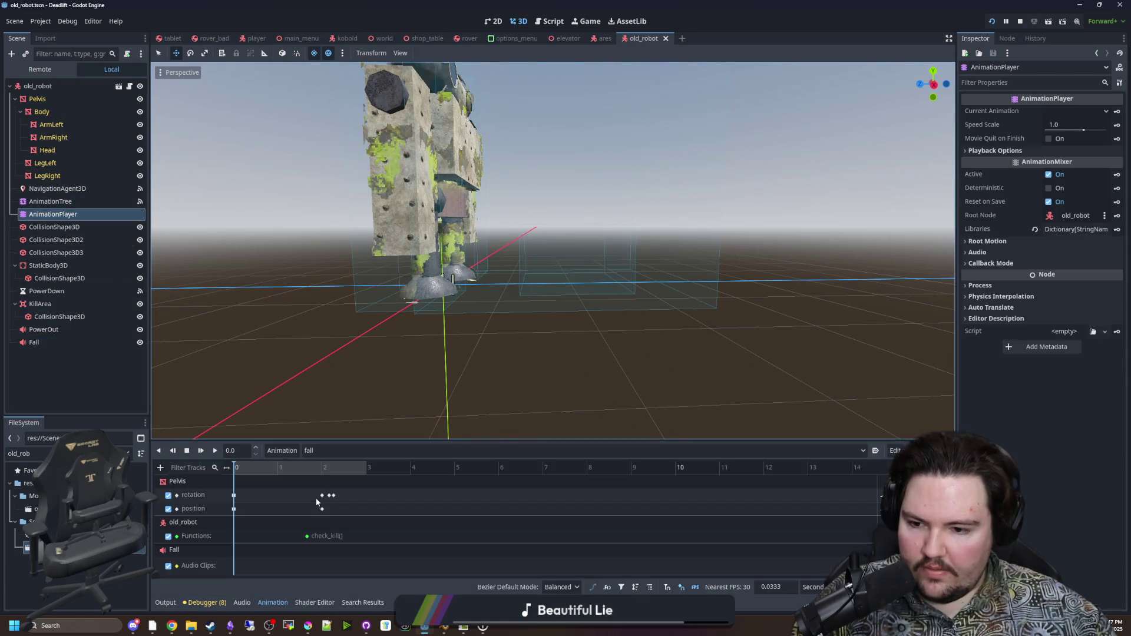
# - Insert an audio key at about 1.87 s on the Audio Clips track
pyautogui.moveTo(303, 562); pyautogui.dragTo(318, 567)
pyautogui.rightClick(318, 568)
pyautogui.click(324, 569)
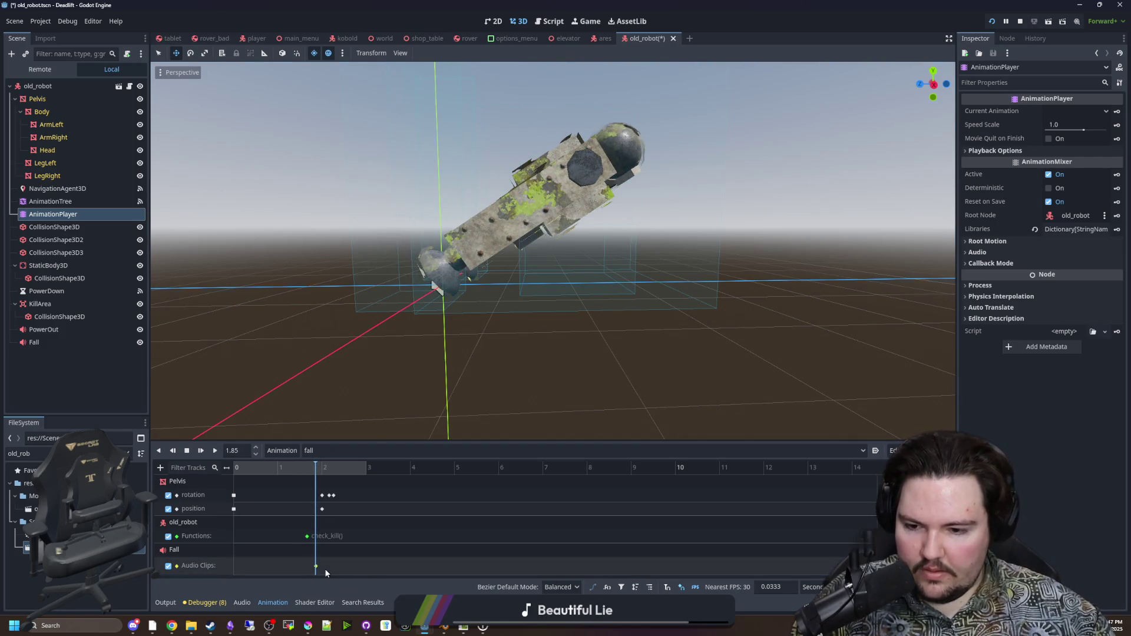
pyautogui.click(1080, 126)
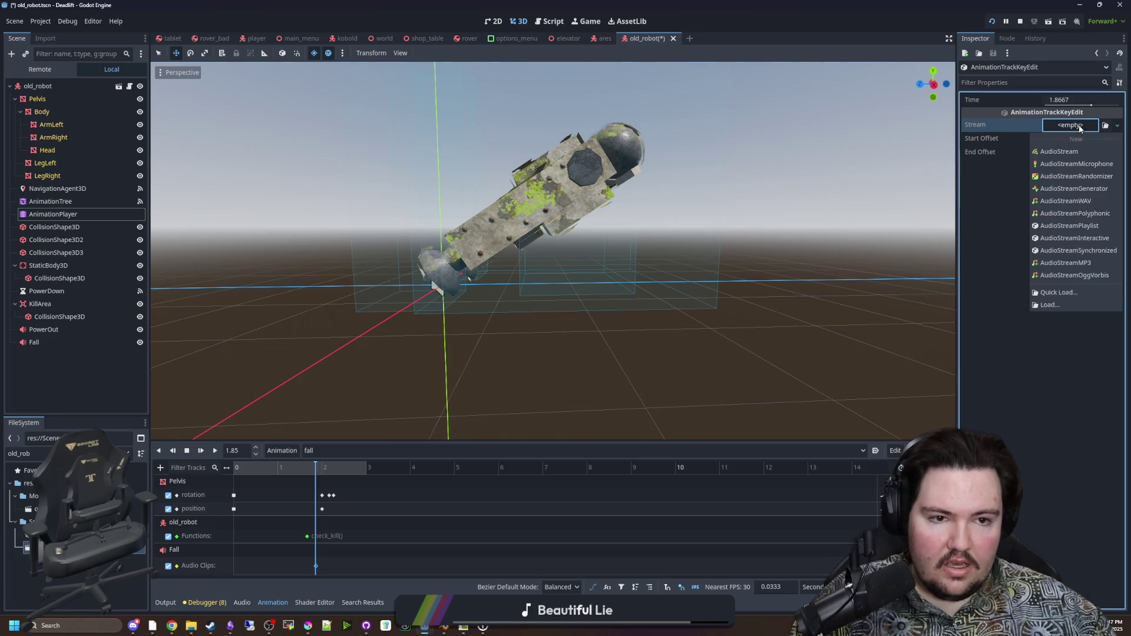
pyautogui.click(990, 199)
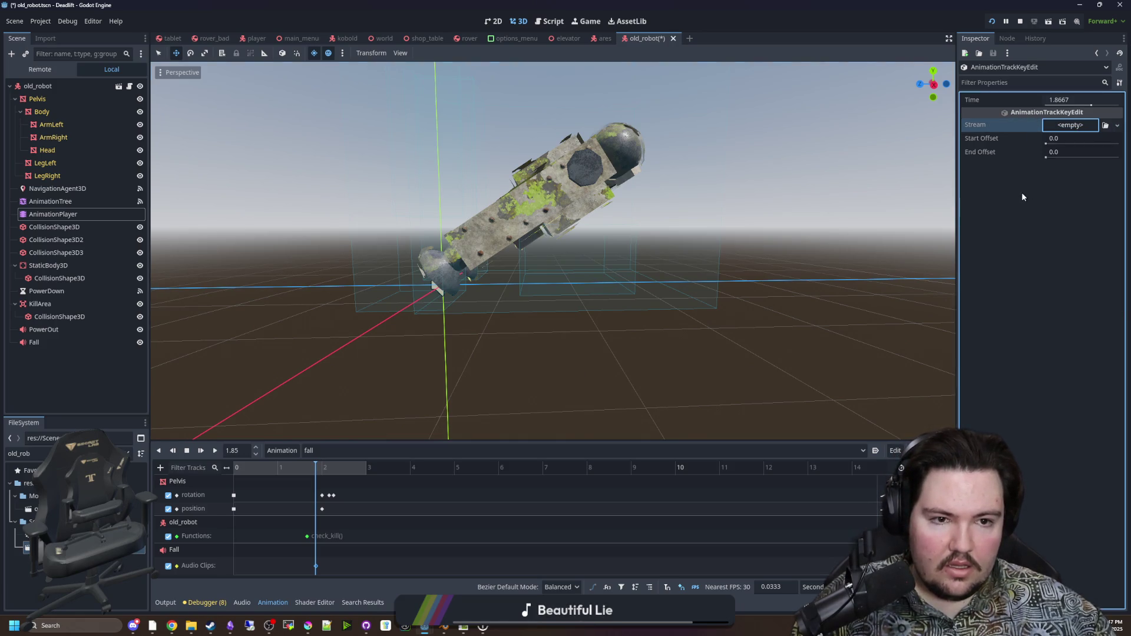
# - Look over the Fall and PowerOut stream options without changing them
pyautogui.click(35, 342)
pyautogui.click(1063, 111)
pyautogui.click(1061, 272)
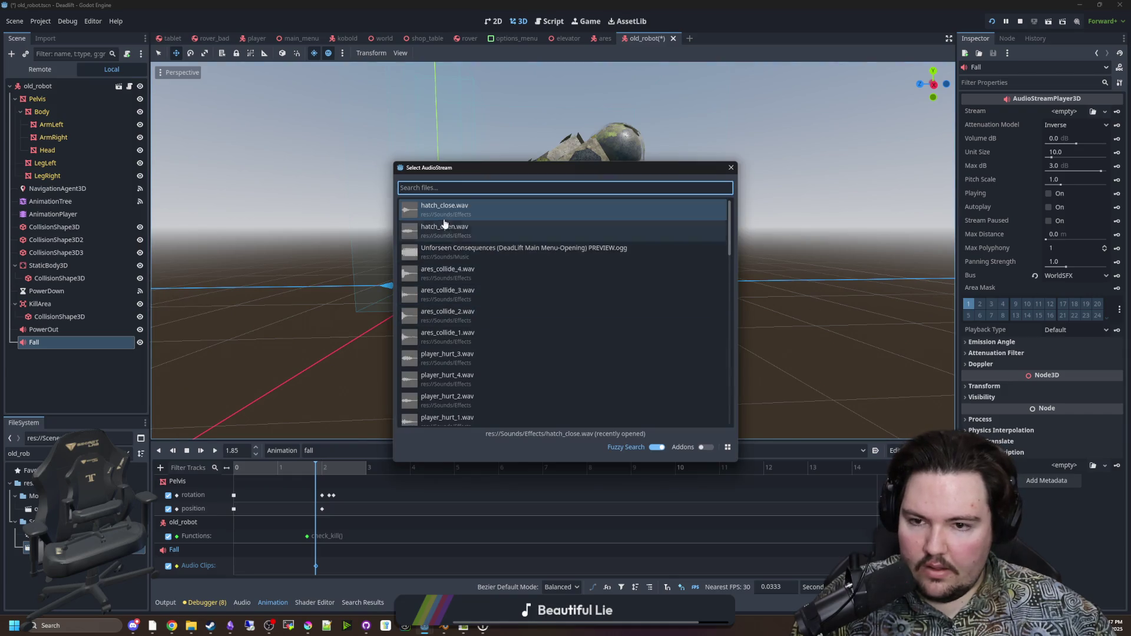
pyautogui.press('Escape')
pyautogui.click(45, 330)
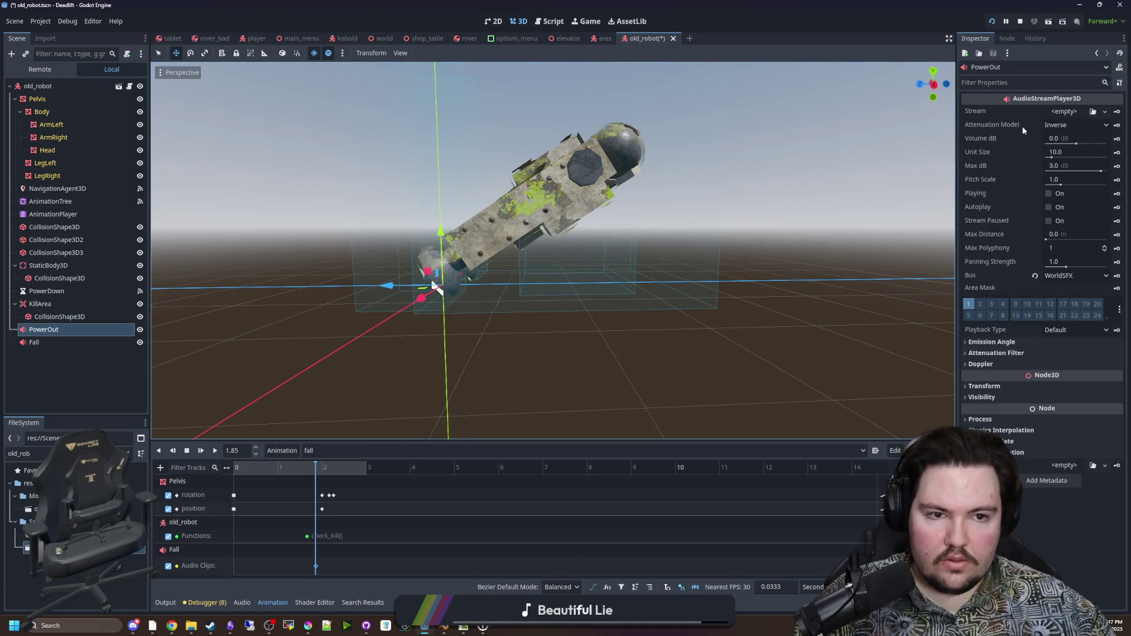
pyautogui.click(1071, 112)
pyautogui.click(25, 346)
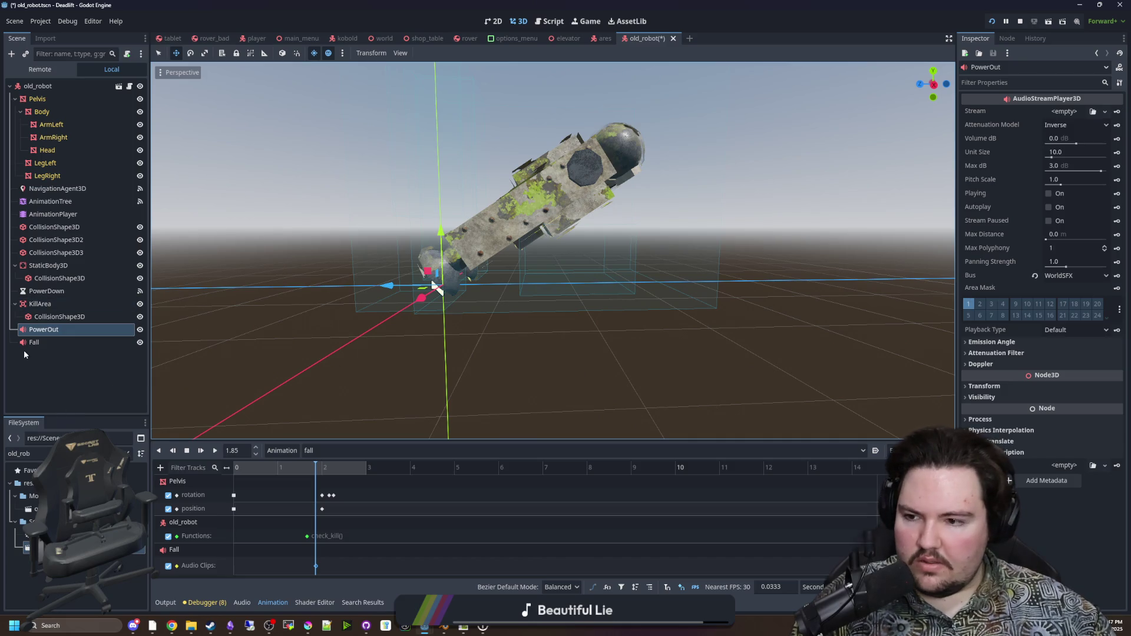
pyautogui.click(29, 344)
# - Re-insert the audio key at about 1.87 s and play the animation from 1.61 s
pyautogui.click(317, 567)
pyautogui.doubleClick(317, 567)
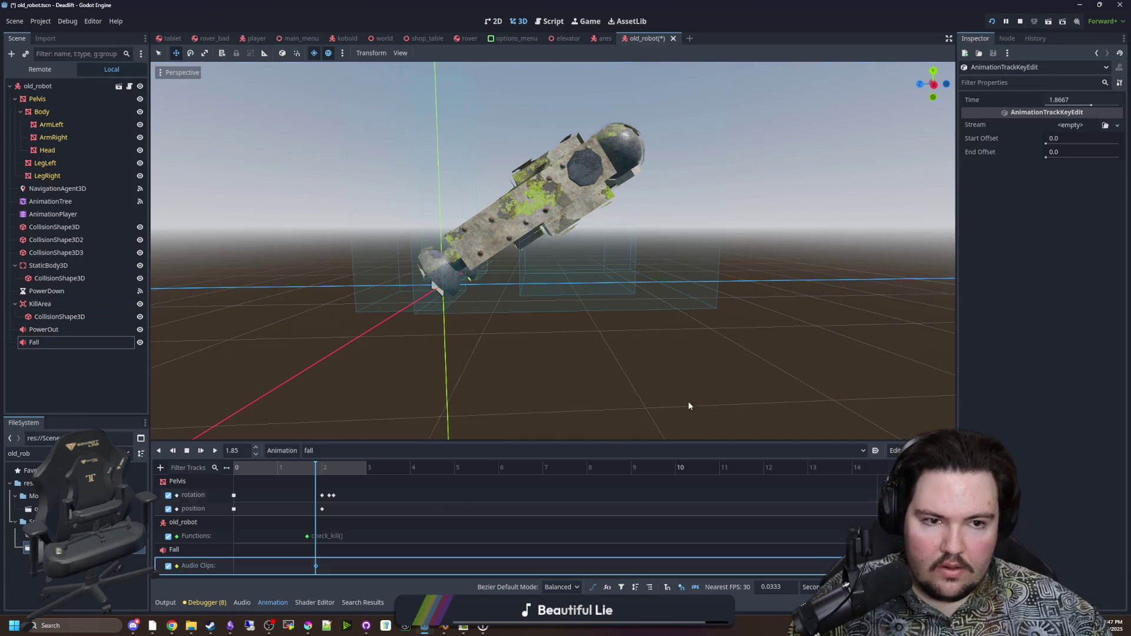
pyautogui.click(305, 467)
pyautogui.click(215, 450)
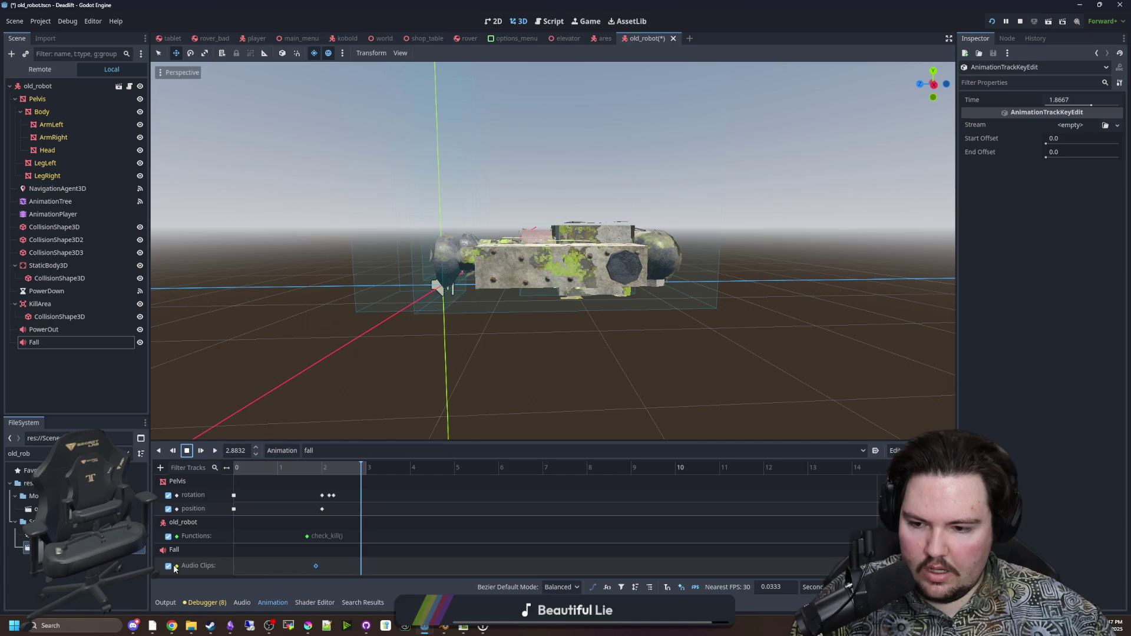
pyautogui.rightClick(37, 345)
pyautogui.click(36, 398)
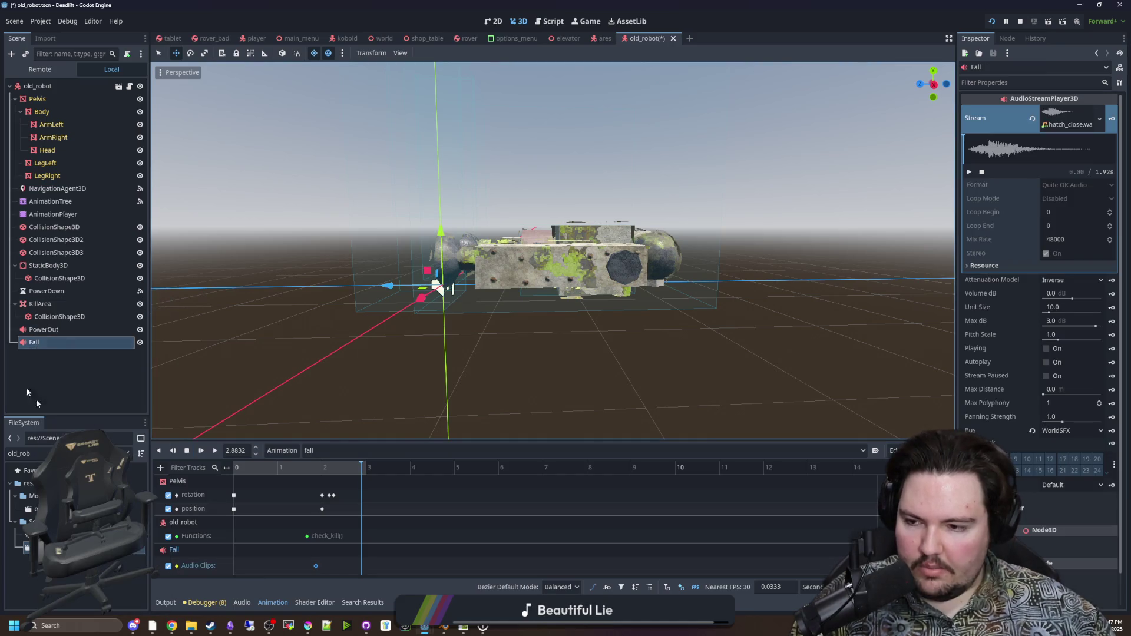
# - Cancel a second audio track and remove the audio key and its Audio Clips track
pyautogui.click(160, 468)
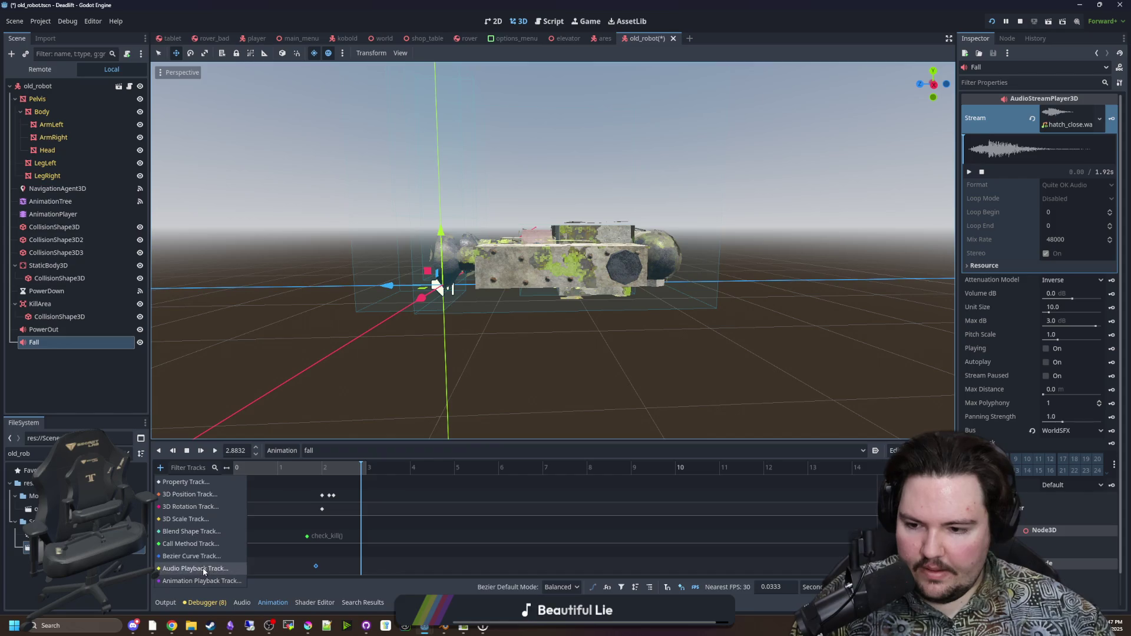
pyautogui.click(195, 569)
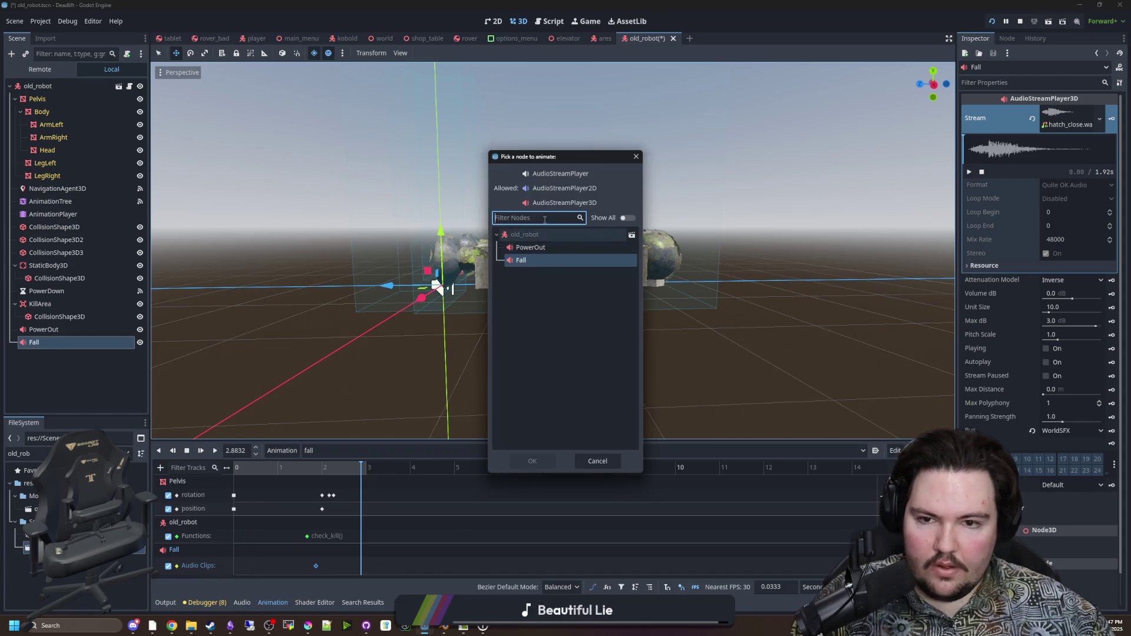
pyautogui.click(592, 463)
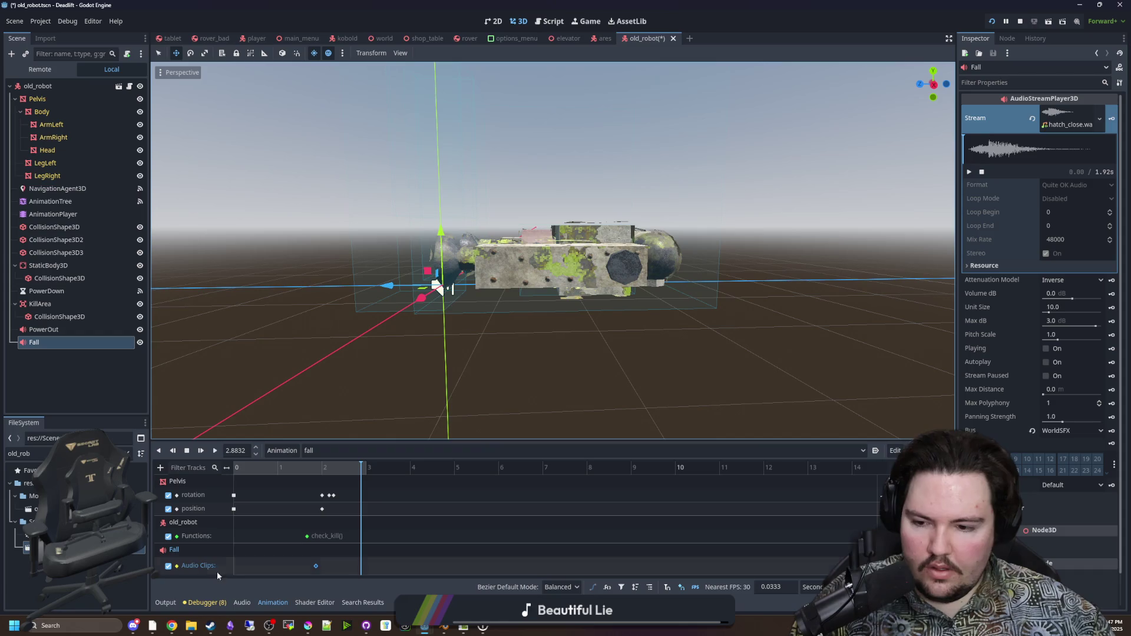
pyautogui.click(316, 566)
pyautogui.click(320, 467)
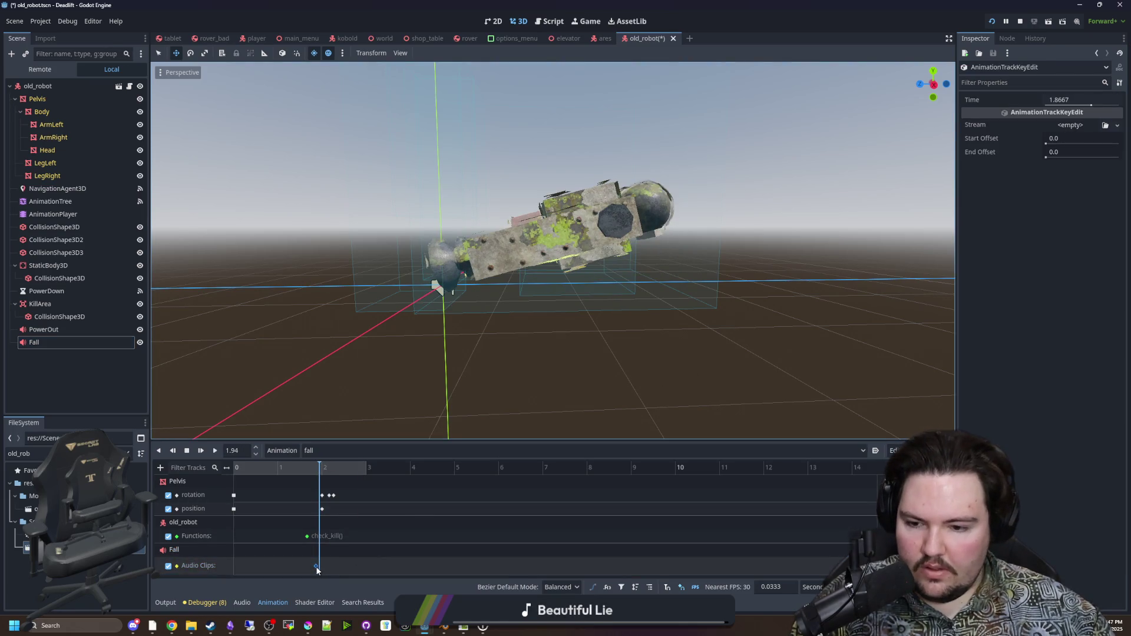
pyautogui.hotkey('ctrl', 'z')
pyautogui.hotkey('ctrl', 'z')
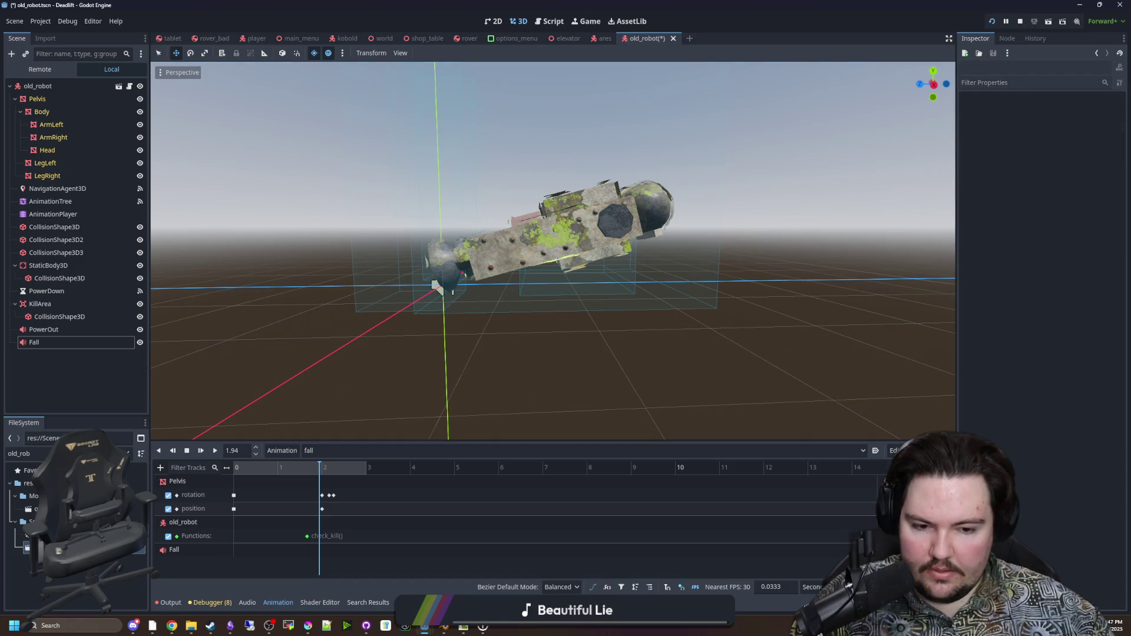
# - Add a Call Method track for Fall with a play(from_position) key
pyautogui.click(84, 341)
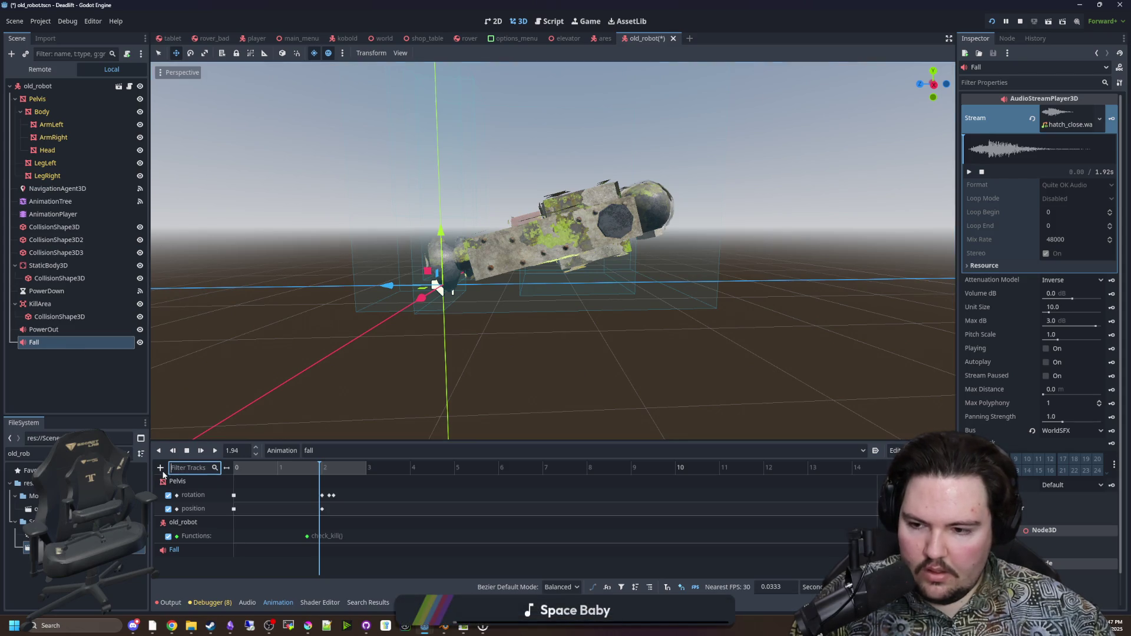
pyautogui.click(160, 467)
pyautogui.click(197, 542)
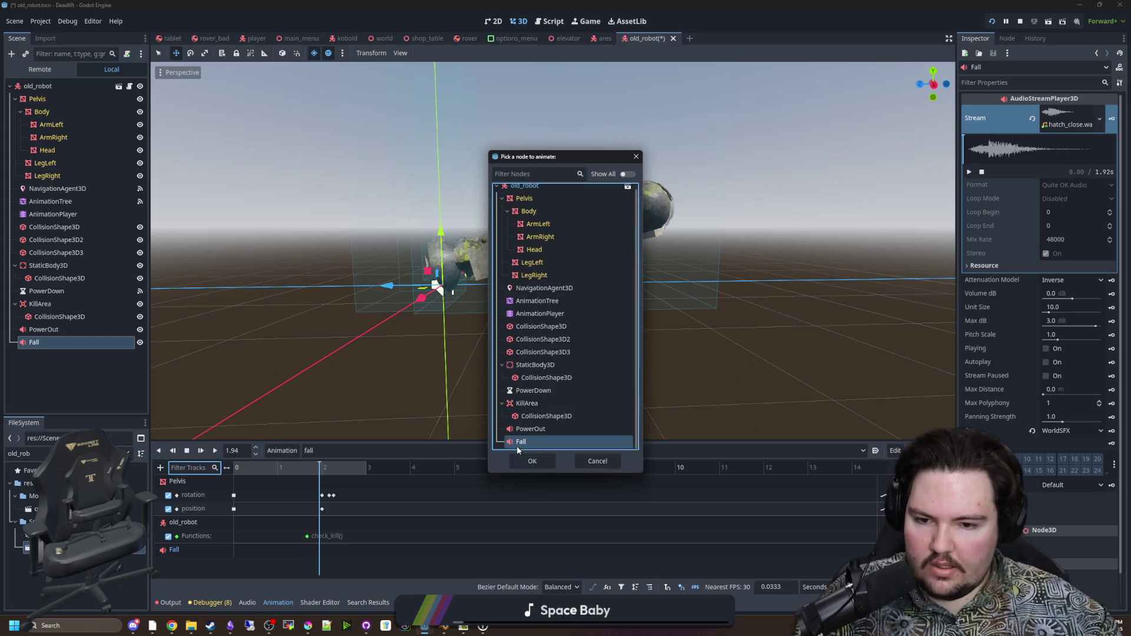
pyautogui.doubleClick(518, 447)
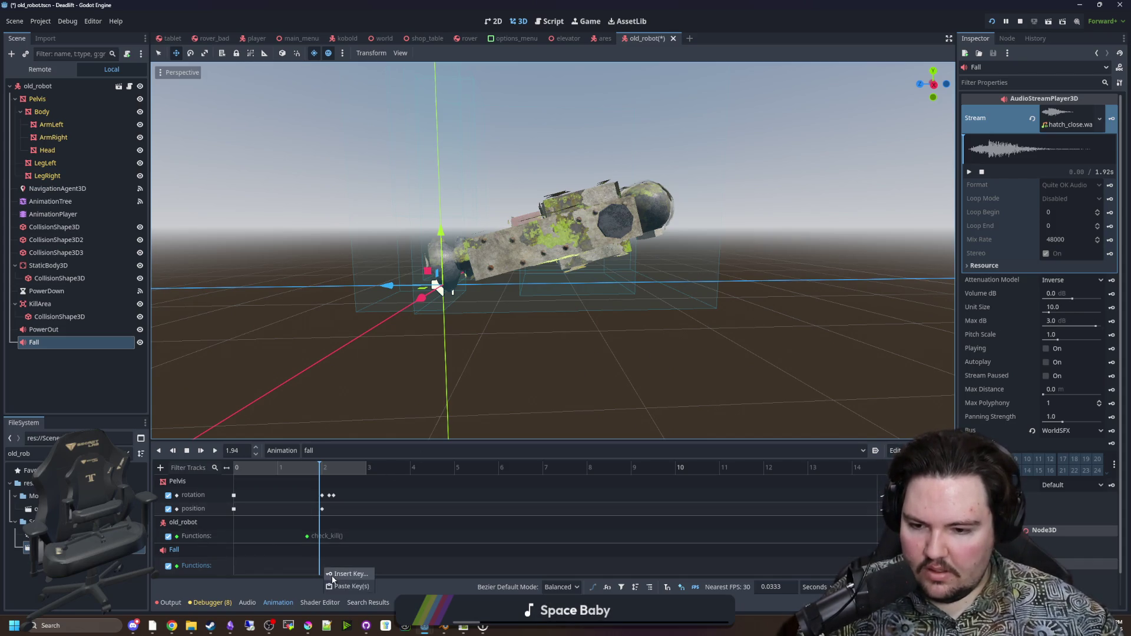
pyautogui.click(340, 578)
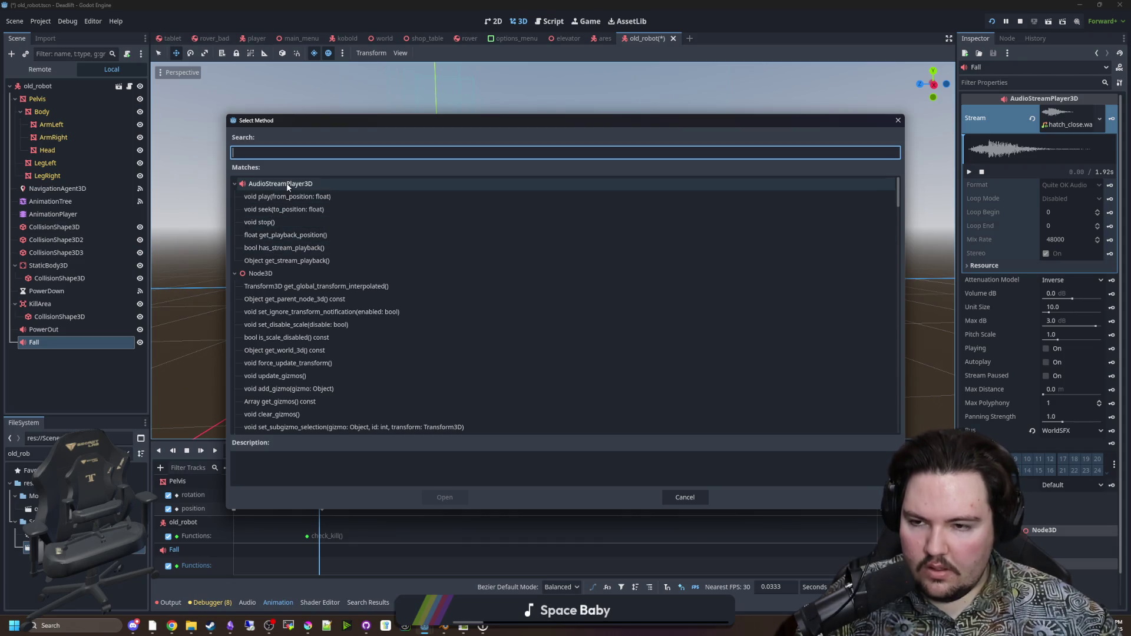
pyautogui.write('play')
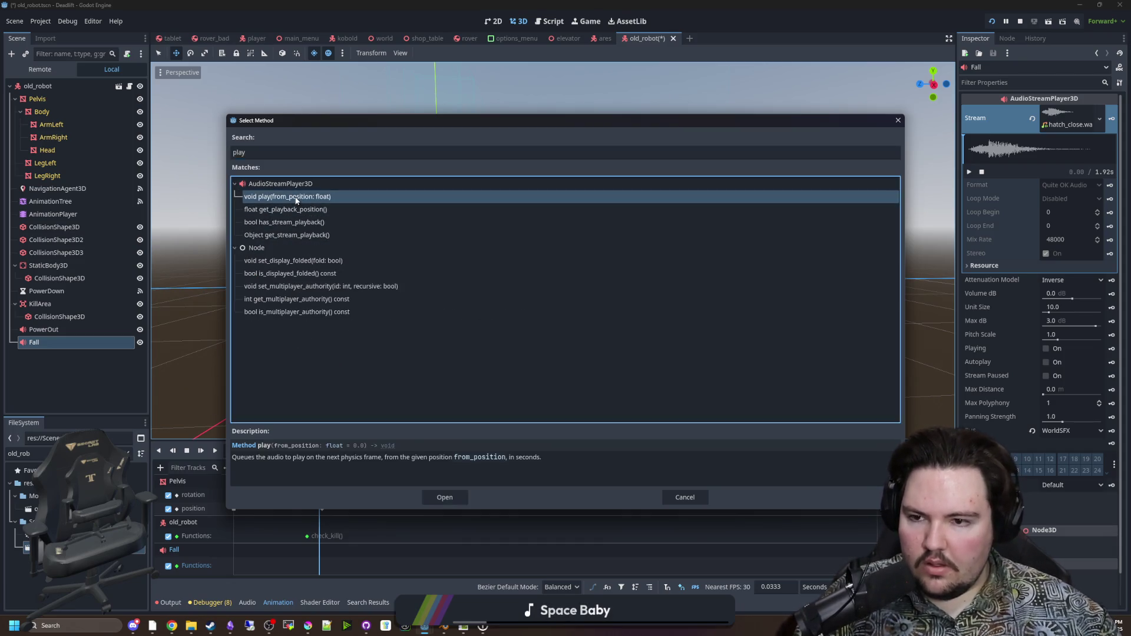
pyautogui.doubleClick(291, 197)
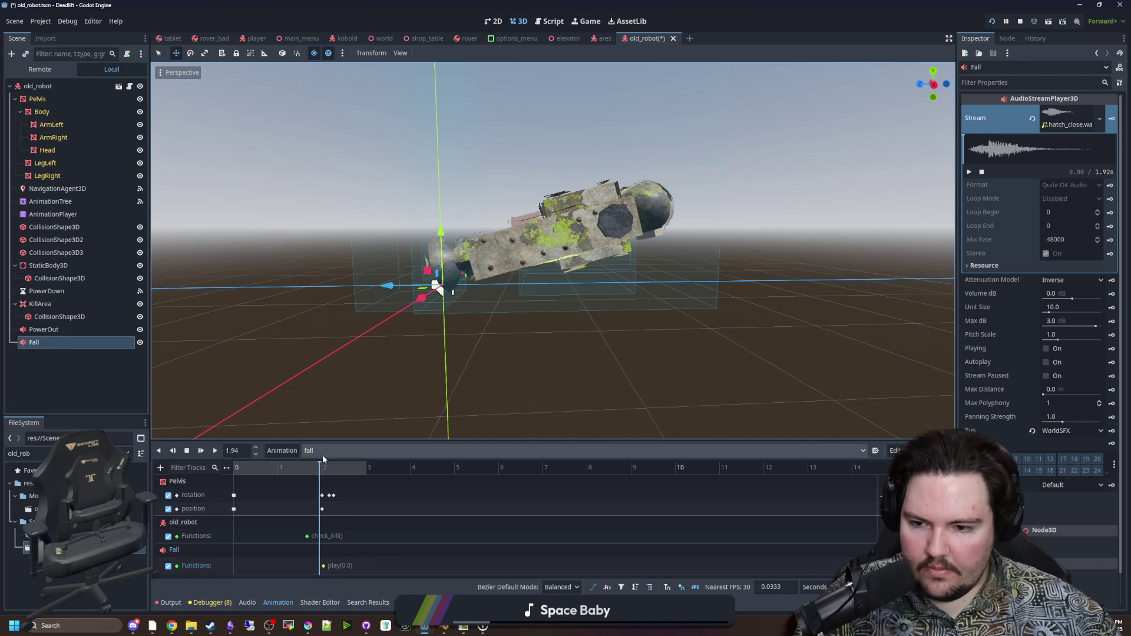
# - Move Fall's play(0.0) key to about 1.83 s and save the robot scene
pyautogui.moveTo(322, 570); pyautogui.dragTo(317, 571)
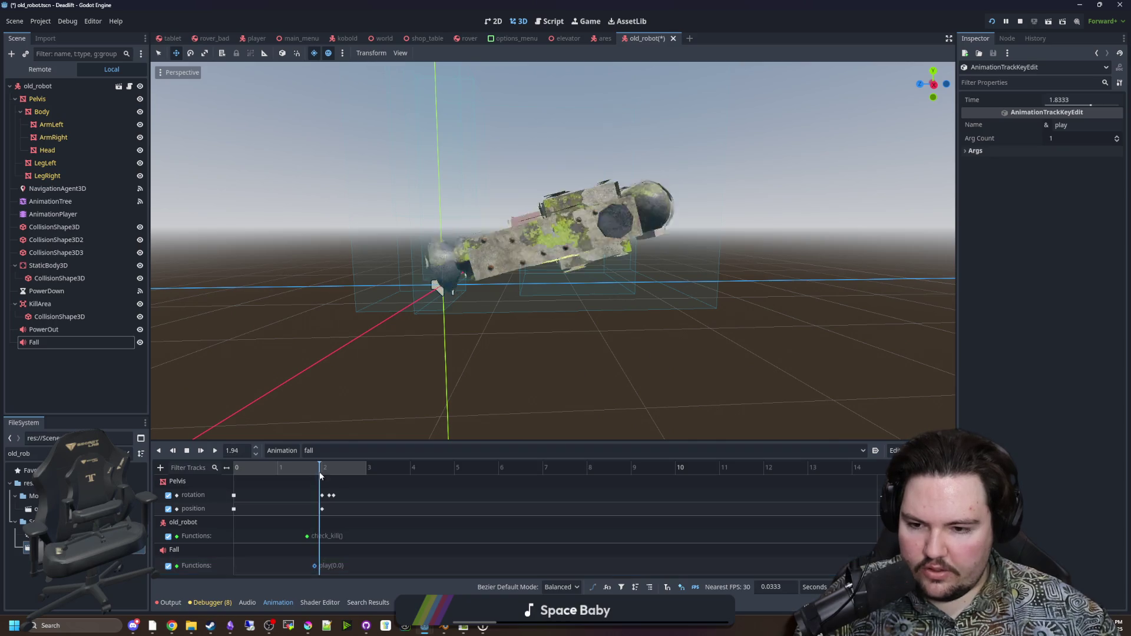
pyautogui.moveTo(320, 467); pyautogui.dragTo(218, 465)
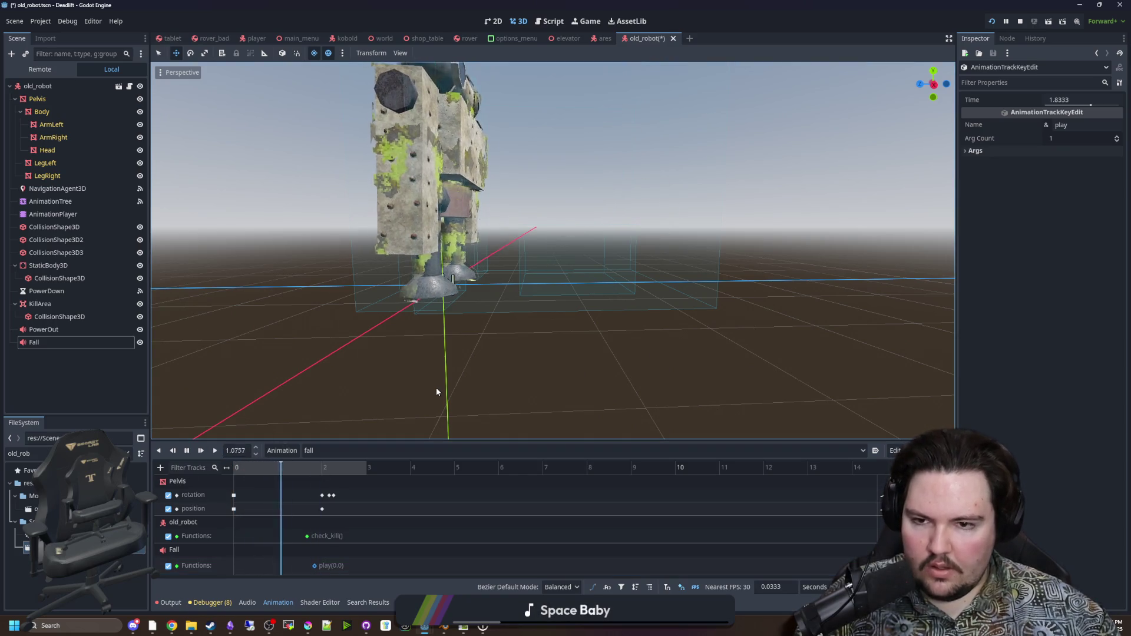
pyautogui.click(186, 450)
pyautogui.click(73, 332)
pyautogui.click(55, 343)
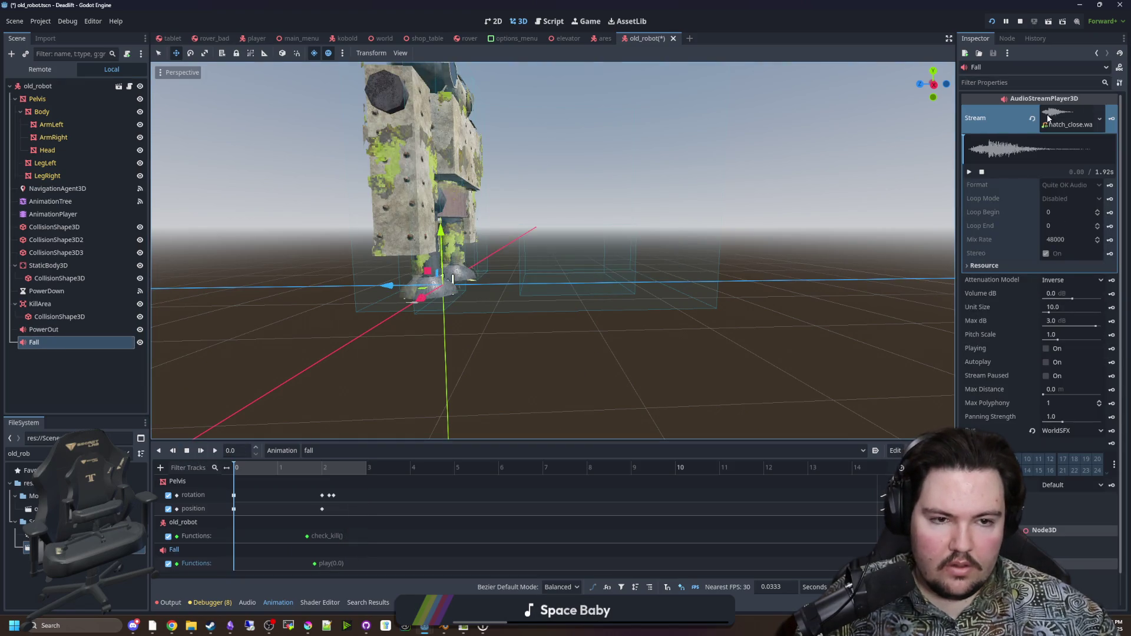
pyautogui.hotkey('ctrl', 's')
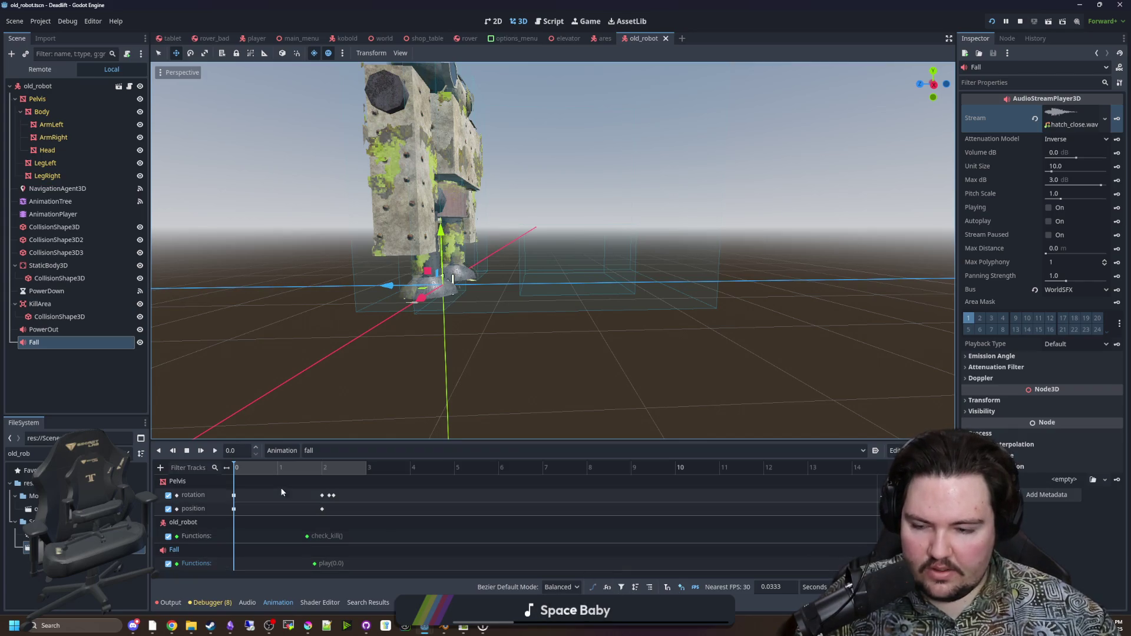
# - Preview the fall animation, check Fall's stream details, and bring up Windows search
pyautogui.click(215, 450)
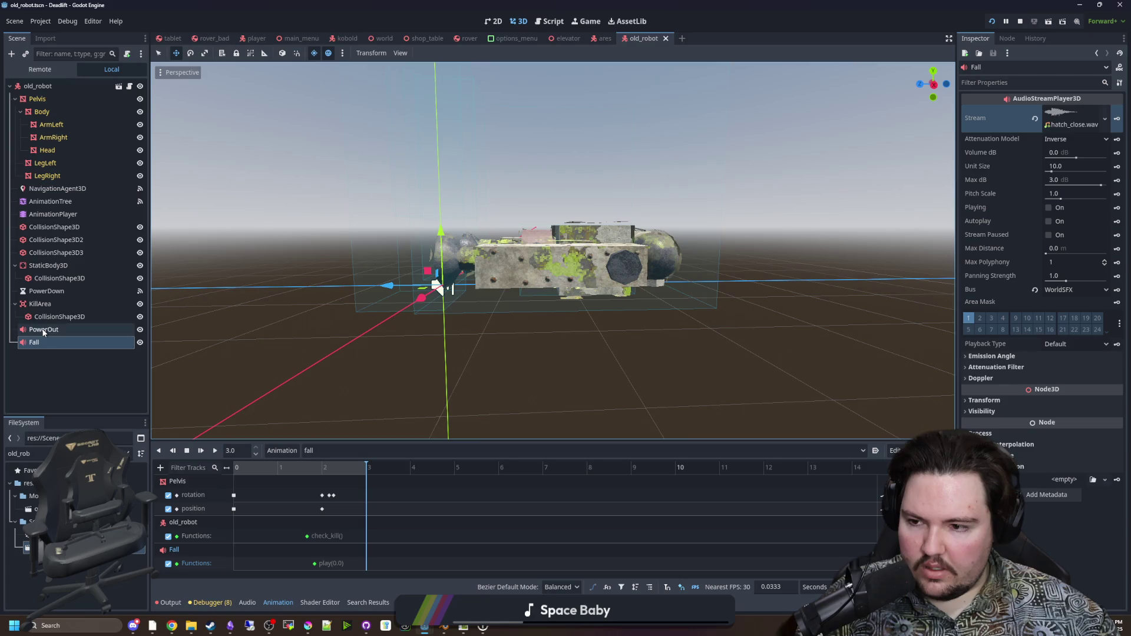
pyautogui.click(1056, 118)
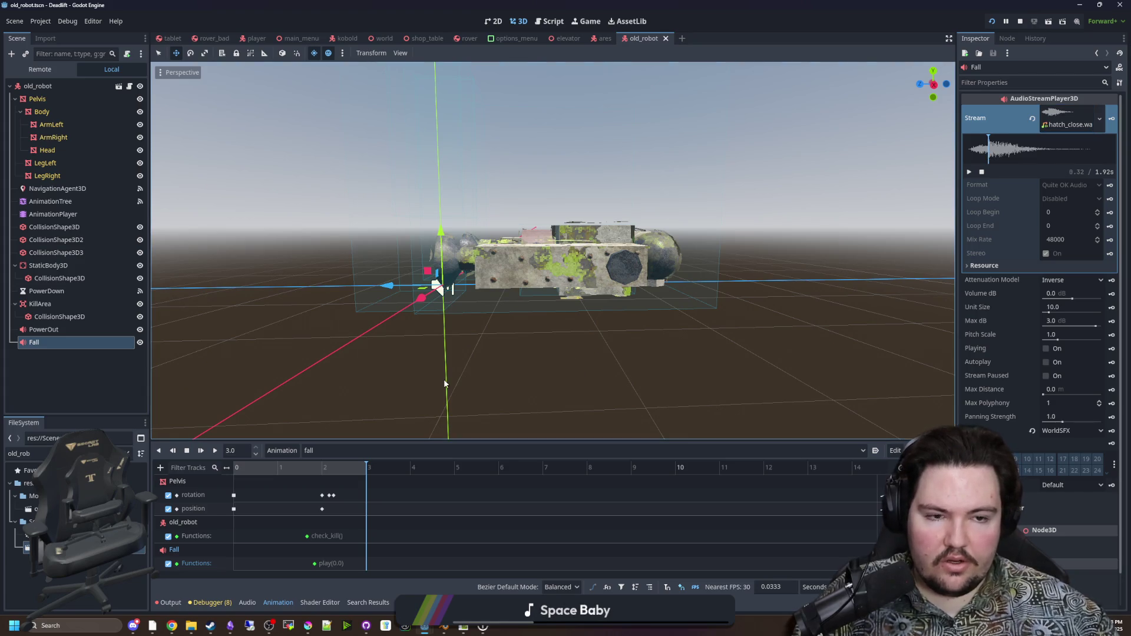
pyautogui.press('super')
# - Launch Calculator from Windows search and move its window to the other monitor
pyautogui.write('calculator')
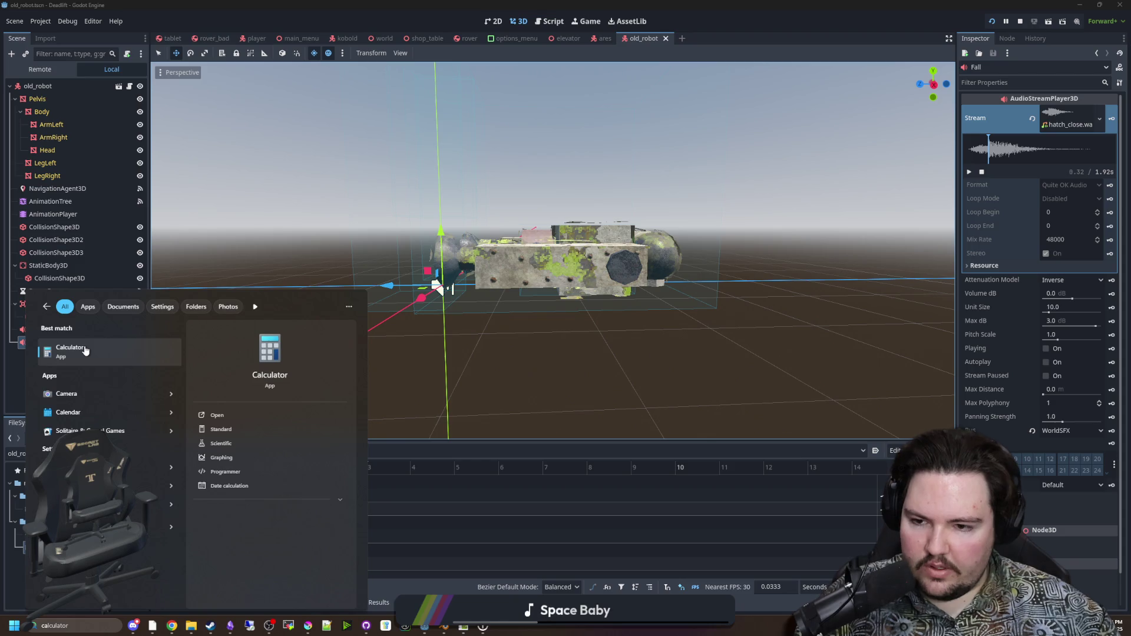
pyautogui.click(85, 351)
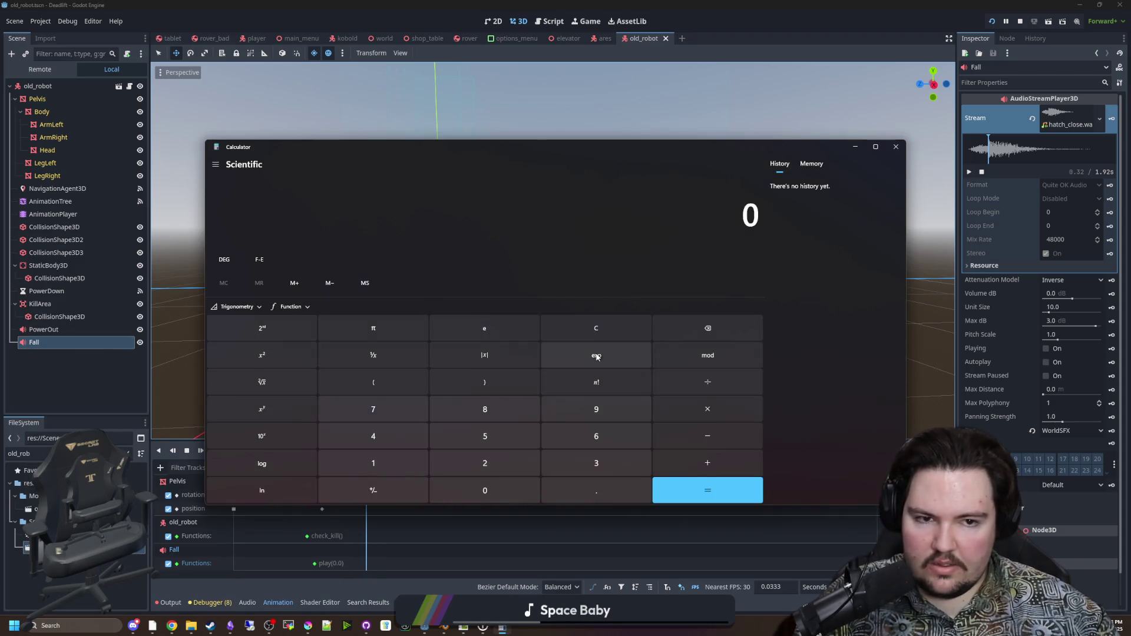
pyautogui.moveTo(637, 128)
pyautogui.mouseDown()
pyautogui.moveTo(729, 147)
pyautogui.moveTo(1130, 153)
pyautogui.mouseUp()
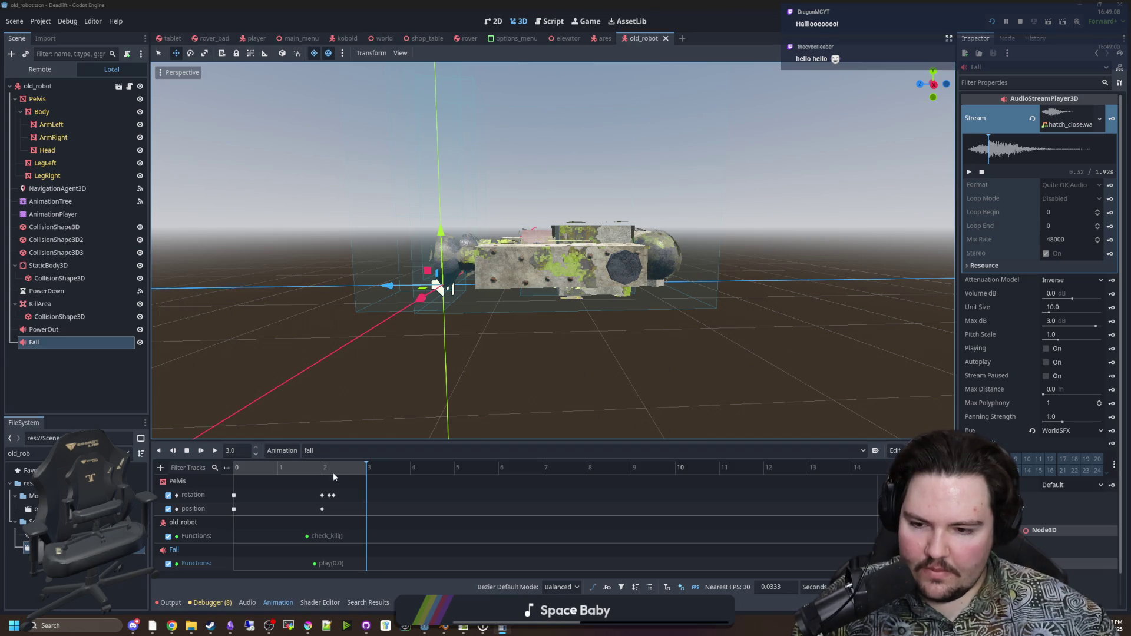
# - Align Fall's play key with the check_kill key at about 1.67 s and save
pyautogui.moveTo(327, 464); pyautogui.dragTo(323, 468)
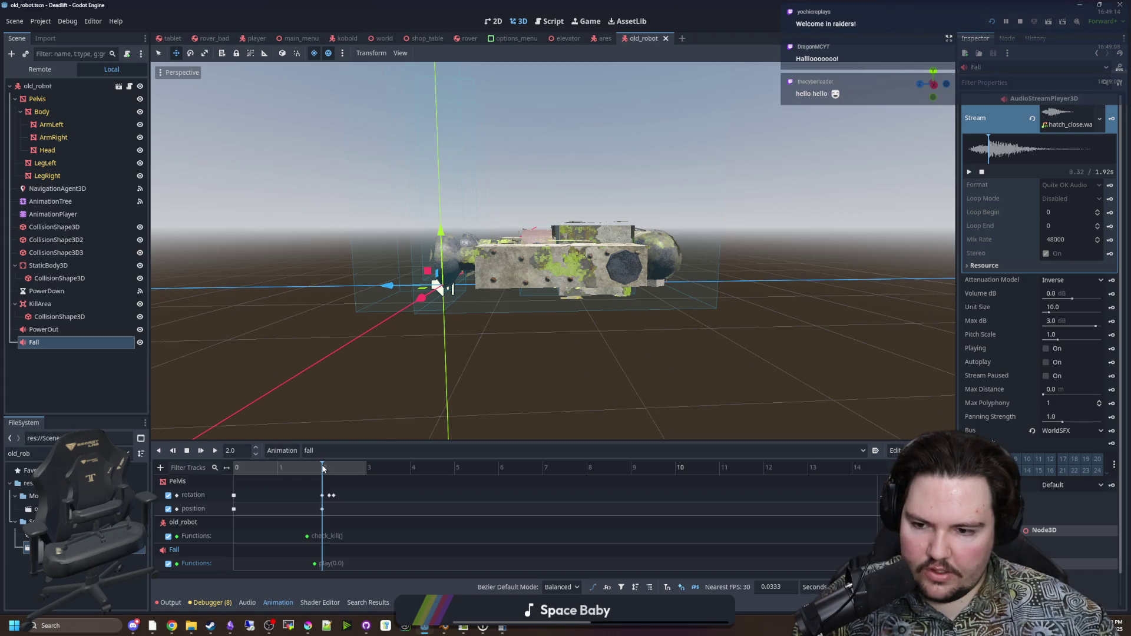
pyautogui.moveTo(322, 468); pyautogui.dragTo(321, 468)
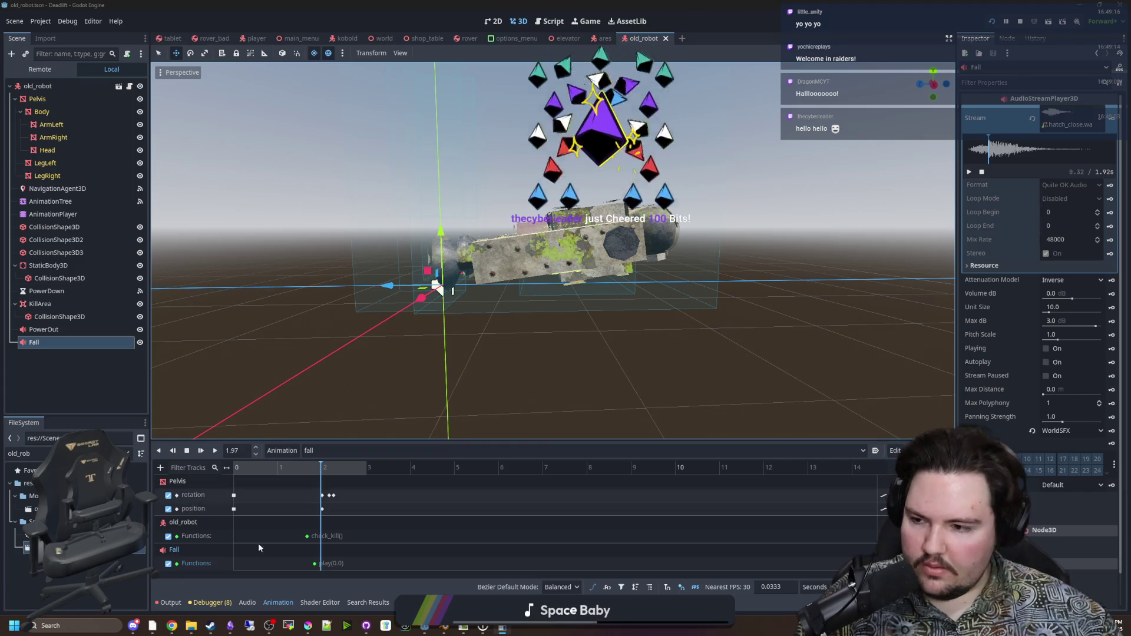
pyautogui.scroll(3, 285, 547)
pyautogui.scroll(3, 329, 557)
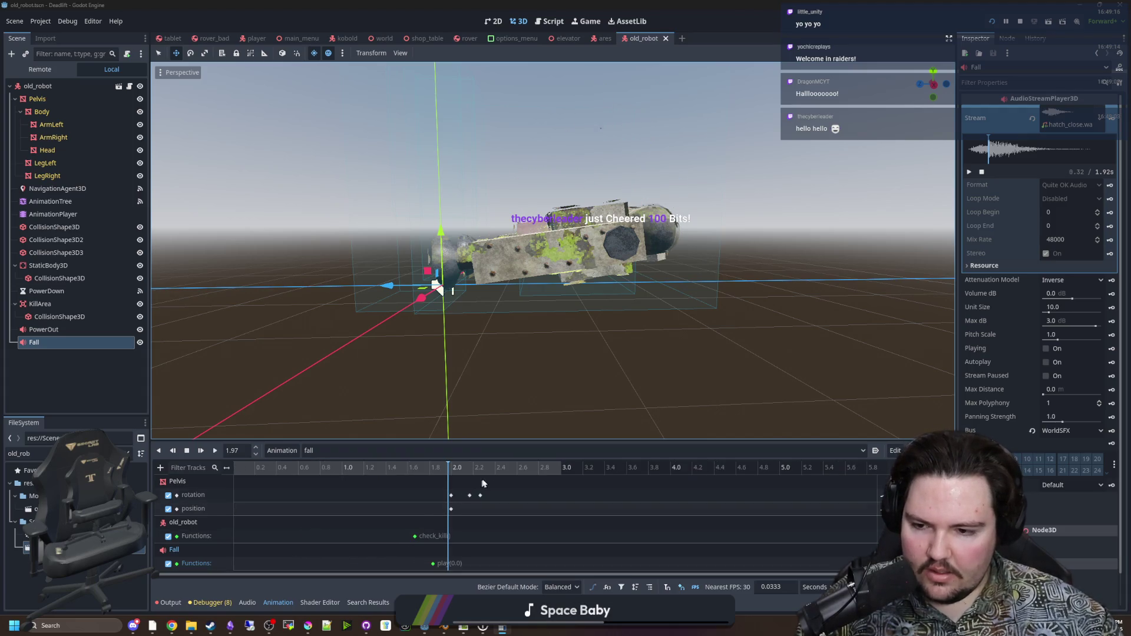
pyautogui.moveTo(445, 467); pyautogui.dragTo(417, 467)
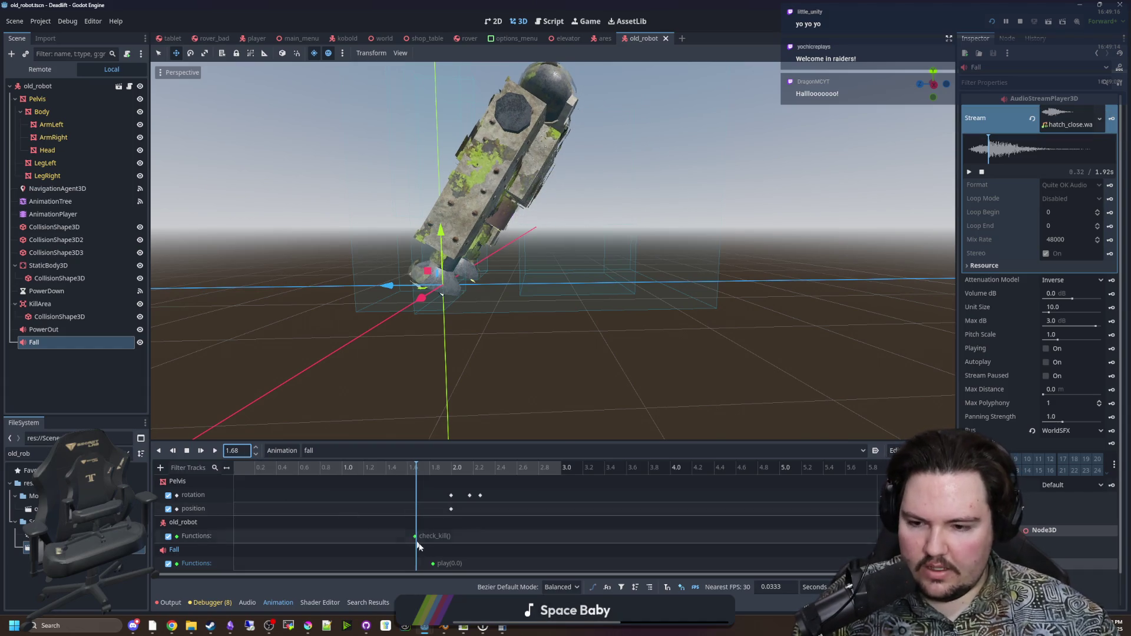
pyautogui.moveTo(436, 564); pyautogui.dragTo(421, 567)
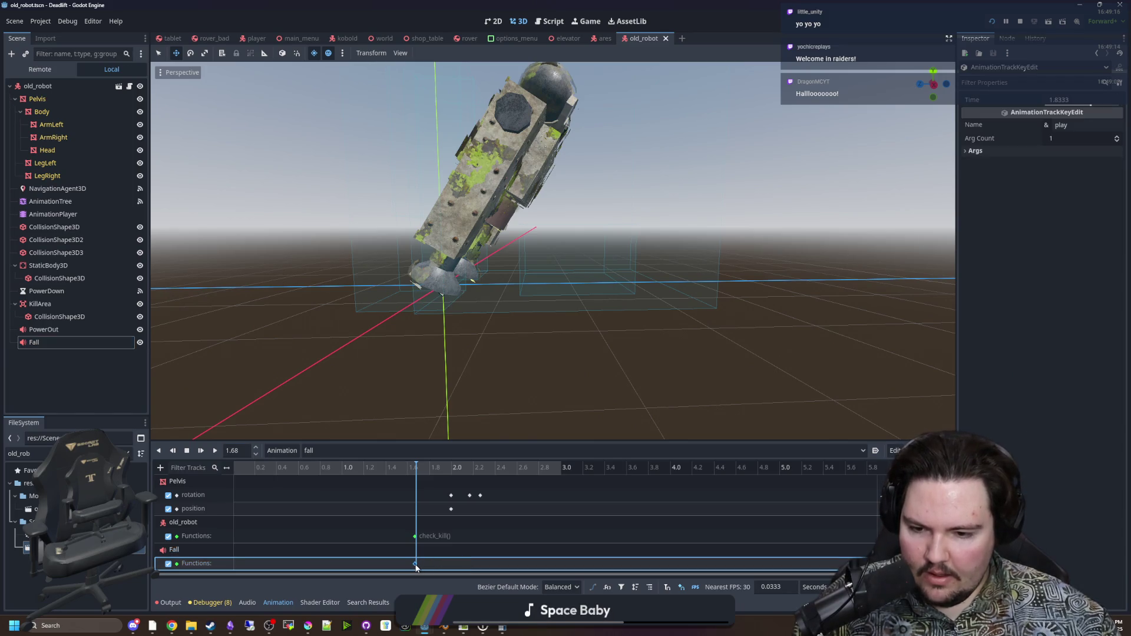
pyautogui.moveTo(416, 567); pyautogui.dragTo(416, 566)
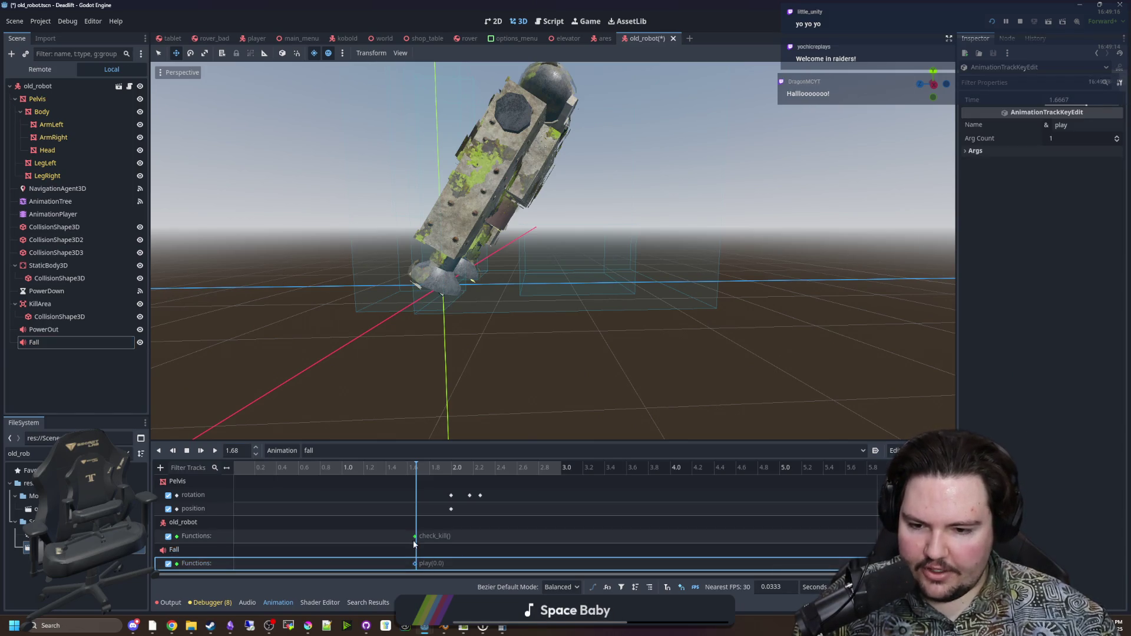
pyautogui.click(416, 537)
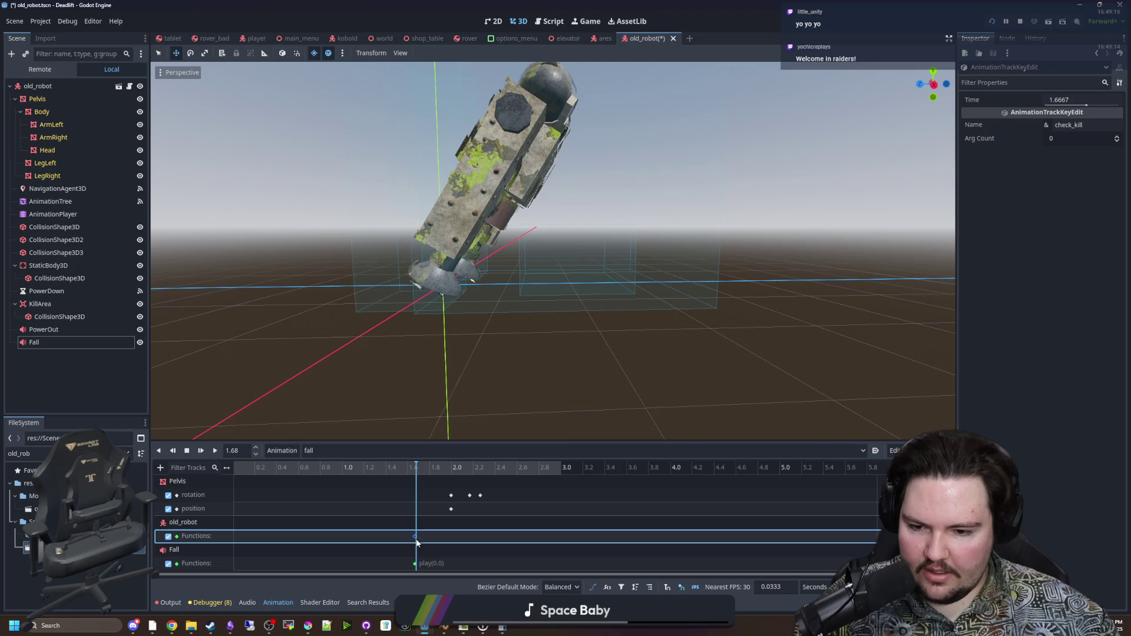
pyautogui.click(358, 541)
pyautogui.hotkey('ctrl', 's')
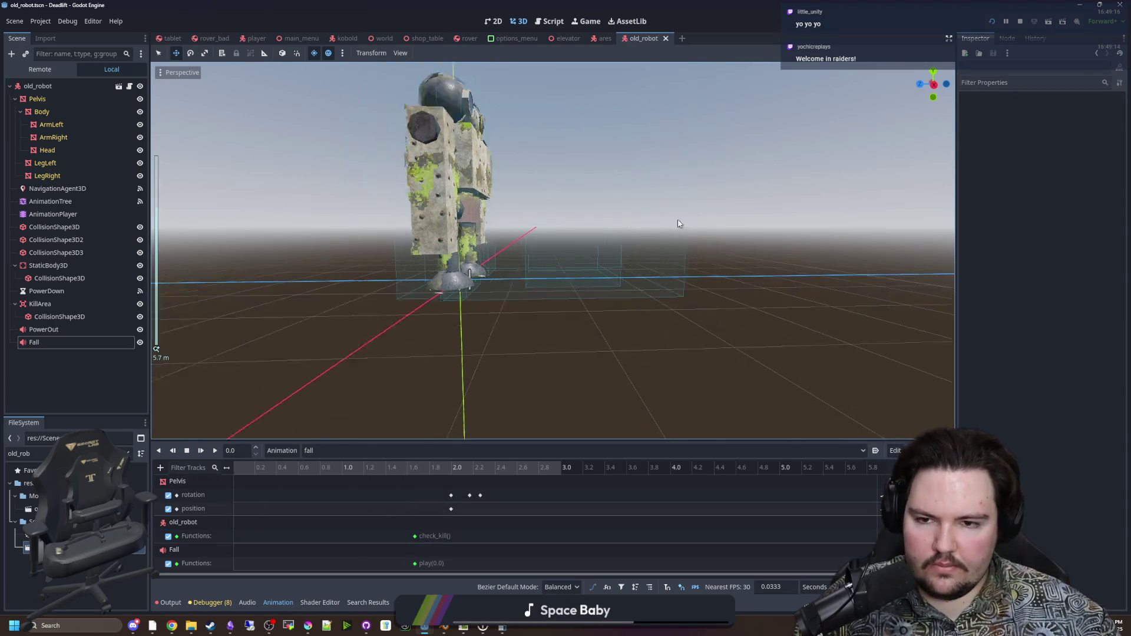
# - Run the project and start the level from the main menu
pyautogui.scroll(-3, 678, 224)
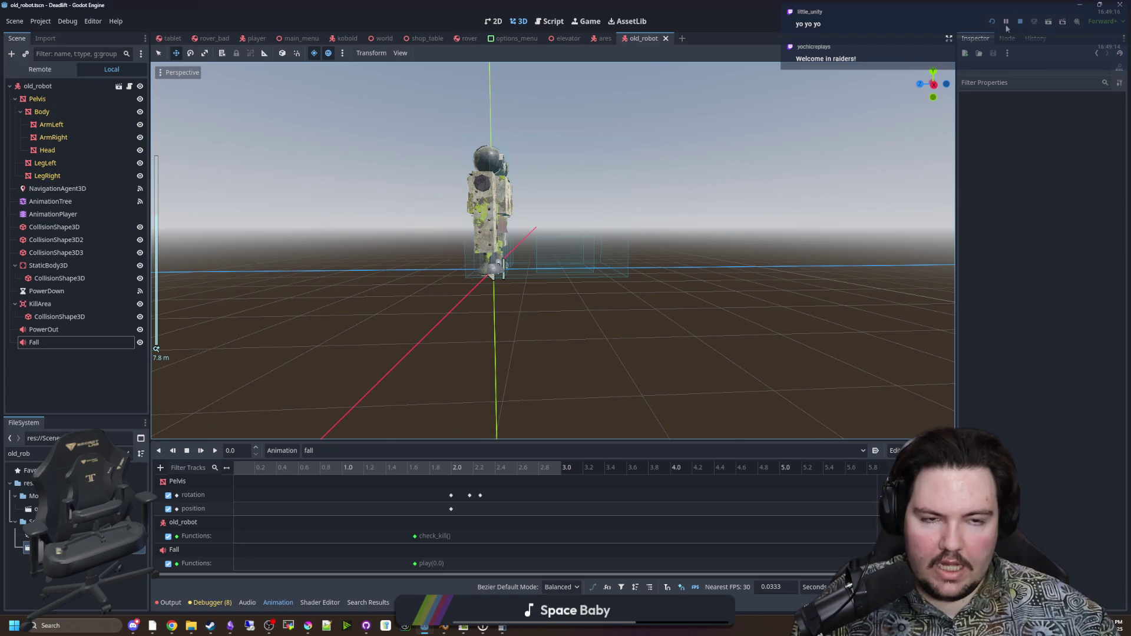
pyautogui.click(998, 24)
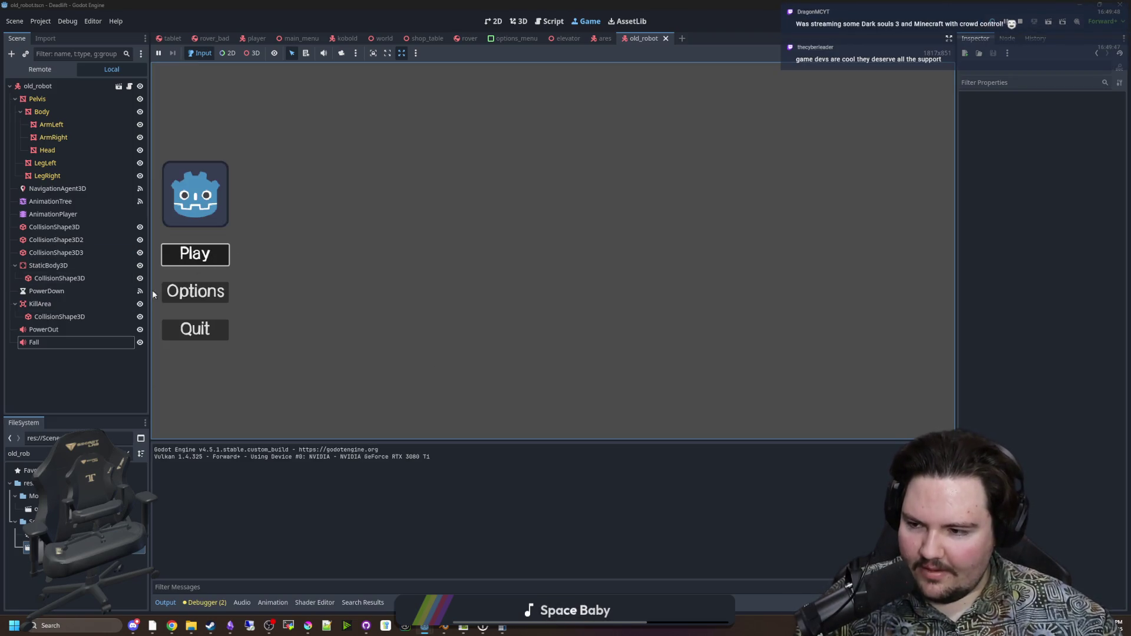
pyautogui.press('Return')
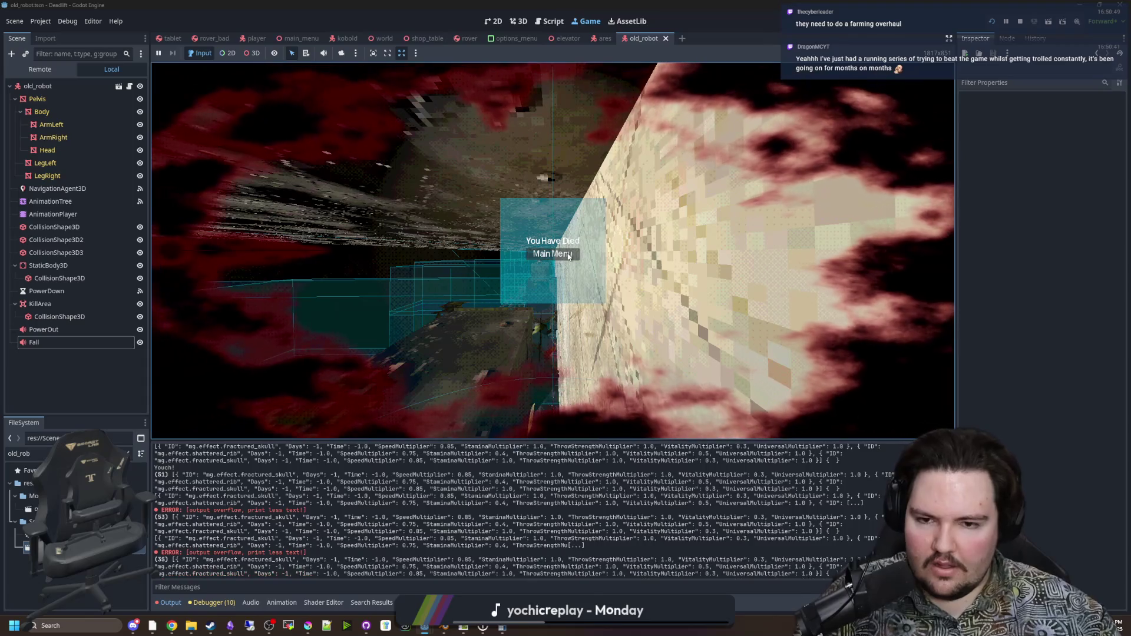
# - Return from the 'You Have Died' screen to the main menu and stop the running game
pyautogui.click(566, 255)
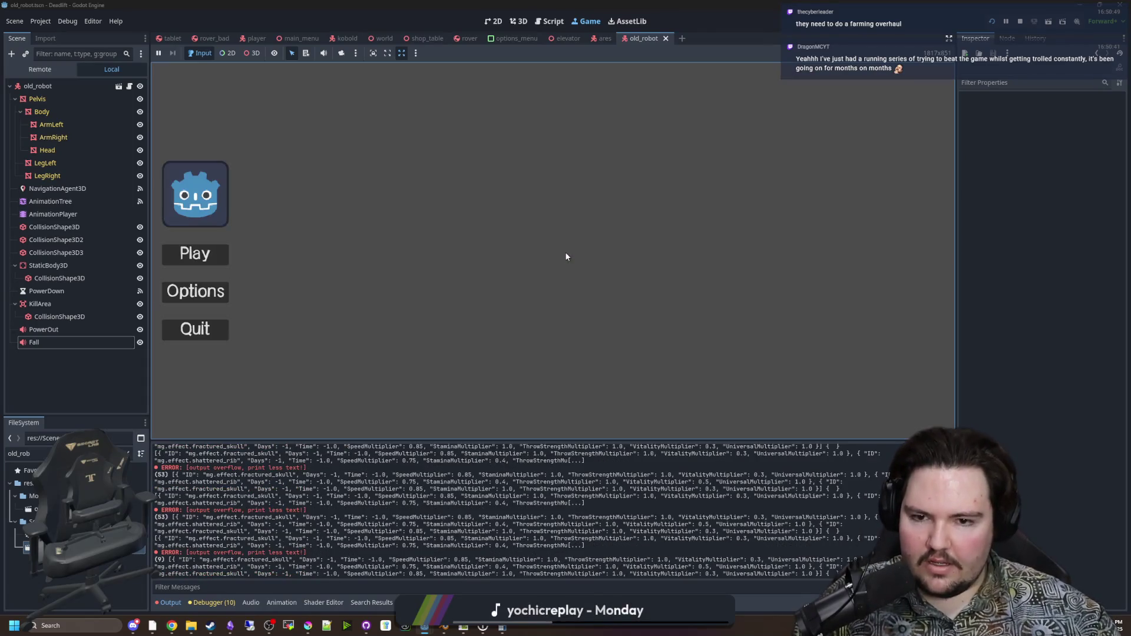
pyautogui.click(195, 329)
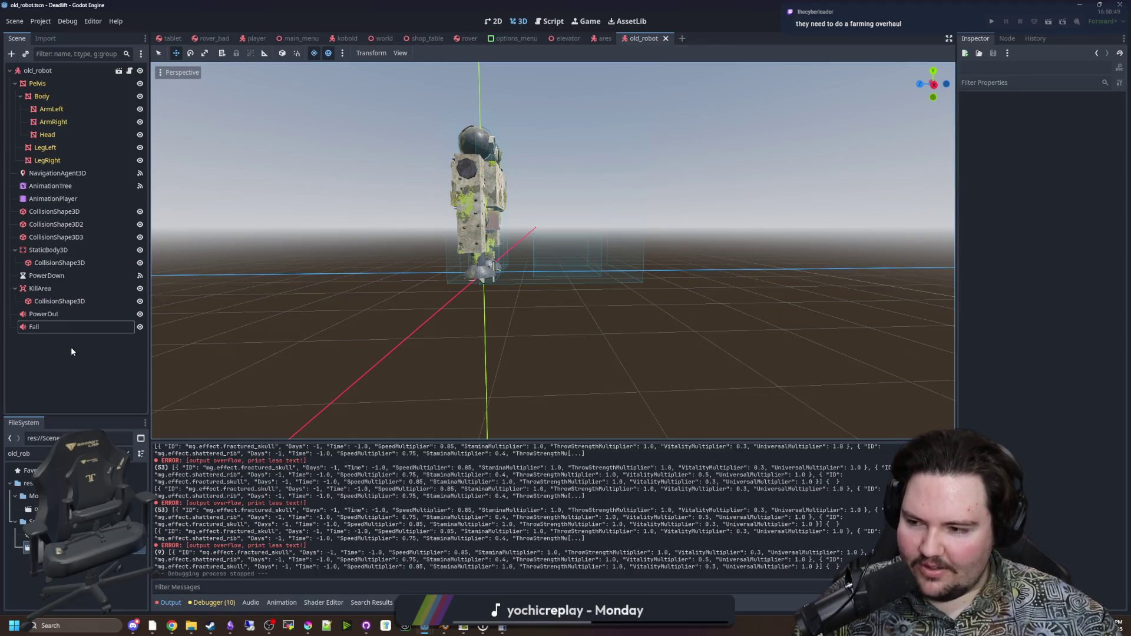
# - Select the PowerOut sound player, save, and orbit the view to see the whole robot
pyautogui.click(53, 314)
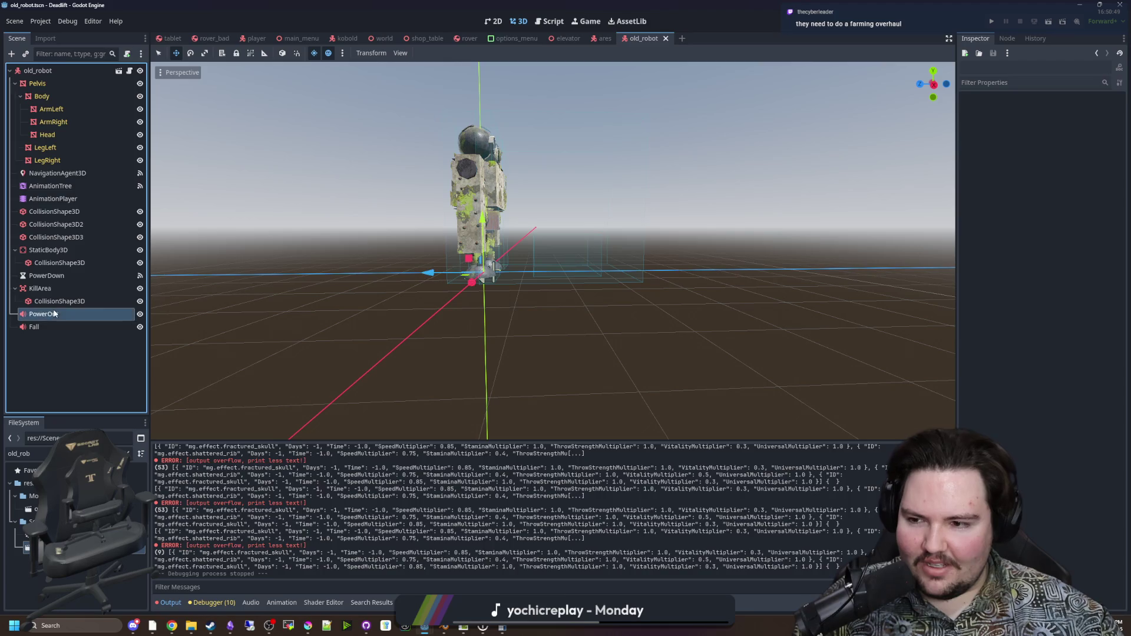
pyautogui.hotkey('ctrl', 's')
pyautogui.scroll(3, 387, 328)
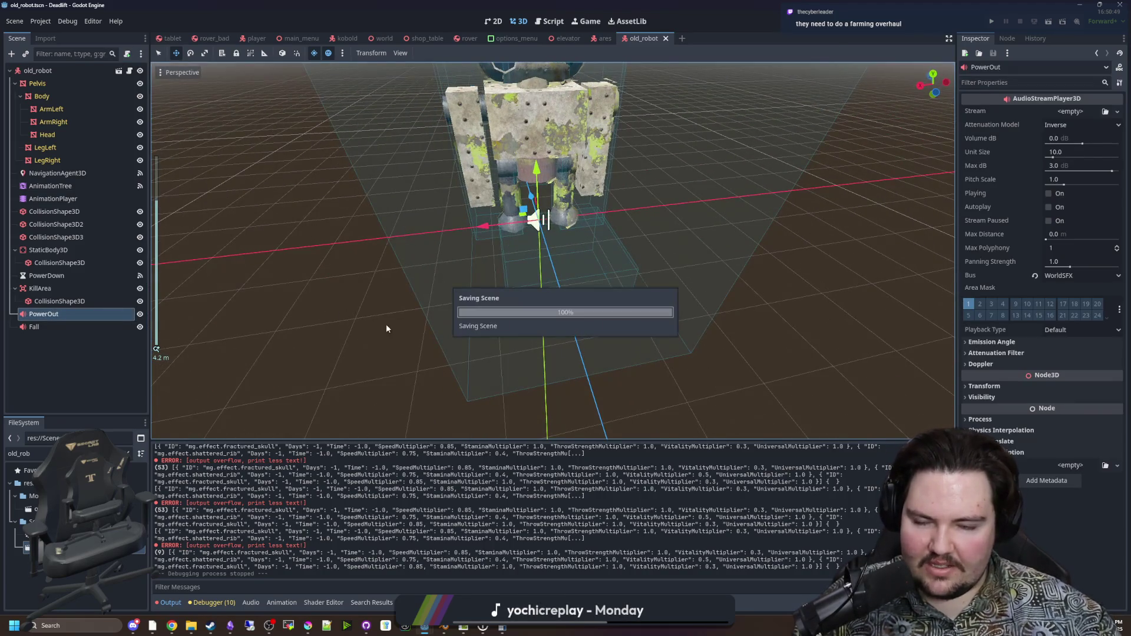
pyautogui.scroll(-3, 412, 318)
pyautogui.moveTo(476, 303); pyautogui.dragTo(255, 282)
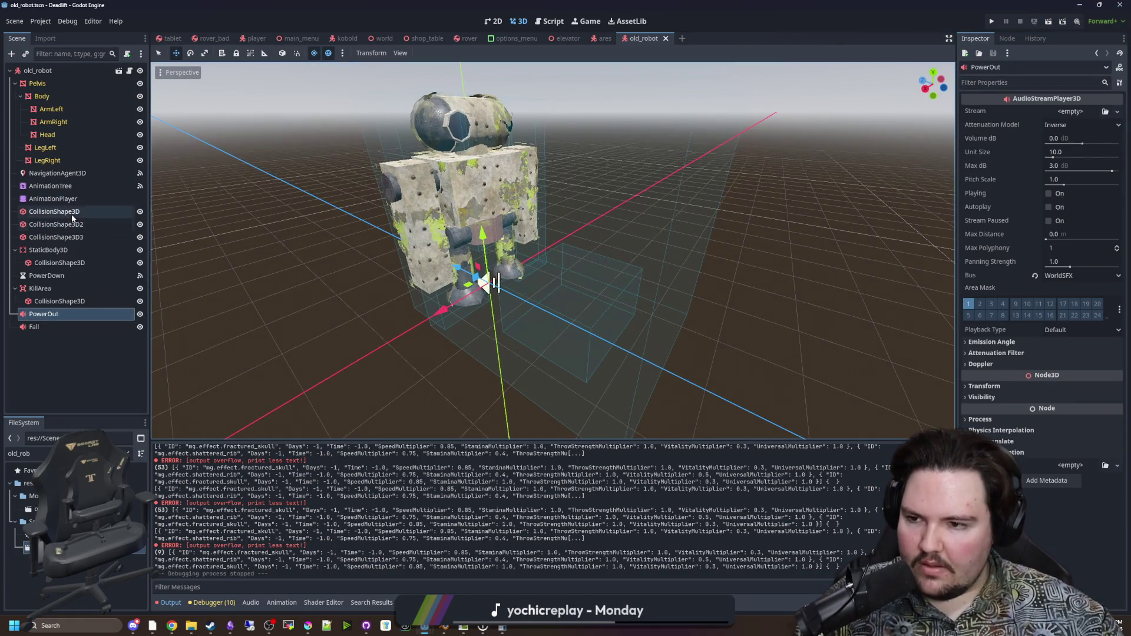
# - Inspect CollisionShape3D2 and CollisionShape3D3, then reselect PowerOut and save the robot scene
pyautogui.click(56, 225)
pyautogui.keyDown('shift'); pyautogui.click(56, 236); pyautogui.keyUp('shift')
pyautogui.moveTo(398, 273)
pyautogui.mouseDown()
pyautogui.moveTo(552, 262)
pyautogui.moveTo(334, 291)
pyautogui.moveTo(648, 361)
pyautogui.moveTo(550, 325)
pyautogui.mouseUp()
pyautogui.scroll(3, 395, 275)
pyautogui.click(282, 278)
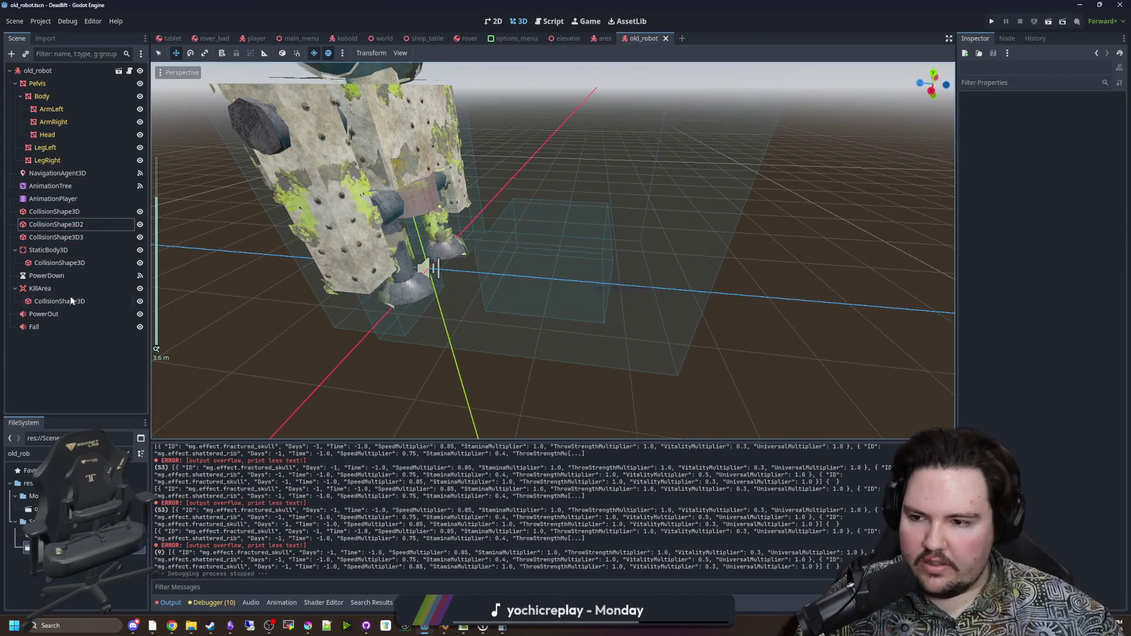
pyautogui.click(51, 316)
pyautogui.hotkey('ctrl', 's')
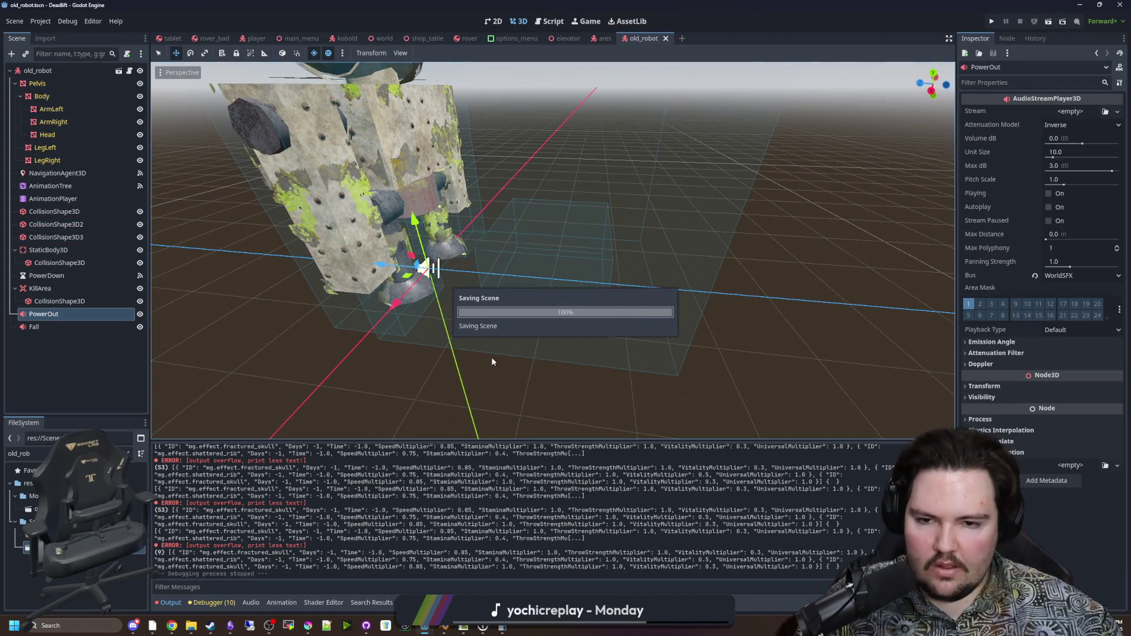
pyautogui.click(70, 620)
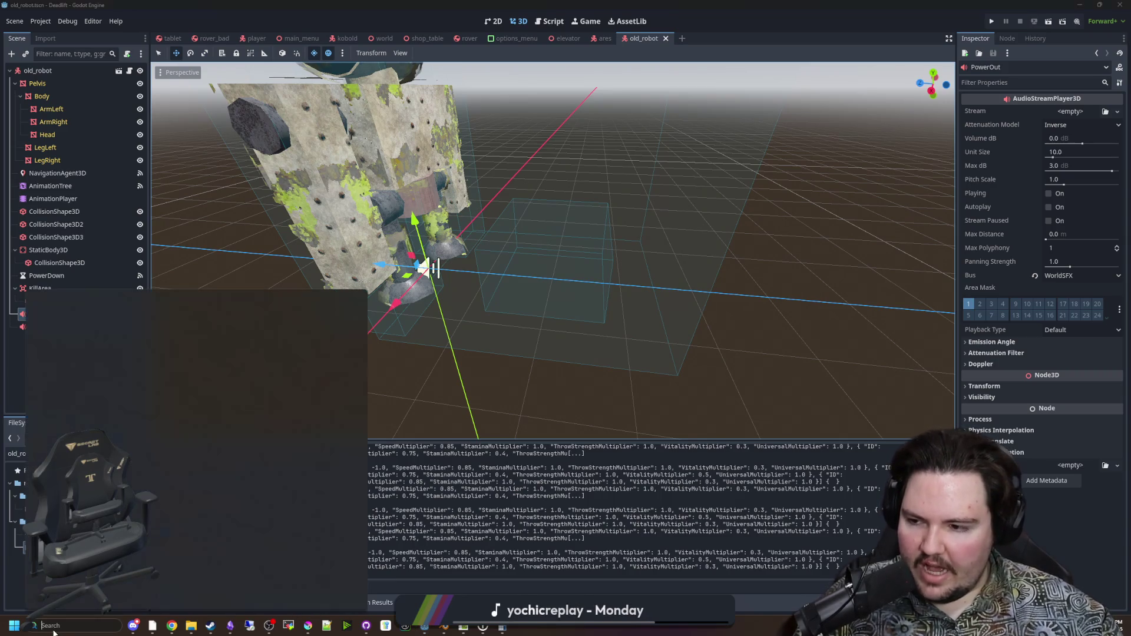
# - Launch FL Studio 12 from Windows search and bring its window to the front
pyautogui.write('fl')
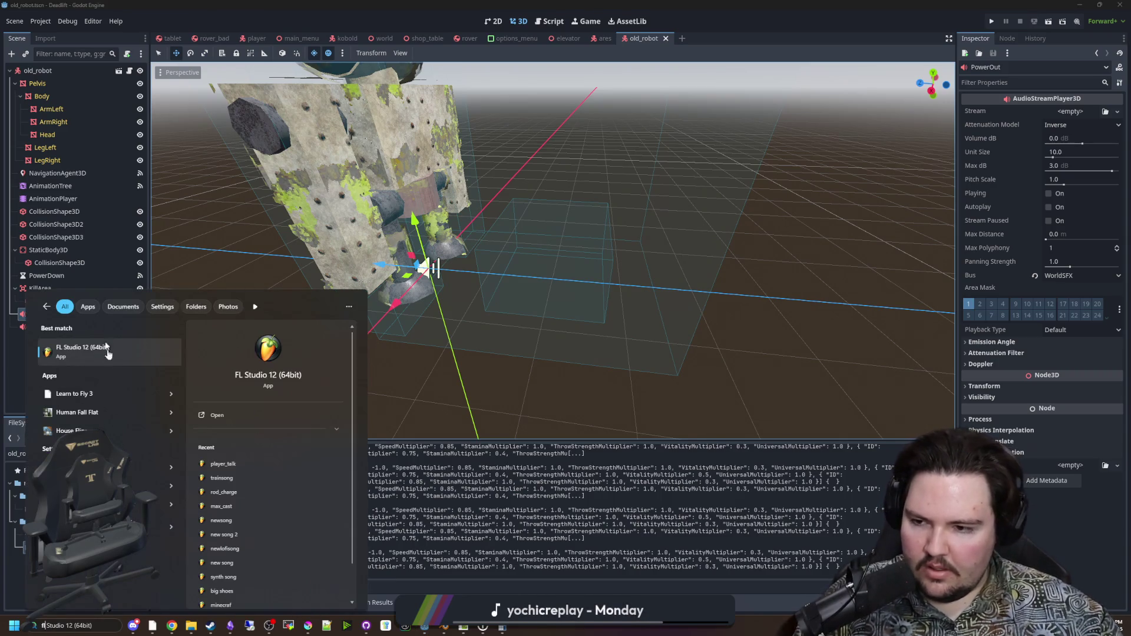
pyautogui.click(105, 362)
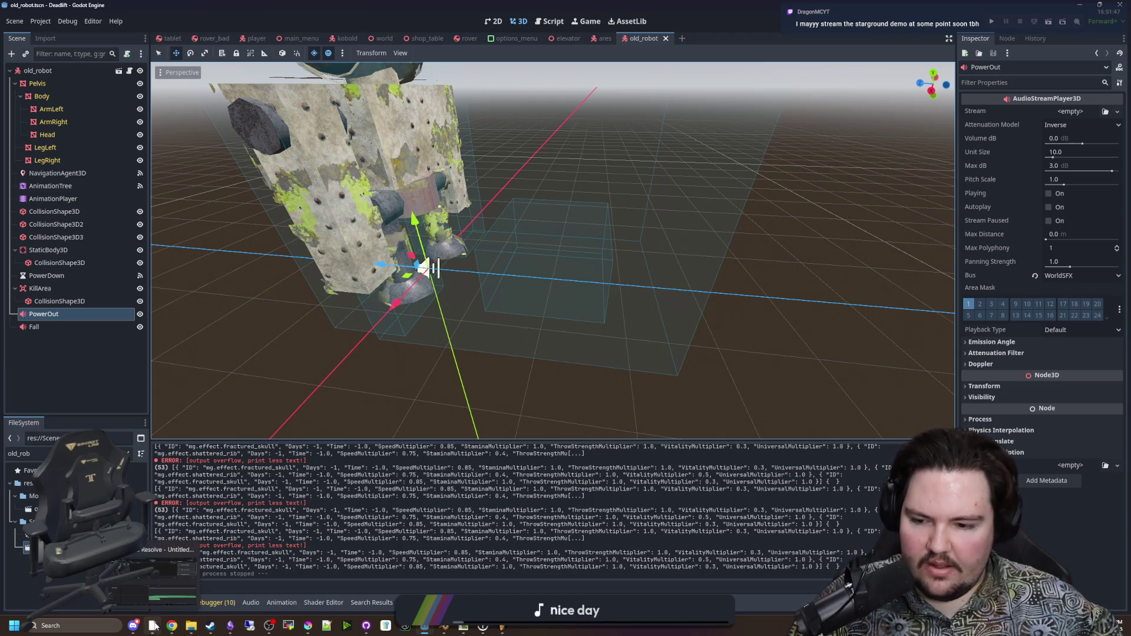
pyautogui.moveTo(502, 626)
pyautogui.click(505, 585)
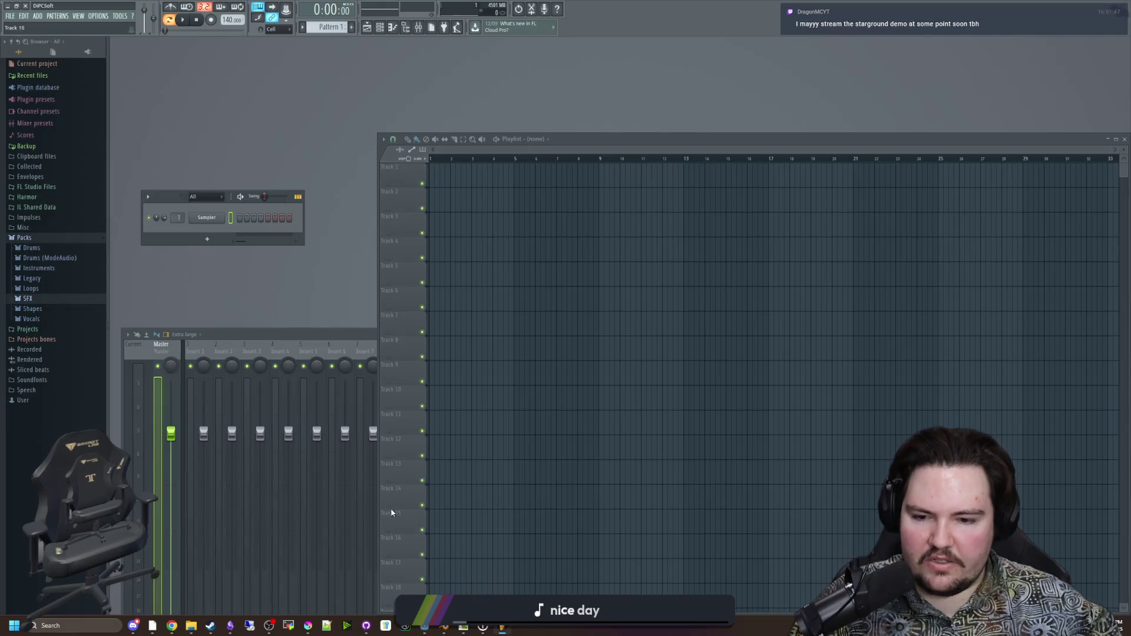
# - Move the Playlist aside and add a Vital synth channel to the Channel rack
pyautogui.moveTo(577, 142)
pyautogui.mouseDown()
pyautogui.moveTo(589, 307)
pyautogui.moveTo(450, 181)
pyautogui.moveTo(487, 126)
pyautogui.moveTo(533, 132)
pyautogui.mouseUp()
pyautogui.click(194, 238)
pyautogui.click(194, 238)
pyautogui.click(193, 239)
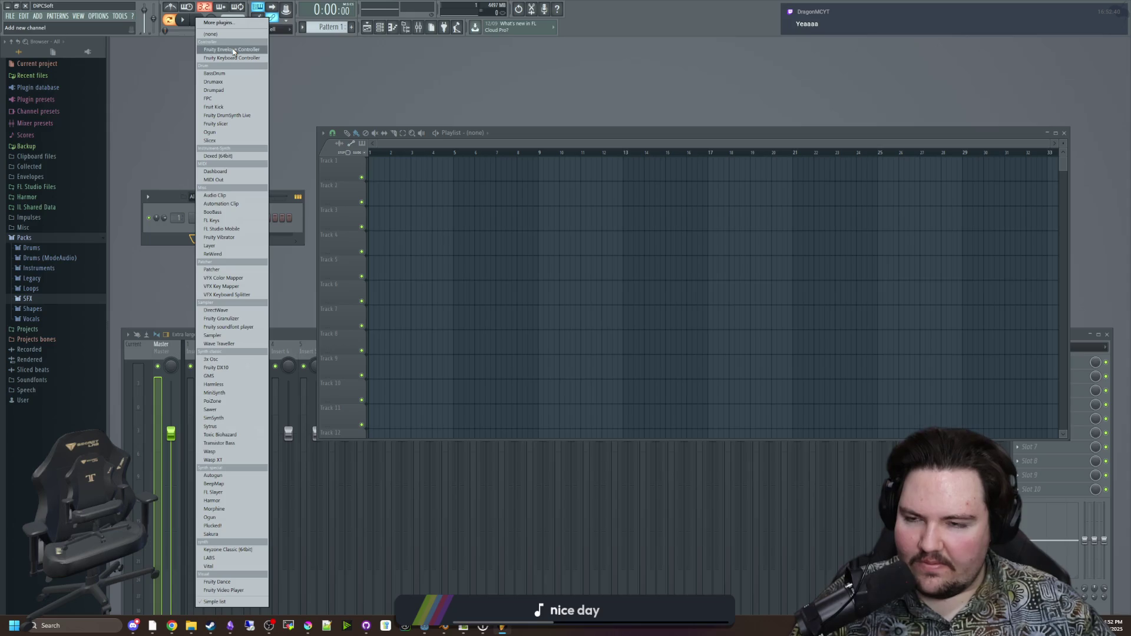
pyautogui.click(224, 566)
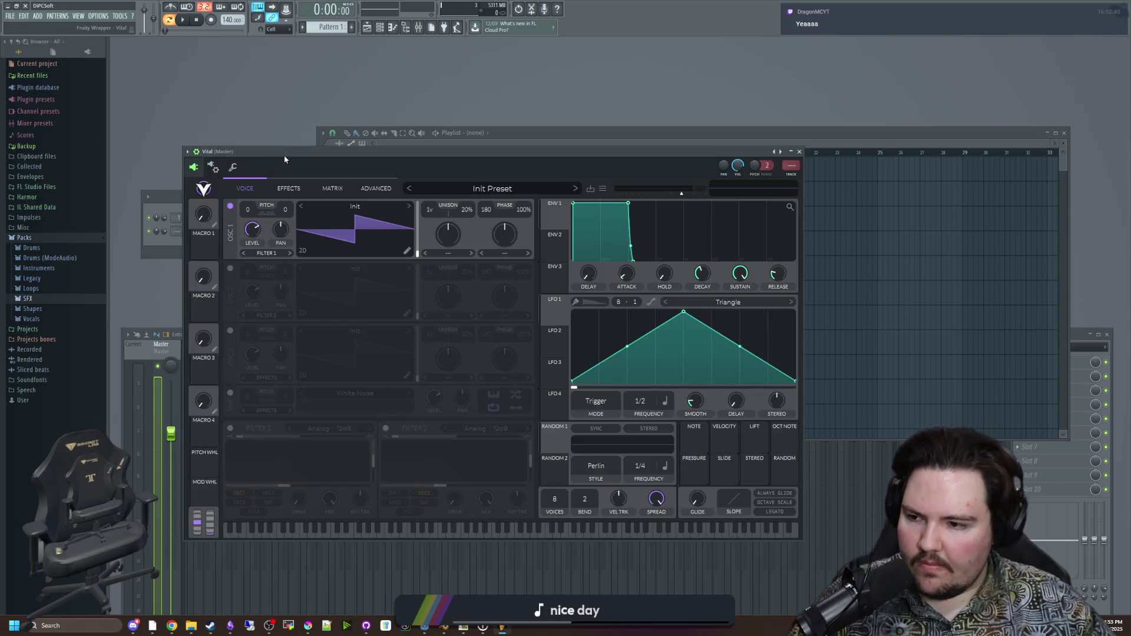
# - Open Vital's Preset Browser and scroll through its factory preset list
pyautogui.click(466, 188)
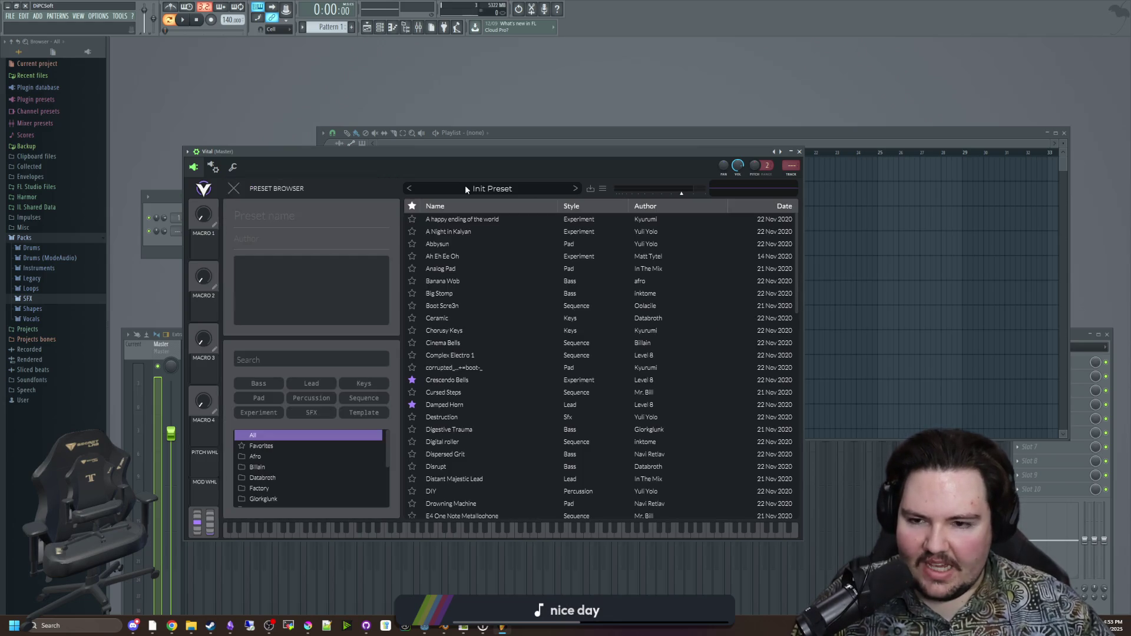
pyautogui.scroll(-15, 483, 301)
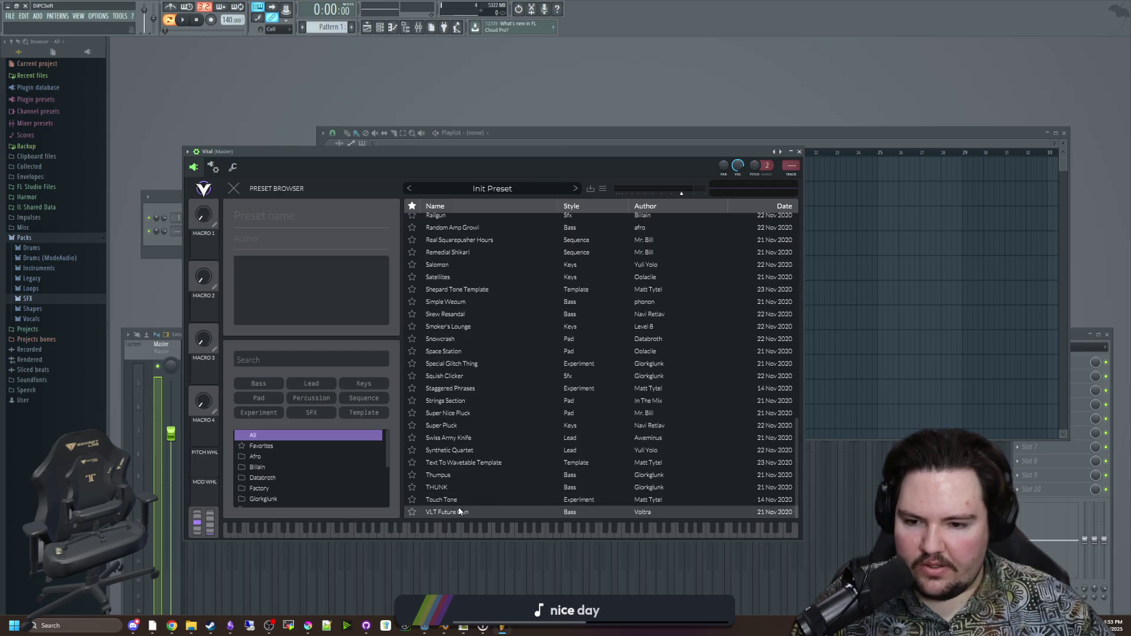
pyautogui.scroll(15, 471, 413)
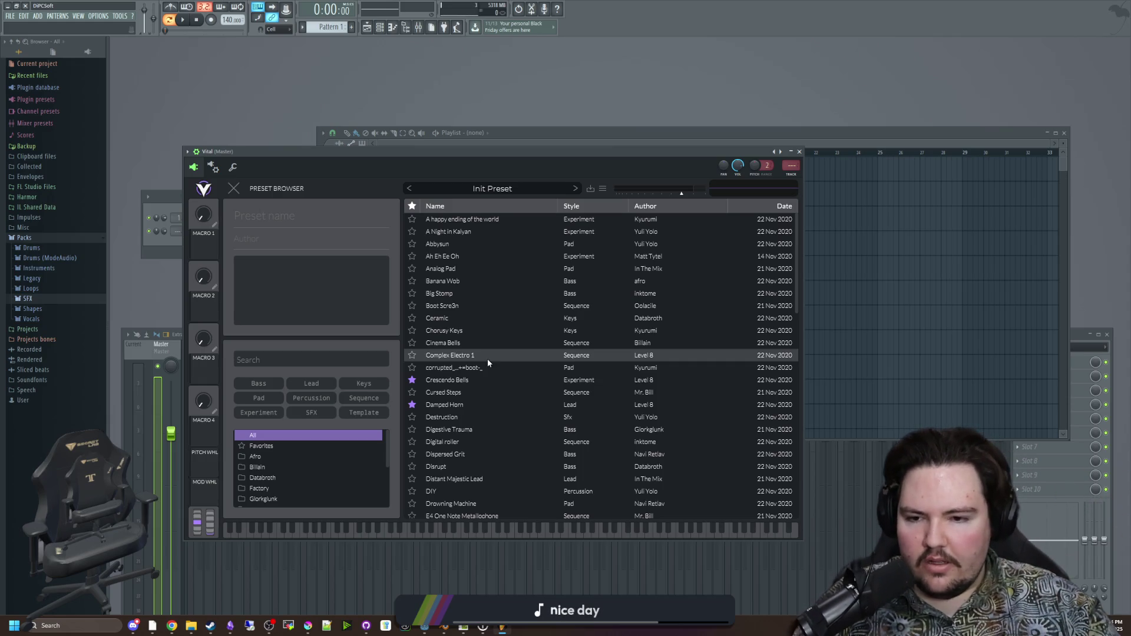
pyautogui.scroll(-7, 530, 382)
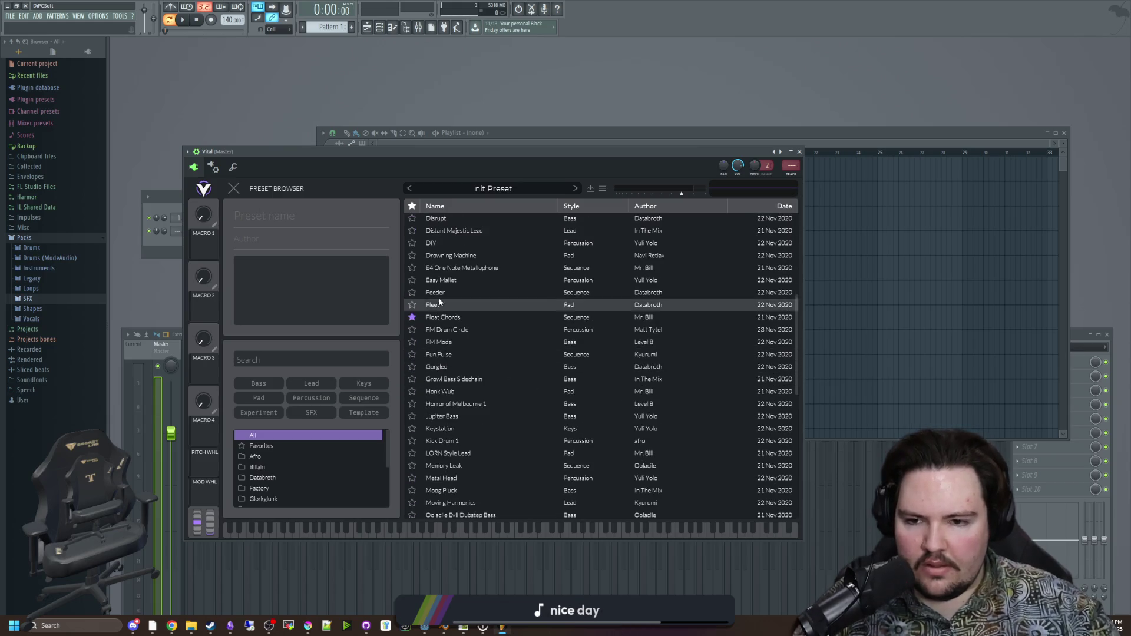
pyautogui.scroll(-6, 495, 357)
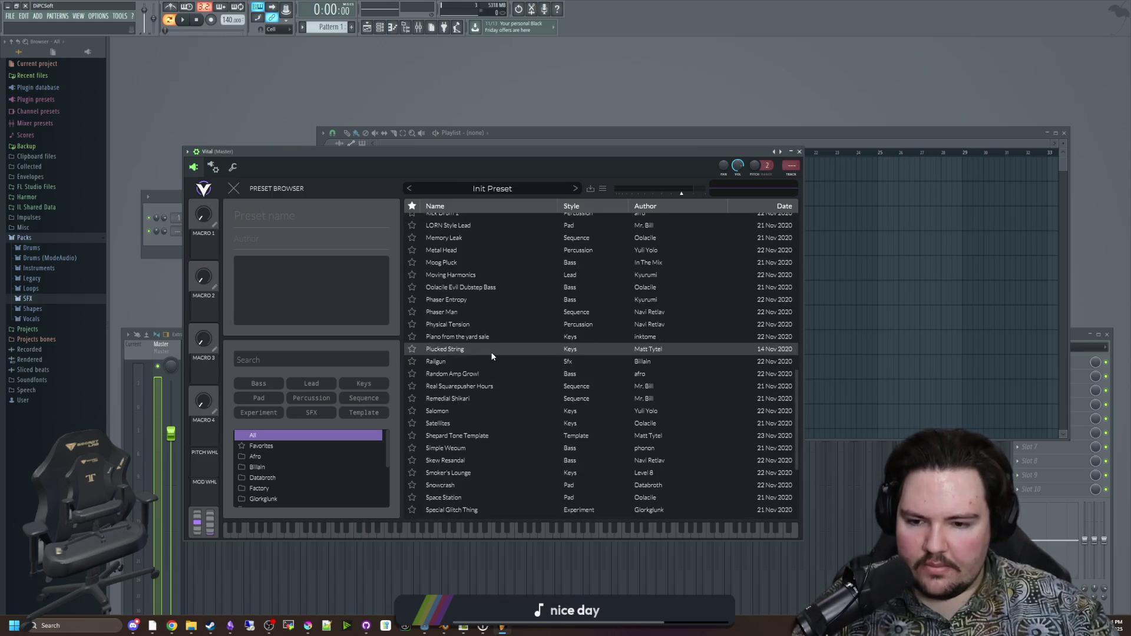
pyautogui.scroll(-2, 492, 354)
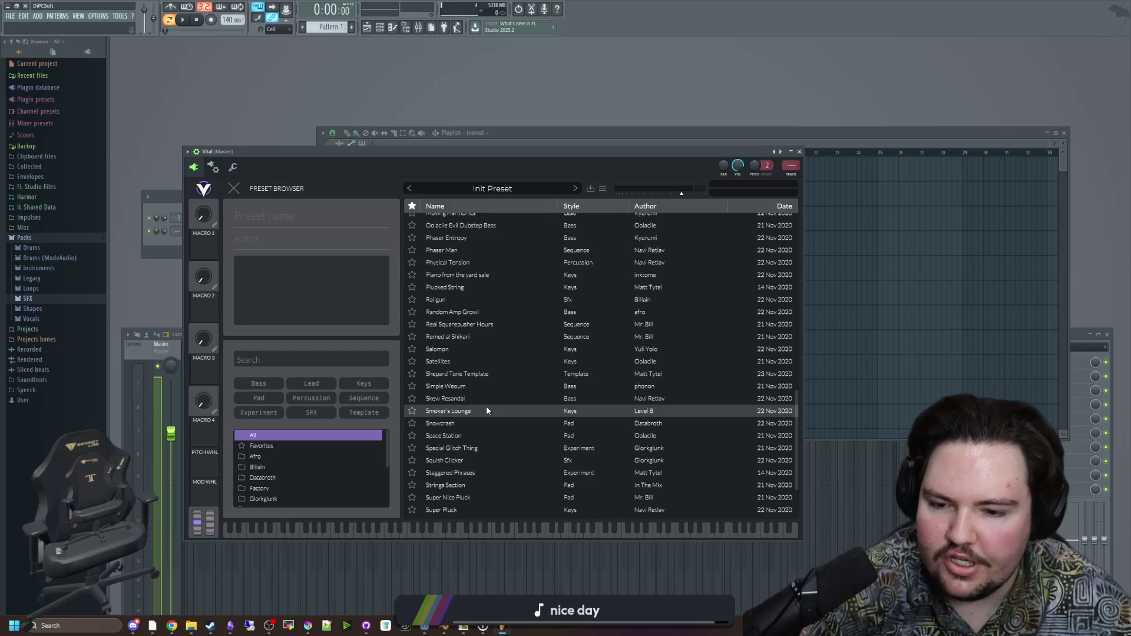
pyautogui.scroll(10, 493, 383)
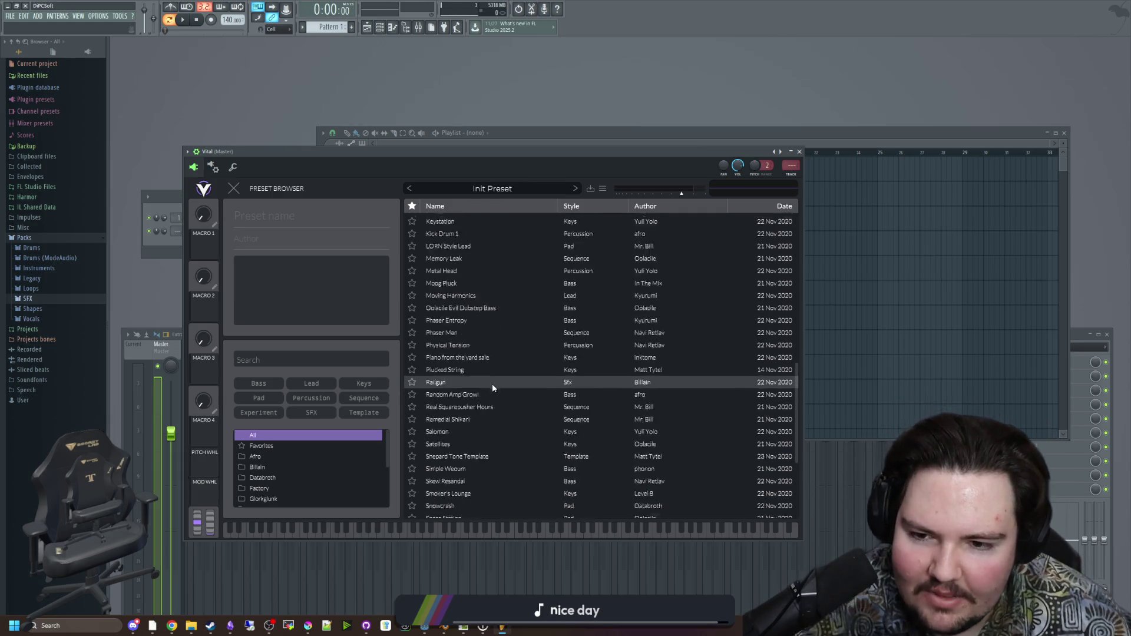
pyautogui.scroll(5, 498, 389)
pyautogui.scroll(-15, 499, 387)
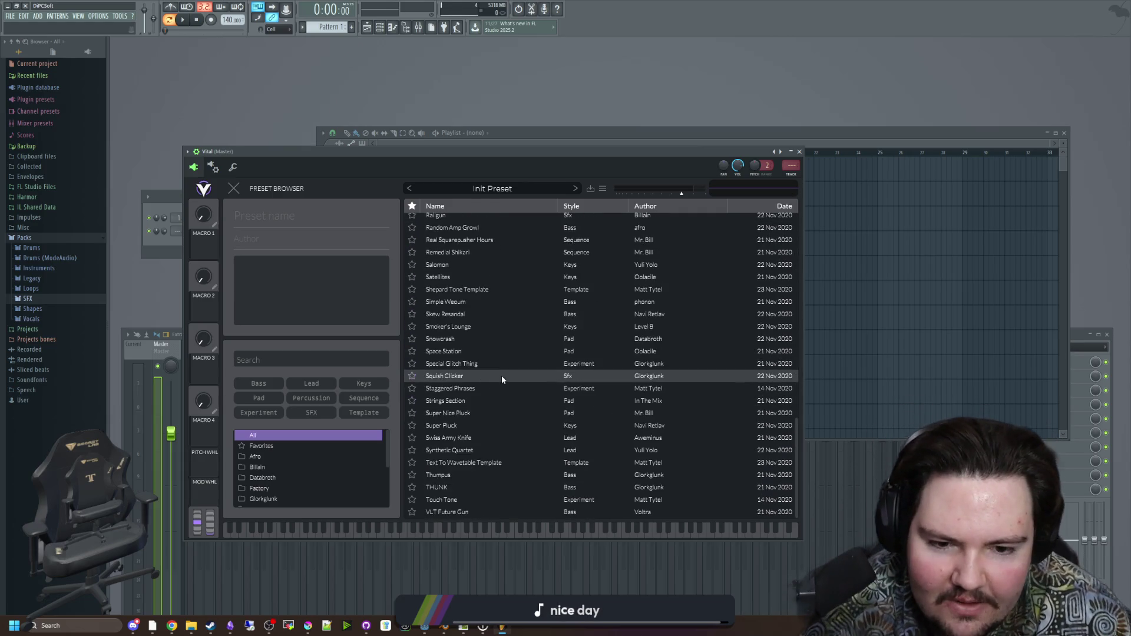
pyautogui.scroll(-3, 499, 334)
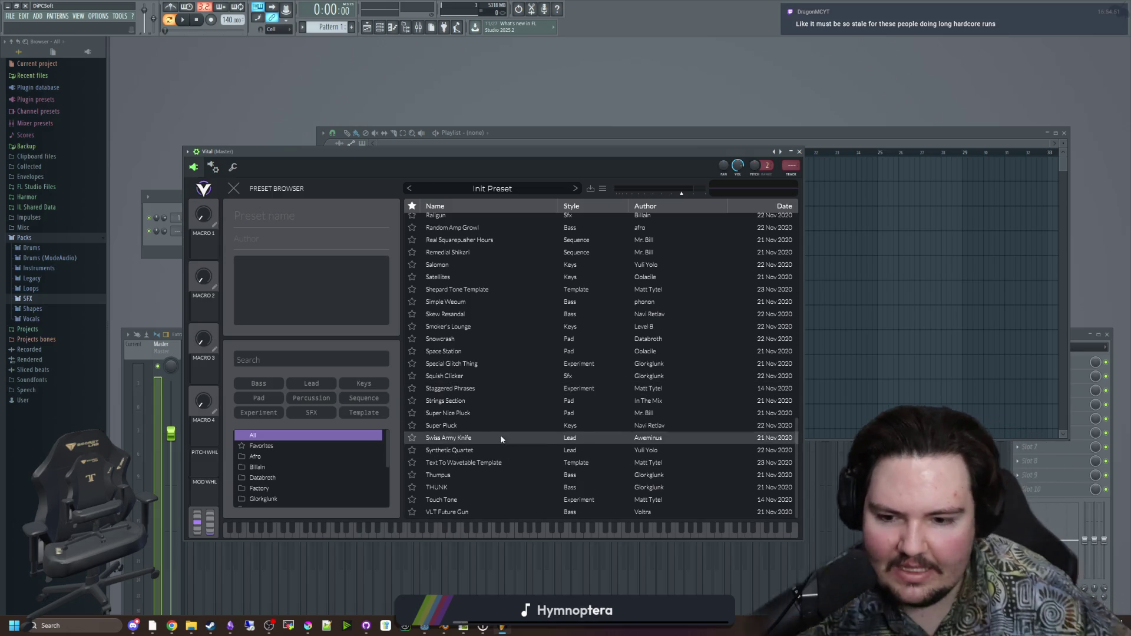
pyautogui.scroll(15, 507, 395)
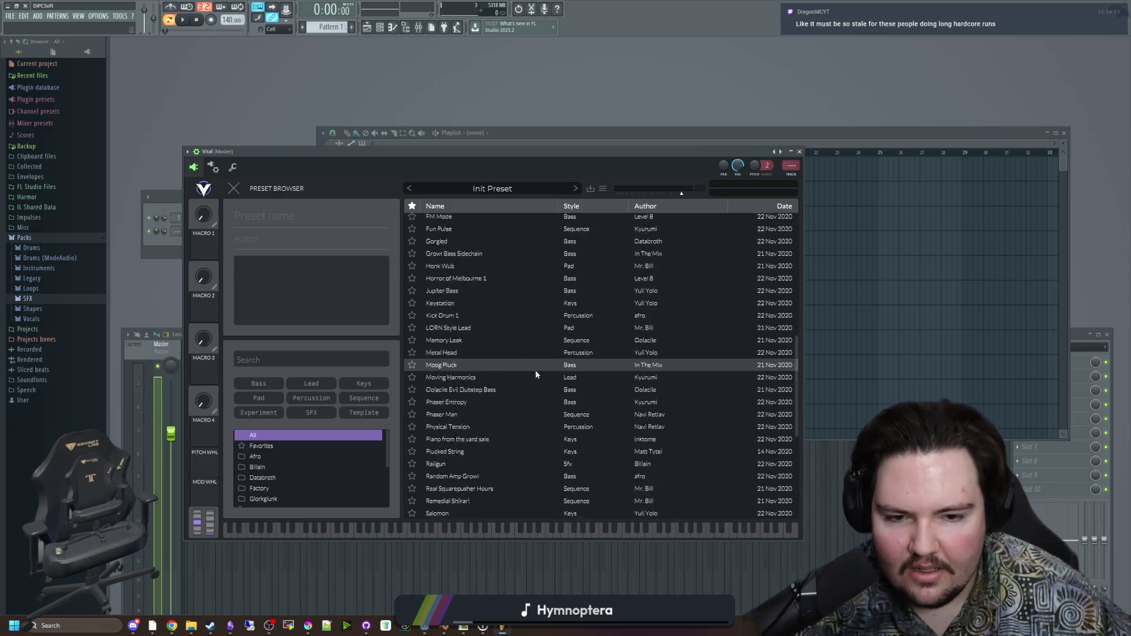
pyautogui.scroll(-15, 489, 248)
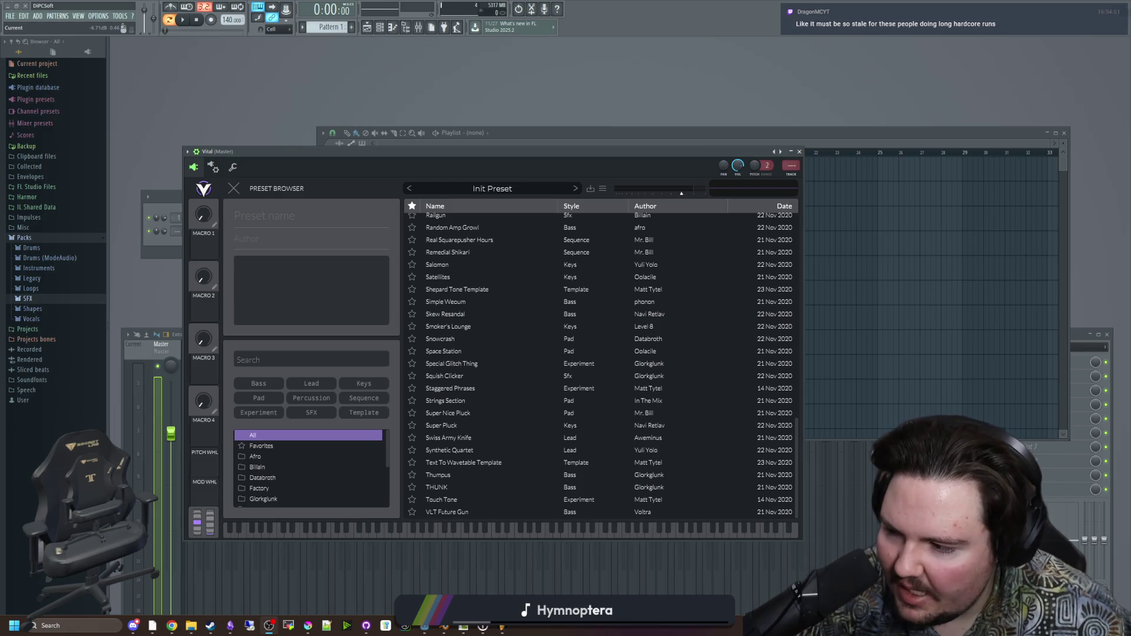
# - Audition VLT Future Gun, THUNK, Thumpus and Synthetic Quartet, then load Text To Wavetable Template
pyautogui.click(449, 512)
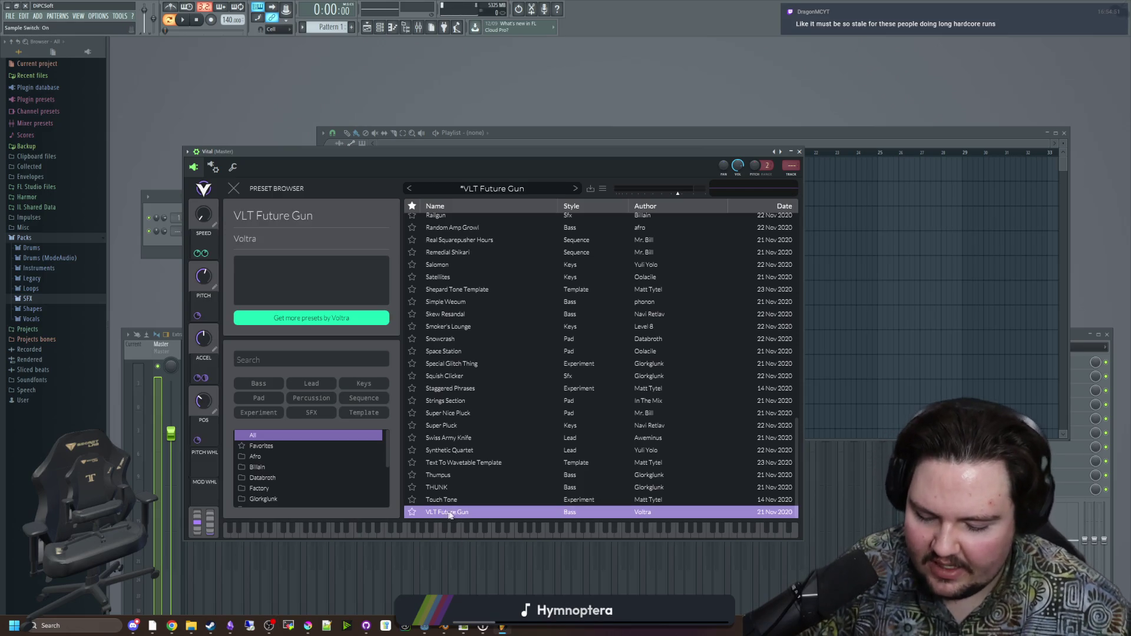
pyautogui.click(483, 530)
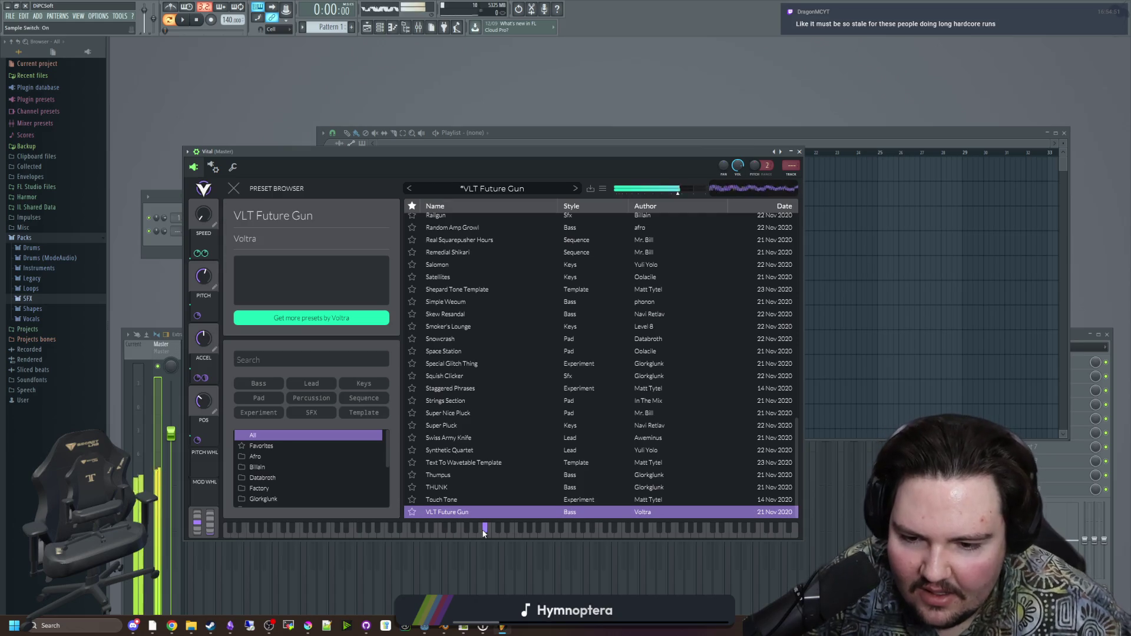
pyautogui.press('Up')
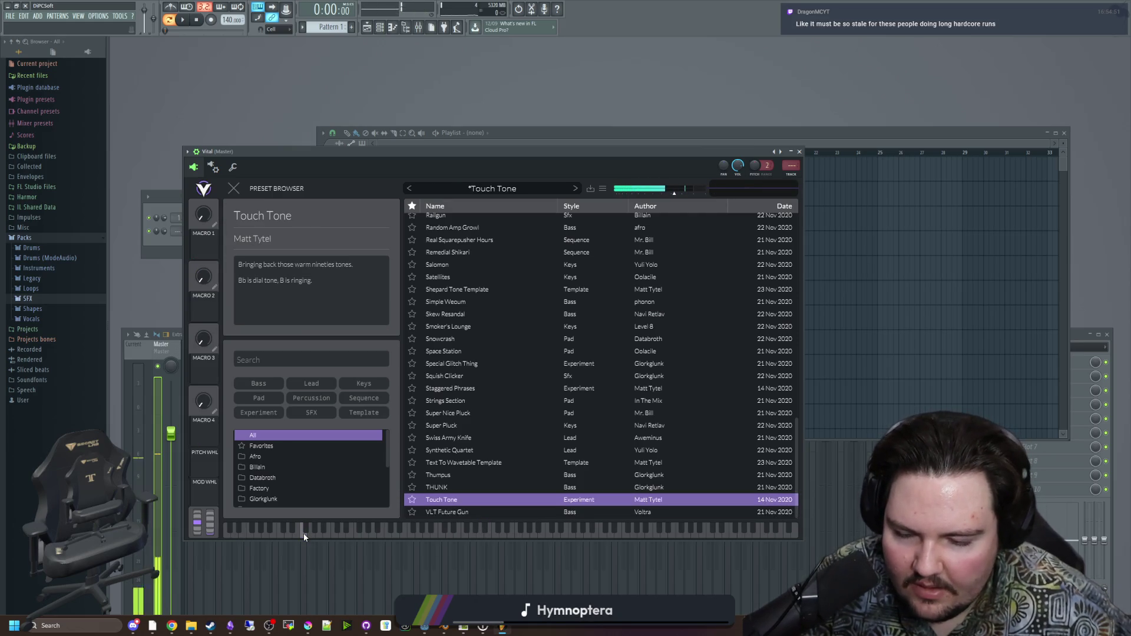
pyautogui.press('Up')
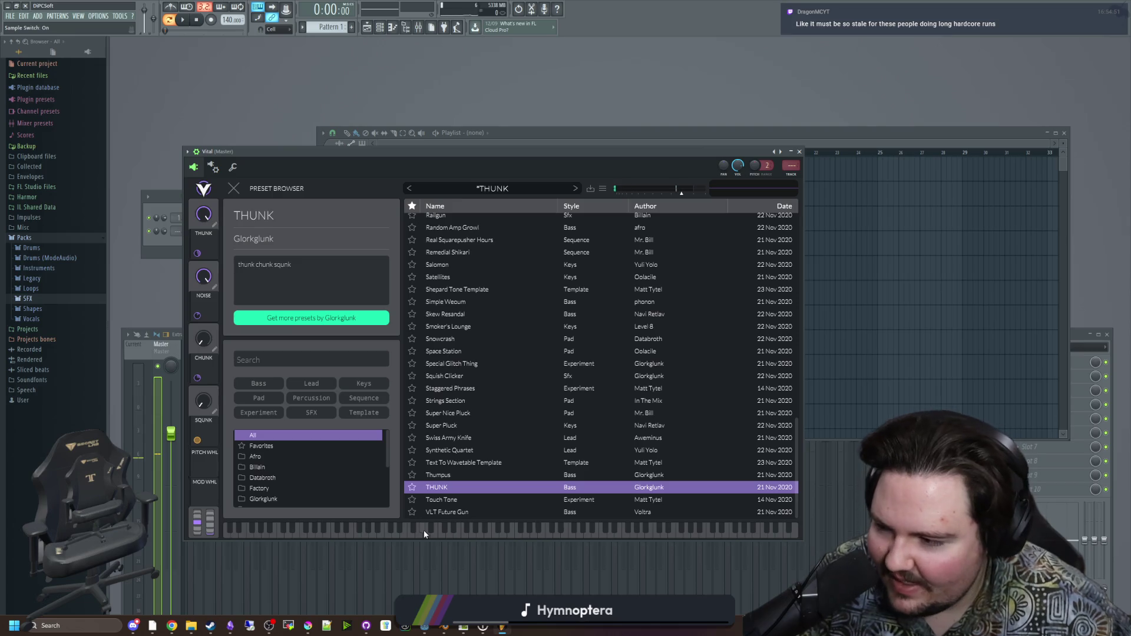
pyautogui.click(314, 533)
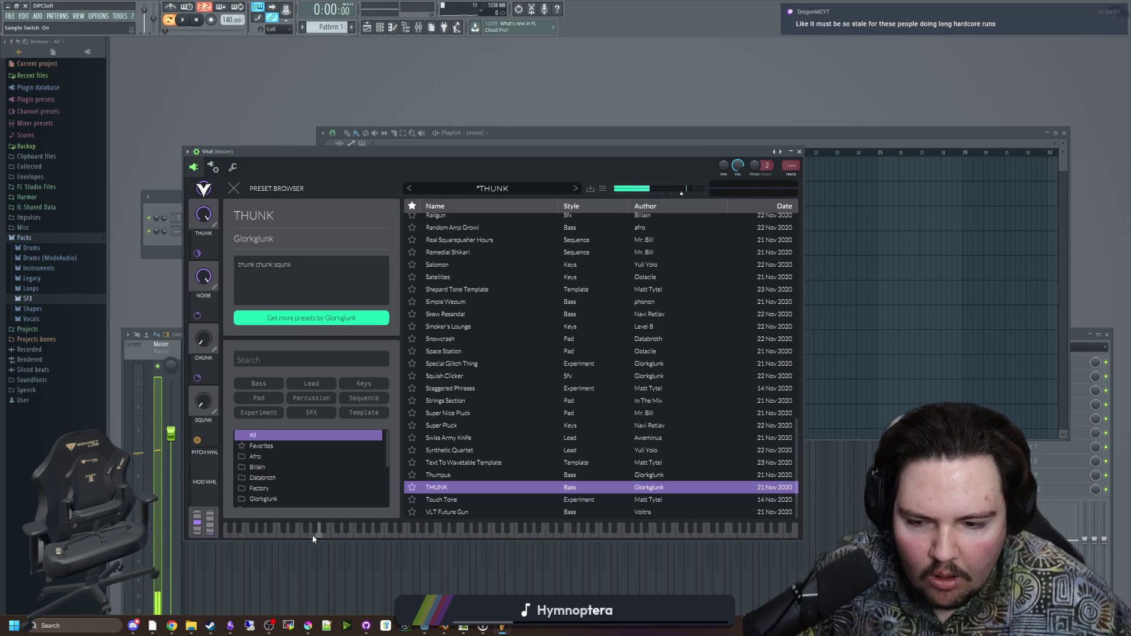
pyautogui.click(443, 478)
pyautogui.click(448, 533)
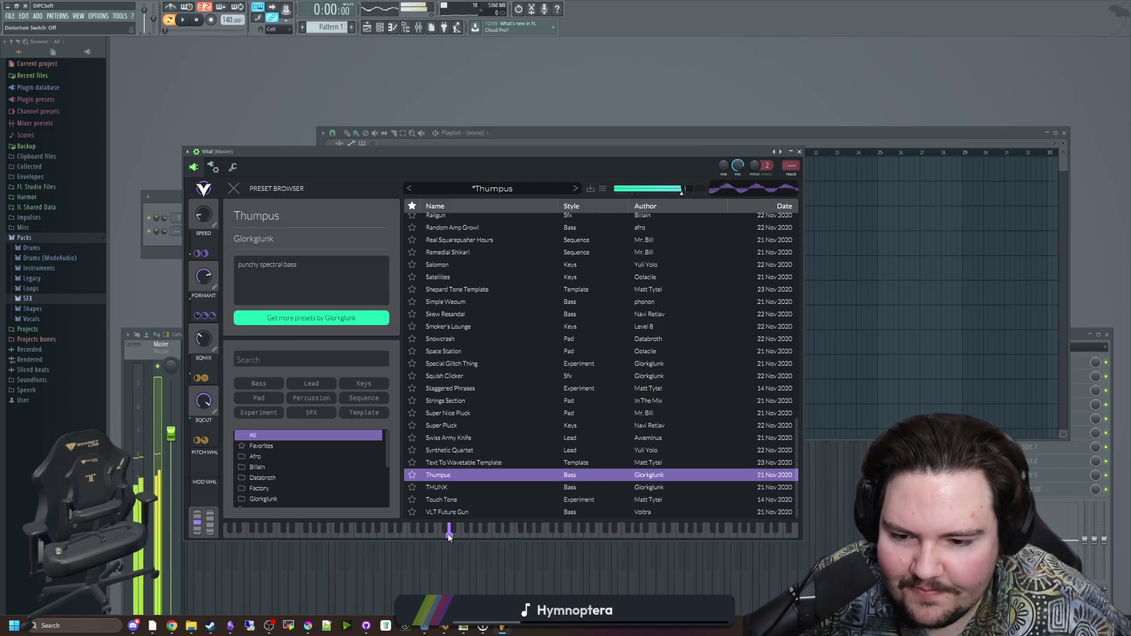
pyautogui.click(459, 463)
pyautogui.click(449, 450)
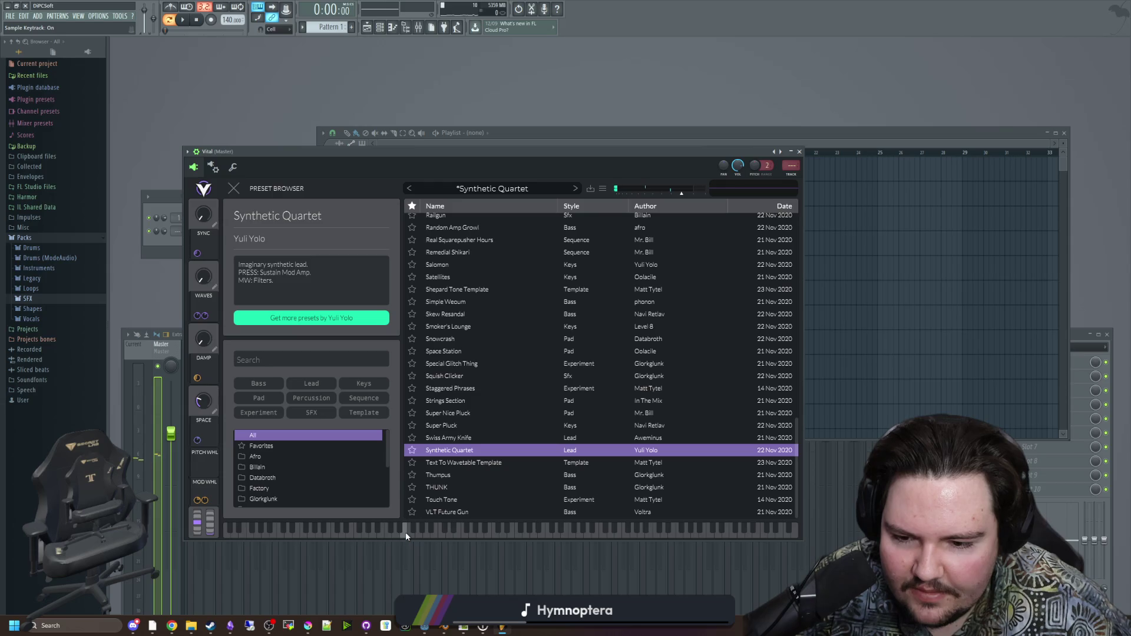
pyautogui.click(446, 464)
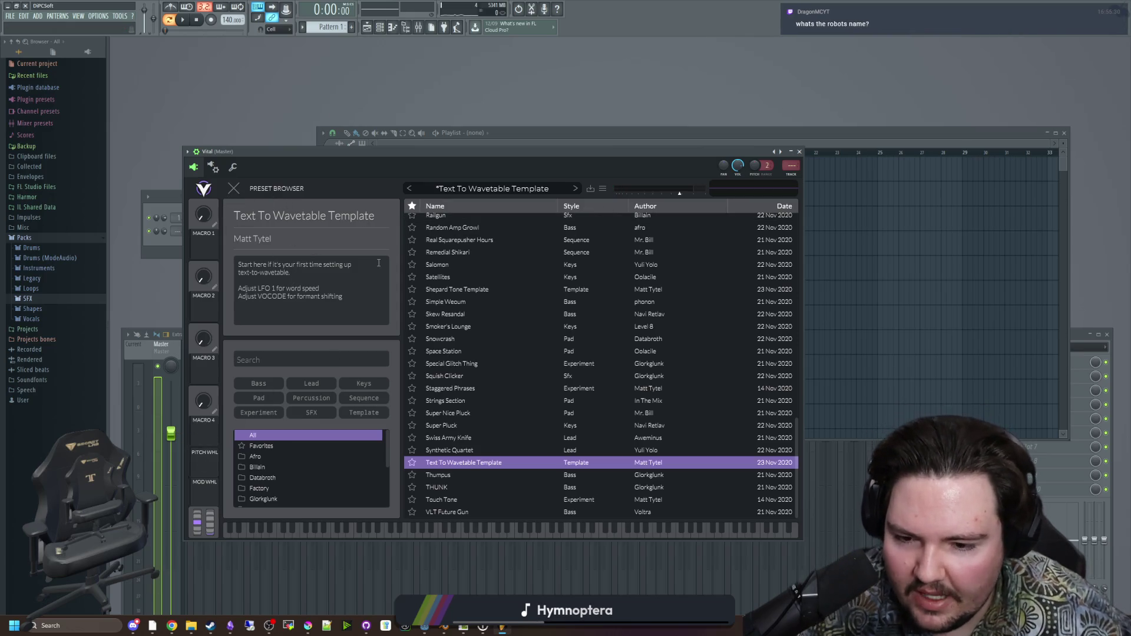
pyautogui.click(524, 188)
pyautogui.click(288, 189)
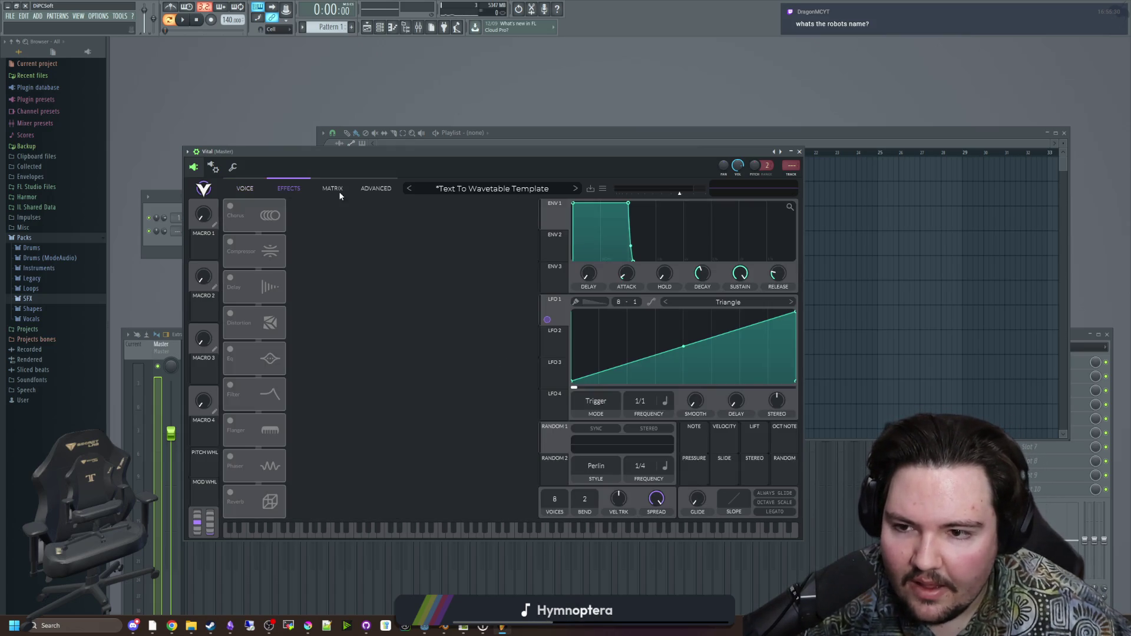
pyautogui.click(377, 188)
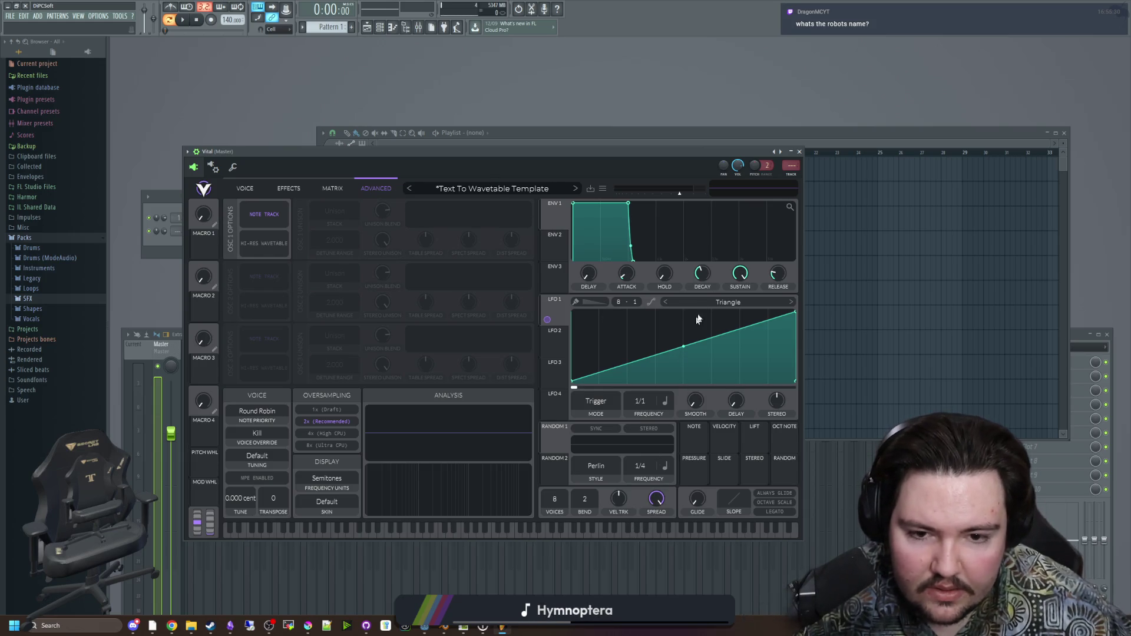
pyautogui.click(321, 189)
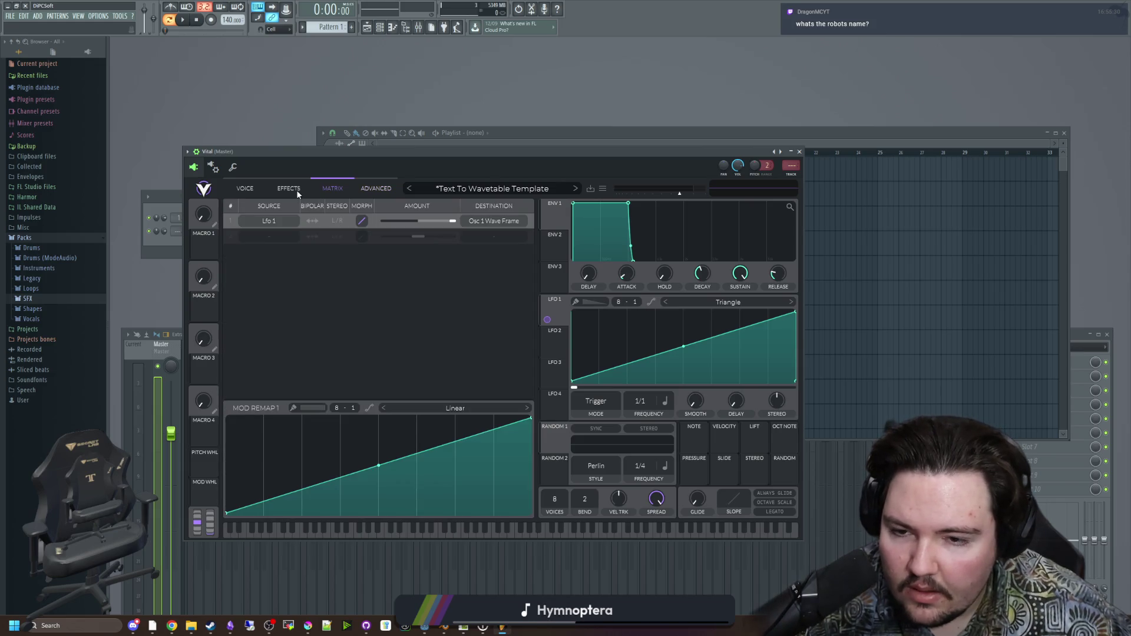
pyautogui.click(296, 190)
pyautogui.click(252, 189)
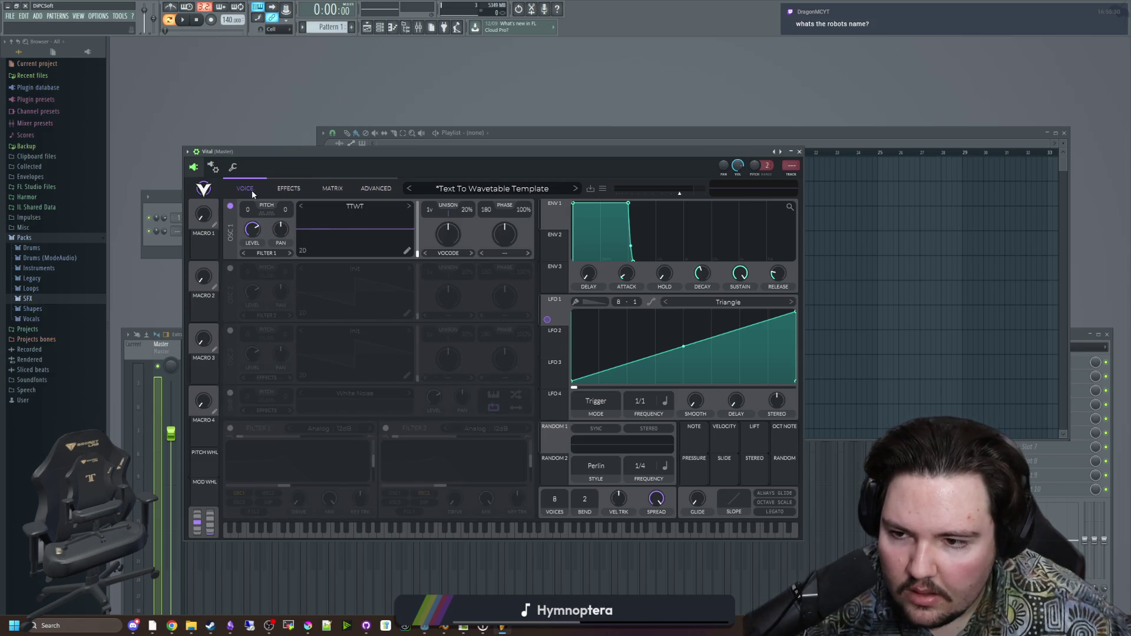
pyautogui.click(488, 532)
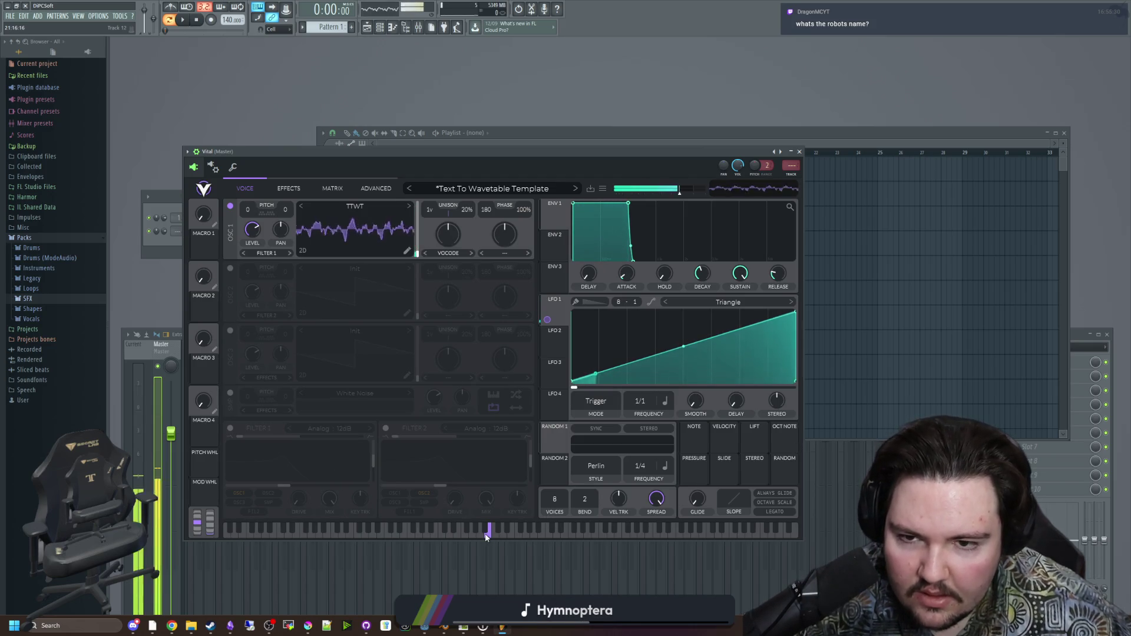
pyautogui.click(521, 188)
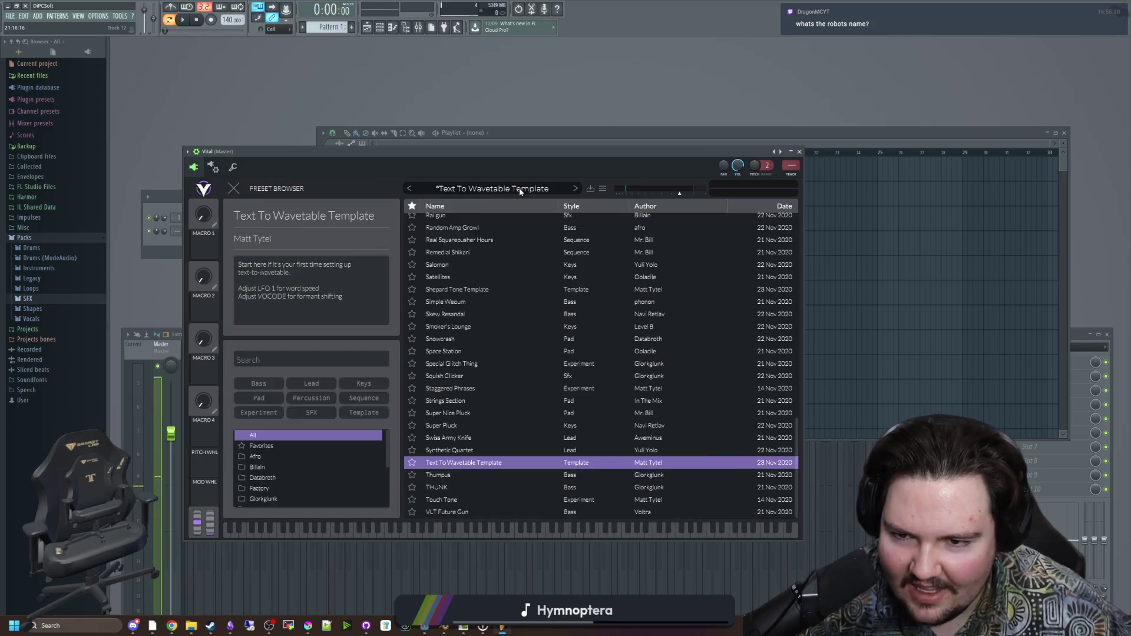
# - Load and play Synthetic Quartet, rearranging the synth and mixer windows to see the presets
pyautogui.click(521, 190)
pyautogui.click(518, 191)
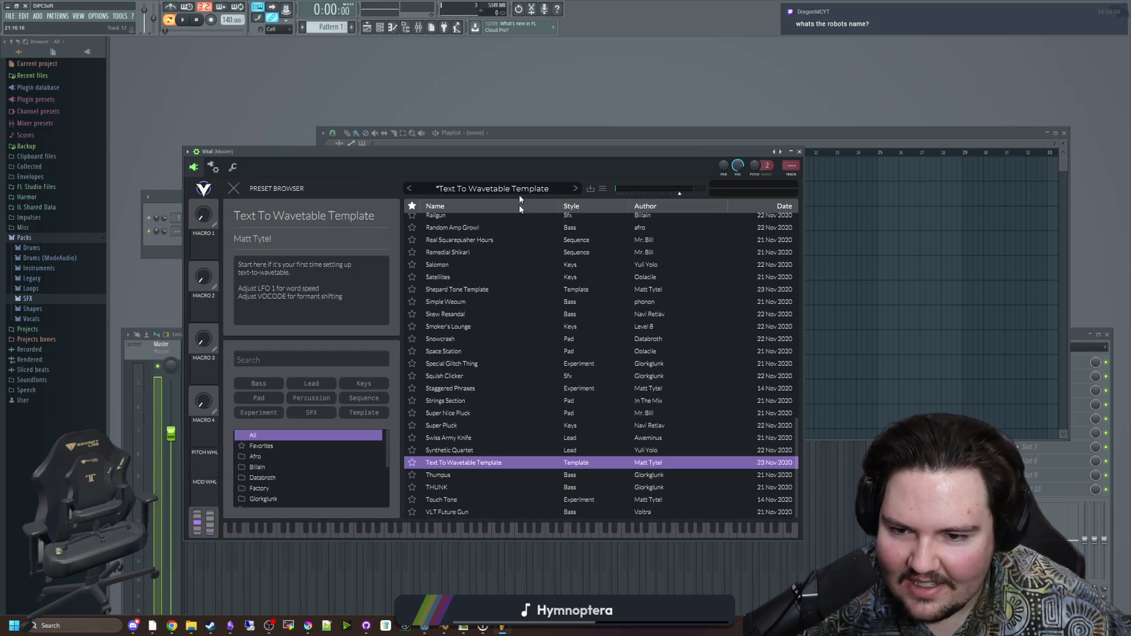
pyautogui.click(473, 449)
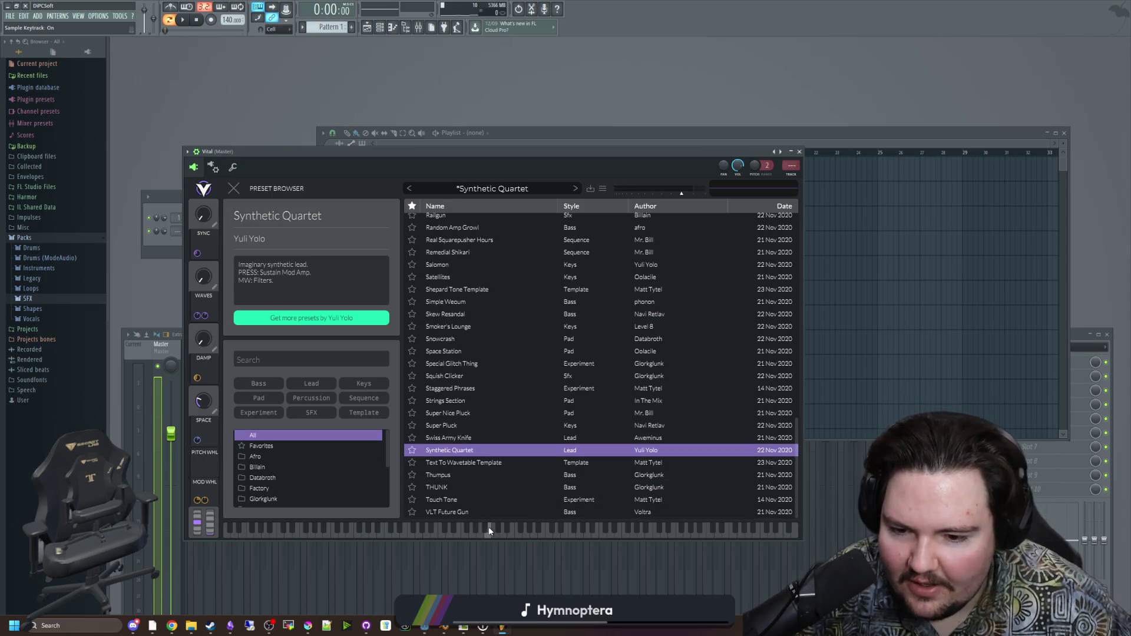
pyautogui.click(450, 554)
pyautogui.moveTo(519, 160)
pyautogui.mouseDown()
pyautogui.moveTo(556, 135)
pyautogui.moveTo(557, 95)
pyautogui.mouseUp()
pyautogui.moveTo(193, 327); pyautogui.dragTo(193, 495)
pyautogui.click(478, 468)
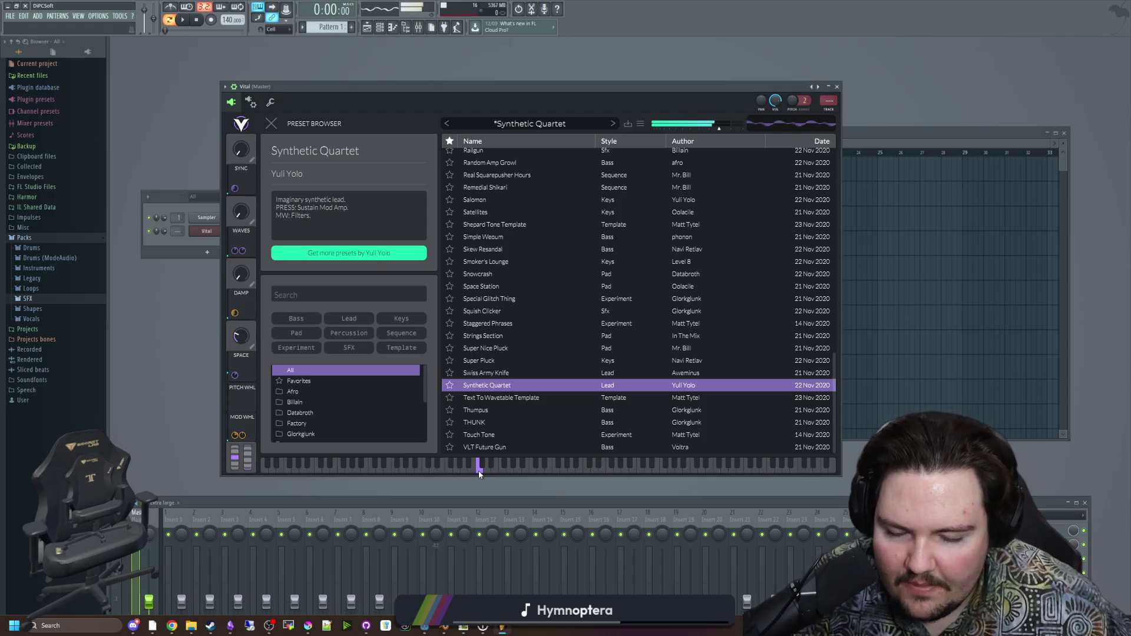
# - Audition Swiss Army Knife, Super Pluck, Super Nice Pluck, Strings Section and Staggered Phrases
pyautogui.click(496, 376)
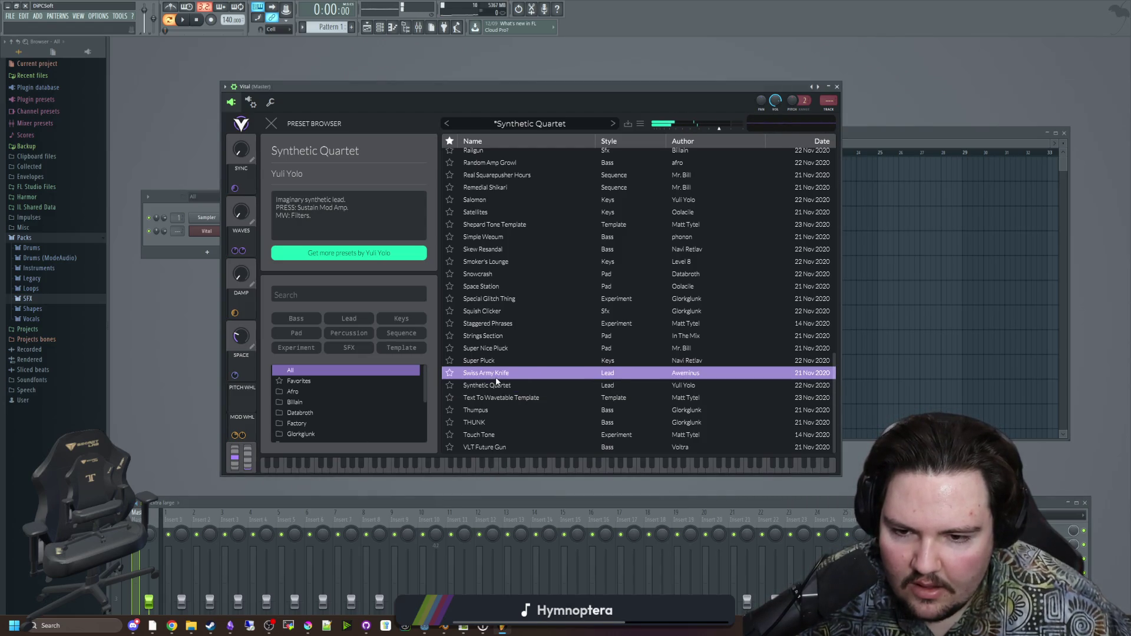
pyautogui.click(502, 360)
pyautogui.click(290, 468)
pyautogui.click(358, 468)
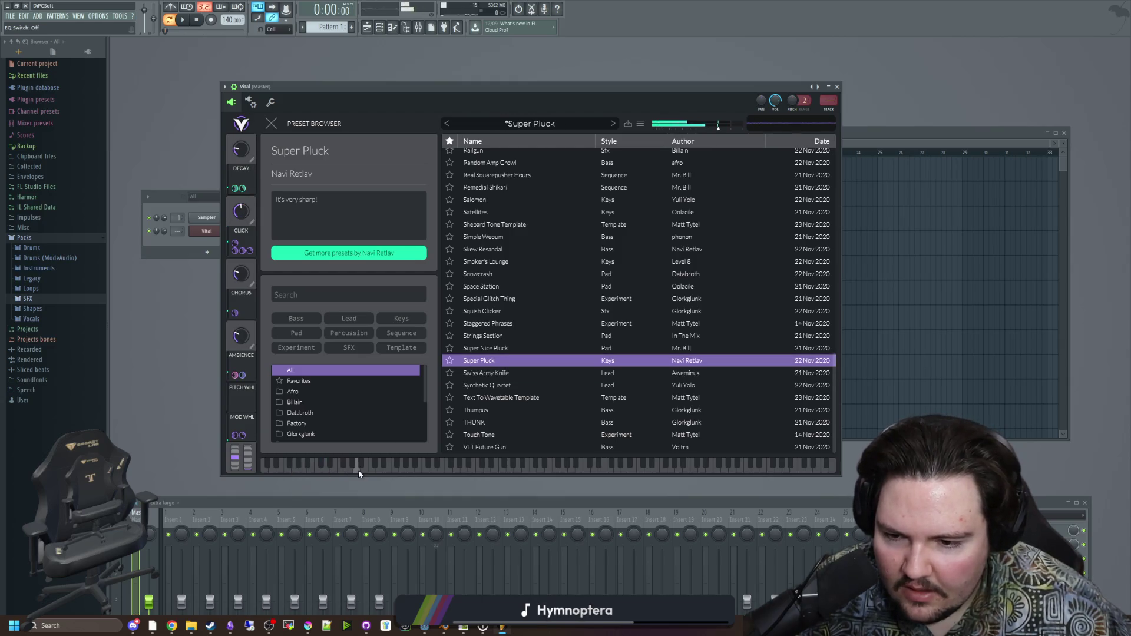
pyautogui.click(505, 348)
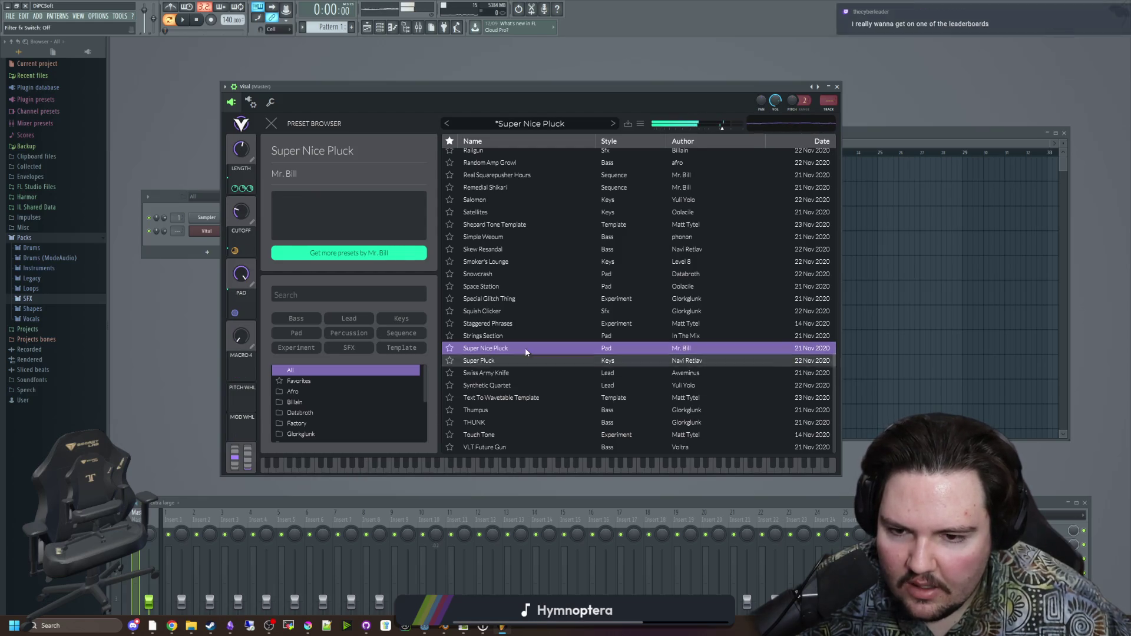
pyautogui.press('Up')
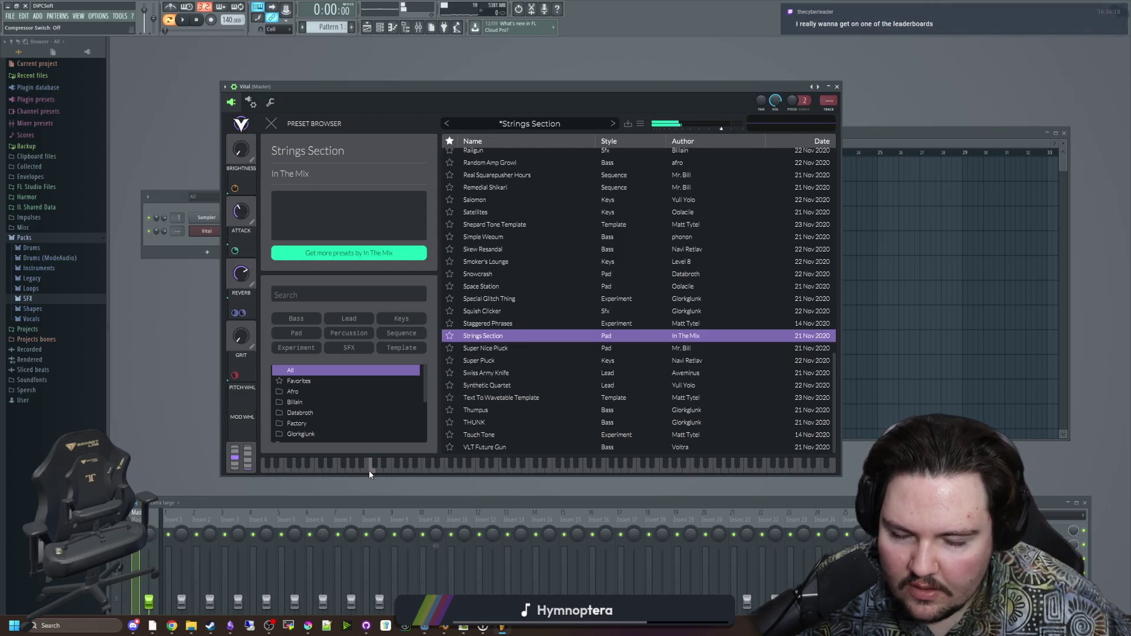
pyautogui.press('Up')
pyautogui.click(347, 466)
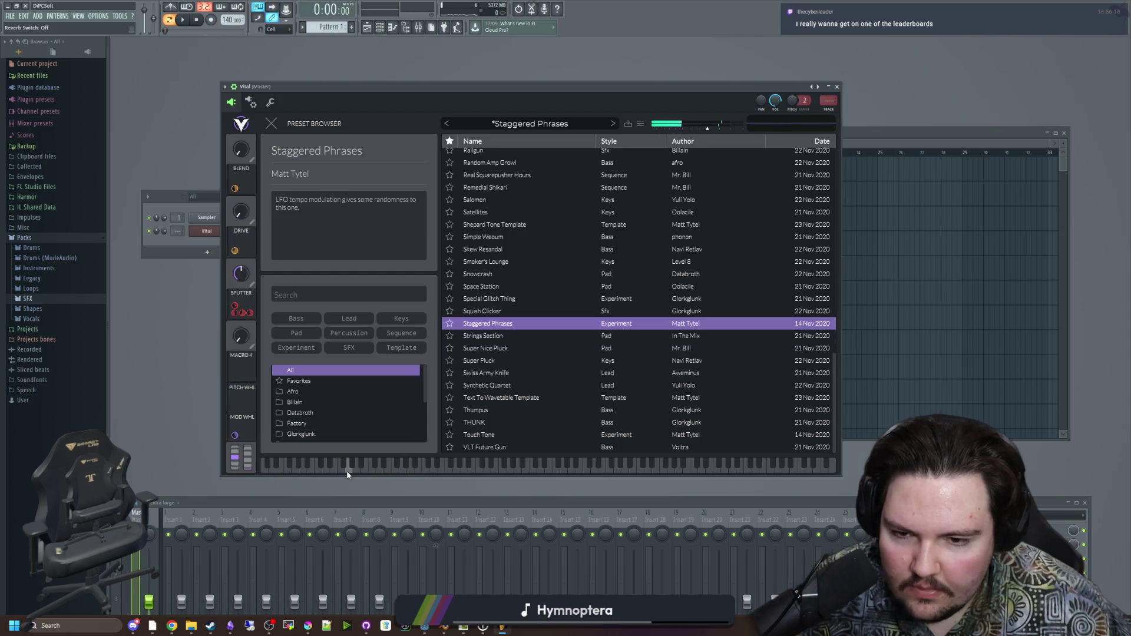
# - Audition the Squish Clicker and Special Glitch Thing presets on several notes
pyautogui.click(521, 313)
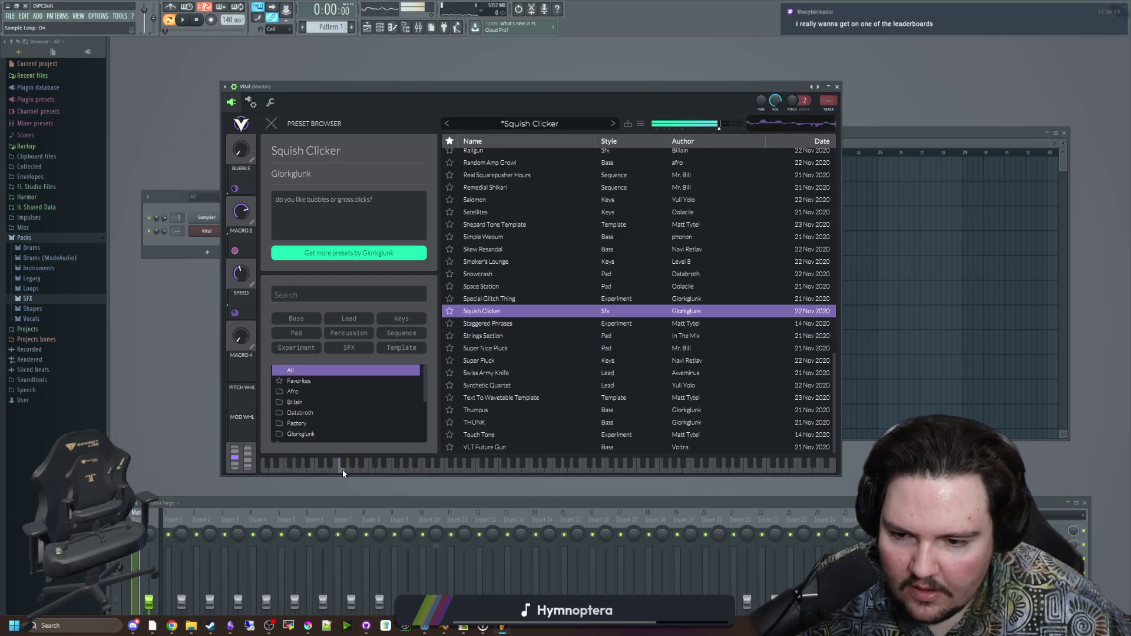
pyautogui.scroll(3, 498, 362)
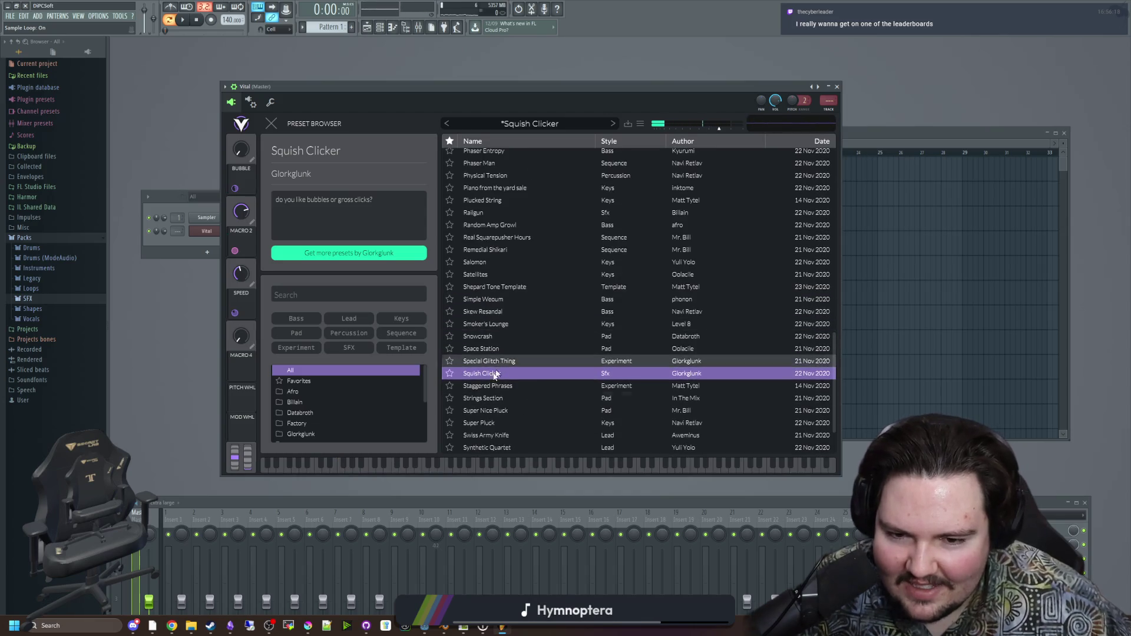
pyautogui.click(380, 468)
pyautogui.click(490, 466)
pyautogui.click(740, 465)
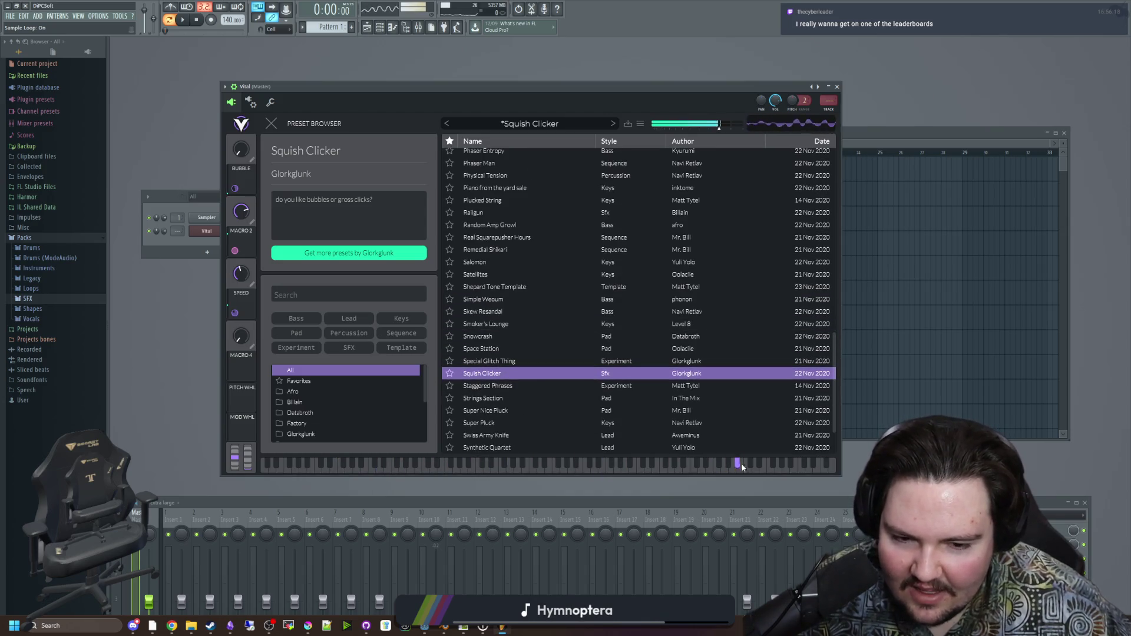
pyautogui.click(560, 361)
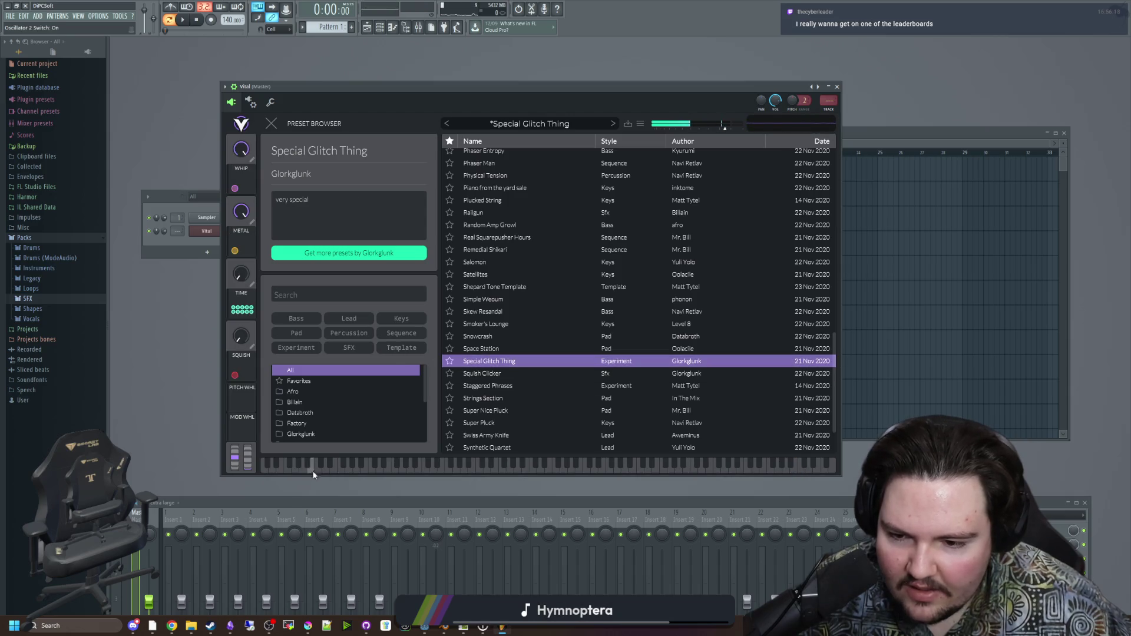
pyautogui.click(316, 464)
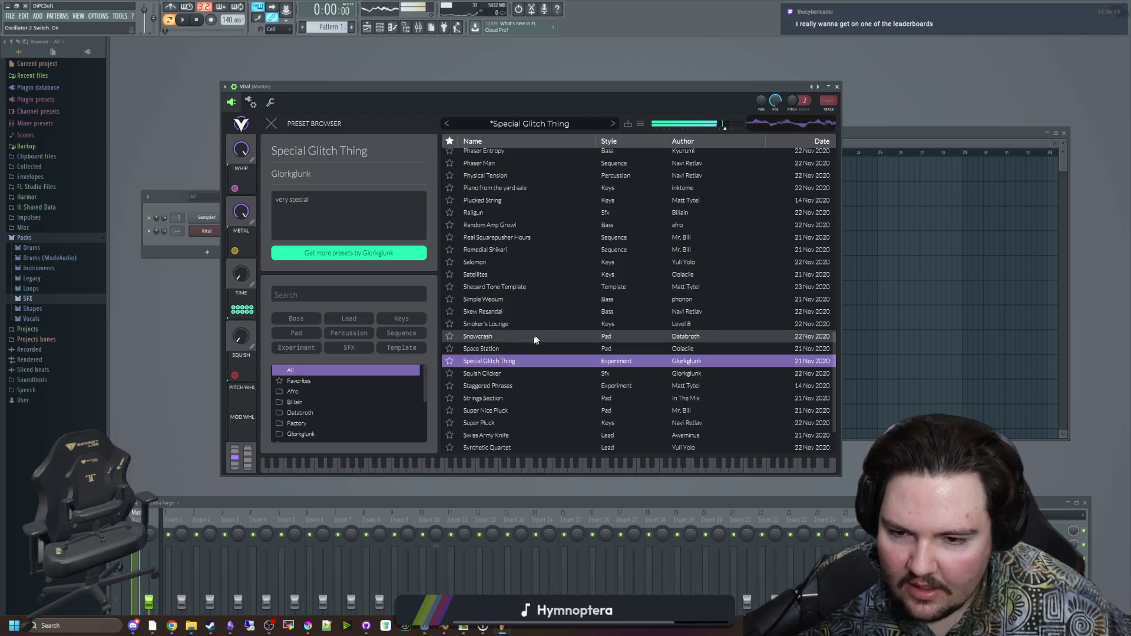
# - Try Space Station and Snowcrash, then settle on Smoker's Lounge and play a run of notes
pyautogui.click(518, 348)
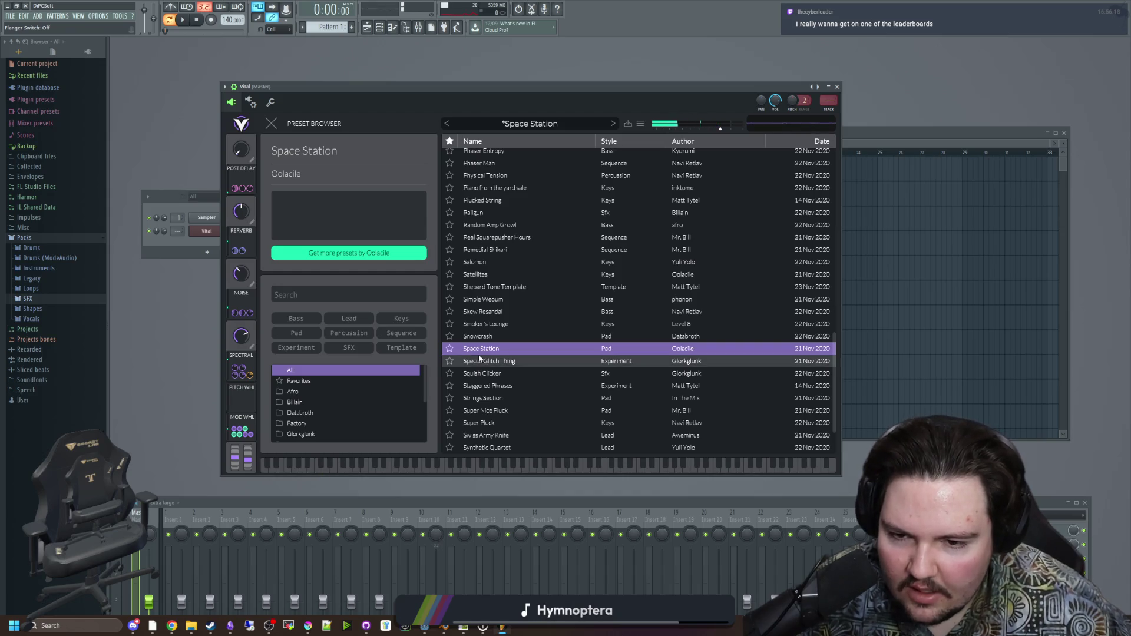
pyautogui.click(478, 337)
pyautogui.click(316, 470)
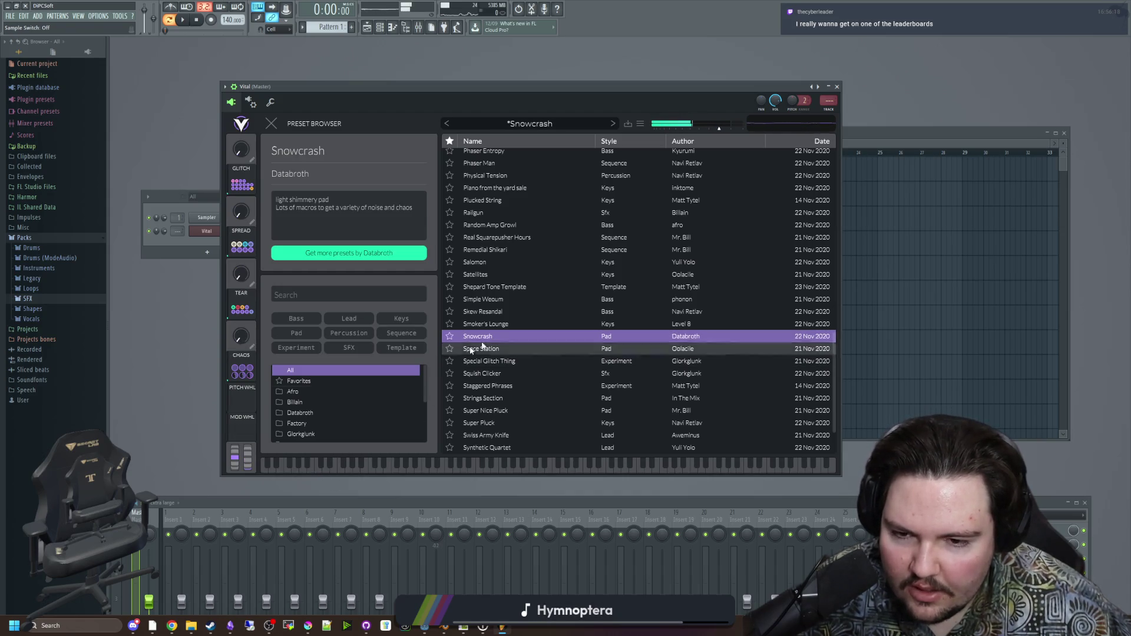
pyautogui.press('Up')
pyautogui.click(316, 469)
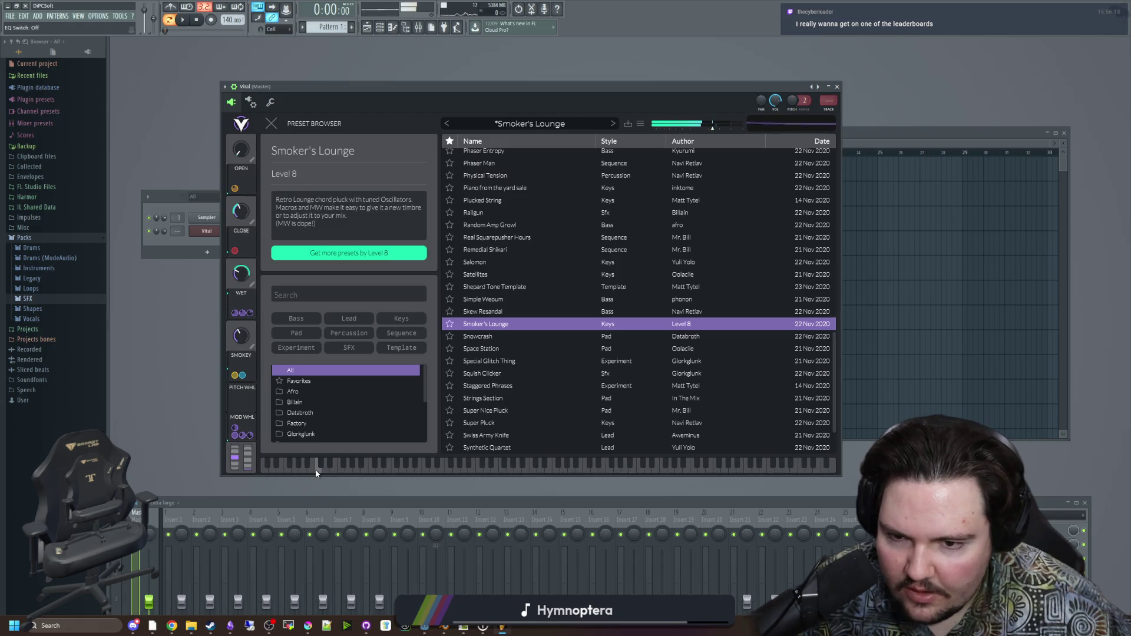
pyautogui.moveTo(393, 474)
pyautogui.mouseDown()
pyautogui.moveTo(443, 472)
pyautogui.moveTo(425, 475)
pyautogui.mouseUp()
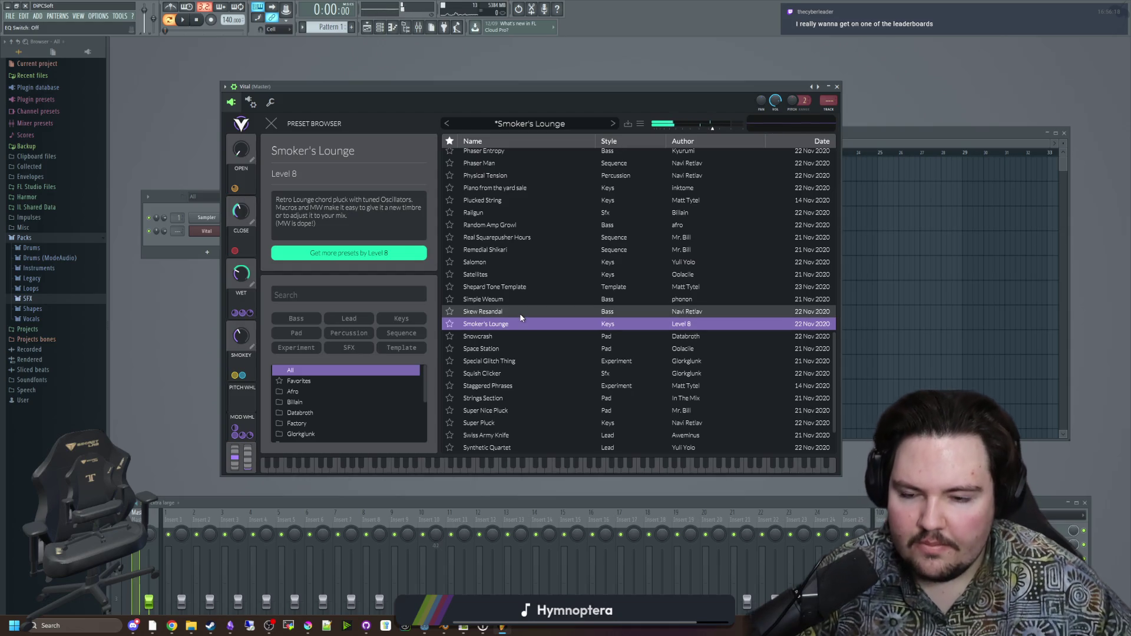
# - Audition Satellites, Random Amp Growl, Remedial Shikari and Salomon presets
pyautogui.scroll(2, 521, 321)
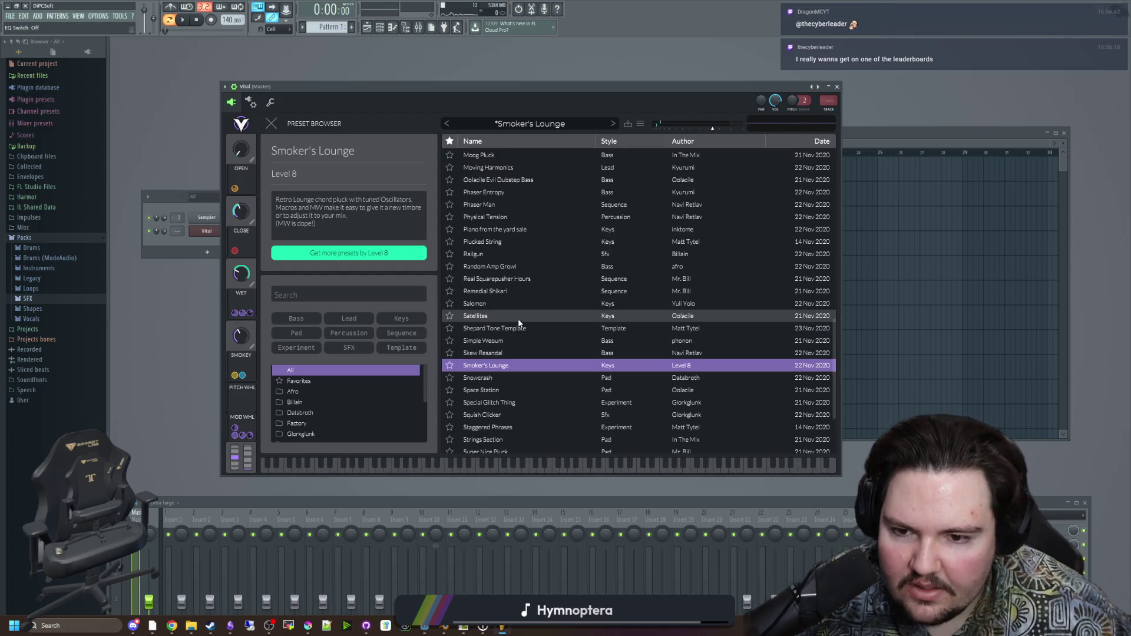
pyautogui.click(521, 318)
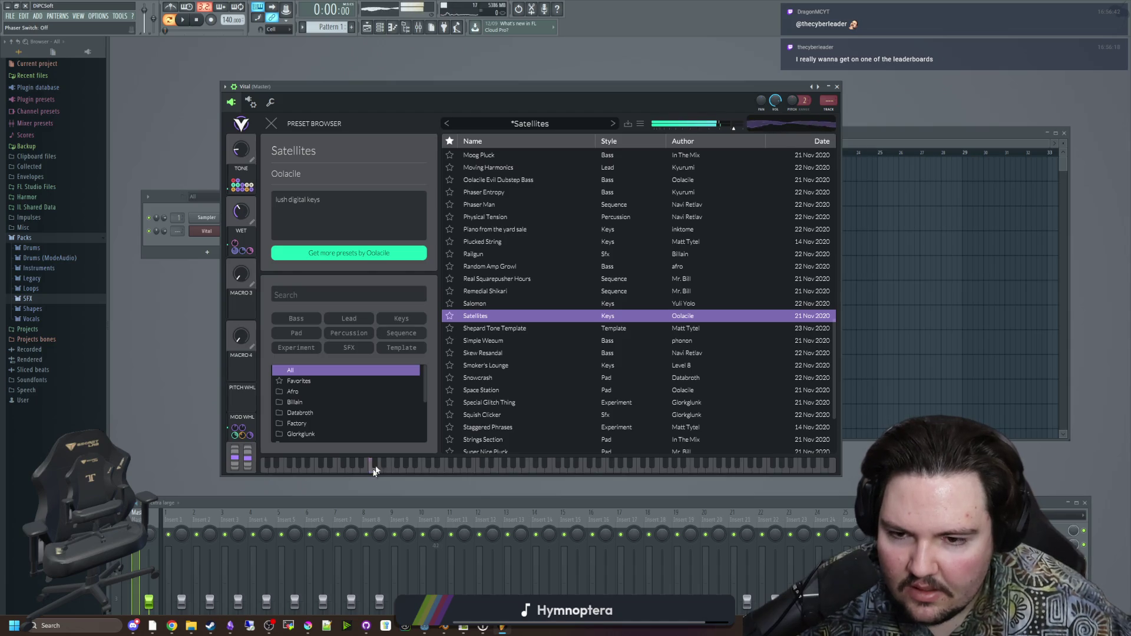
pyautogui.scroll(1, 512, 330)
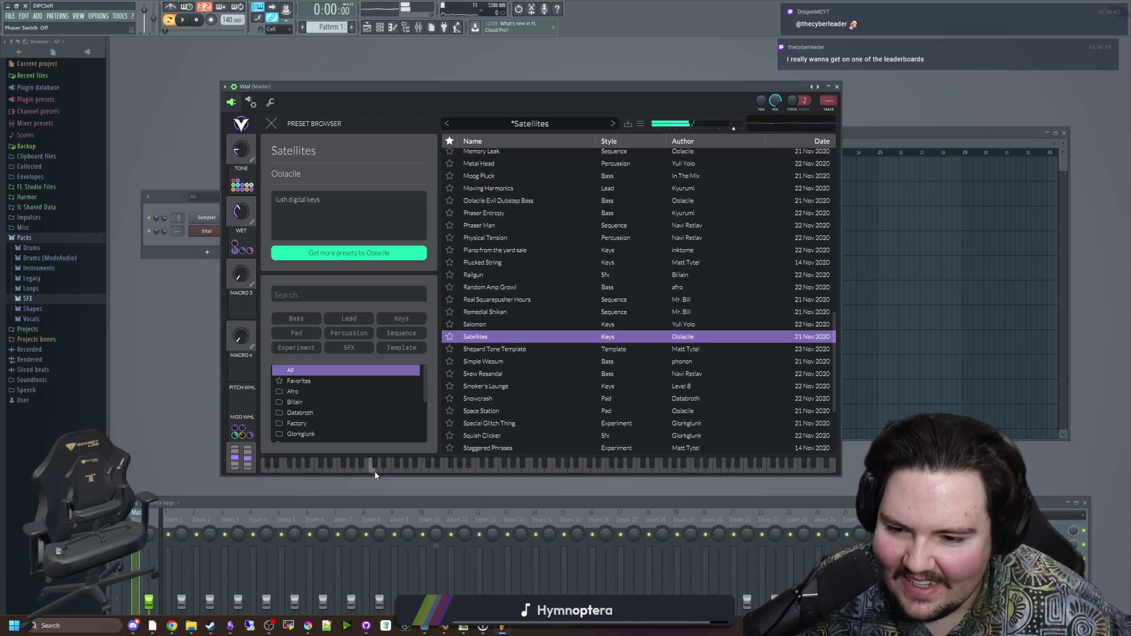
pyautogui.click(265, 468)
pyautogui.scroll(2, 498, 344)
pyautogui.click(511, 329)
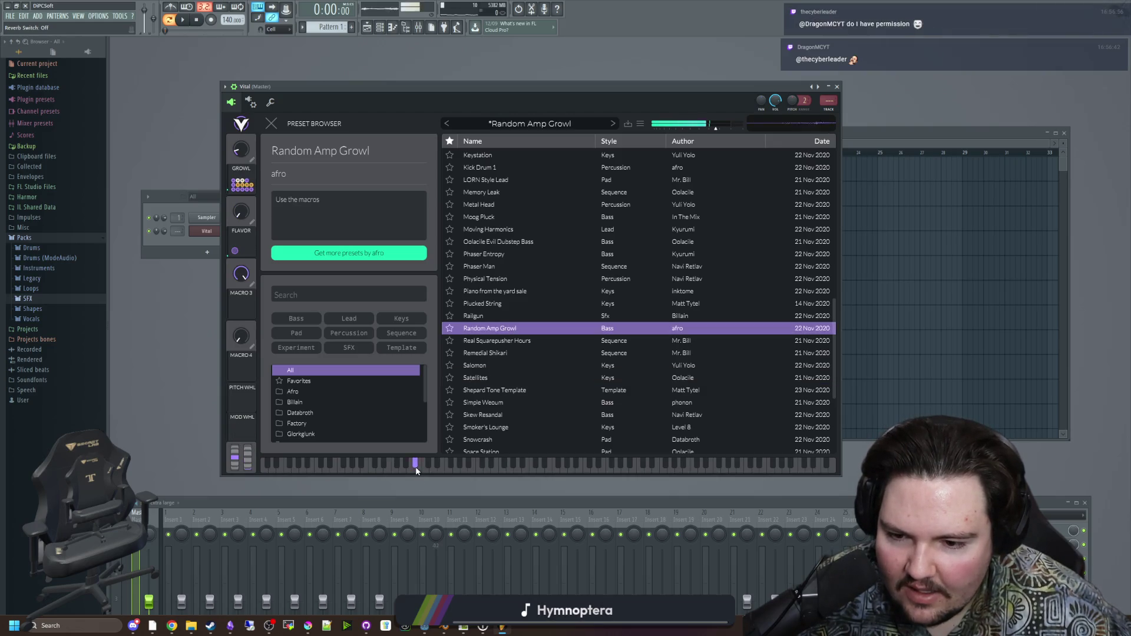
pyautogui.click(471, 353)
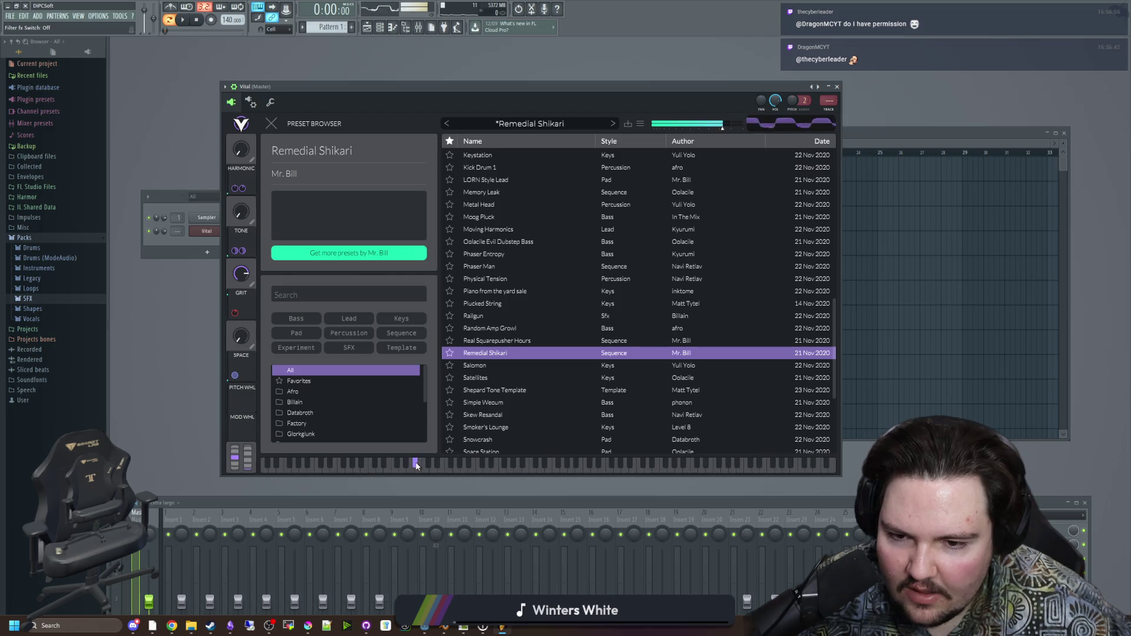
pyautogui.click(480, 366)
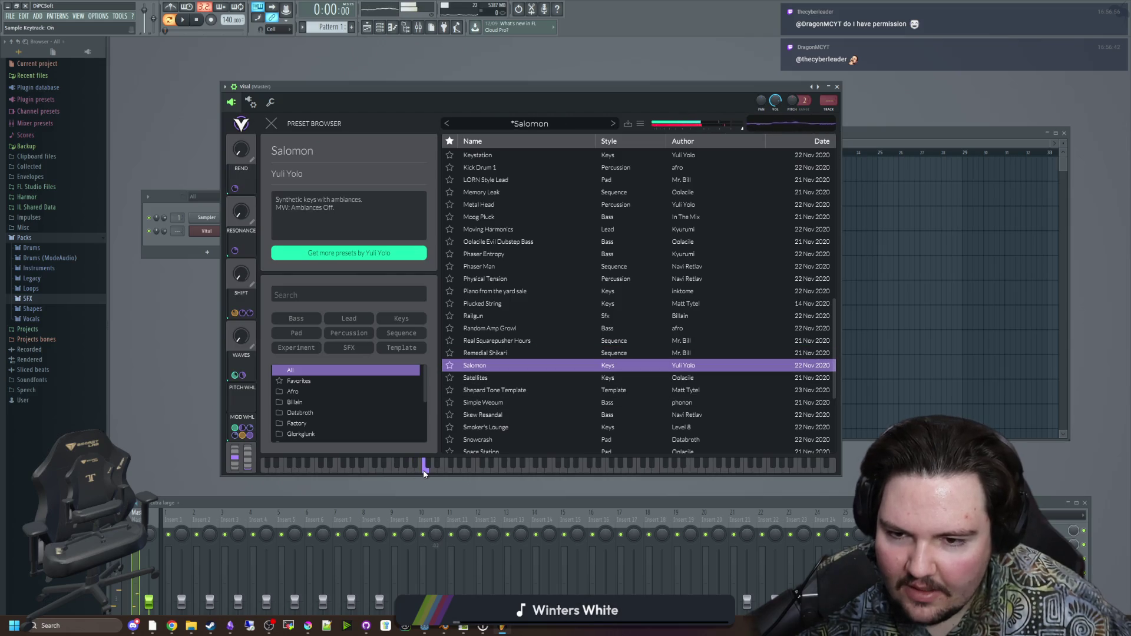
# - Audition Phaser Man, Phaser Entropy and Moving Harmonics presets
pyautogui.click(476, 267)
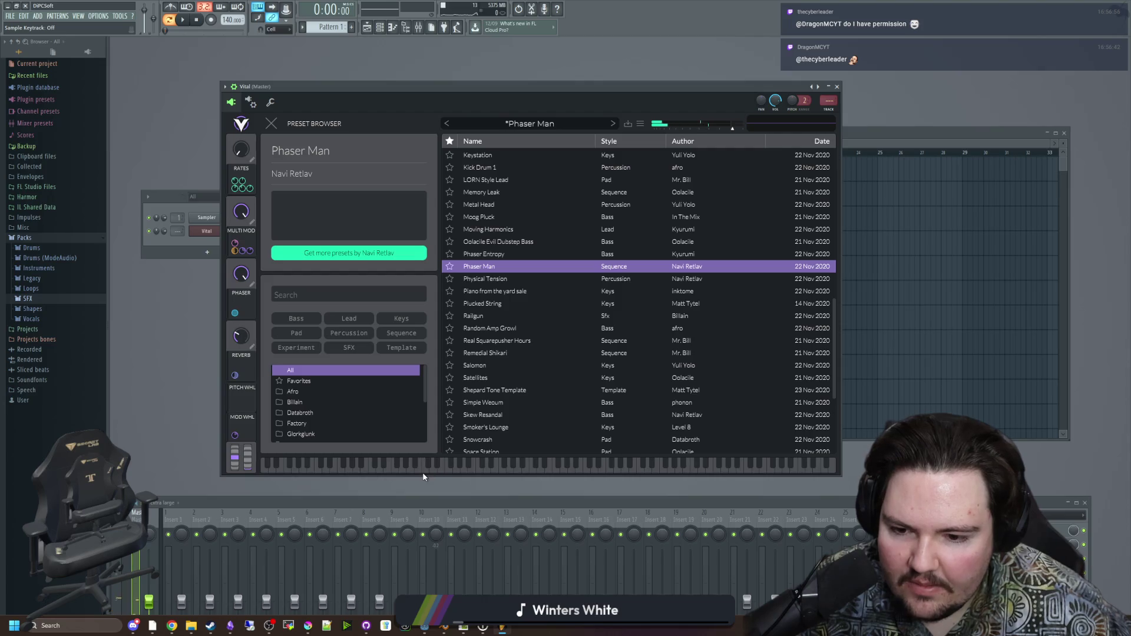
pyautogui.click(424, 475)
pyautogui.press('Up')
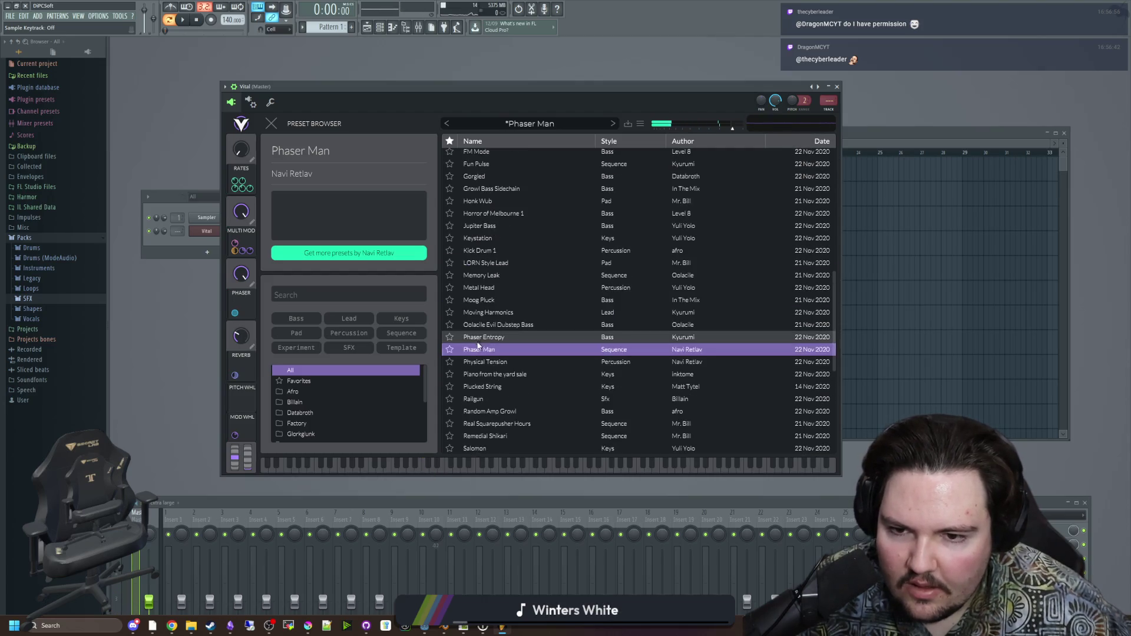
pyautogui.scroll(2, 495, 365)
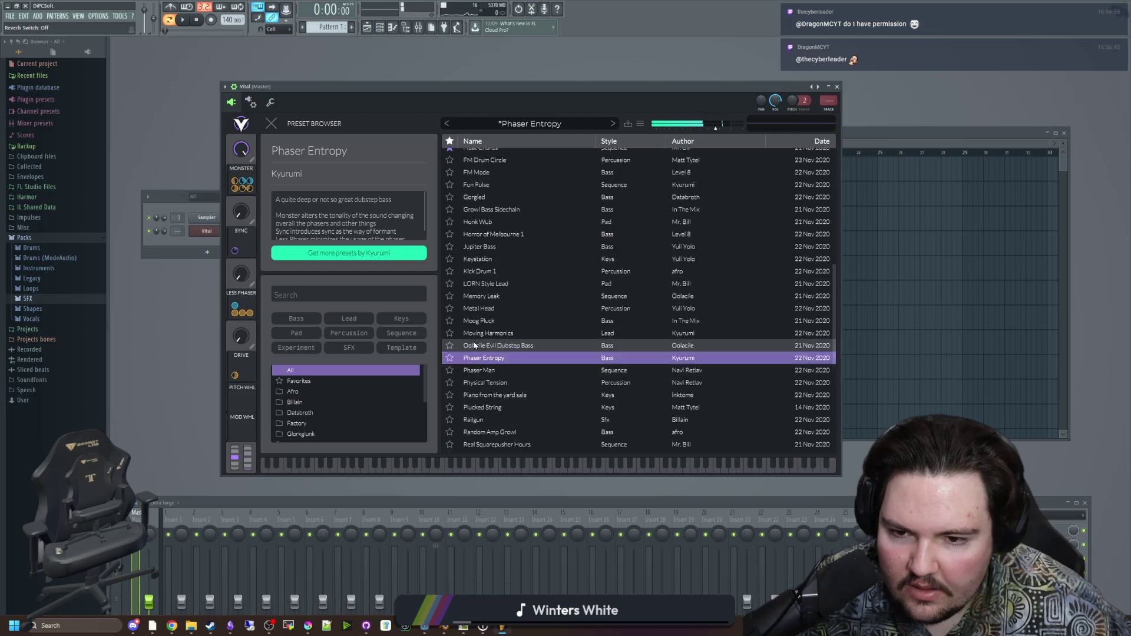
pyautogui.click(429, 468)
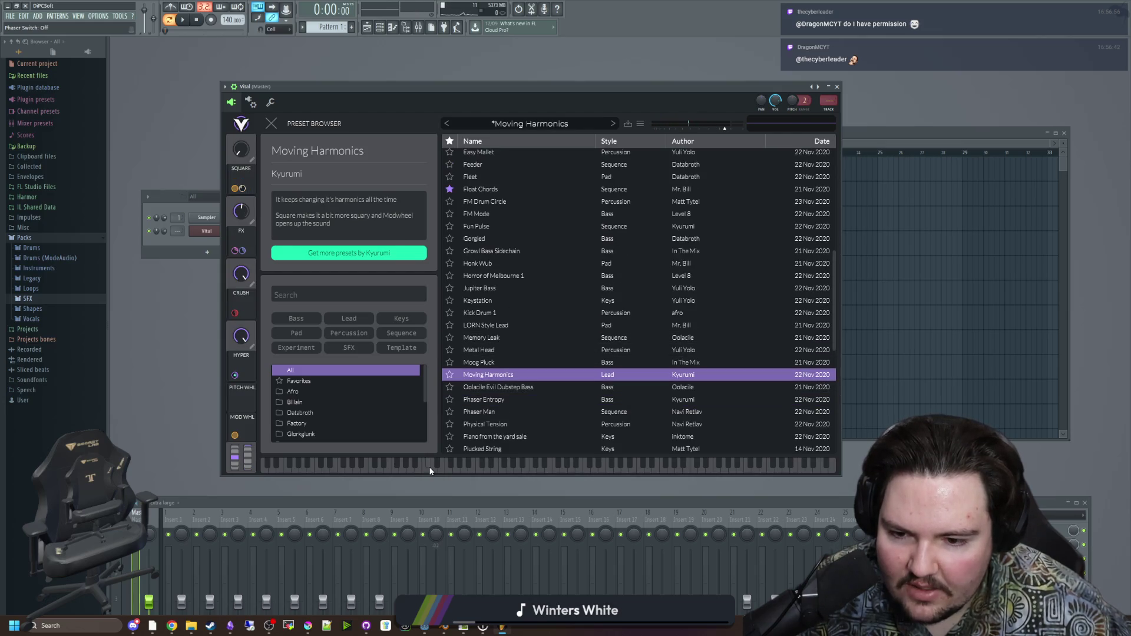
pyautogui.click(314, 470)
pyautogui.click(318, 471)
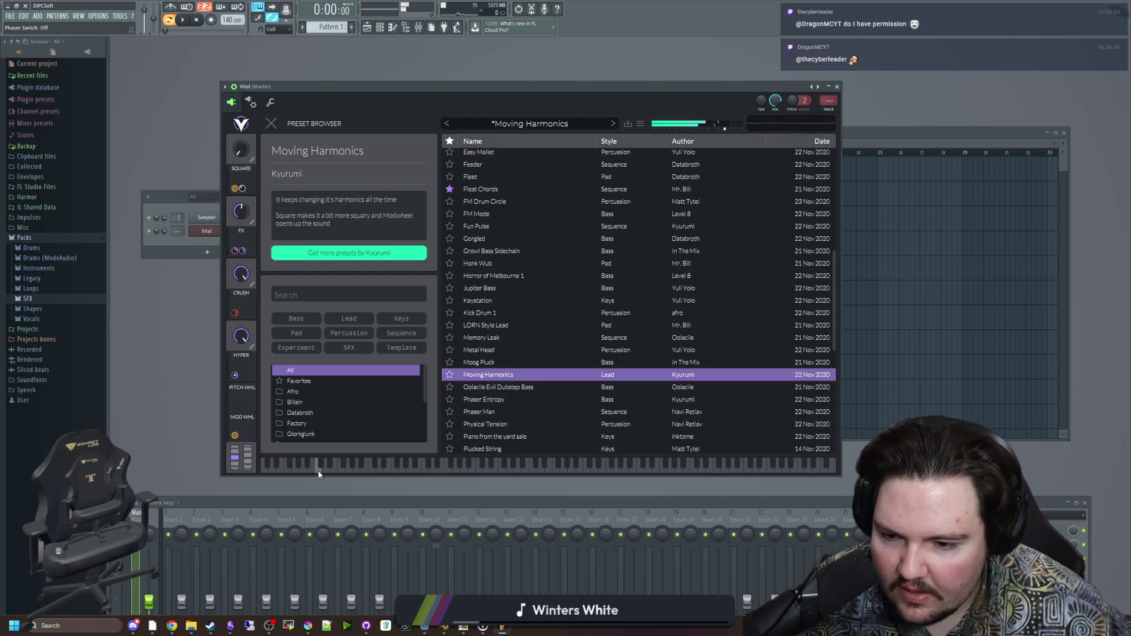
# - Audition Honk Wub, Float Chords and Feeder presets
pyautogui.click(511, 262)
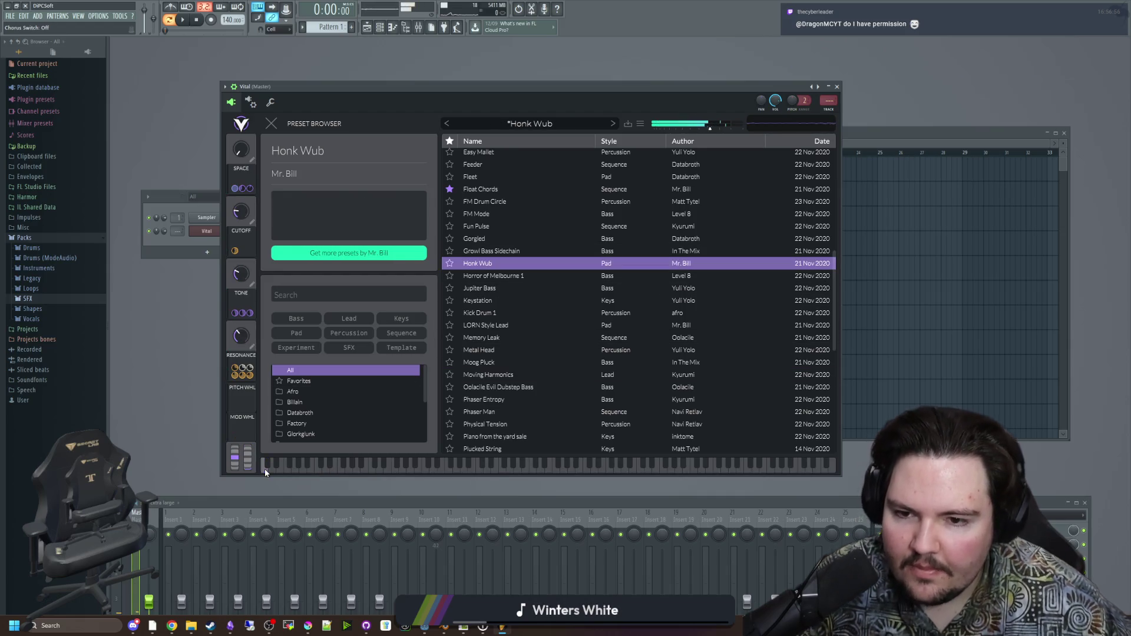
pyautogui.scroll(2, 532, 295)
pyautogui.click(490, 253)
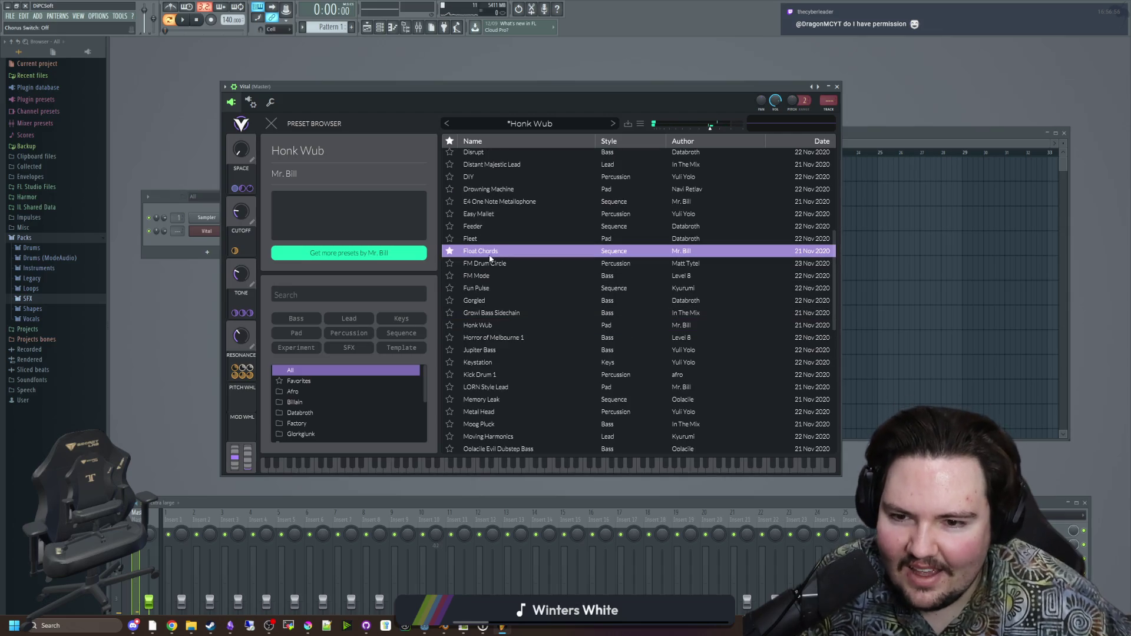
pyautogui.click(373, 470)
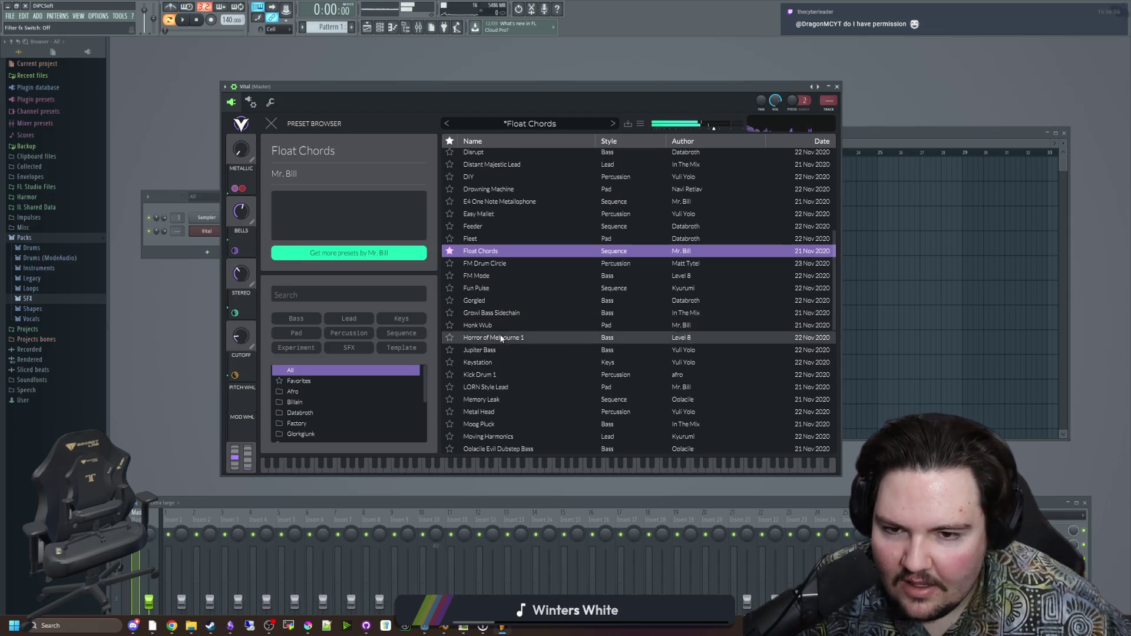
pyautogui.scroll(2, 448, 330)
pyautogui.click(466, 289)
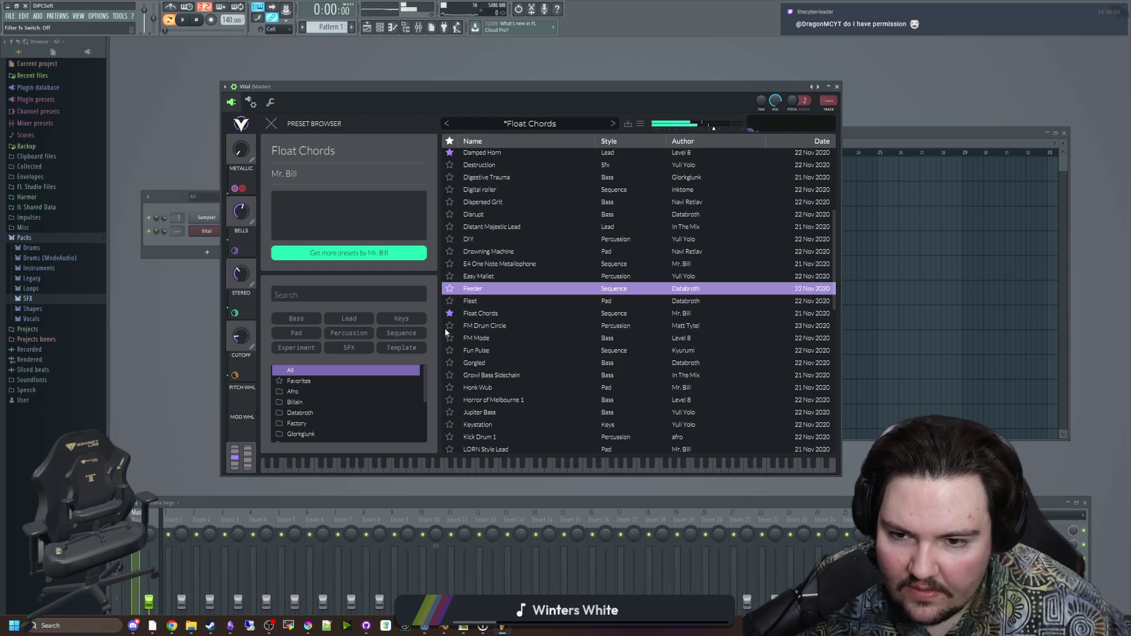
pyautogui.click(317, 466)
# - Try Easy Mallet and DIY, then load Distant Majestic Lead and play test notes
pyautogui.click(490, 277)
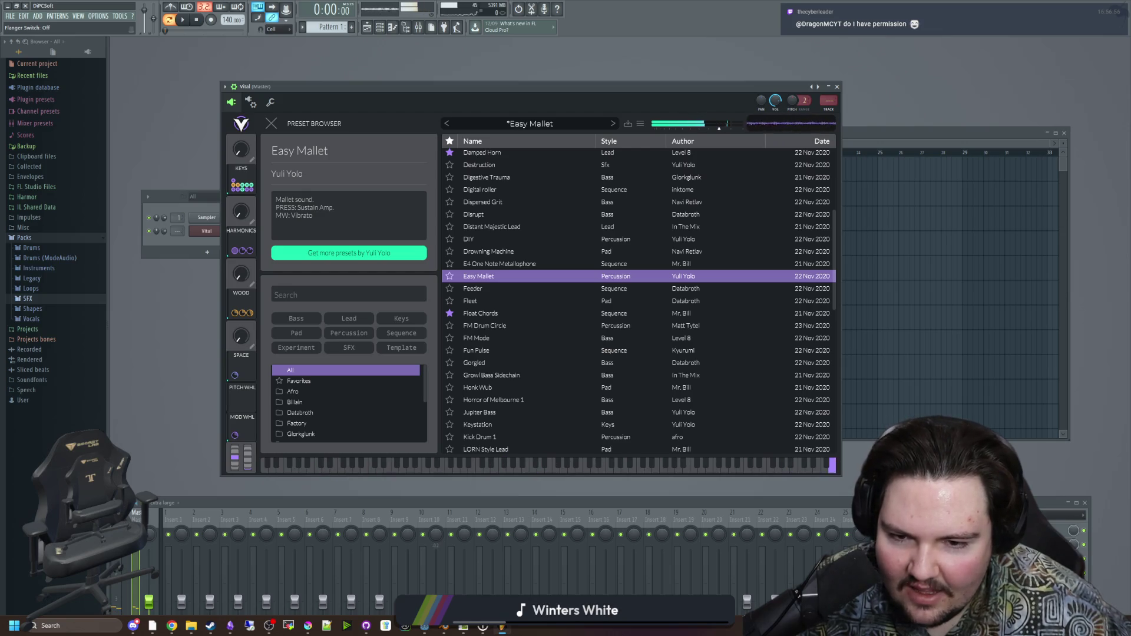
pyautogui.scroll(1, 486, 384)
pyautogui.scroll(1, 486, 383)
pyautogui.click(489, 322)
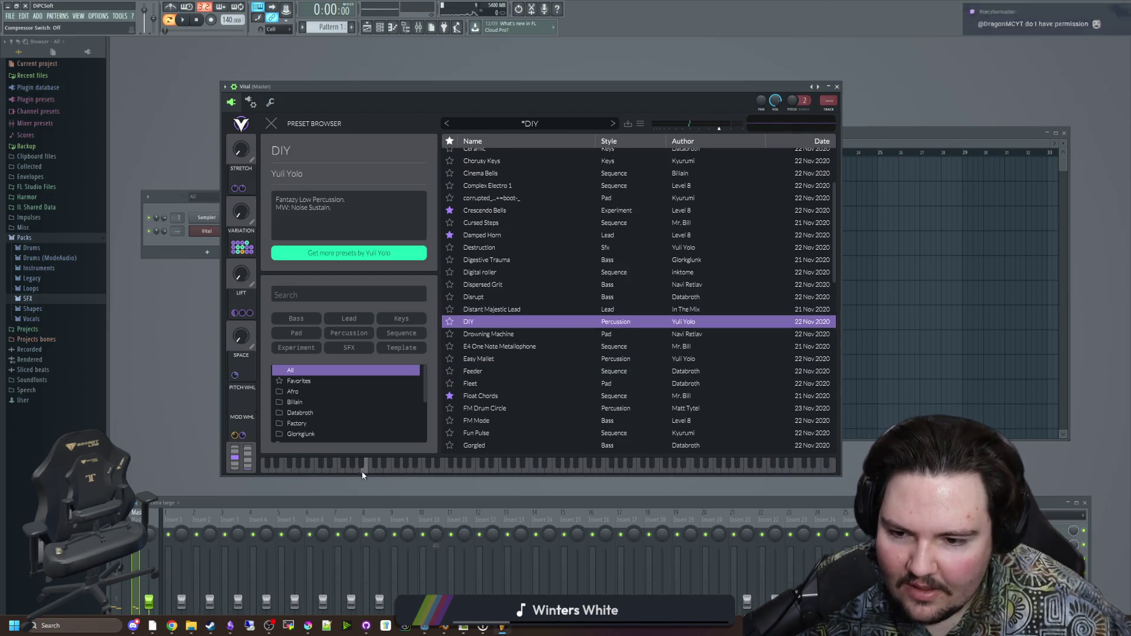
pyautogui.click(489, 310)
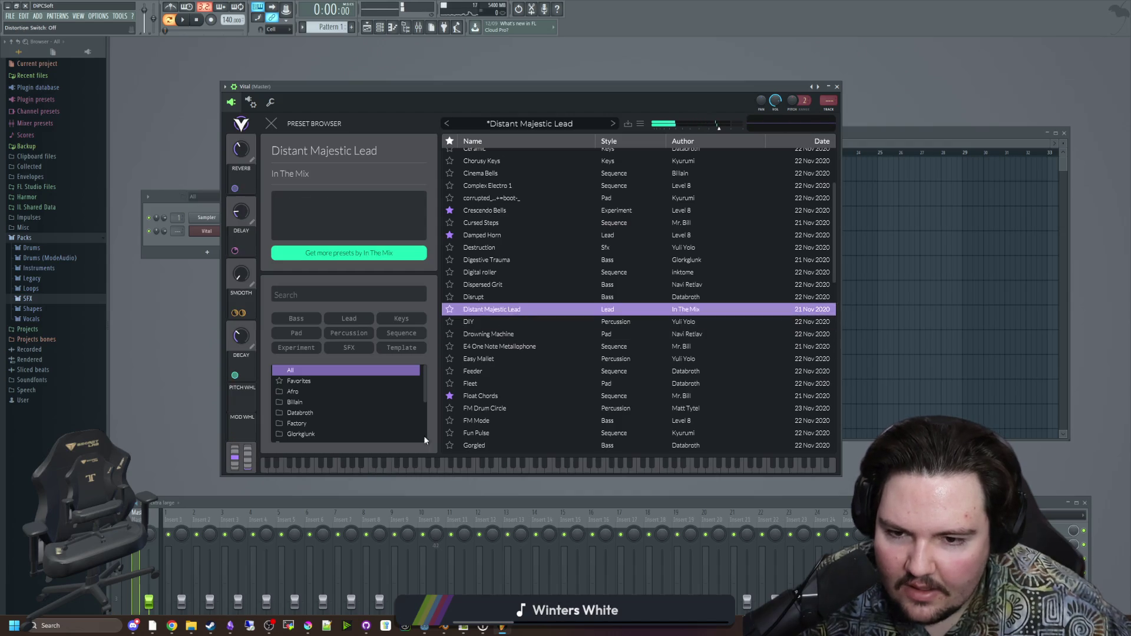
pyautogui.click(381, 470)
pyautogui.click(320, 468)
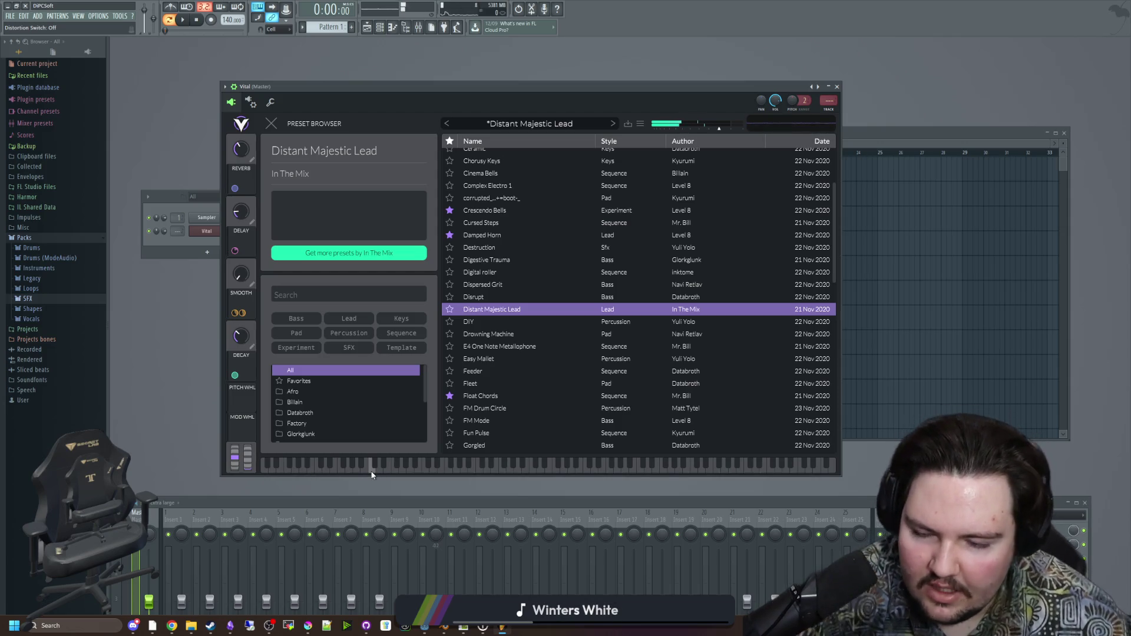
# - Move Vital aside, open its piano roll and preview pitches down around C2
pyautogui.moveTo(542, 101)
pyautogui.mouseDown()
pyautogui.moveTo(646, 199)
pyautogui.moveTo(722, 338)
pyautogui.mouseUp()
pyautogui.click(382, 29)
pyautogui.click(381, 28)
pyautogui.click(393, 27)
pyautogui.click(348, 198)
pyautogui.scroll(-4, 356, 283)
pyautogui.scroll(-4, 357, 291)
pyautogui.scroll(-4, 361, 182)
pyautogui.click(347, 162)
pyautogui.scroll(2, 351, 200)
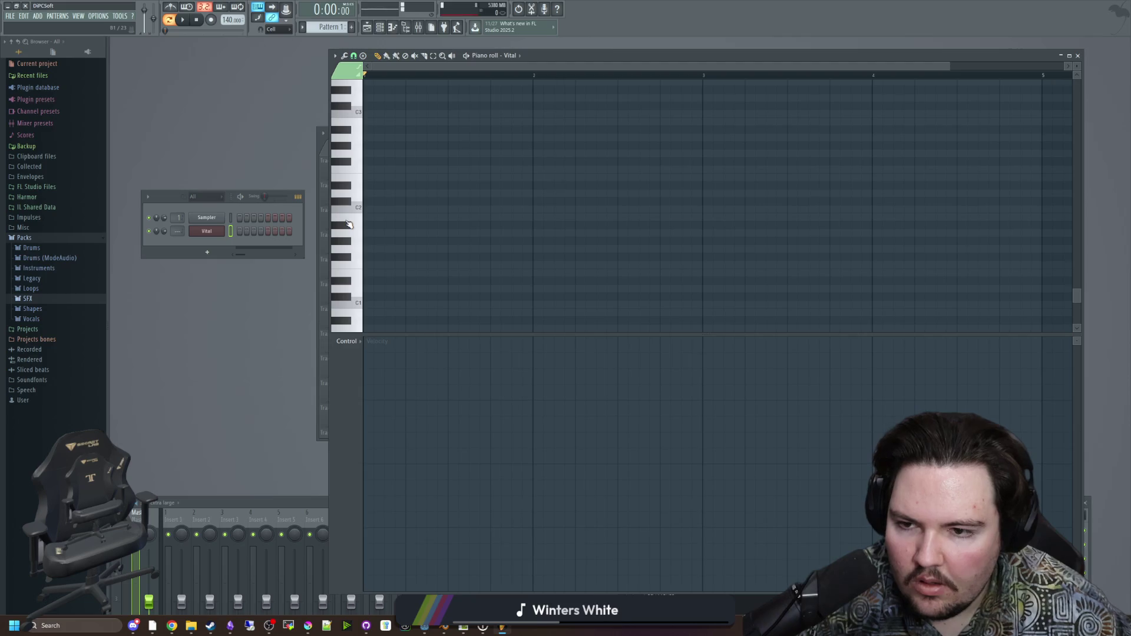
# - Enter two notes at the bar start, move them to C2 and A#1, and play them
pyautogui.click(372, 265)
pyautogui.click(369, 224)
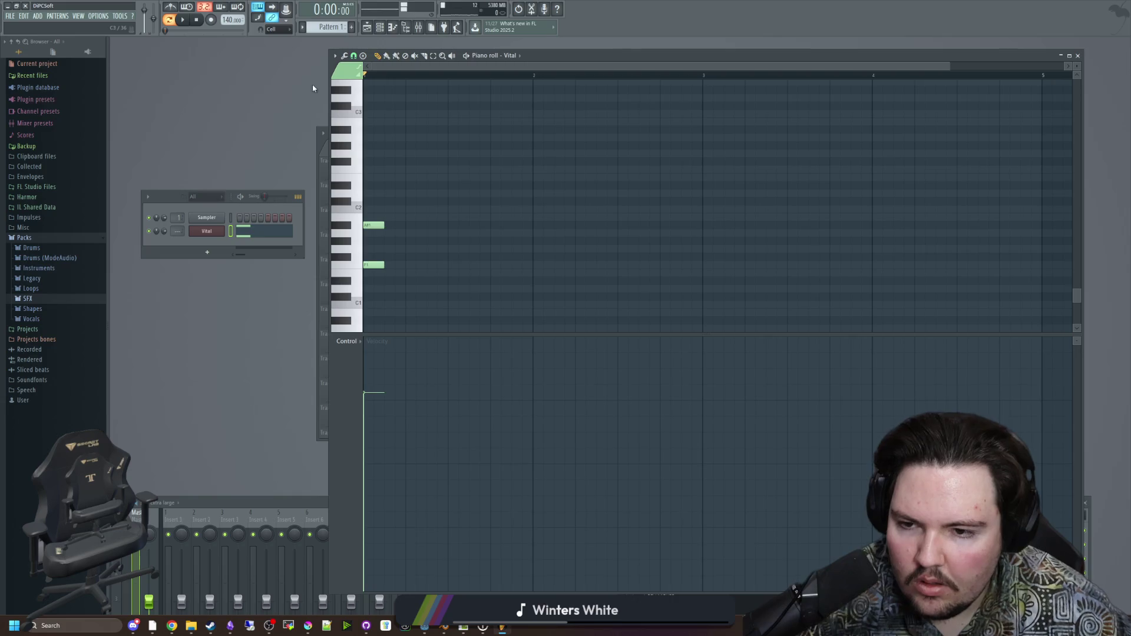
pyautogui.press('space')
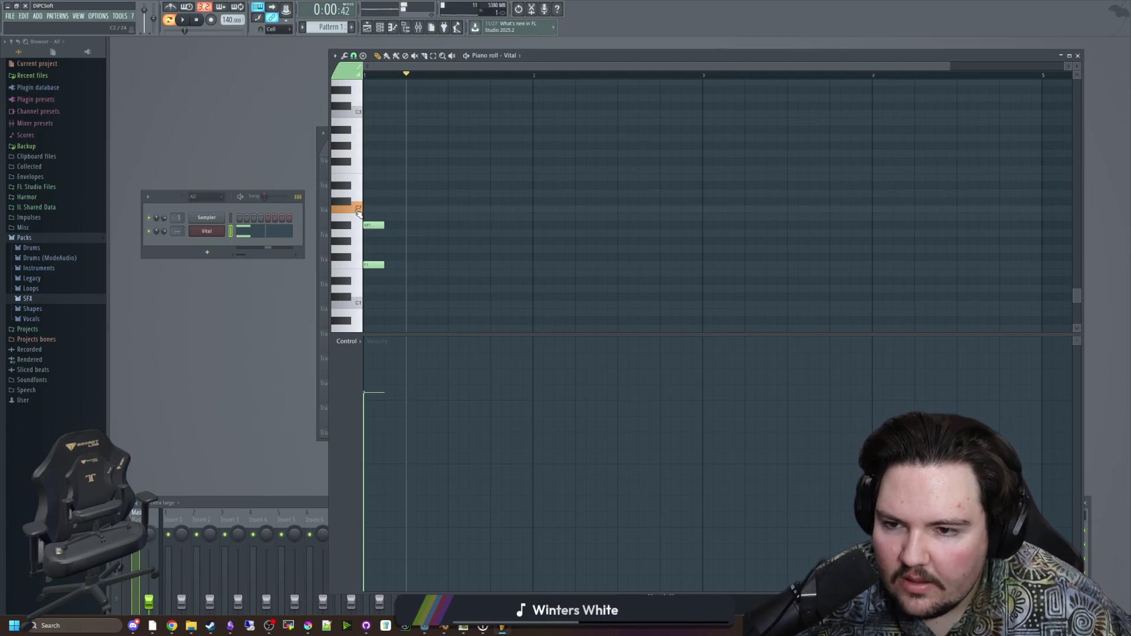
pyautogui.moveTo(367, 223); pyautogui.dragTo(368, 208)
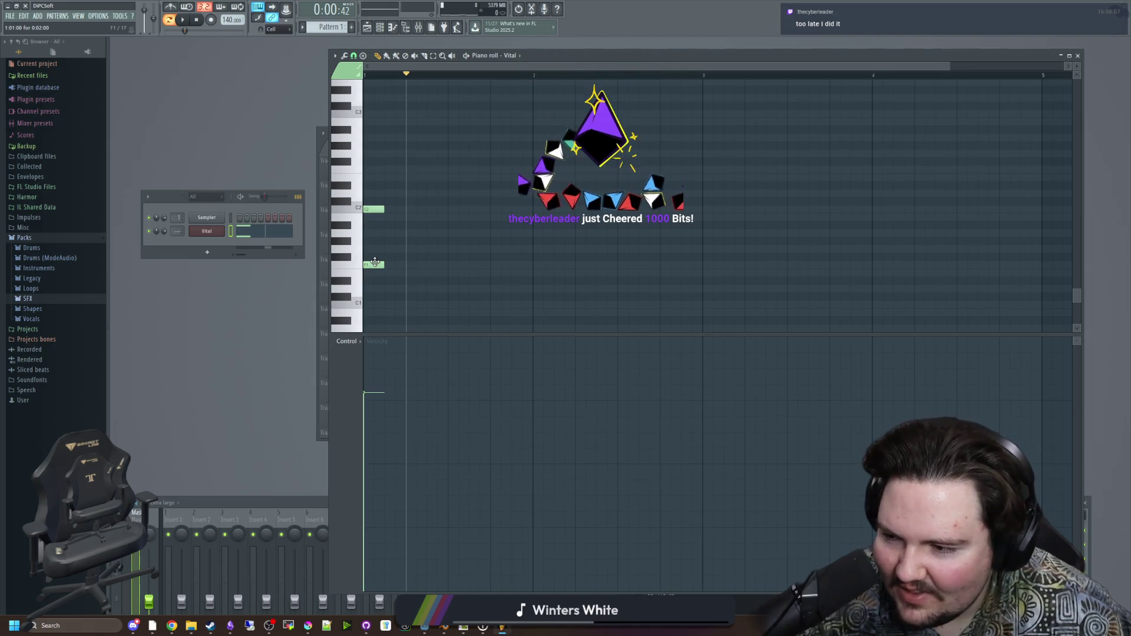
pyautogui.moveTo(375, 262); pyautogui.dragTo(381, 222)
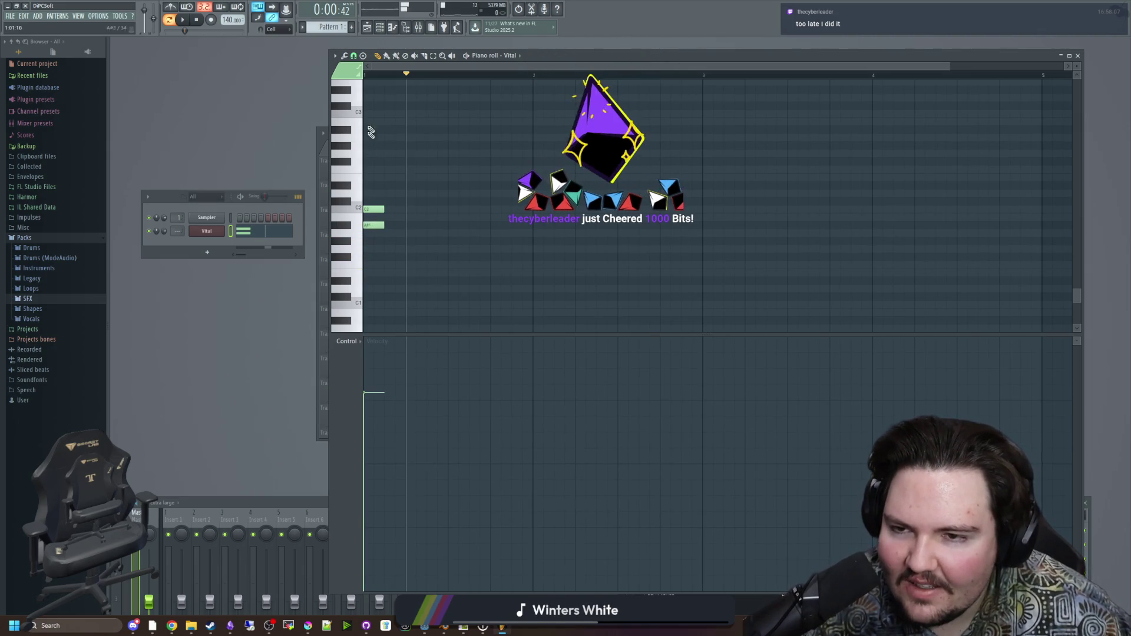
pyautogui.click(184, 21)
pyautogui.press('space')
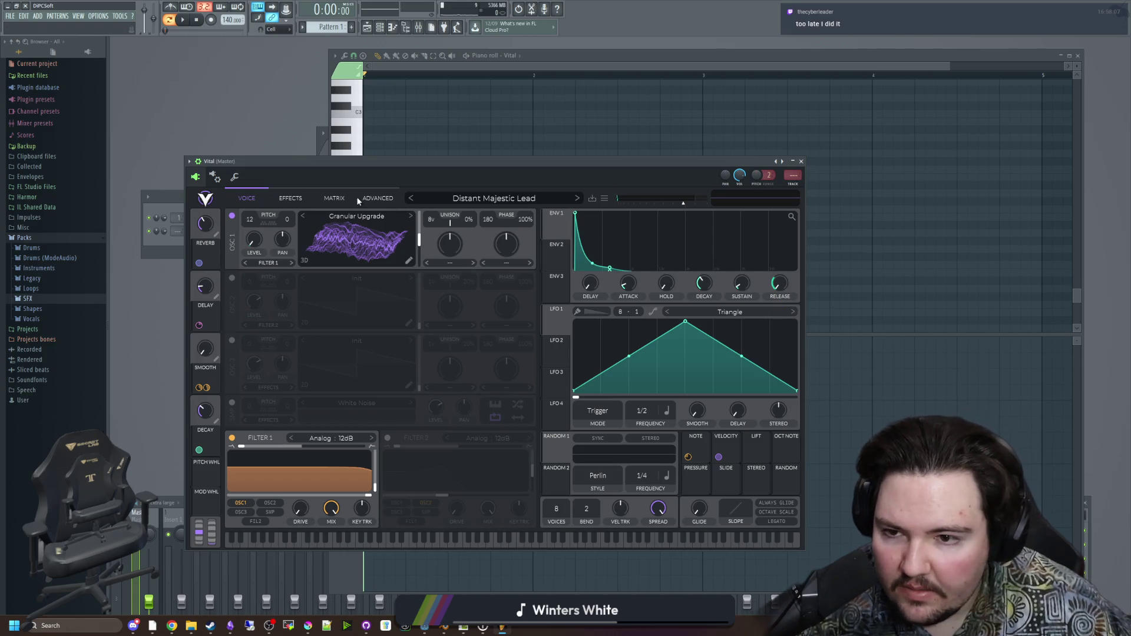
# - Disable Vital's Reverb and Delay effects and play back to hear the drier sound
pyautogui.click(376, 200)
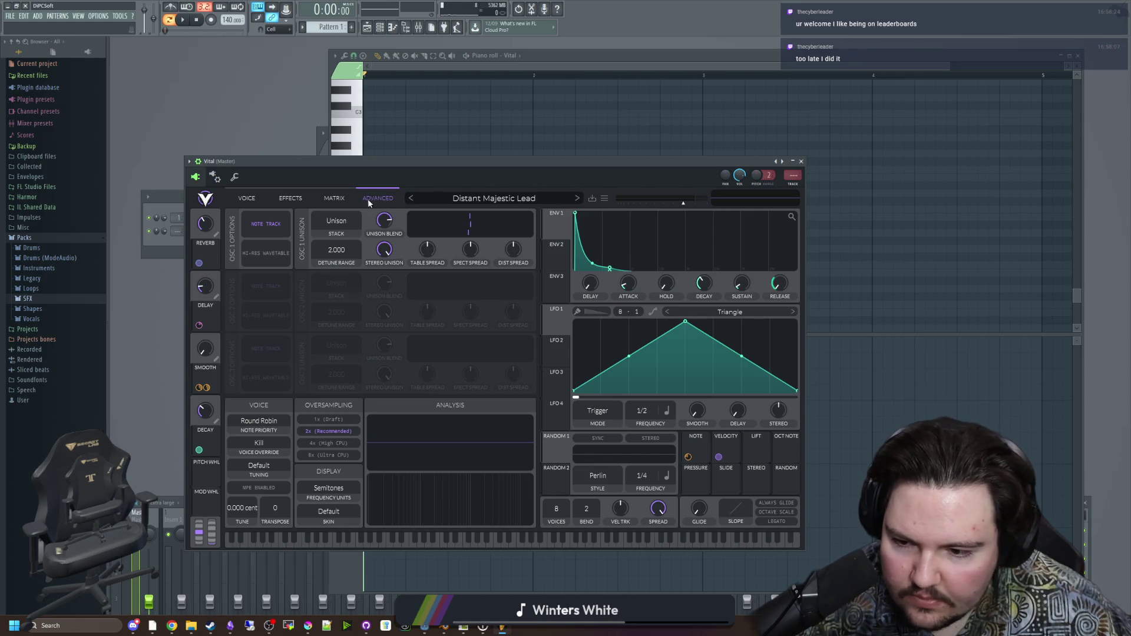
pyautogui.click(333, 198)
pyautogui.click(290, 198)
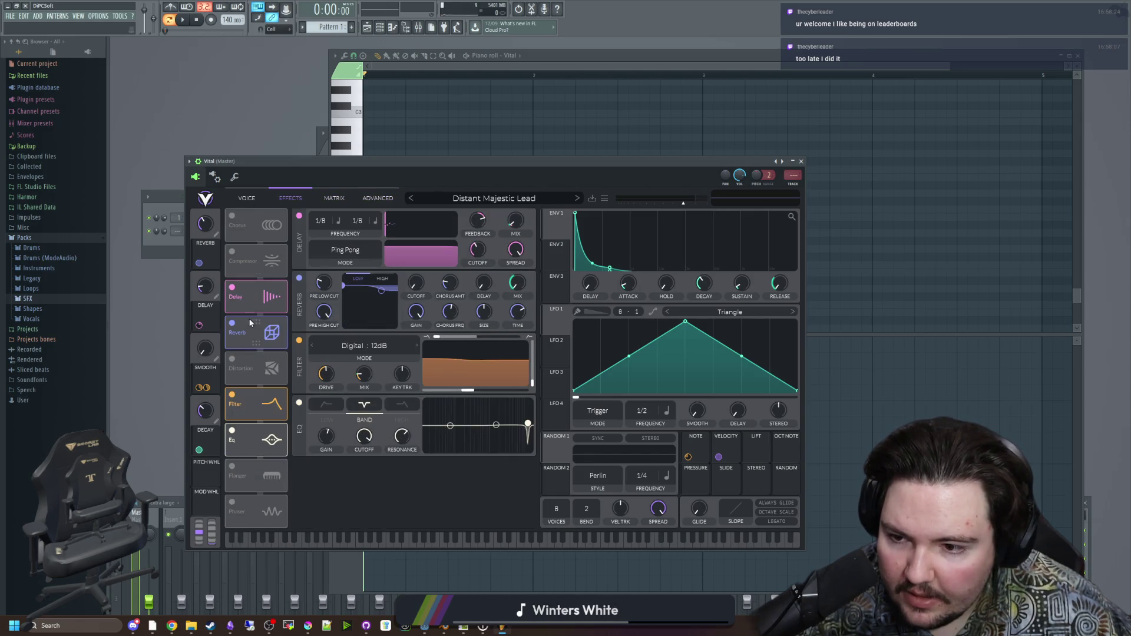
pyautogui.click(232, 323)
pyautogui.click(233, 288)
pyautogui.click(184, 20)
pyautogui.press('space')
pyautogui.click(245, 198)
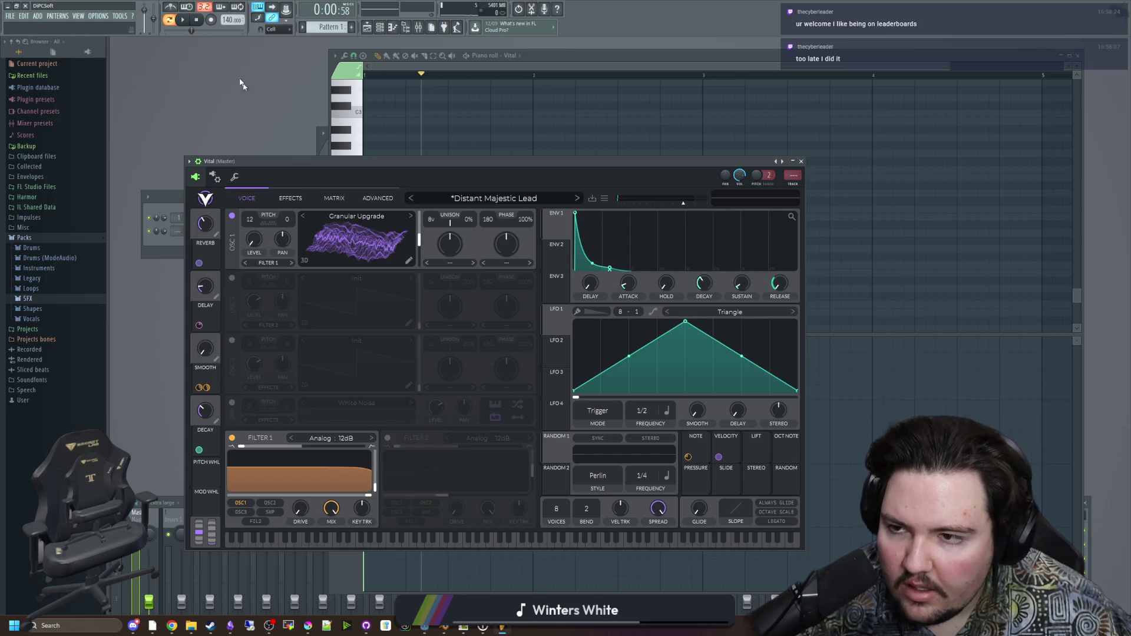
pyautogui.click(196, 19)
pyautogui.press('space')
pyautogui.press('space')
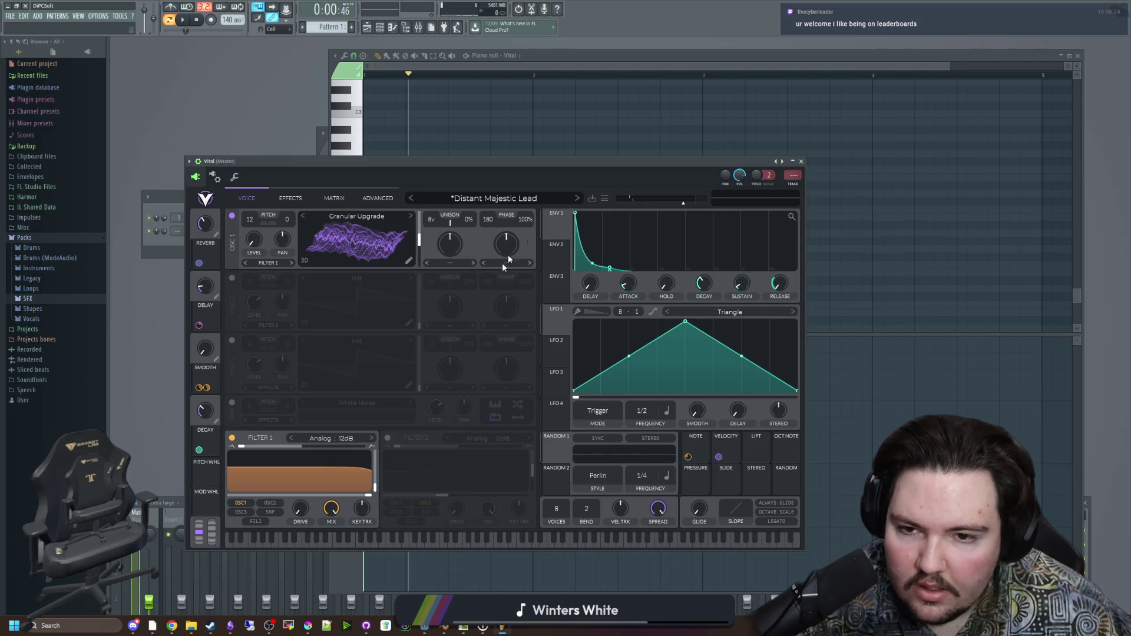
# - Set Polyphony Max to 74 in the wrapper's Miscellaneous functions and close Vital
pyautogui.click(215, 177)
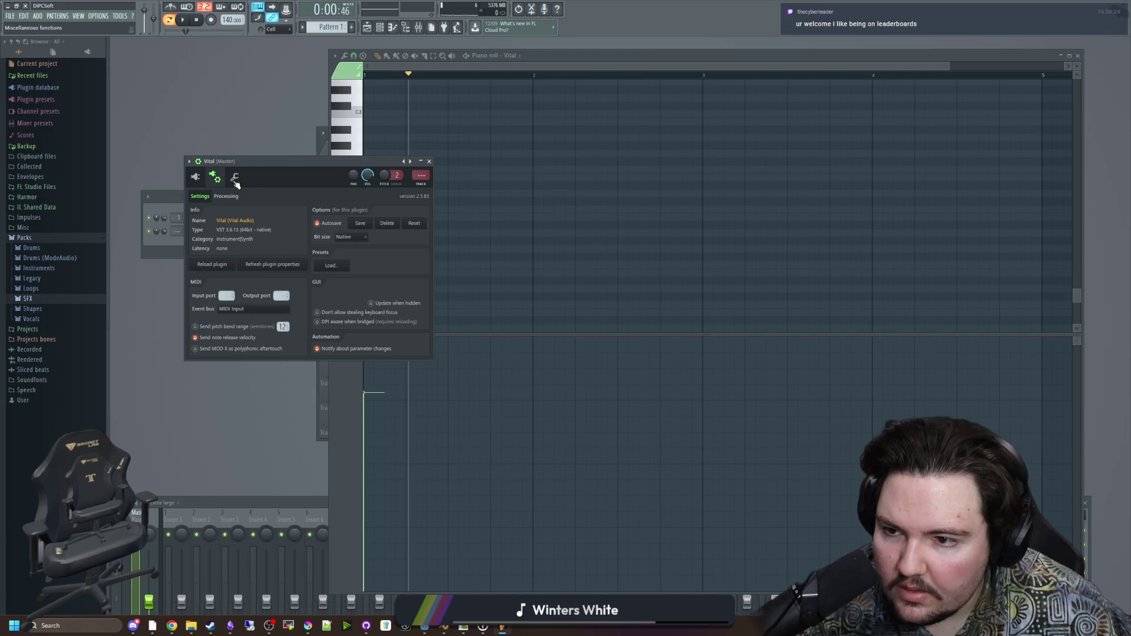
pyautogui.click(235, 178)
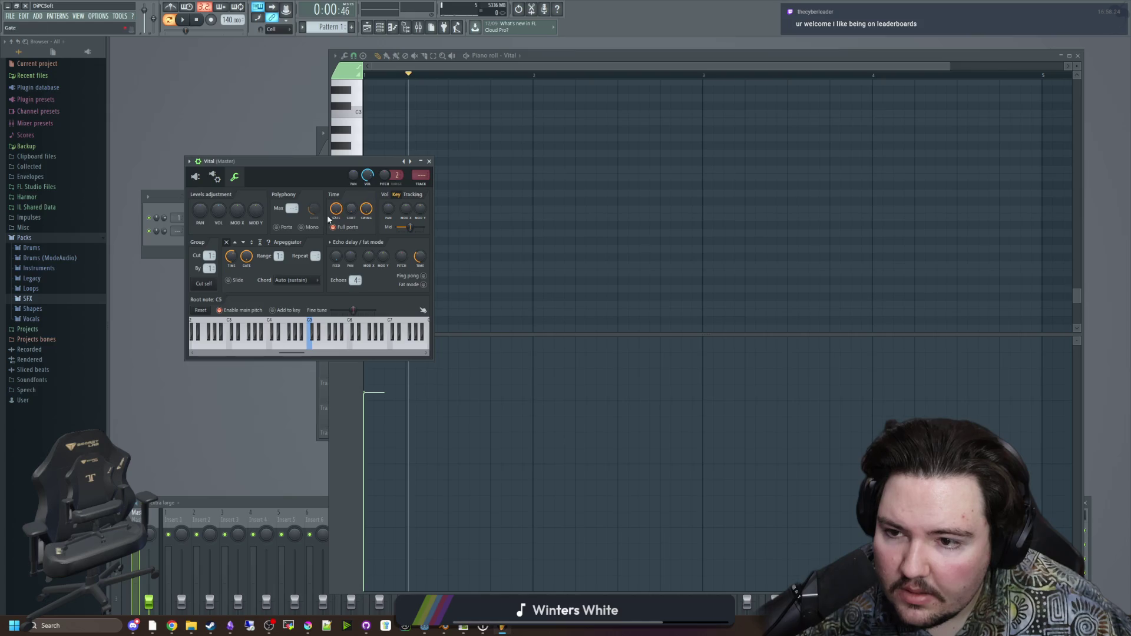
pyautogui.write('74')
pyautogui.press('Return')
pyautogui.click(429, 162)
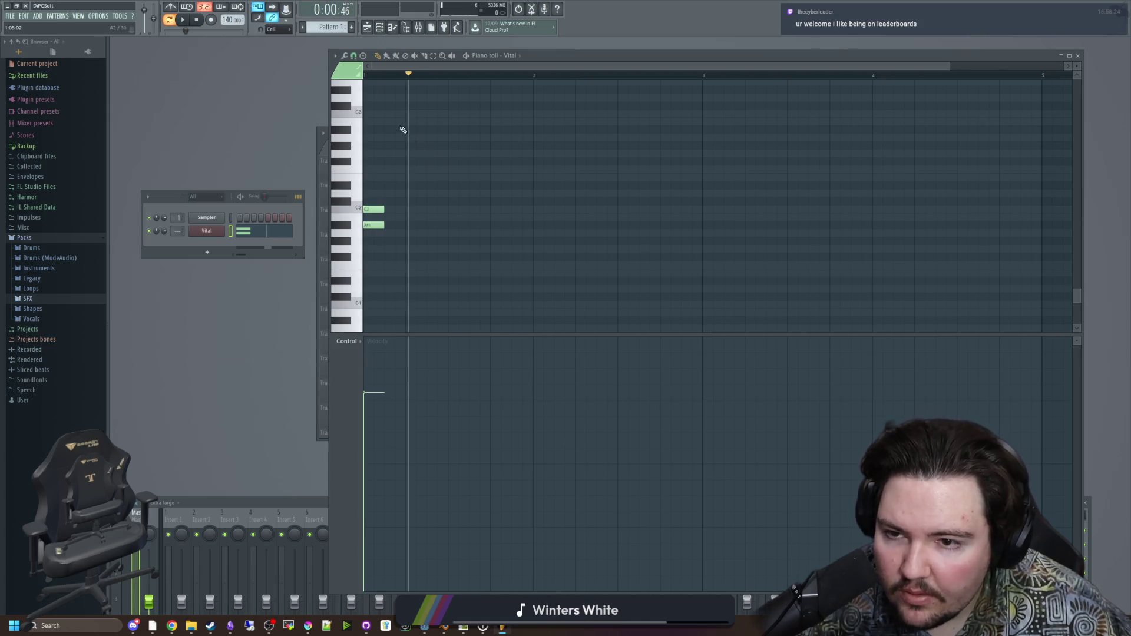
# - Loop the pattern and add a second C2 and A#1 note later in the beat
pyautogui.click(183, 21)
pyautogui.click(183, 20)
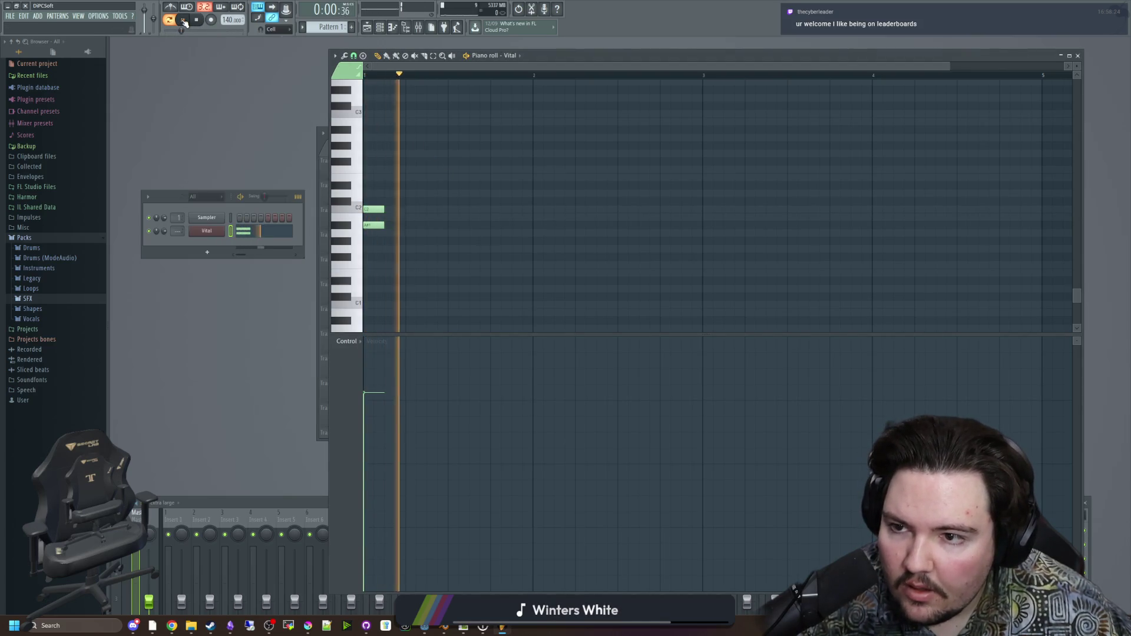
pyautogui.click(395, 210)
pyautogui.click(395, 225)
# - Move the left lower note down step by step through A1 and G1 to F#1
pyautogui.moveTo(374, 224); pyautogui.dragTo(373, 242)
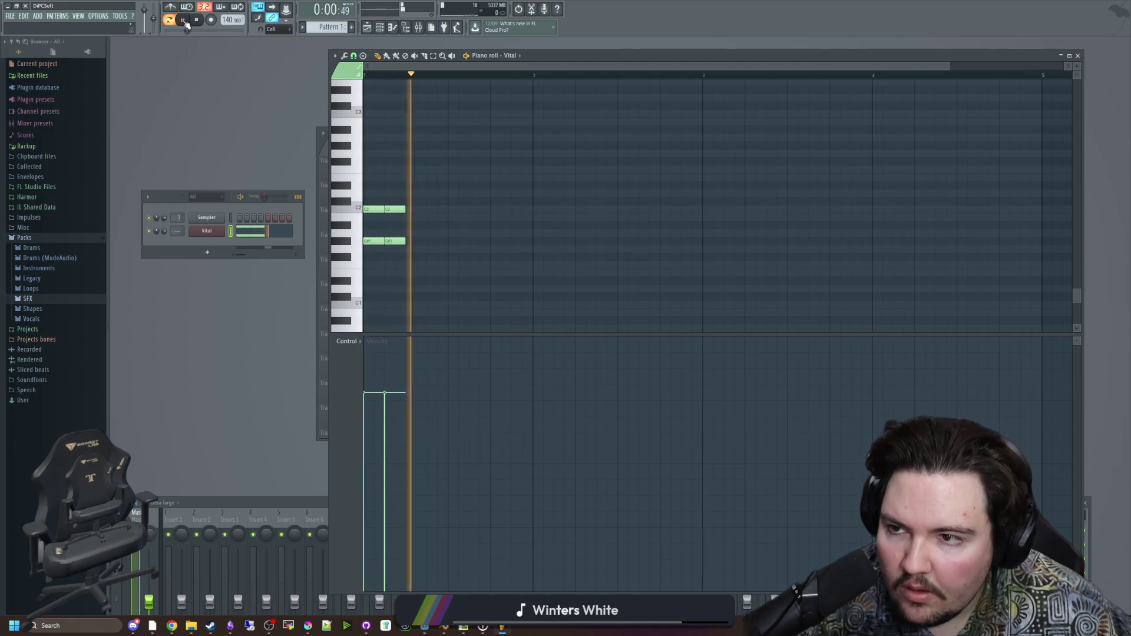
pyautogui.moveTo(370, 251); pyautogui.dragTo(370, 249)
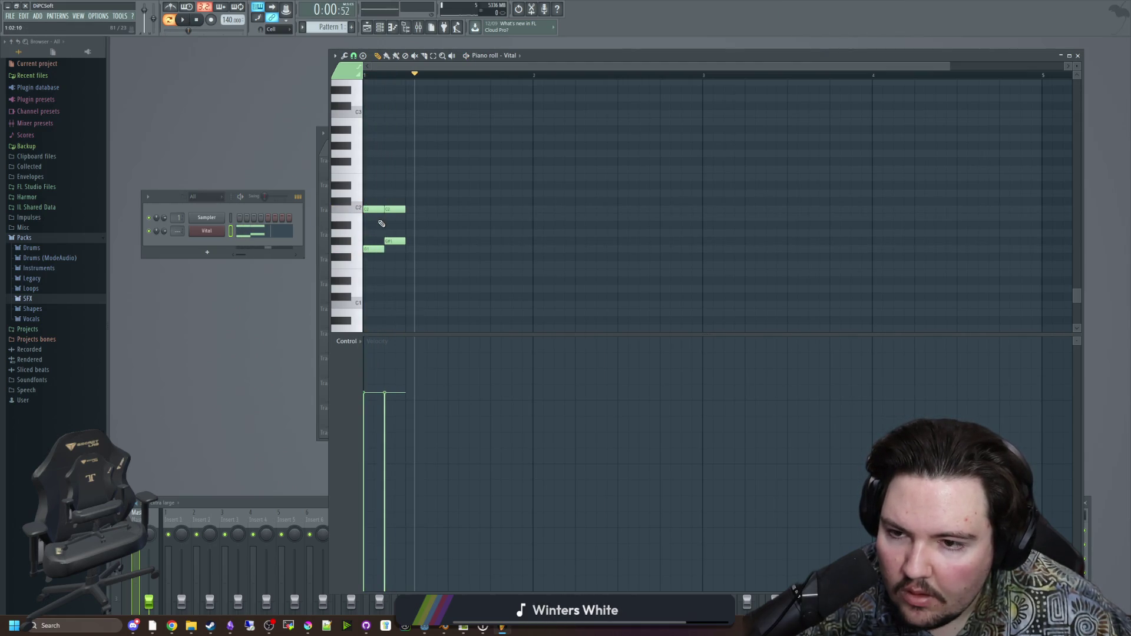
pyautogui.doubleClick(374, 249)
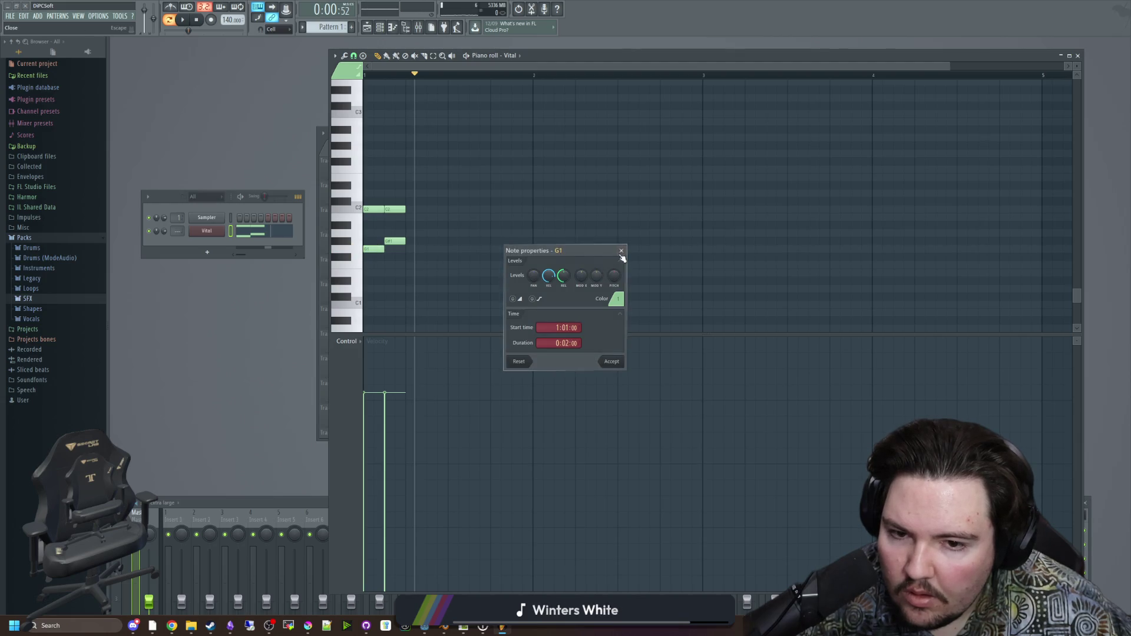
pyautogui.press('Escape')
pyautogui.moveTo(365, 252); pyautogui.dragTo(395, 257)
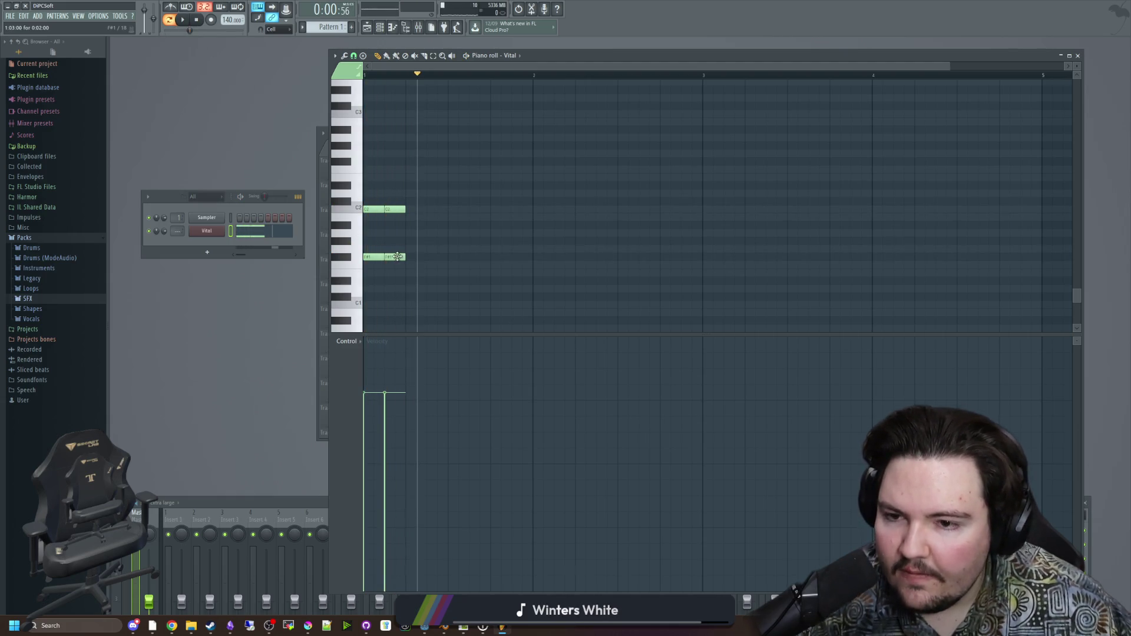
# - Add a pair of A#1 notes, delete the F#1 notes, and play the revised chord
pyautogui.click(370, 225)
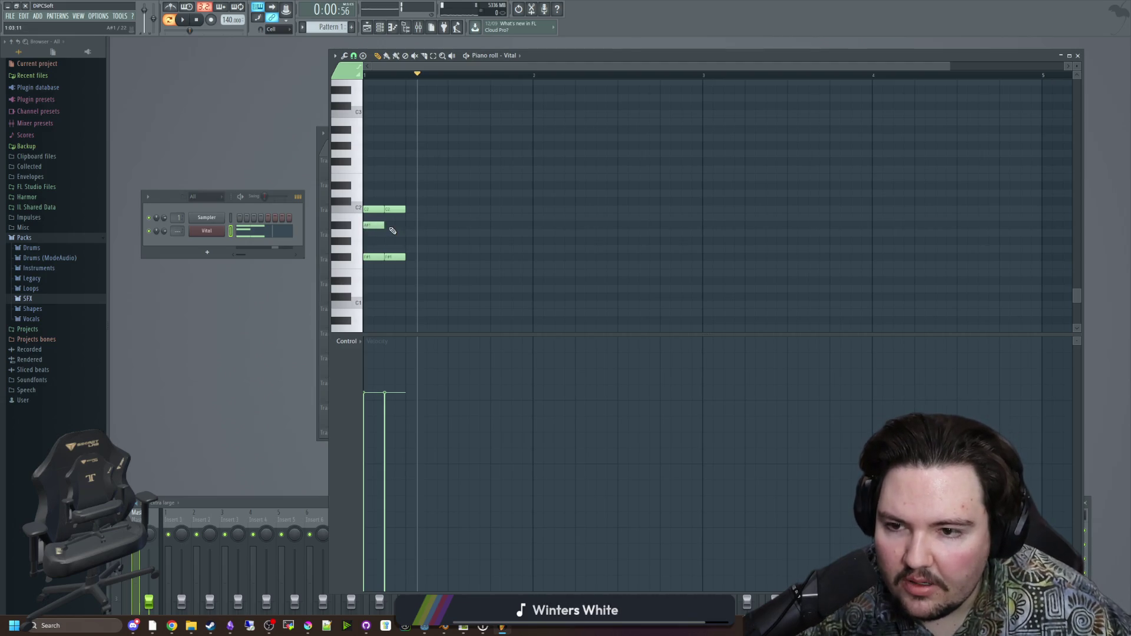
pyautogui.click(389, 226)
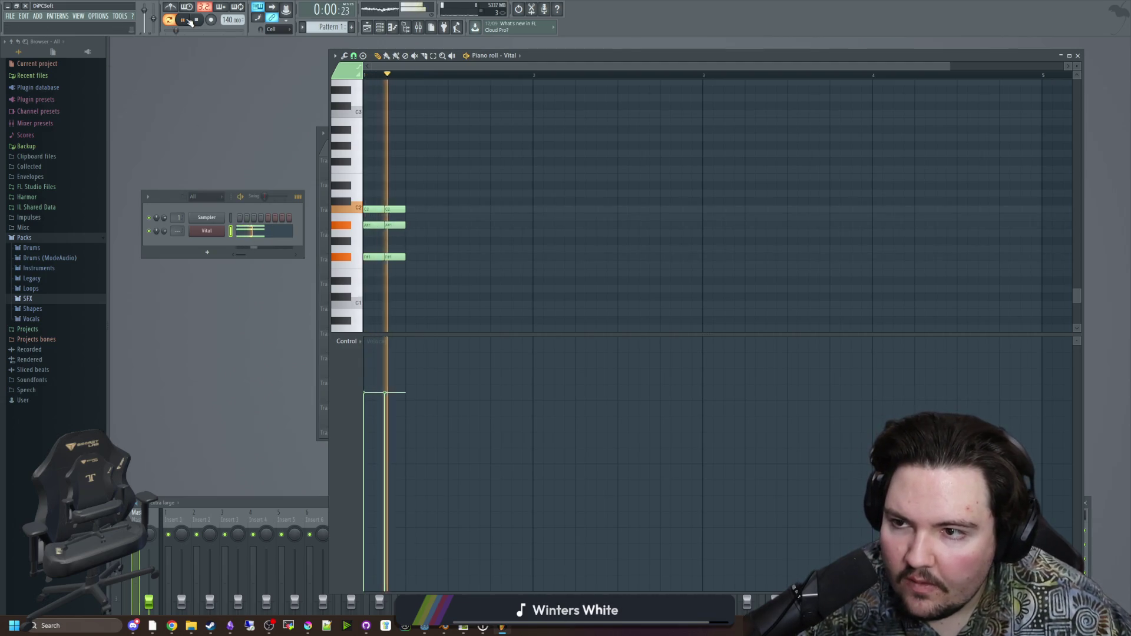
pyautogui.rightClick(395, 258)
pyautogui.click(183, 20)
pyautogui.click(185, 25)
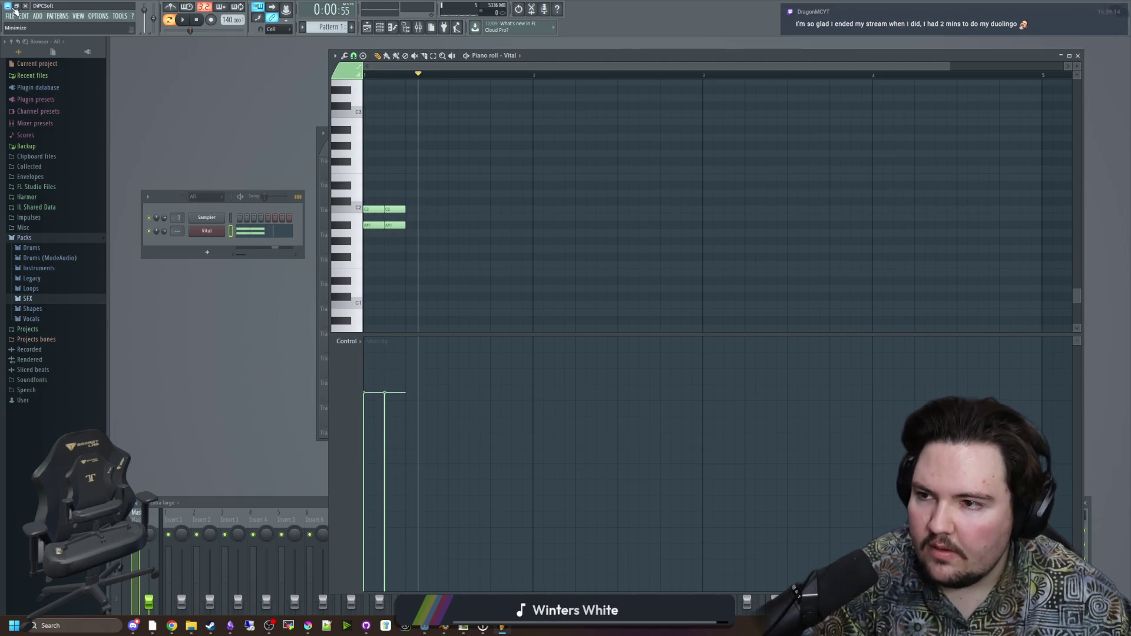
pyautogui.click(10, 16)
# - Export the pattern as a WAV named power_lower into the maze-game Sounds/Effects folder
pyautogui.moveTo(59, 92)
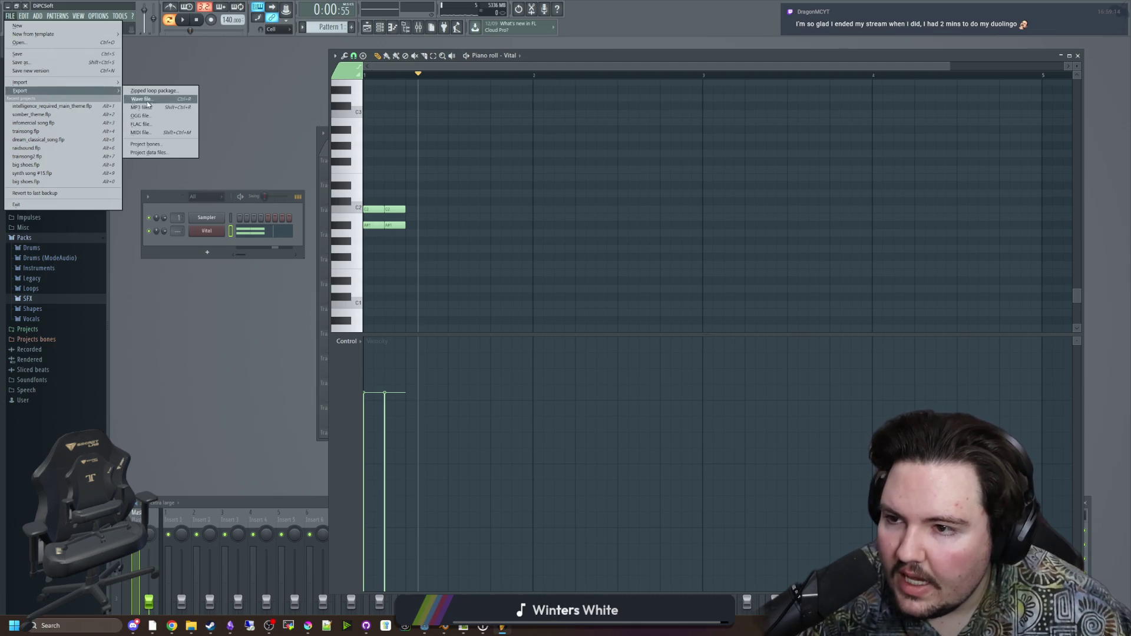
pyautogui.click(145, 99)
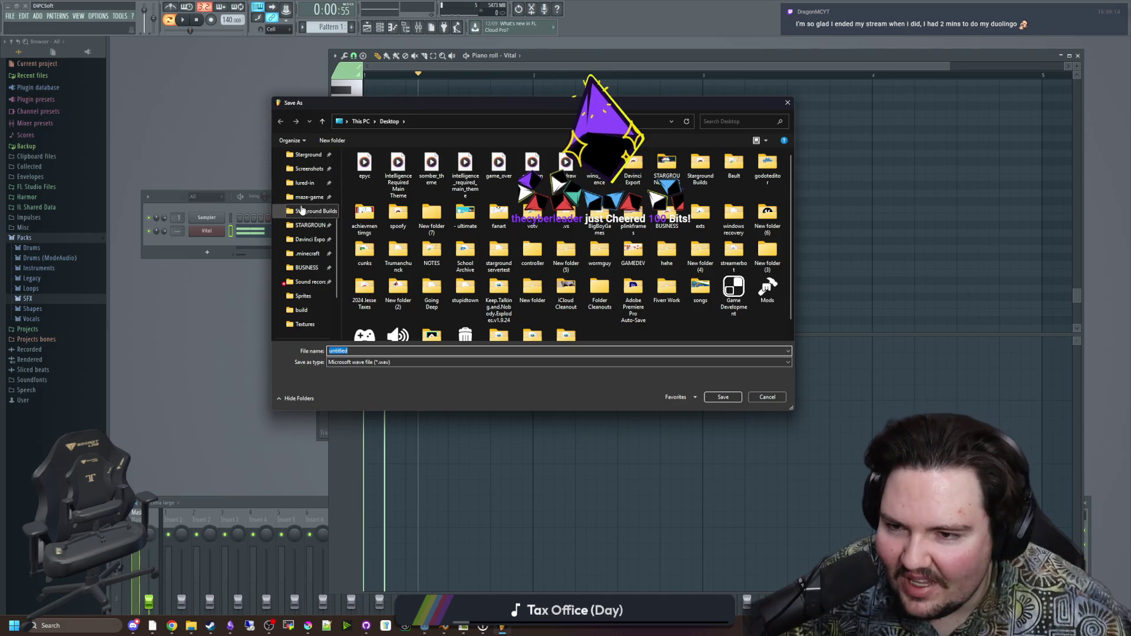
pyautogui.click(304, 198)
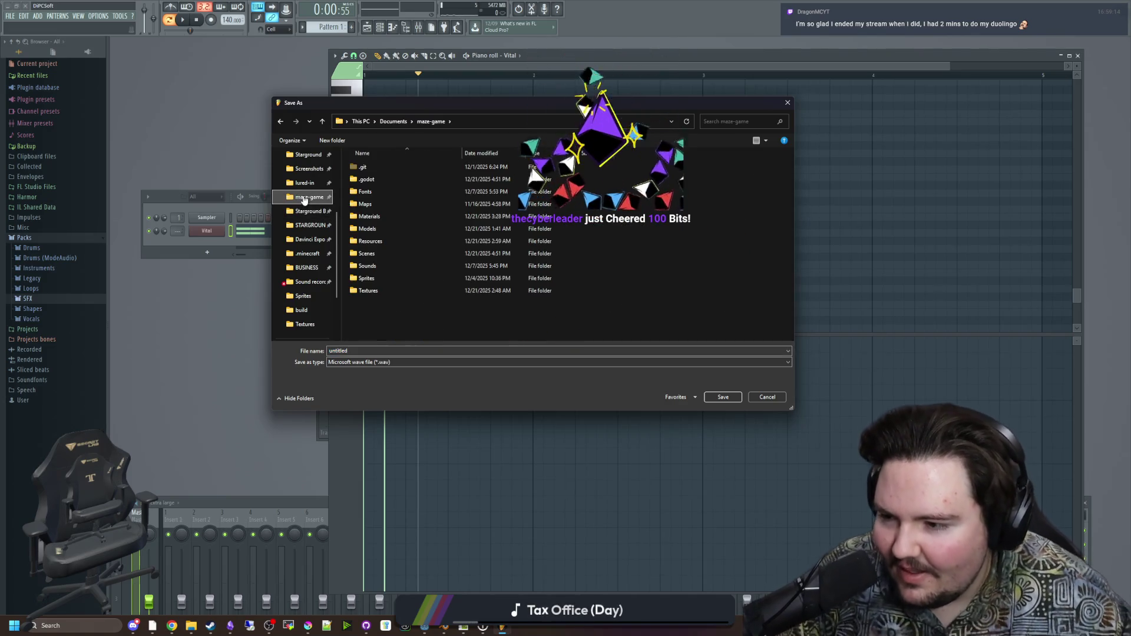
pyautogui.doubleClick(368, 268)
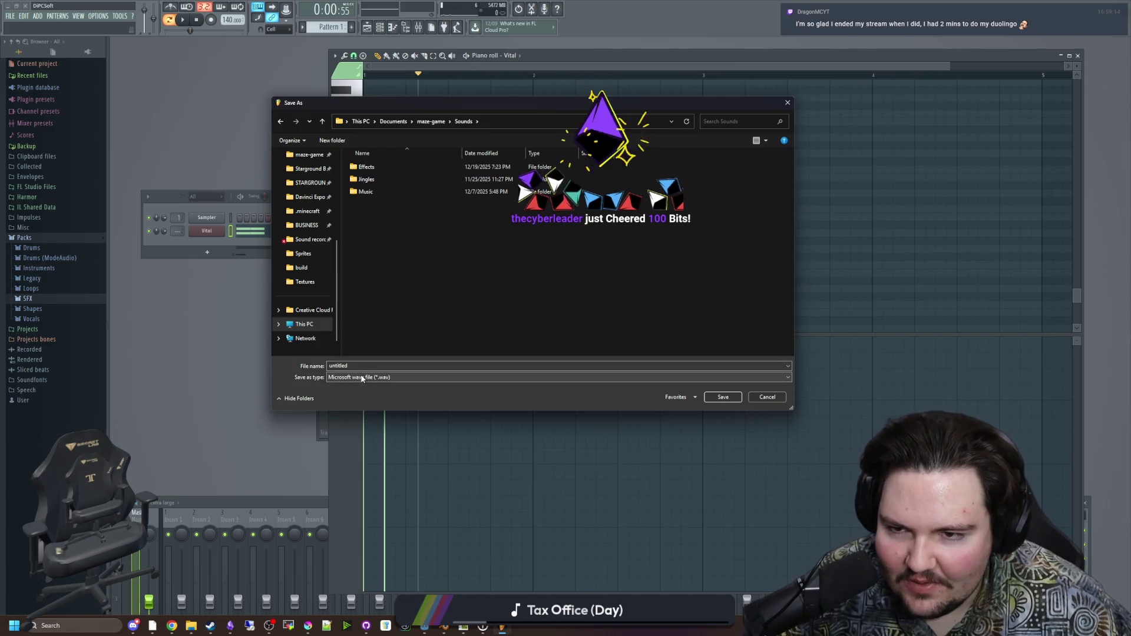
pyautogui.doubleClick(374, 169)
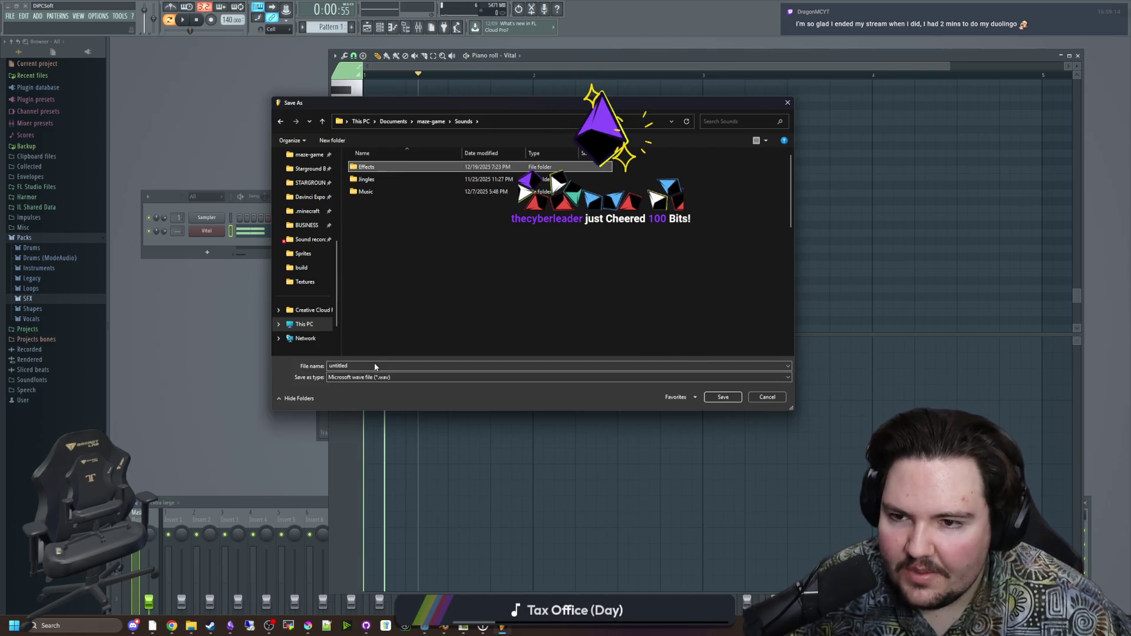
pyautogui.write('power_lower')
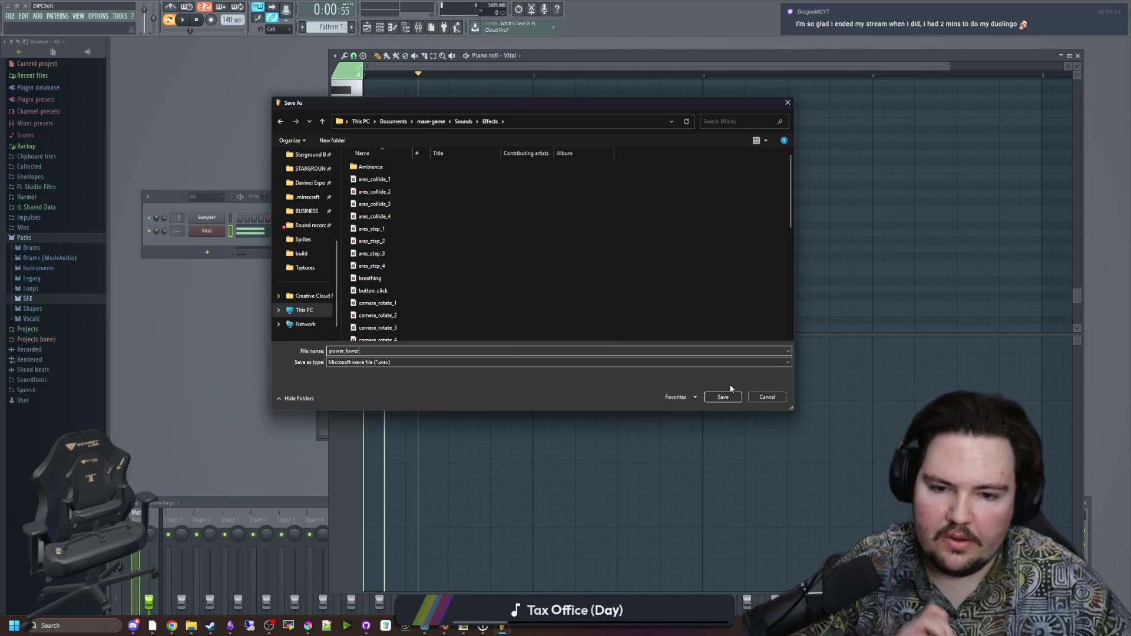
pyautogui.click(733, 400)
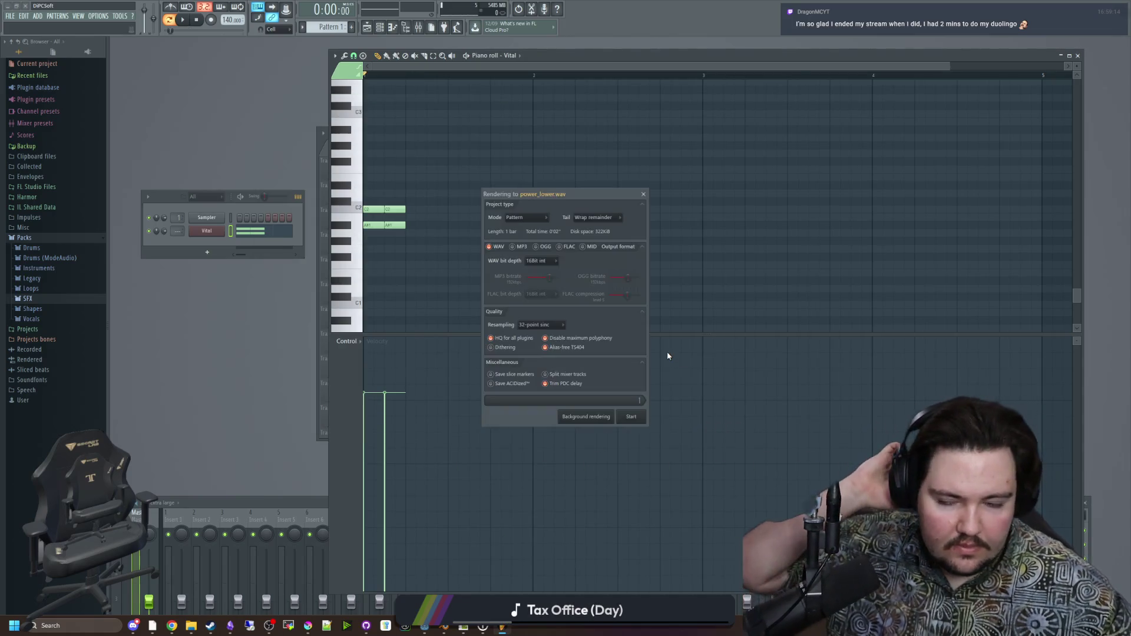
# - Render power_lower.wav with the tail set to Leave remainder, then minimize FL Studio
pyautogui.click(601, 218)
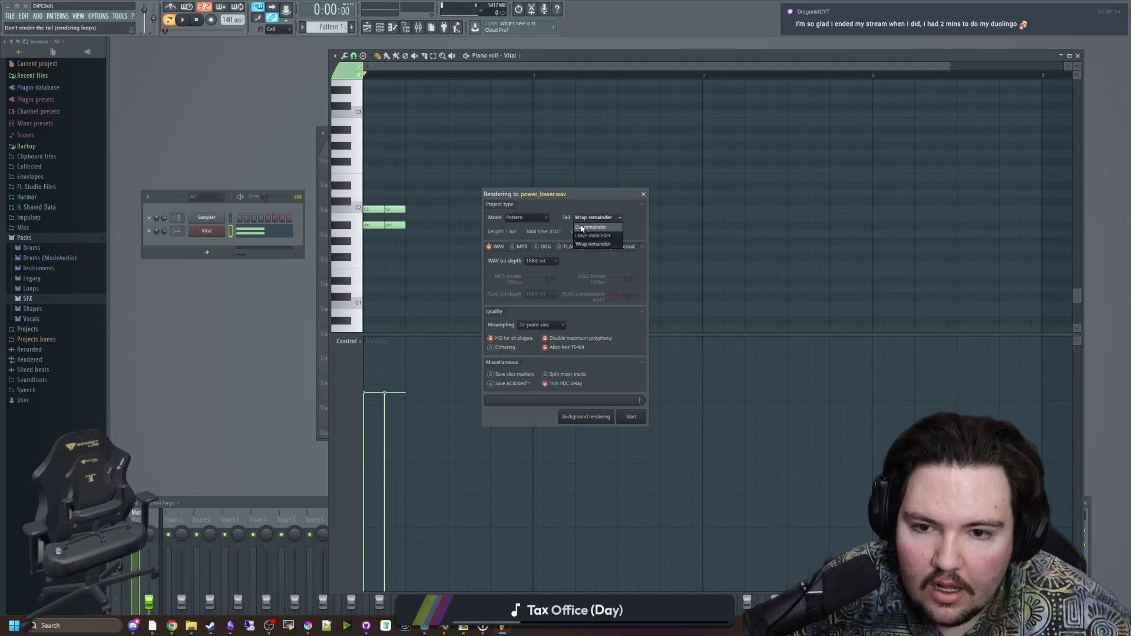
pyautogui.click(592, 235)
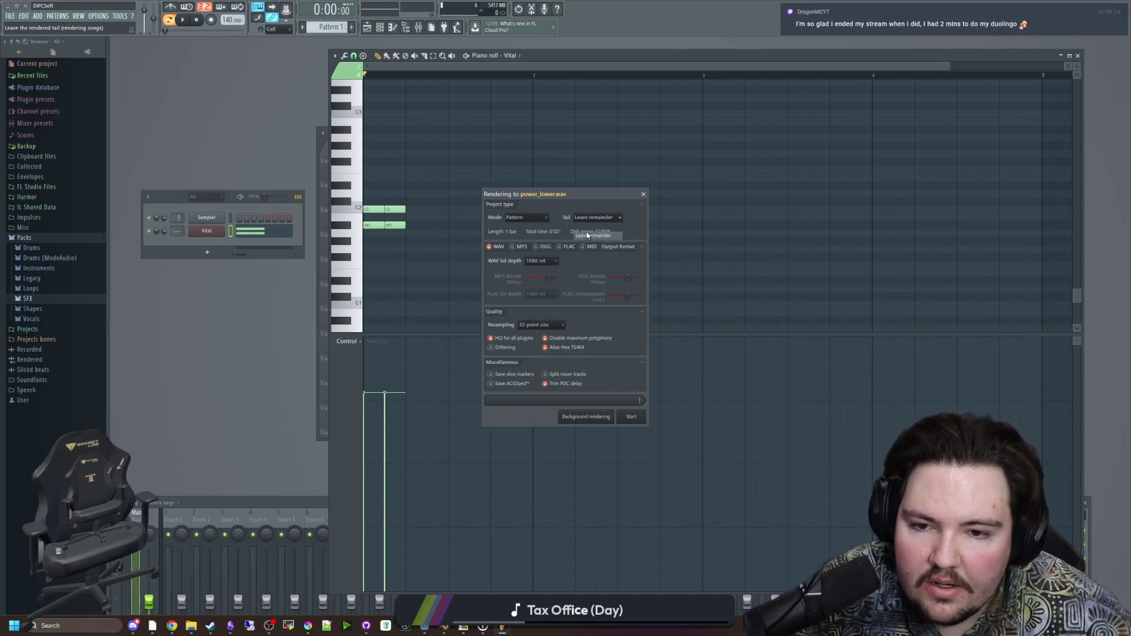
pyautogui.click(627, 418)
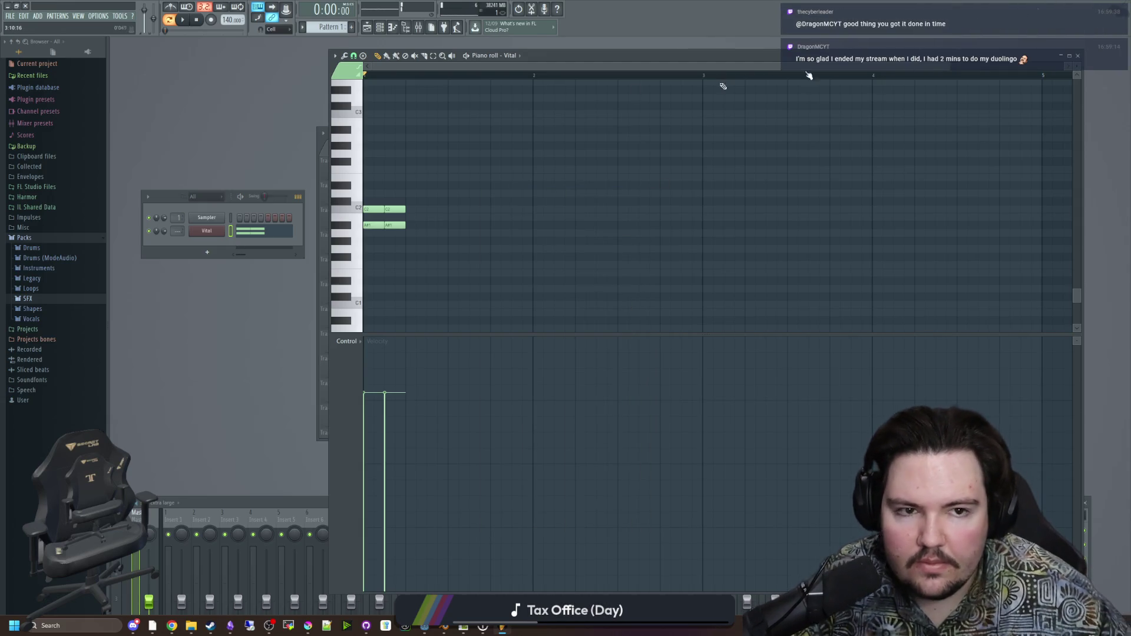
pyautogui.click(6, 5)
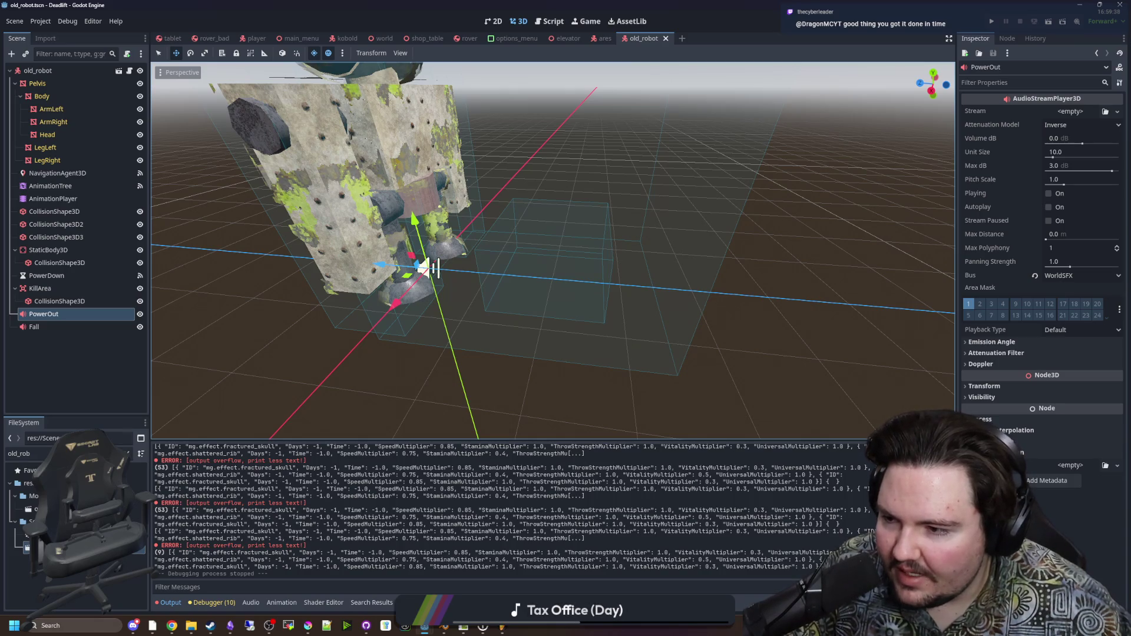
# - Quick Load power_lower.wav into PowerOut's Stream and expand it to preview
pyautogui.click(1076, 112)
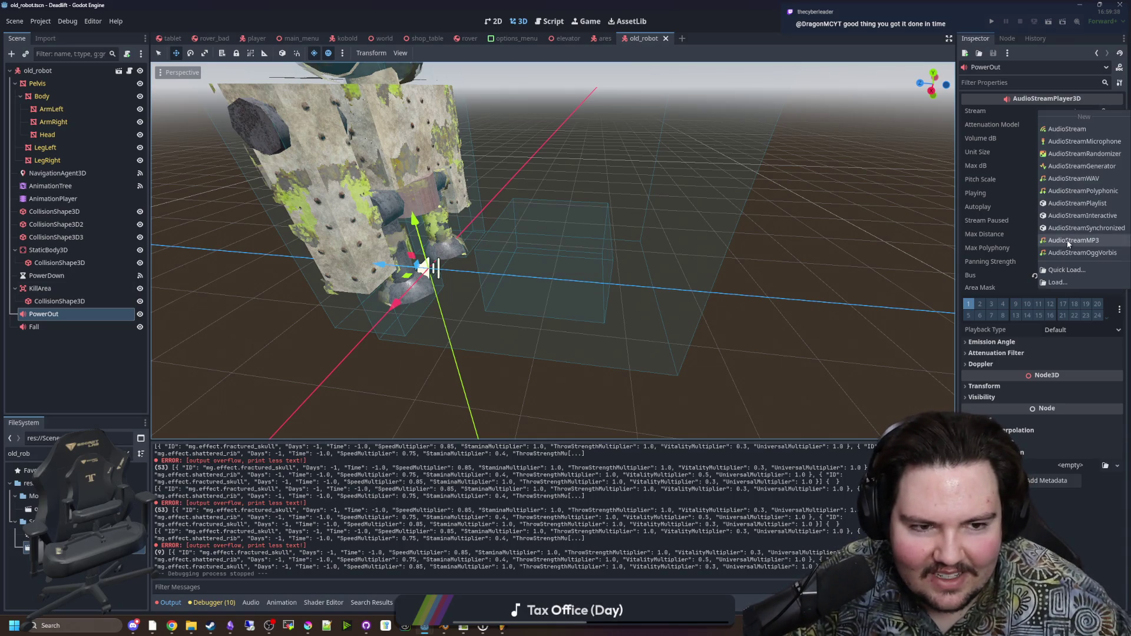
pyautogui.click(1076, 271)
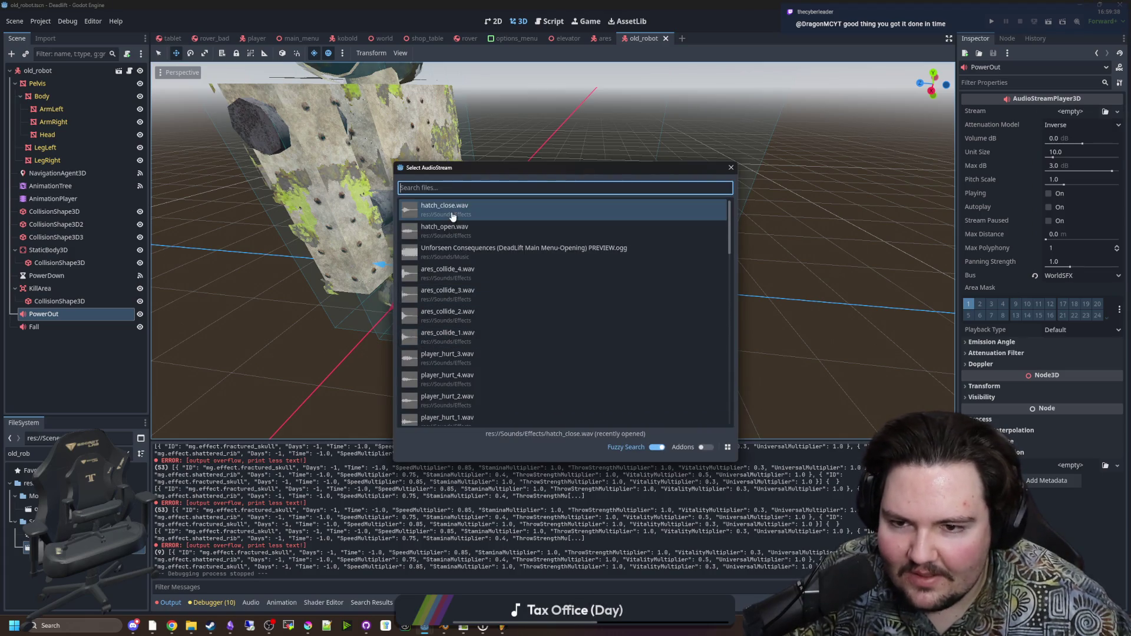
pyautogui.write('power')
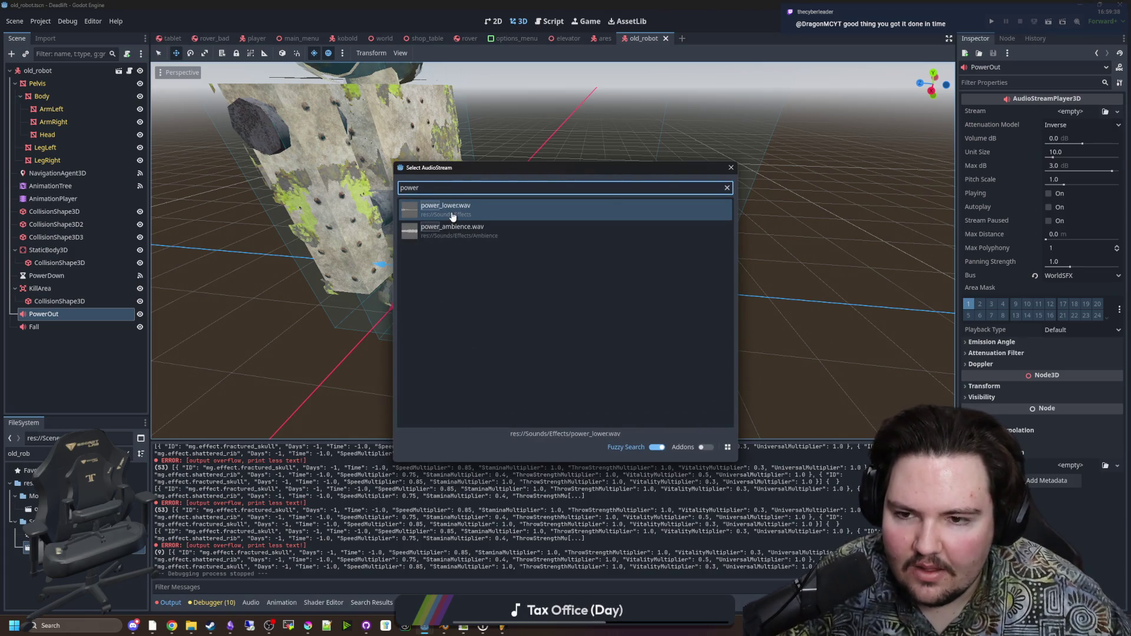
pyautogui.doubleClick(509, 211)
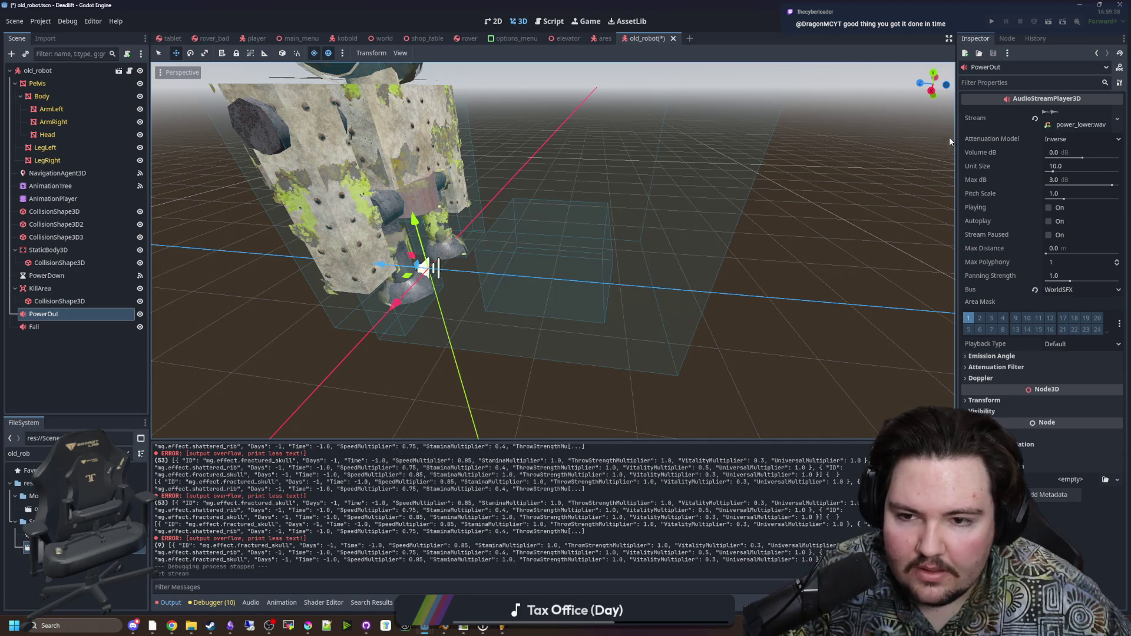
pyautogui.click(1059, 121)
# - Filter FileSystem by 'power' and rename the file to power_low.wav, confirming PowerOut uses it
pyautogui.doubleClick(36, 454)
pyautogui.write('power')
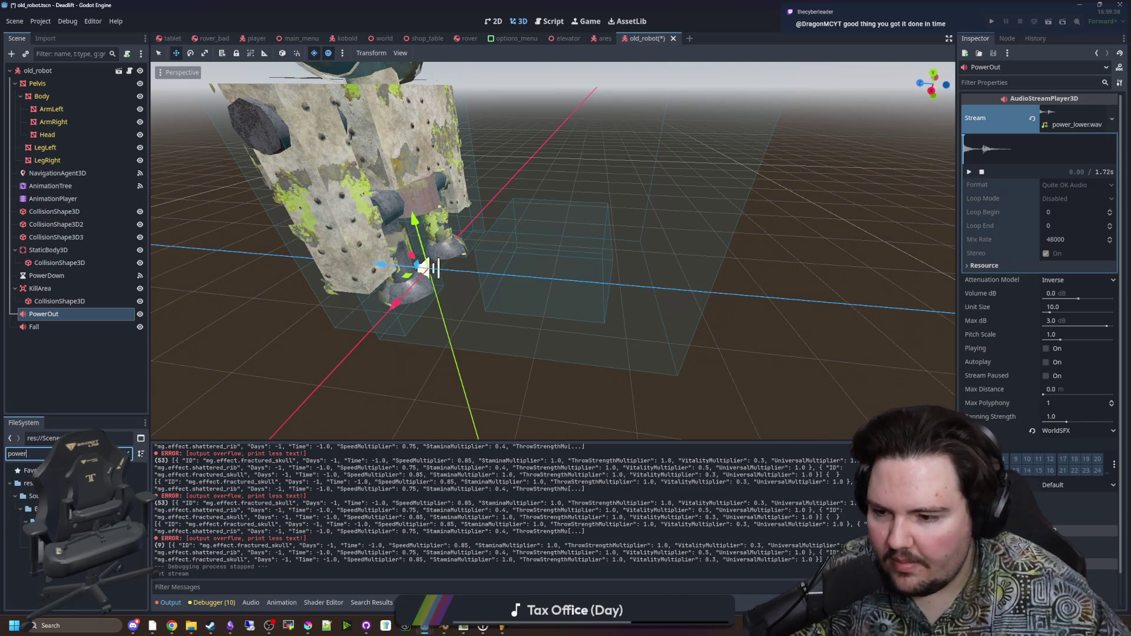
pyautogui.rightClick(83, 563)
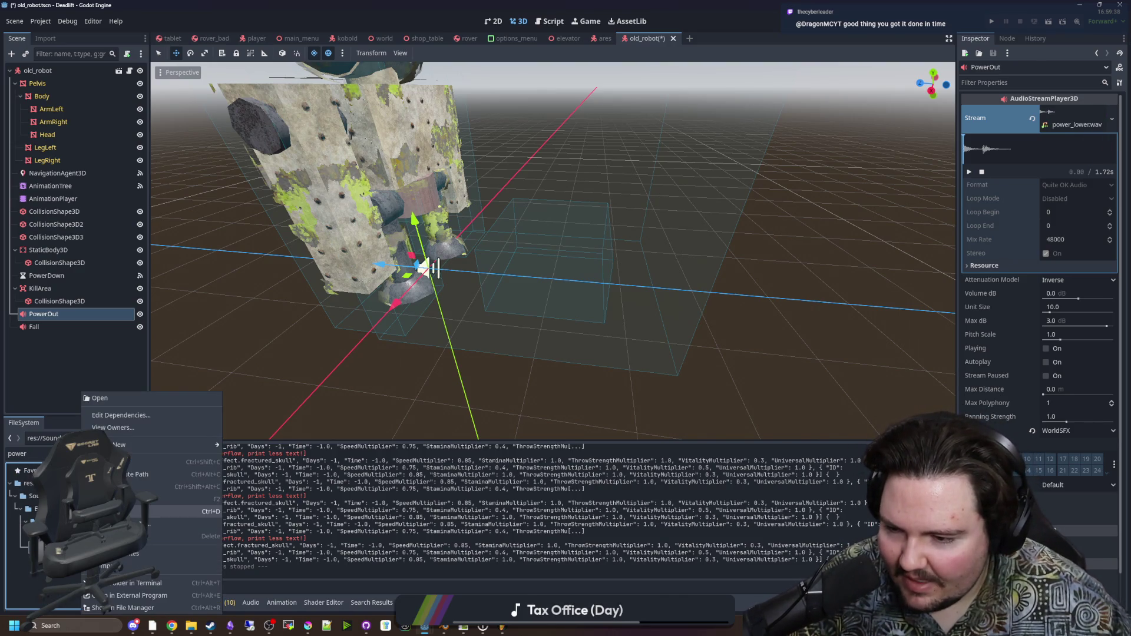
pyautogui.click(118, 499)
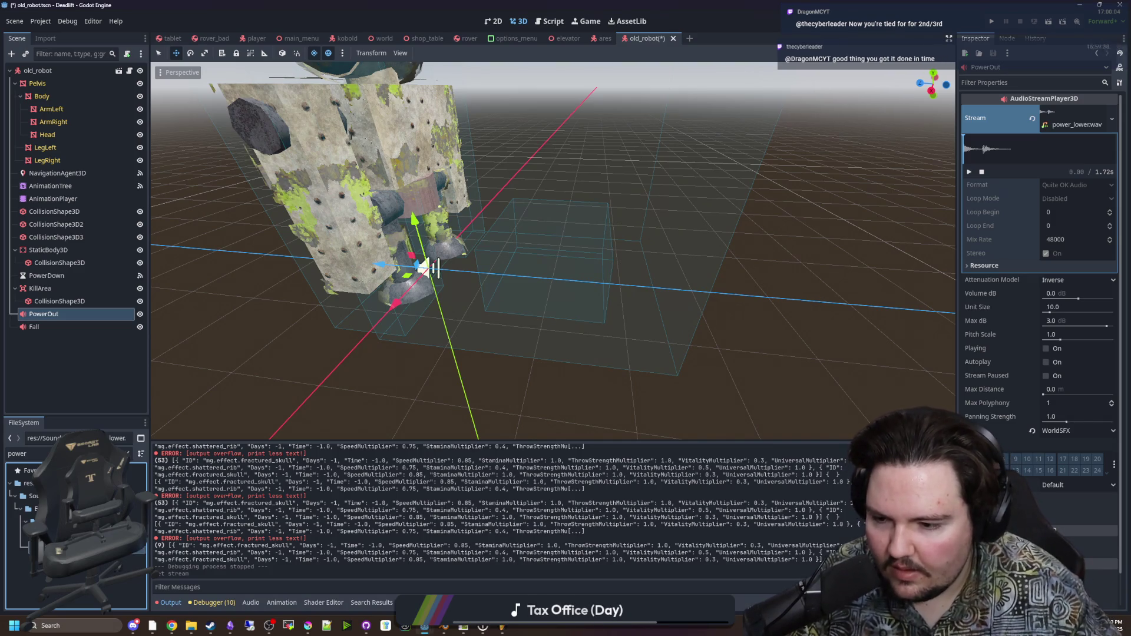
pyautogui.press('Return')
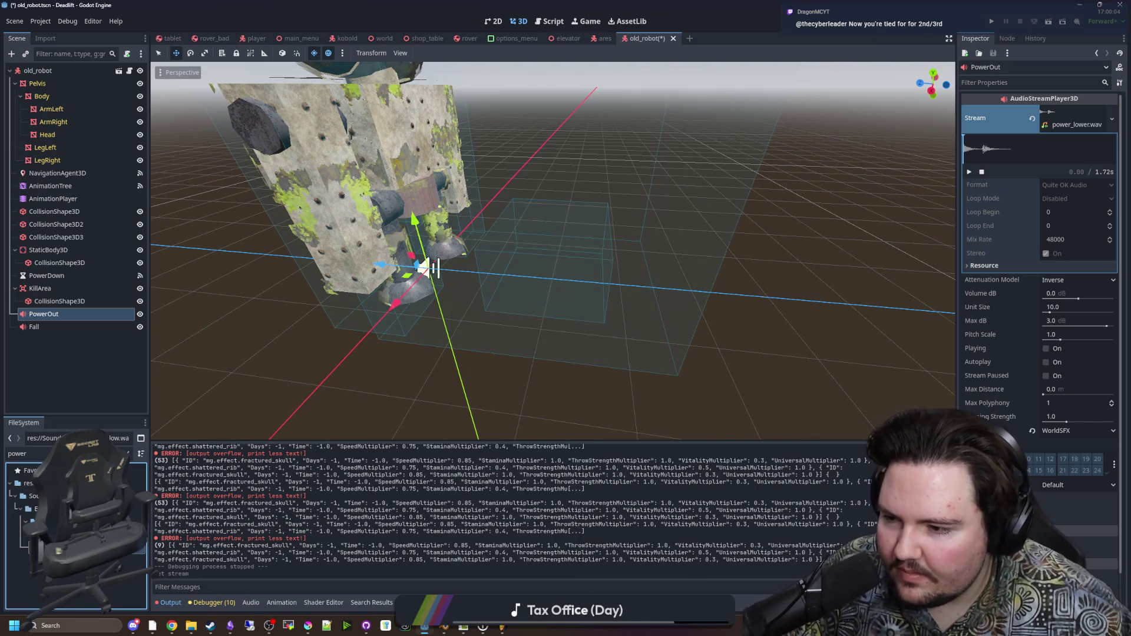
pyautogui.click(85, 360)
pyautogui.click(73, 313)
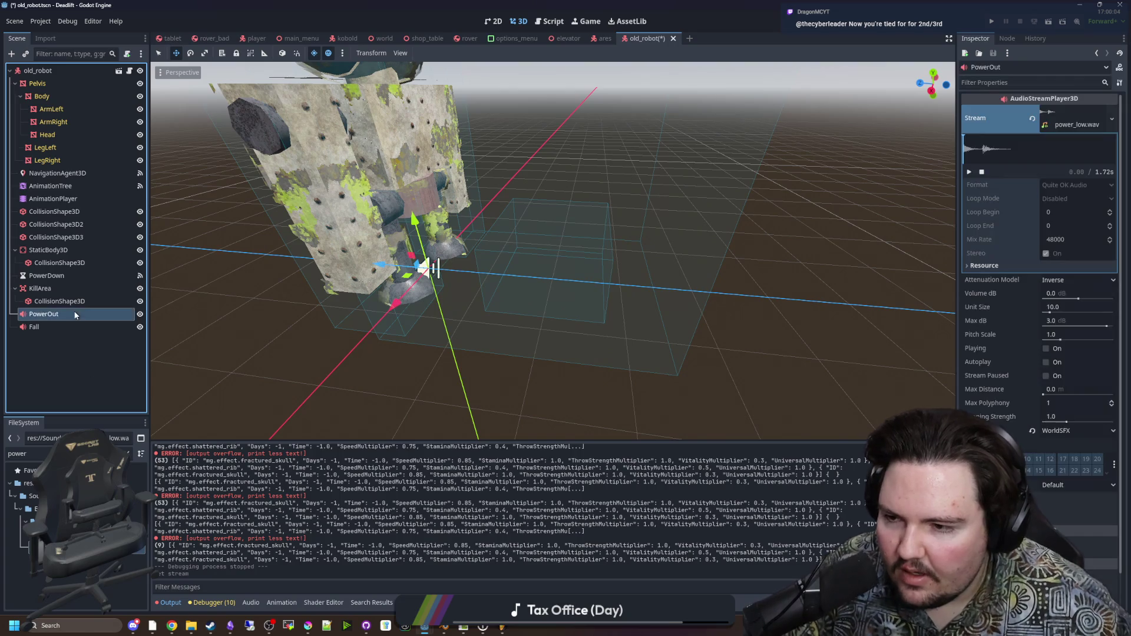
pyautogui.click(129, 70)
# - Add a $PowerOut play call inside _on_power_down_timeout in old_robot.gd and save
pyautogui.moveTo(59, 314)
pyautogui.mouseDown()
pyautogui.moveTo(505, 235)
pyautogui.moveTo(566, 206)
pyautogui.moveTo(565, 194)
pyautogui.moveTo(478, 221)
pyautogui.mouseUp()
pyautogui.press('Return')
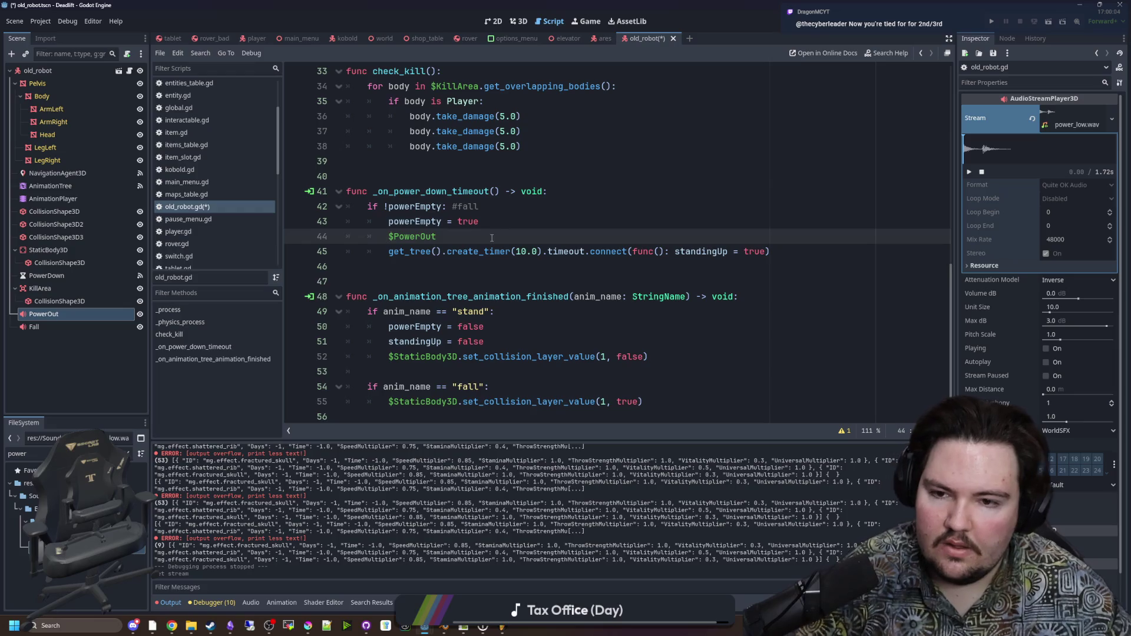
pyautogui.hotkey('ctrl', 's')
# - Add an AudioStreamPlayer3D child to old_robot and rename it Footstep
pyautogui.rightClick(55, 73)
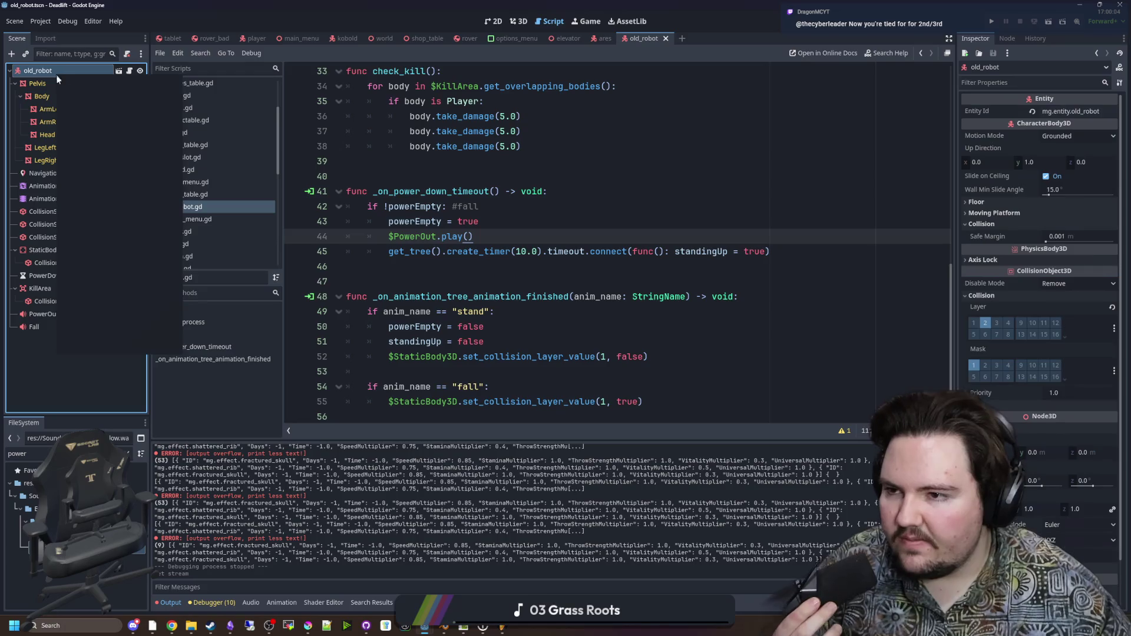
pyautogui.click(69, 100)
pyautogui.write('audio')
pyautogui.press('Down')
pyautogui.press('Return')
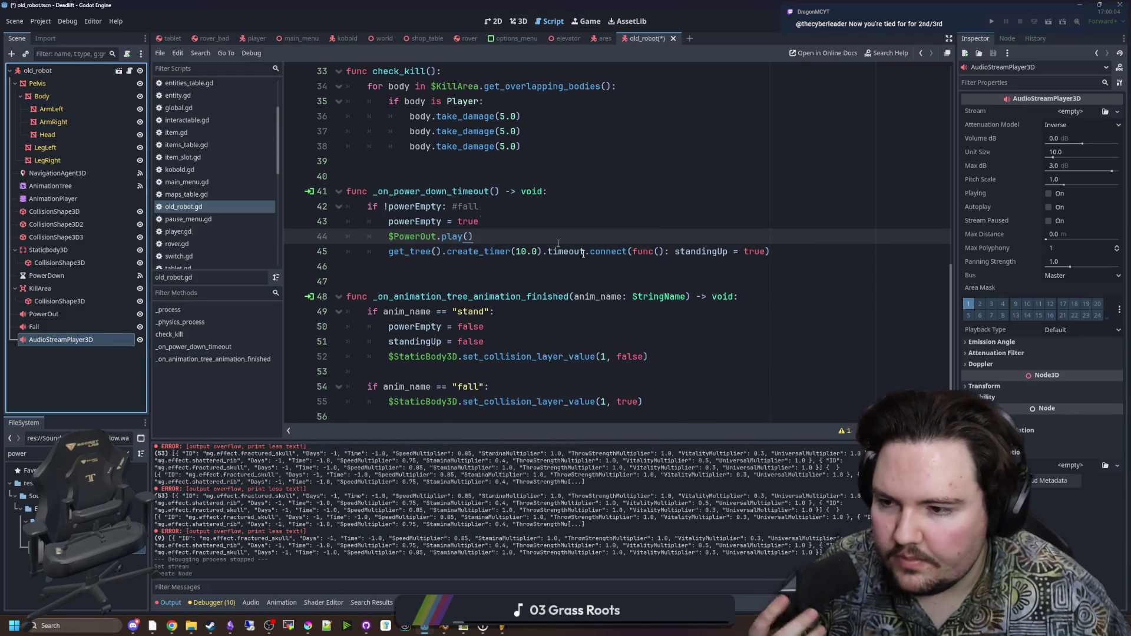
pyautogui.doubleClick(34, 339)
pyautogui.press('BackSpace')
pyautogui.press('Return')
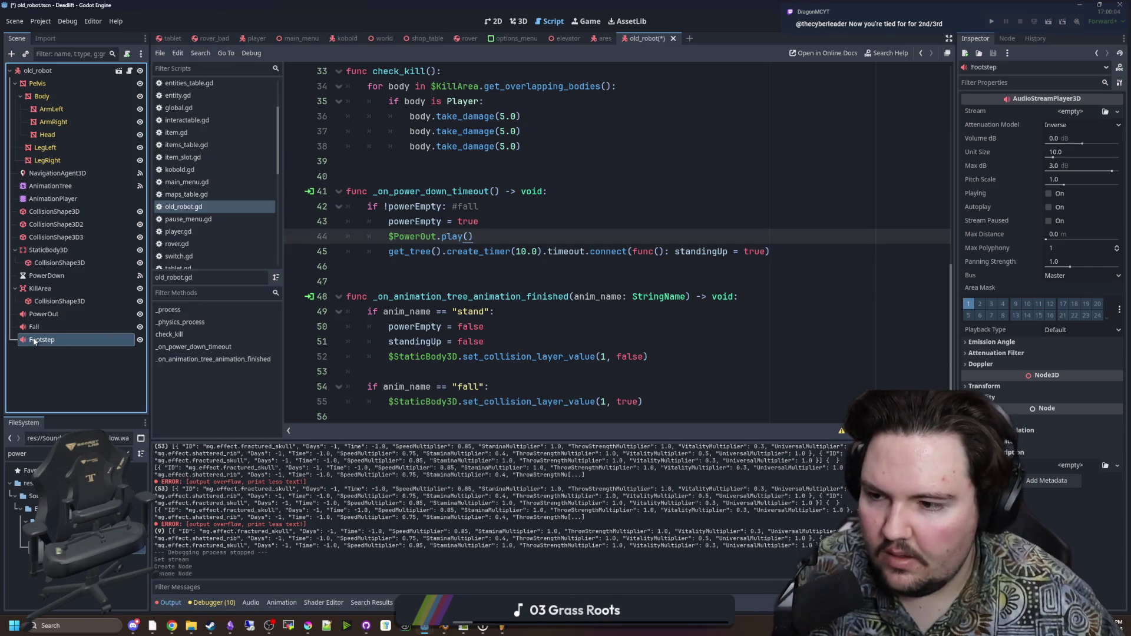
# - Browse audio files for Footstep's stream without picking one, then clear the file filter
pyautogui.click(1070, 112)
pyautogui.click(1075, 274)
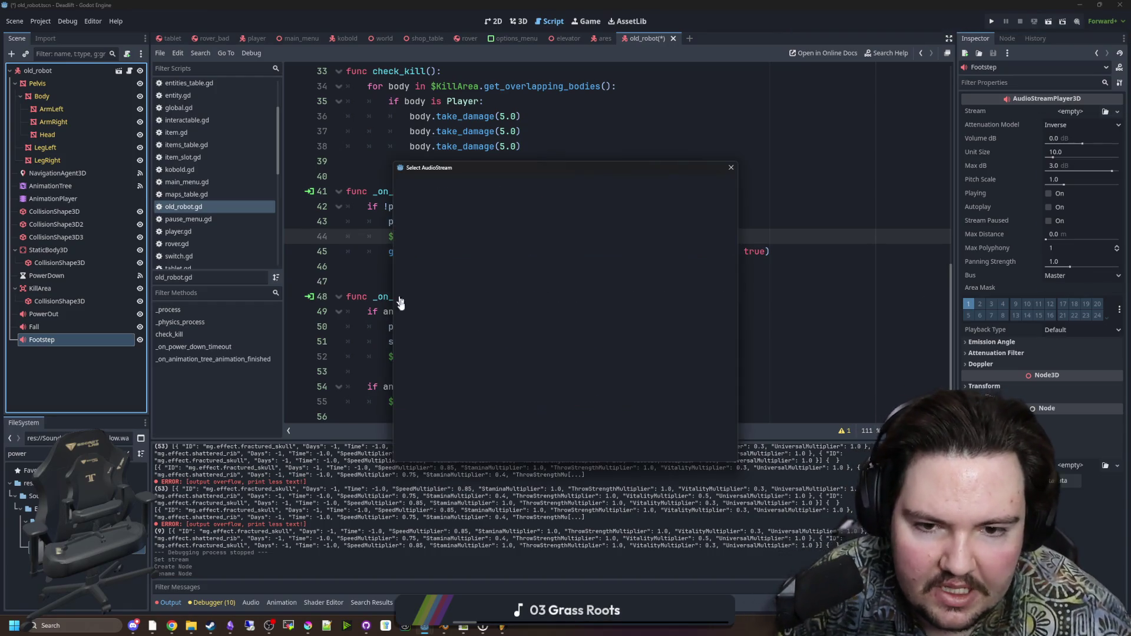
pyautogui.press('Escape')
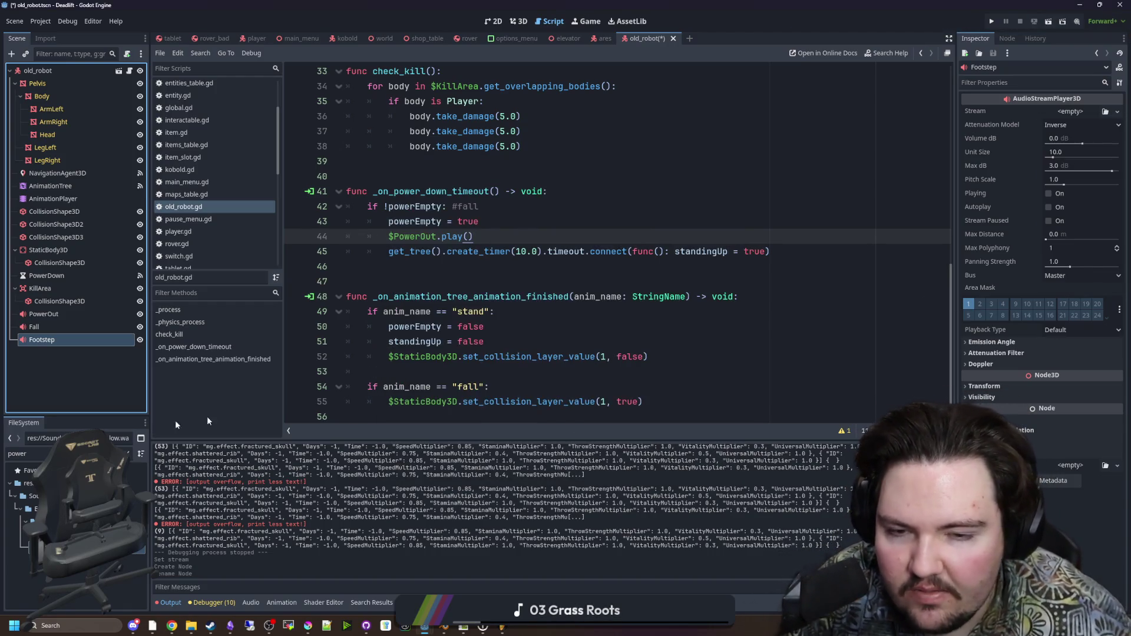
pyautogui.click(128, 454)
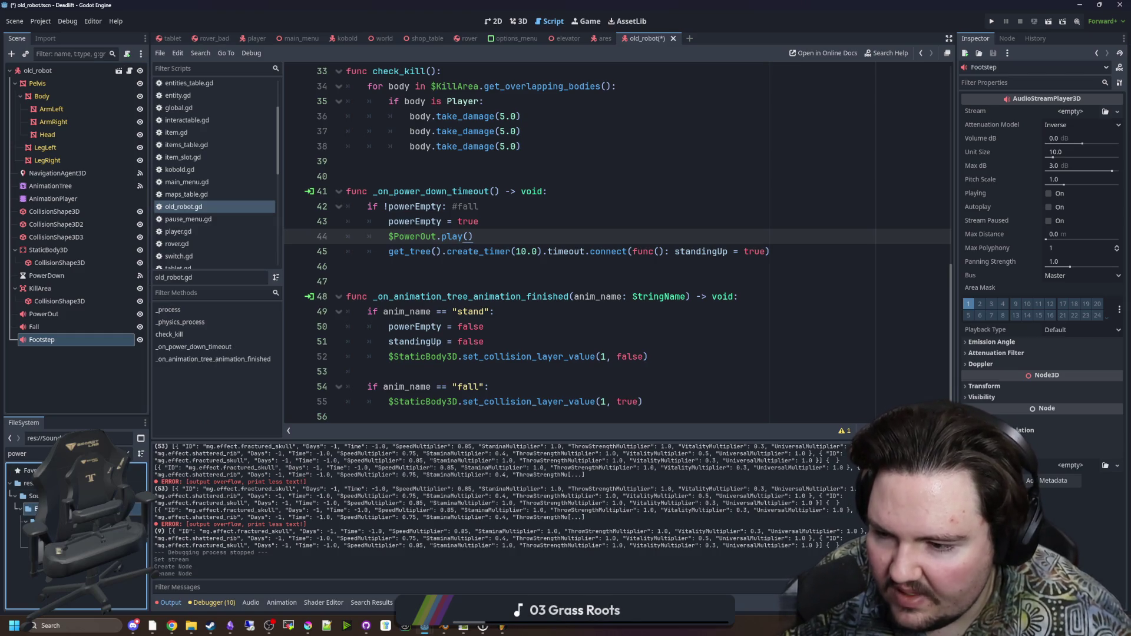
# - Audition footstep candidates ares_step_2, ares_step_1, ares_step_4 and footstep_1.wav in the FileSystem
pyautogui.moveTo(100, 416); pyautogui.dragTo(101, 273)
pyautogui.scroll(-3, 93, 377)
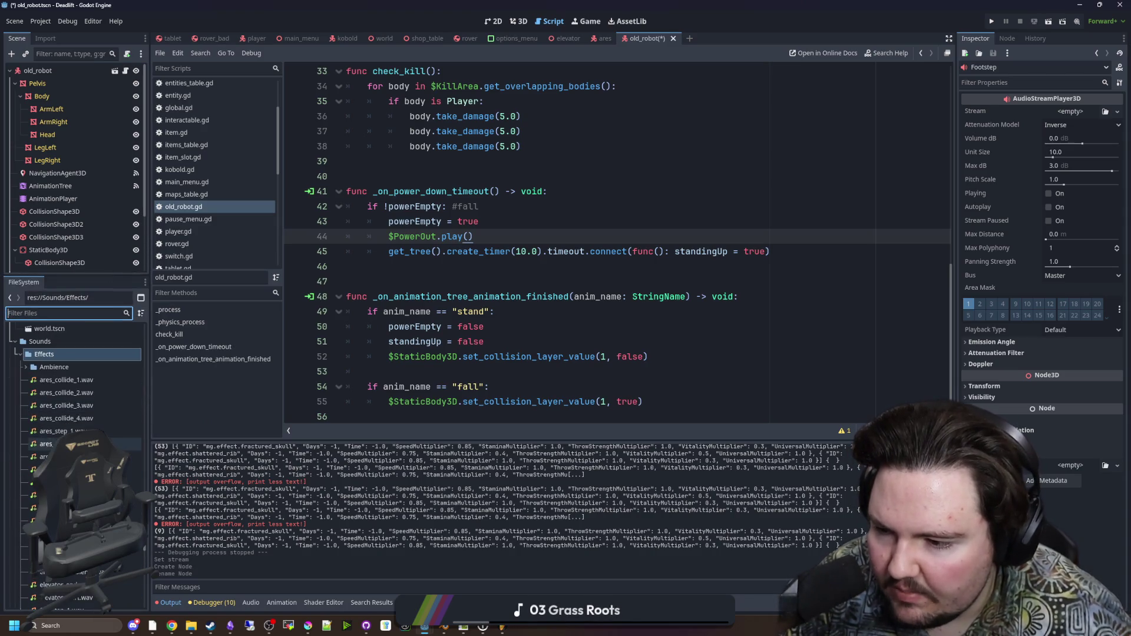
pyautogui.click(59, 444)
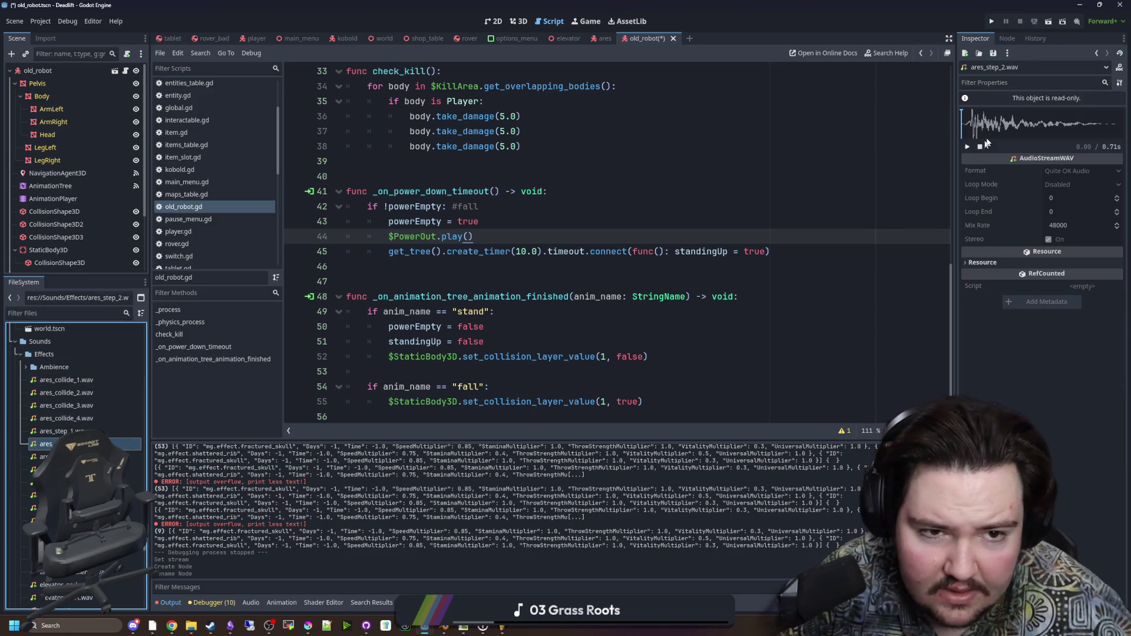
pyautogui.click(56, 431)
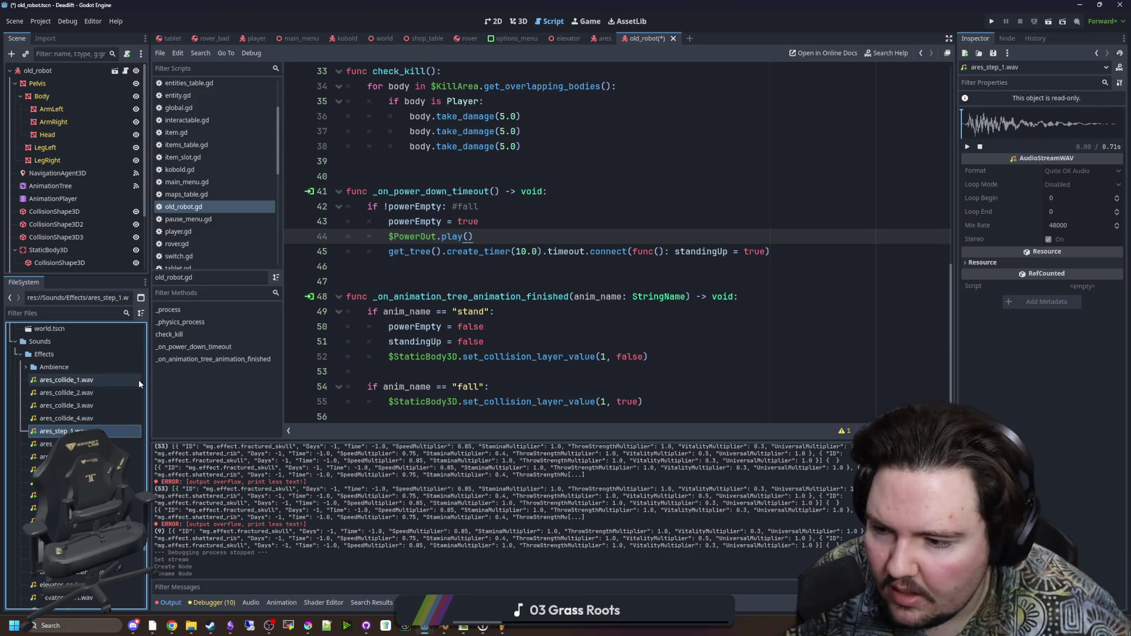
pyautogui.click(65, 469)
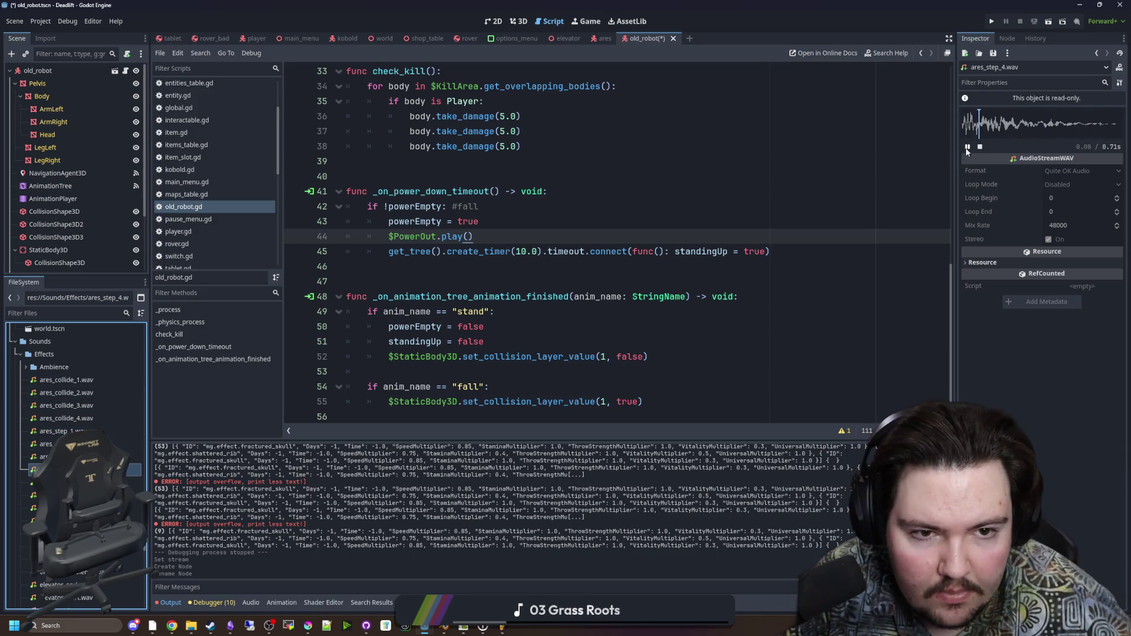
pyautogui.scroll(-4, 76, 414)
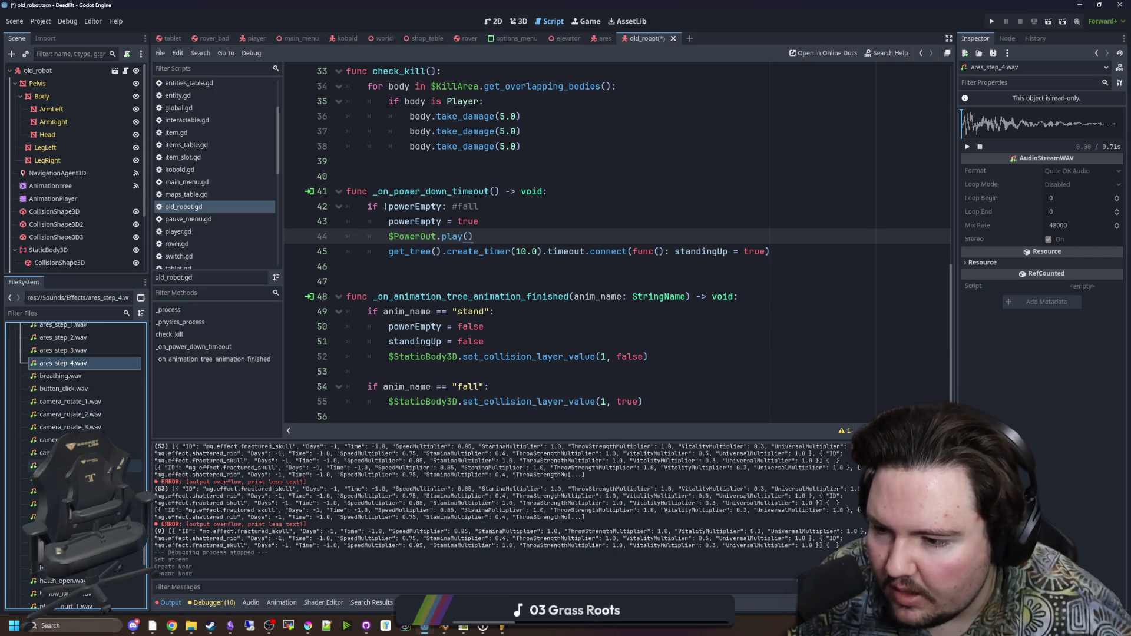
pyautogui.scroll(-2, 77, 412)
pyautogui.click(59, 468)
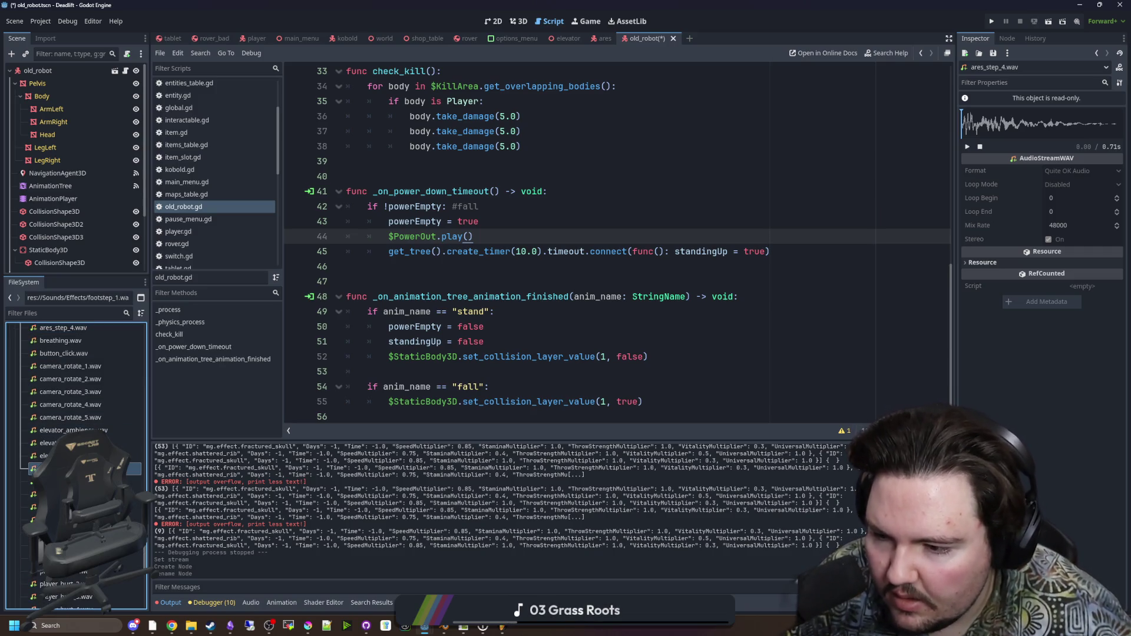
pyautogui.click(967, 146)
pyautogui.scroll(-5, 77, 412)
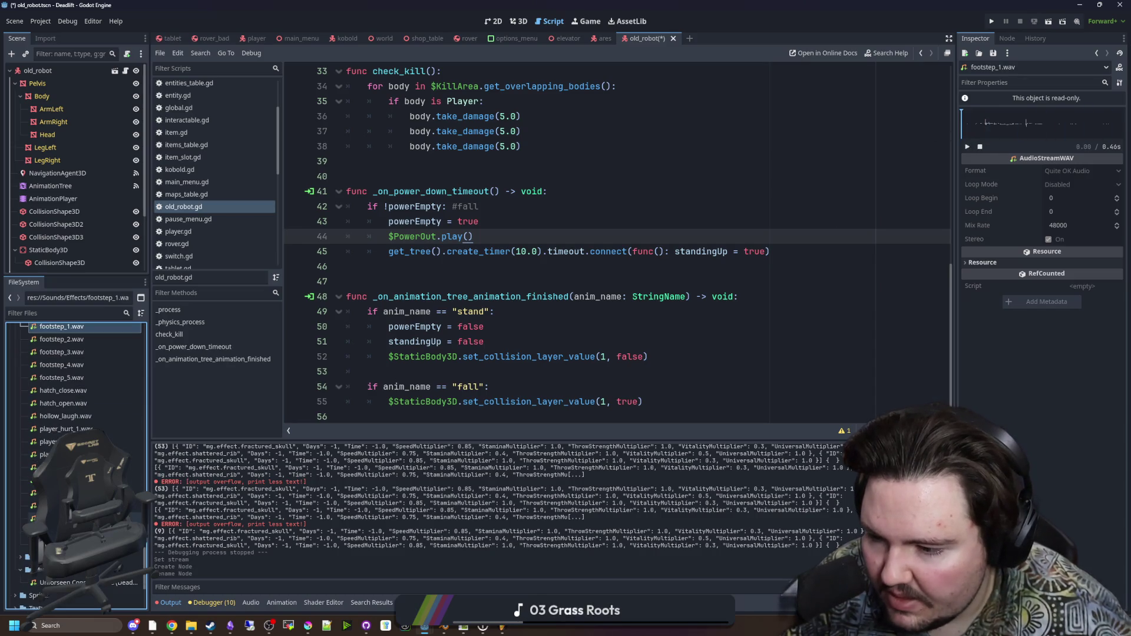
# - Save the old_robot.gd script
pyautogui.click(554, 299)
pyautogui.hotkey('ctrl', 's')
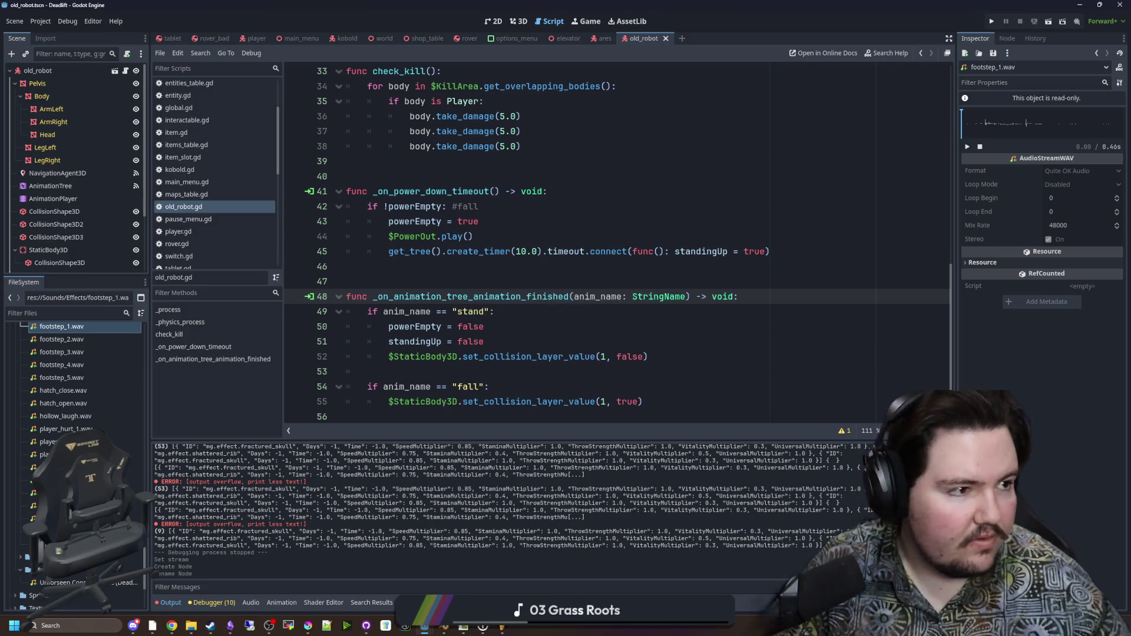
pyautogui.press('super+3')
# - Search Freesound for 'metal footstep' and preview FootstepsOnMetal-02.wav and Metal Footstep 1.wav
pyautogui.write('free')
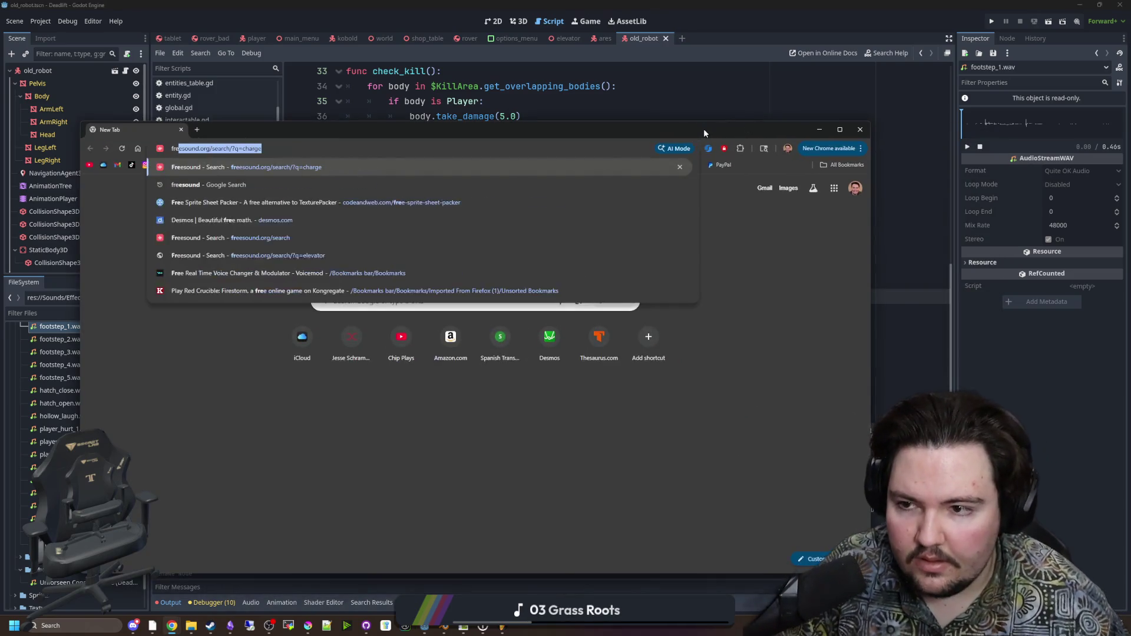
pyautogui.press('Return')
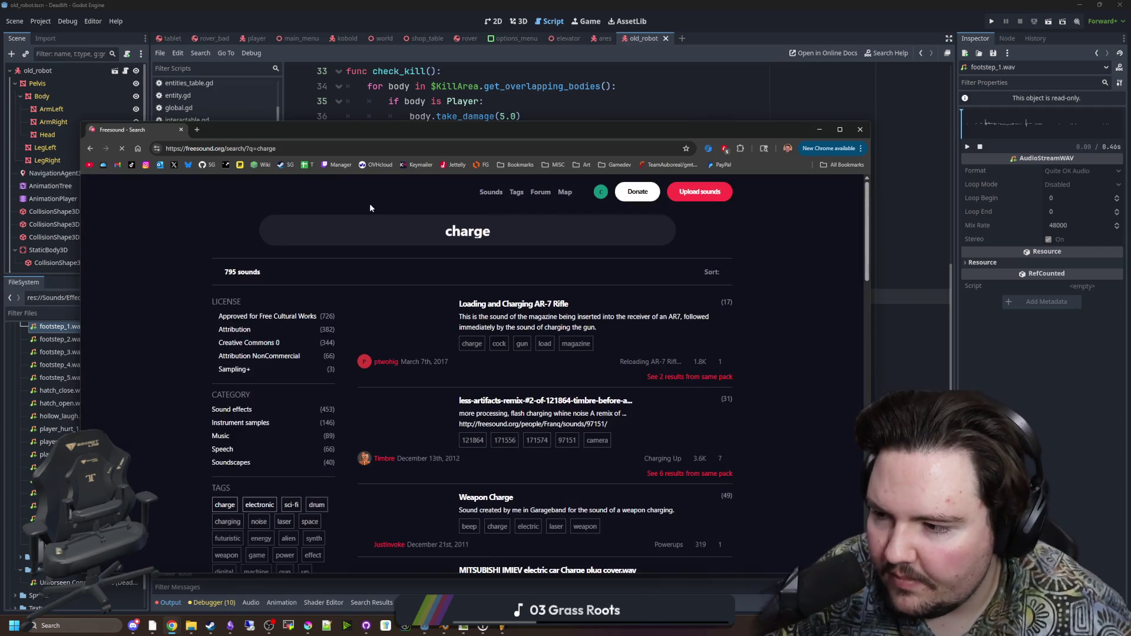
pyautogui.doubleClick(509, 231)
pyautogui.write('metal footstep')
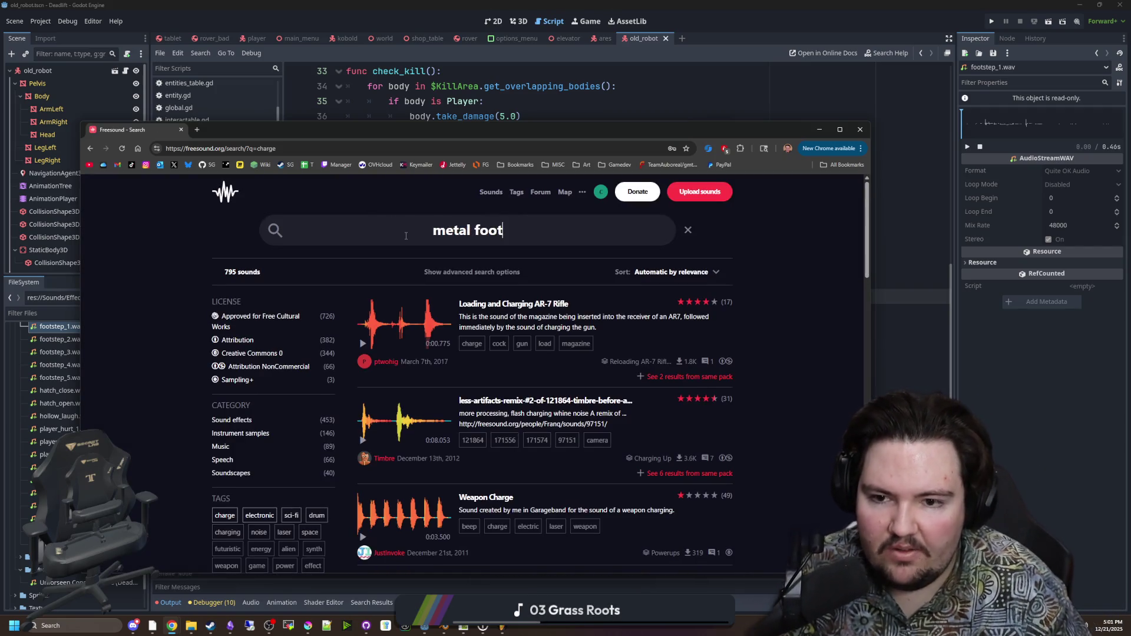
pyautogui.press('Return')
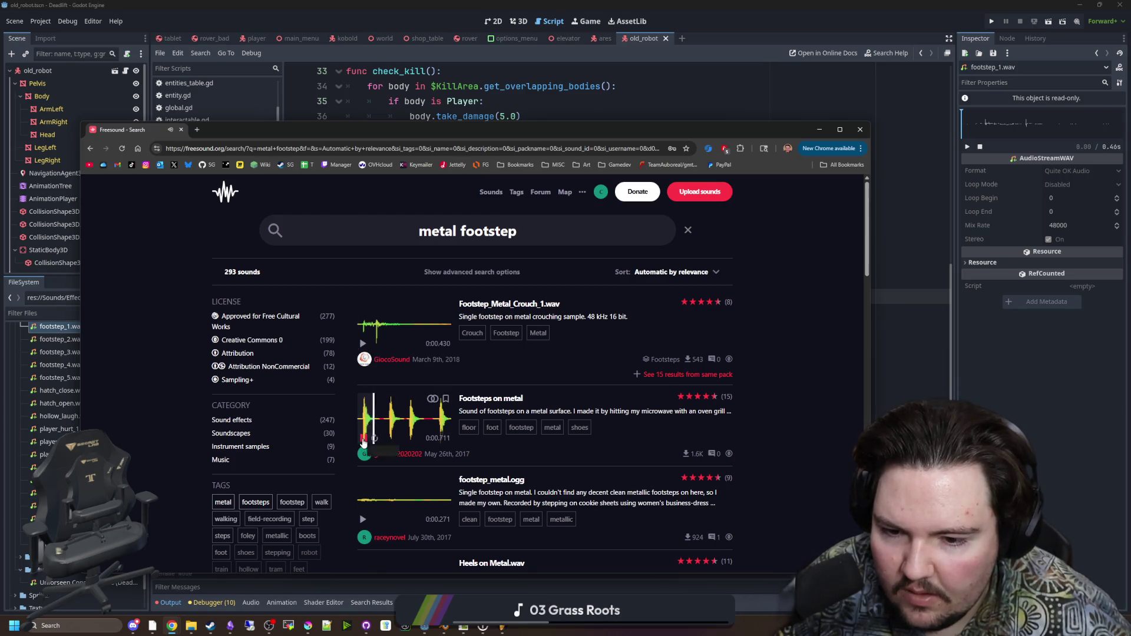
pyautogui.scroll(-3, 377, 436)
pyautogui.scroll(-3, 380, 427)
pyautogui.click(362, 344)
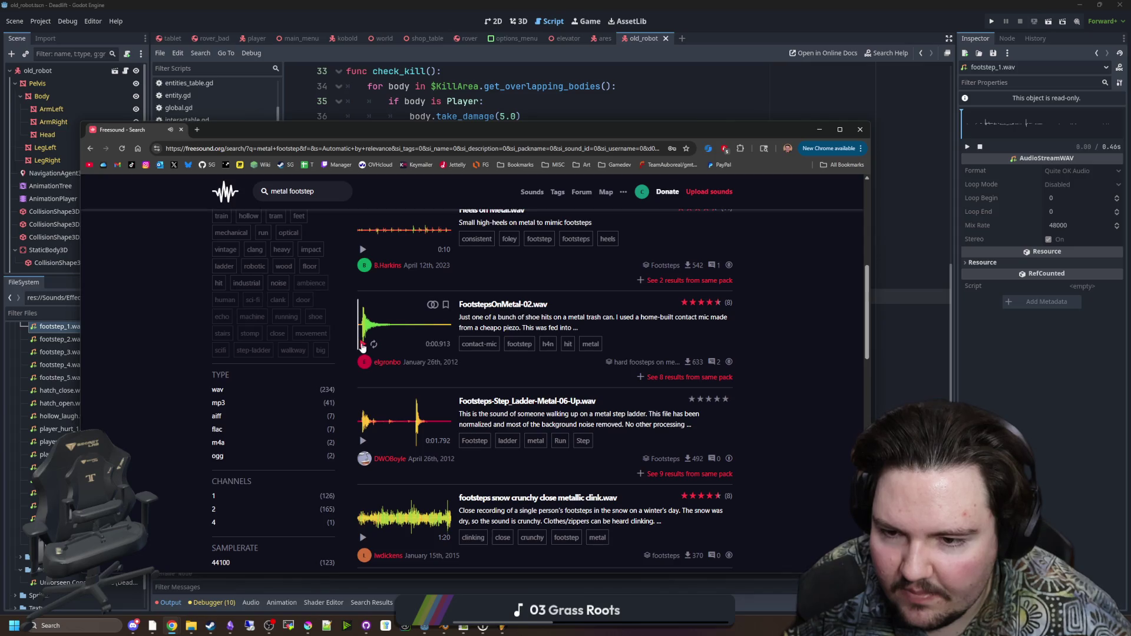
pyautogui.scroll(-4, 362, 347)
pyautogui.click(361, 385)
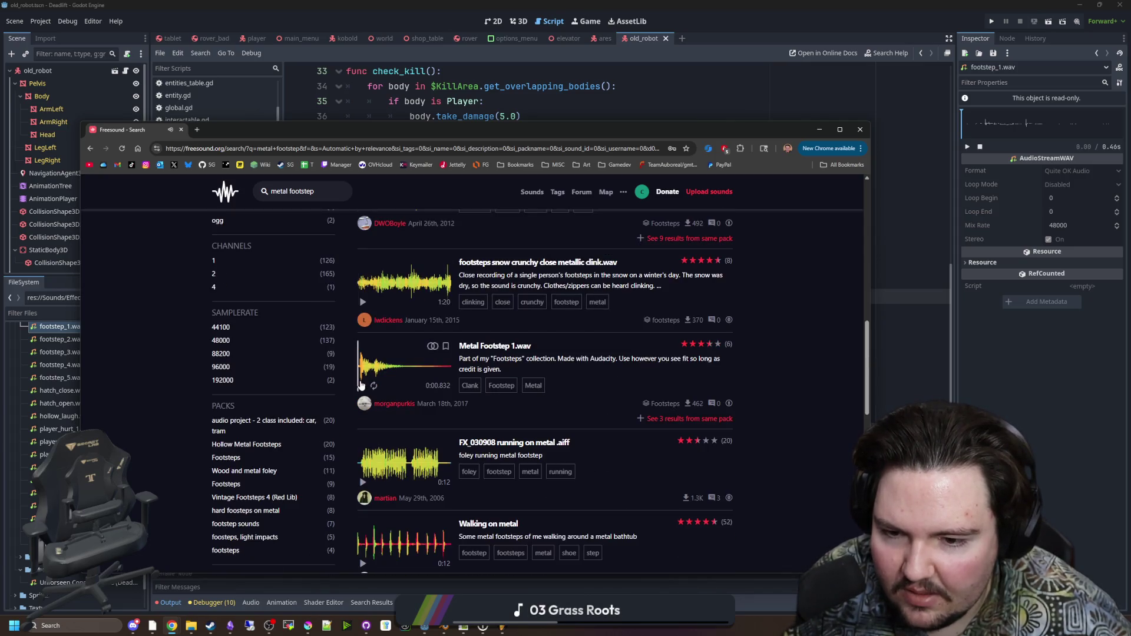
pyautogui.scroll(10, 362, 386)
# - Replace the query with 'metal thud', search, and preview MetallicThuds2.wav
pyautogui.tripleClick(510, 222)
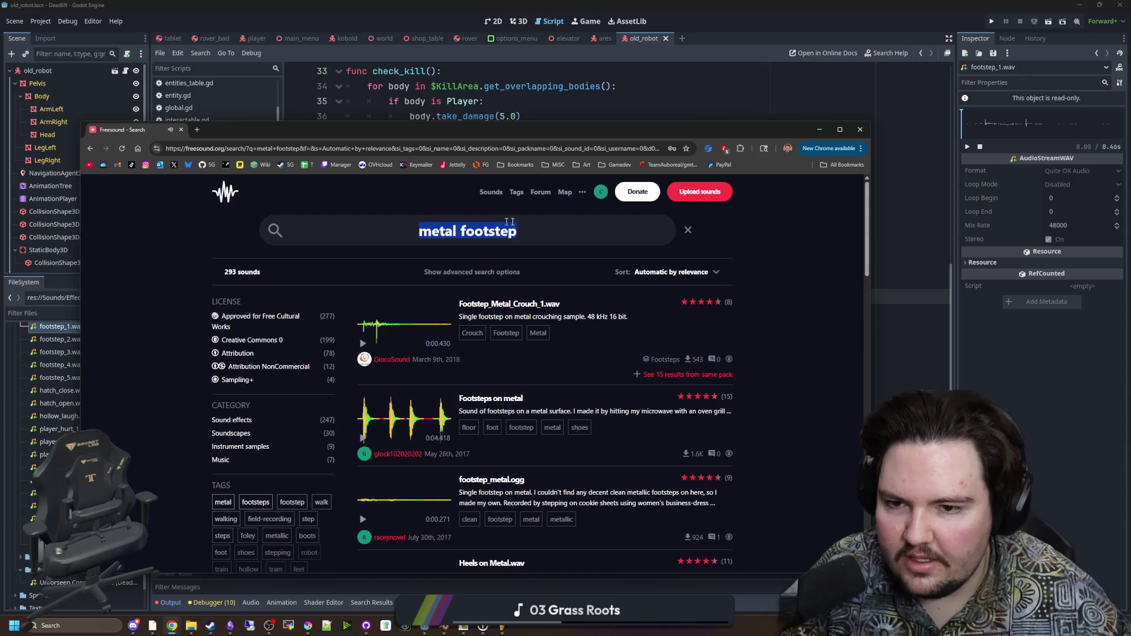
pyautogui.moveTo(540, 222); pyautogui.dragTo(393, 222)
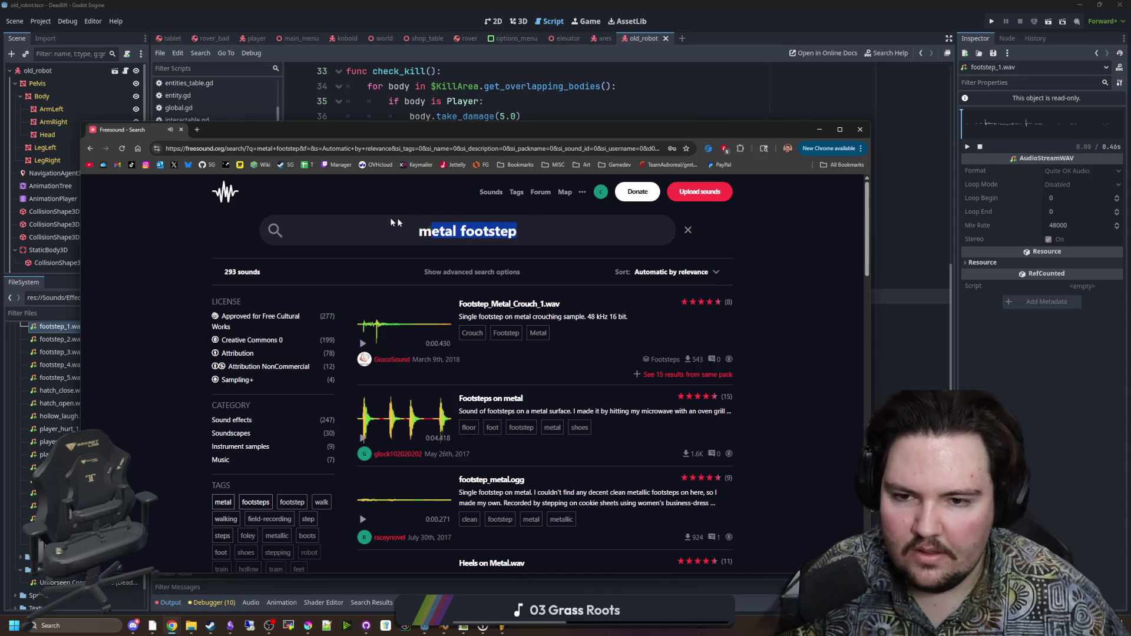
pyautogui.write('metal thud')
pyautogui.press('Return')
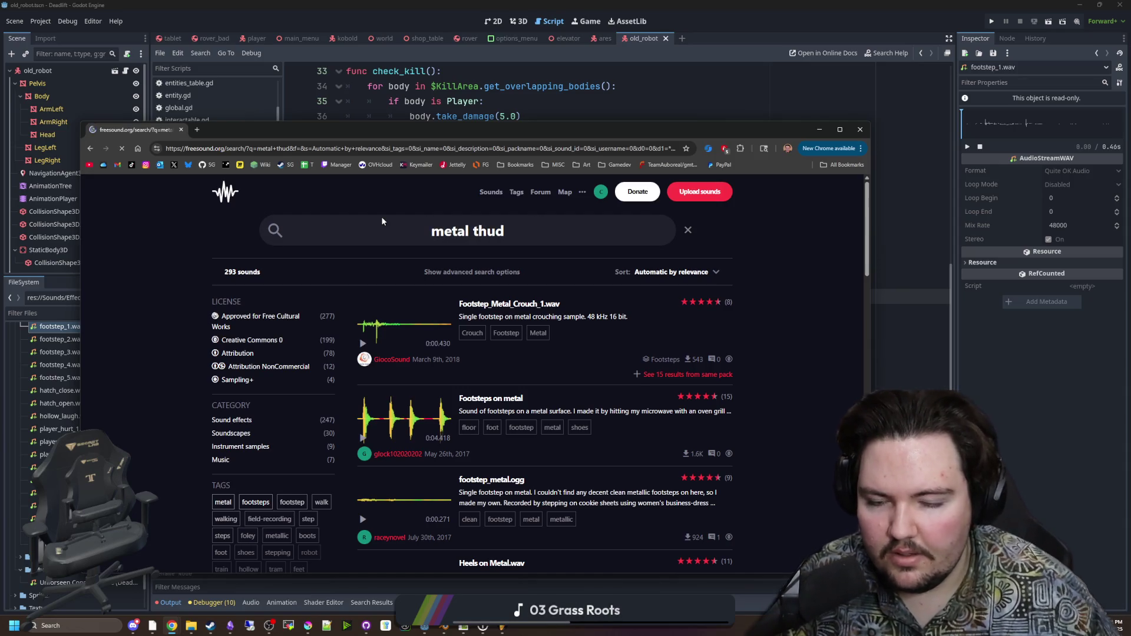
pyautogui.click(363, 344)
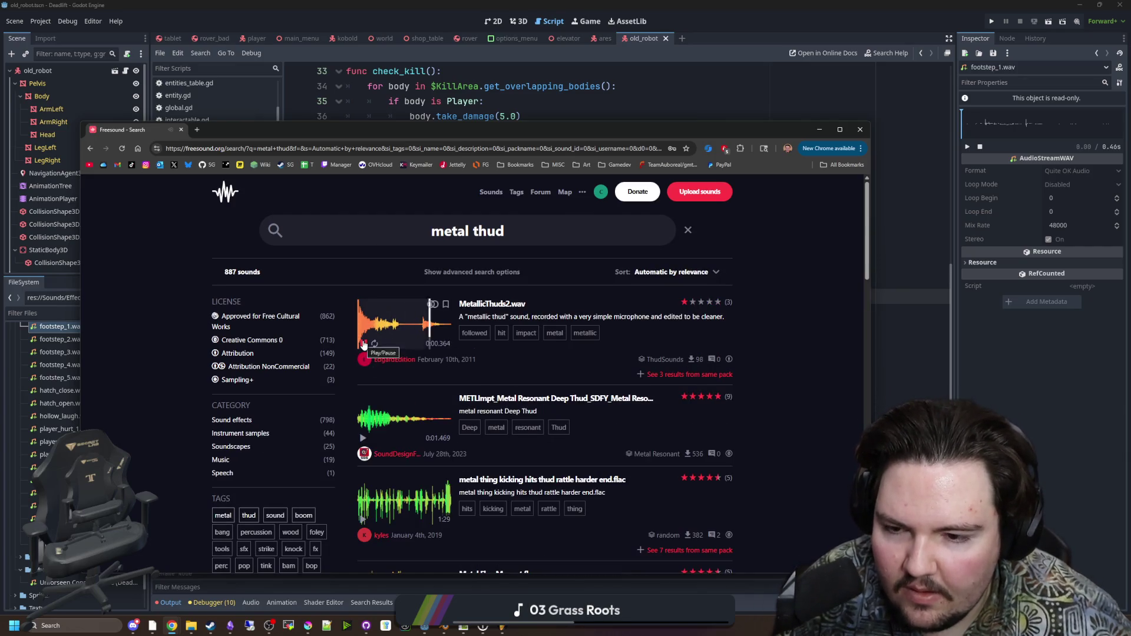
pyautogui.scroll(-1, 363, 344)
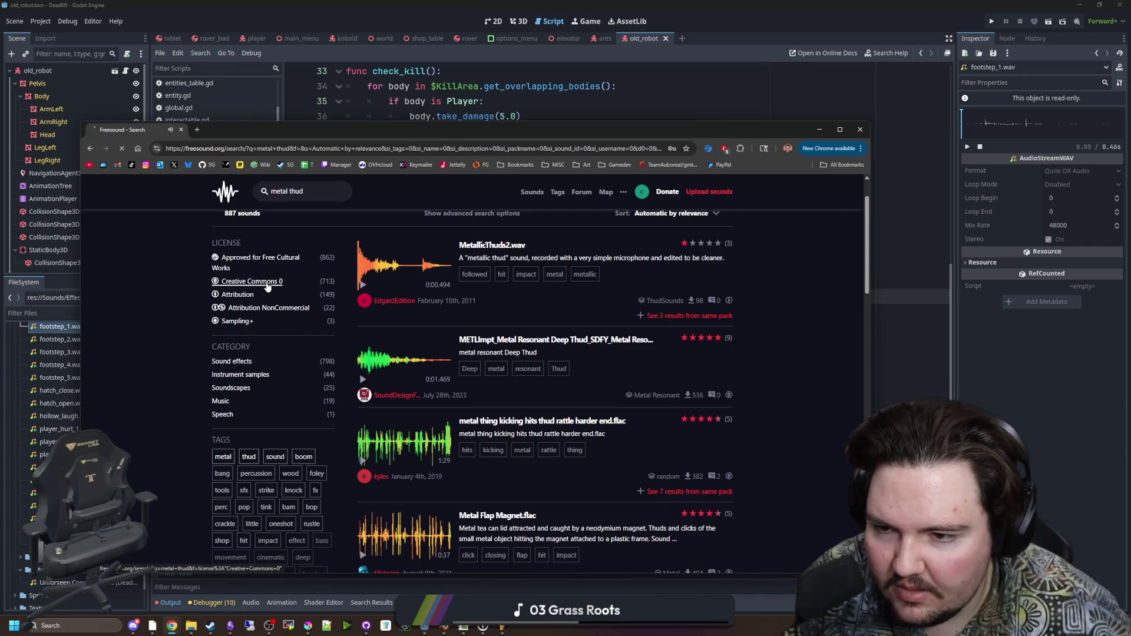
# - Filter results to Creative Commons 0 and preview several thud sounds, including the metal thud and METAL SFX & FOLEY
pyautogui.click(253, 287)
pyautogui.click(364, 368)
pyautogui.scroll(-1, 364, 369)
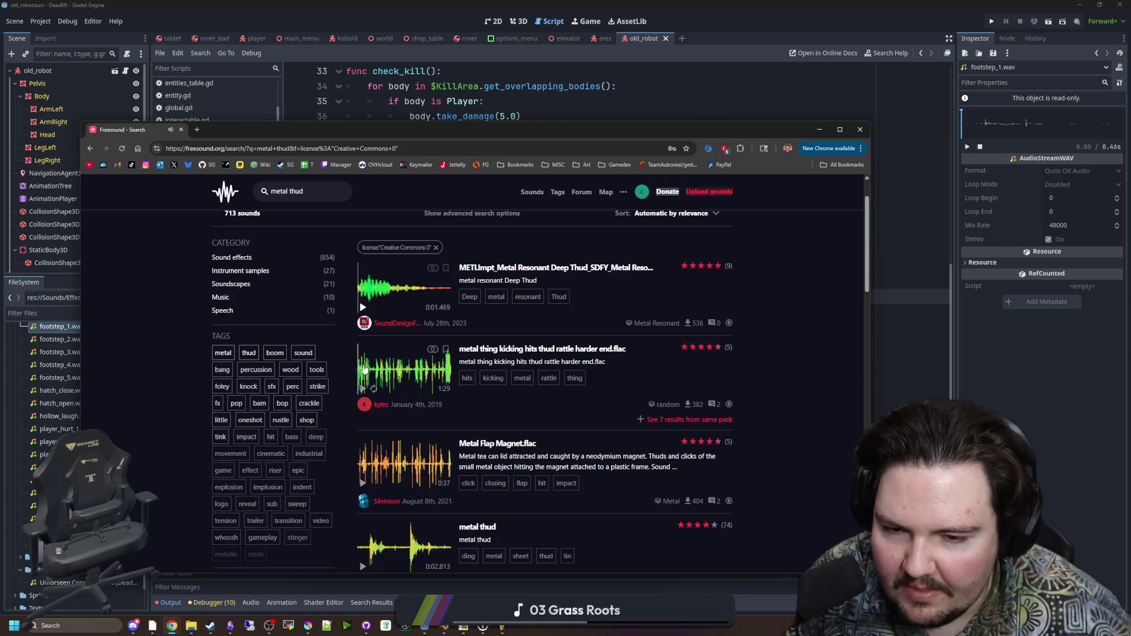
pyautogui.click(363, 307)
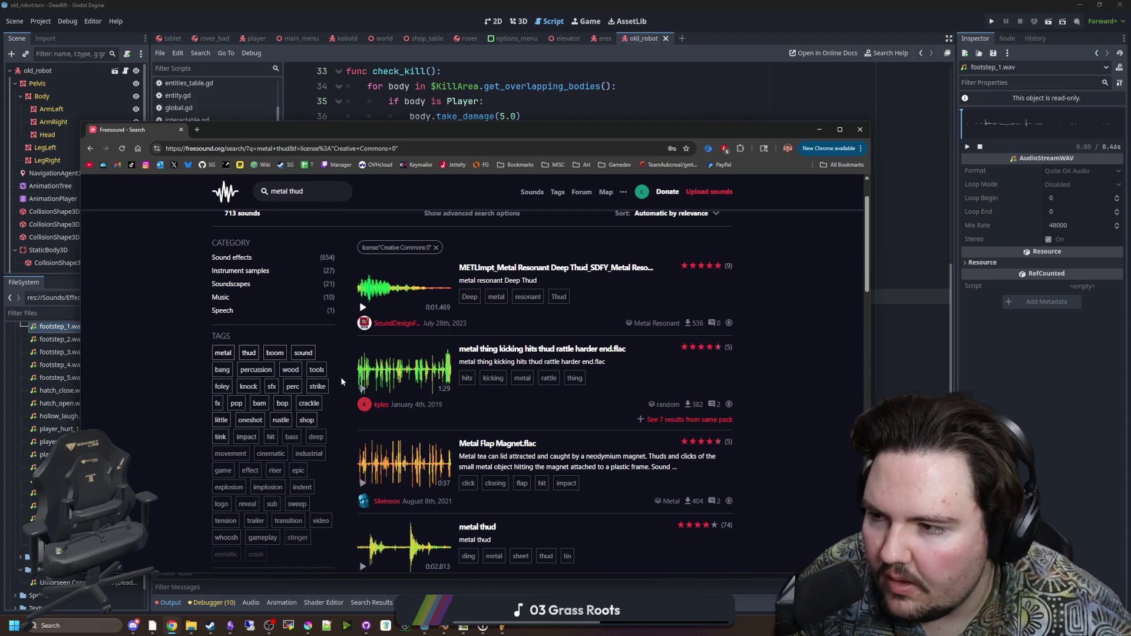
pyautogui.click(363, 389)
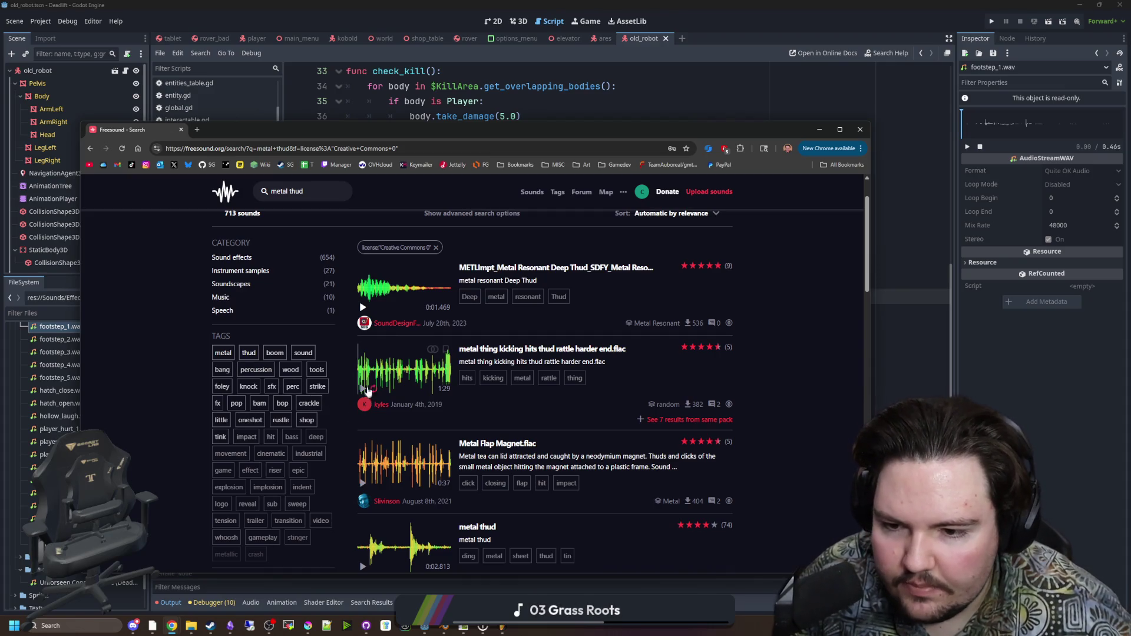
pyautogui.scroll(-2, 365, 389)
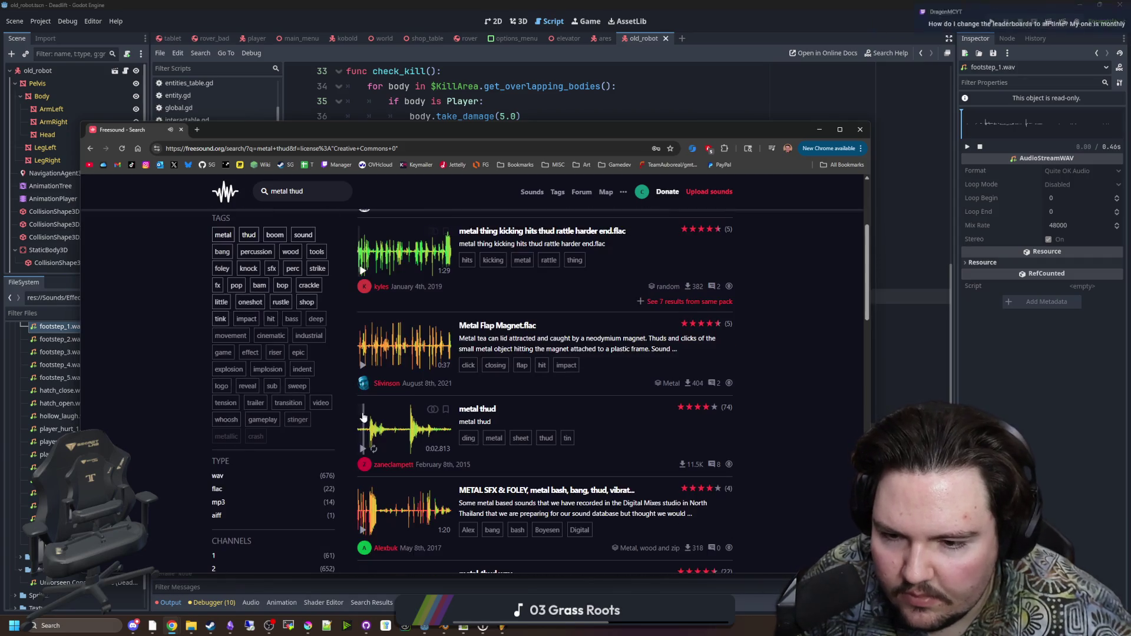
pyautogui.click(363, 449)
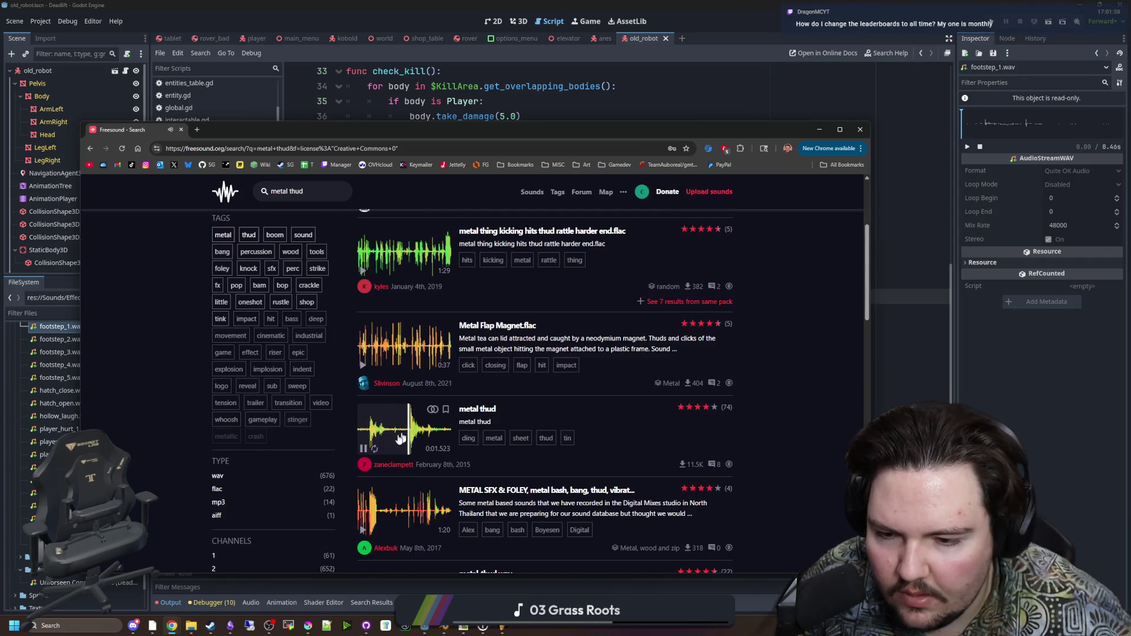
pyautogui.scroll(-2, 366, 444)
pyautogui.click(364, 411)
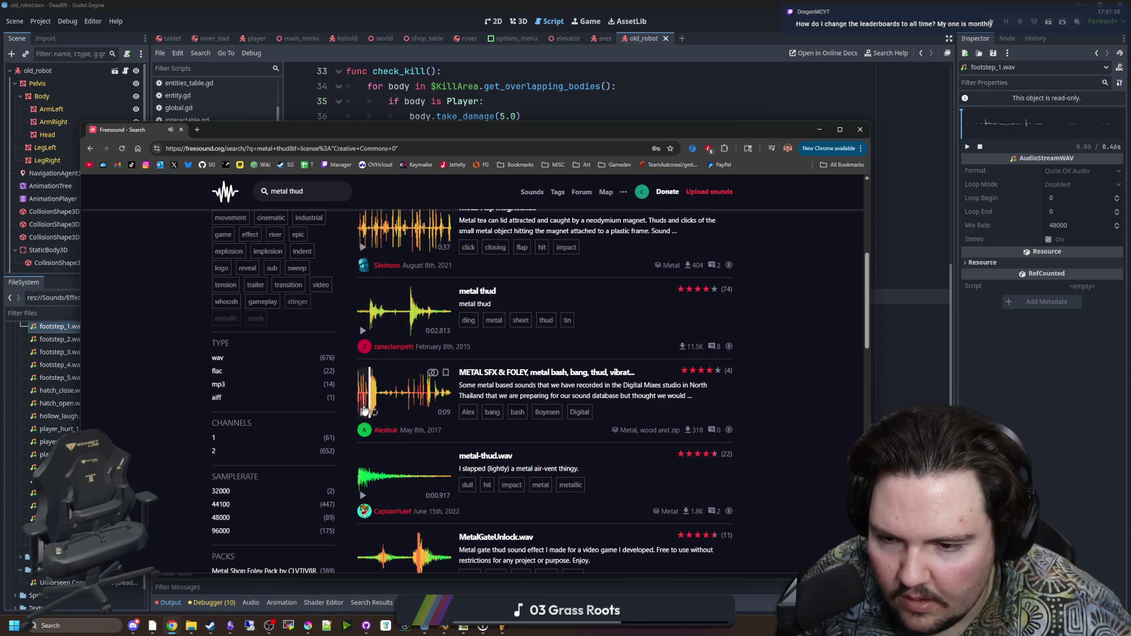
pyautogui.scroll(-1, 364, 414)
# - Replay metal-thud.wav and preview Metal Moving, opening both sound pages in new tabs
pyautogui.click(363, 438)
pyautogui.click(363, 438)
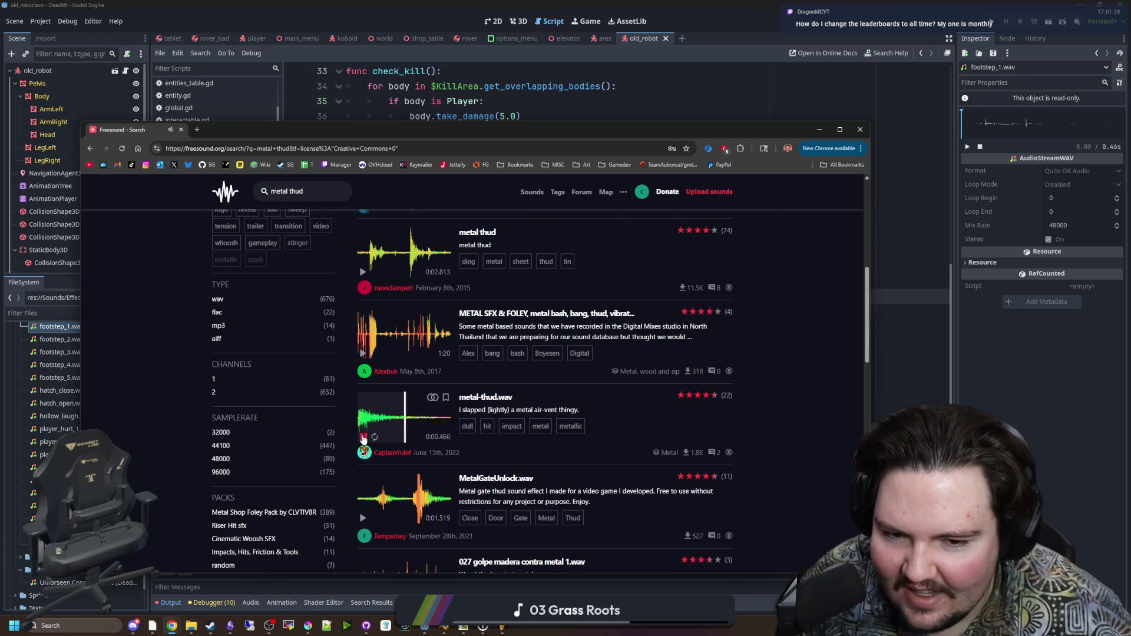
pyautogui.click(363, 438)
pyautogui.middleClick(363, 438)
pyautogui.click(364, 439)
pyautogui.scroll(-8, 364, 436)
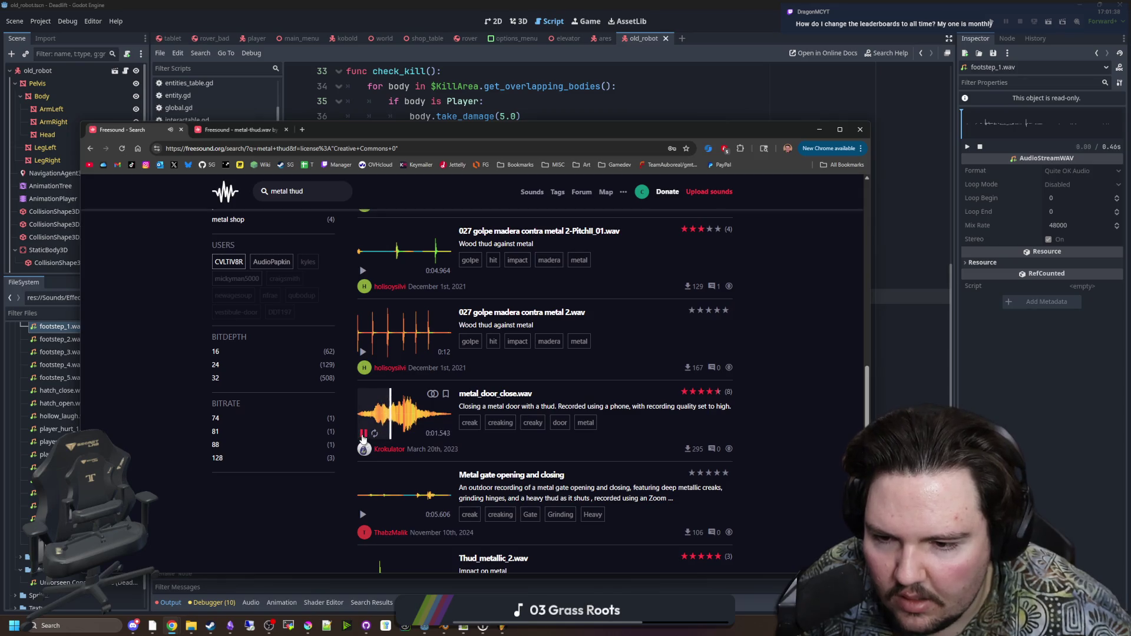
pyautogui.scroll(-2, 370, 436)
pyautogui.scroll(-3, 371, 436)
pyautogui.click(364, 481)
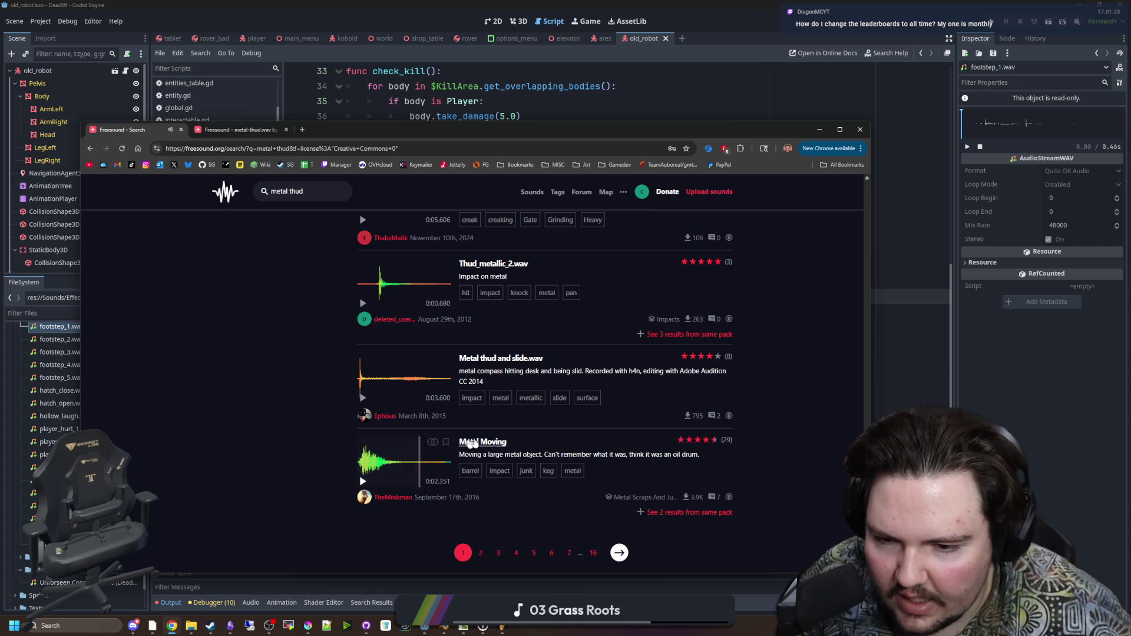
pyautogui.middleClick(482, 441)
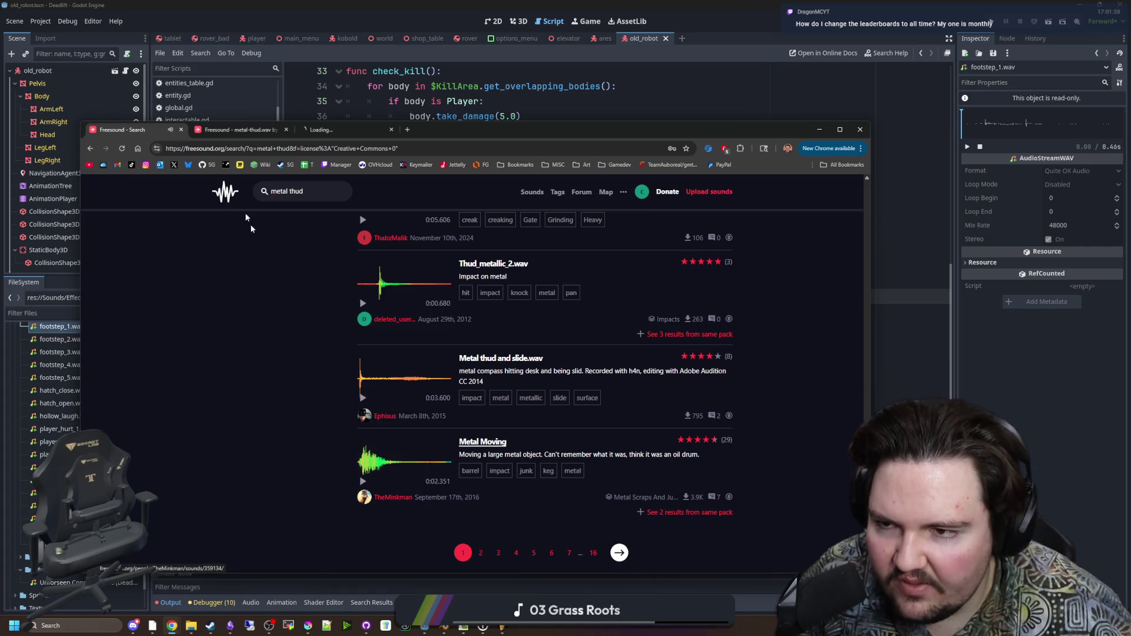
# - Download metal-thud.wav and the Metal Moving sound, then minimize the browser and switch to DaVinci Resolve
pyautogui.hotkey('ctrl', 'Tab')
pyautogui.click(675, 389)
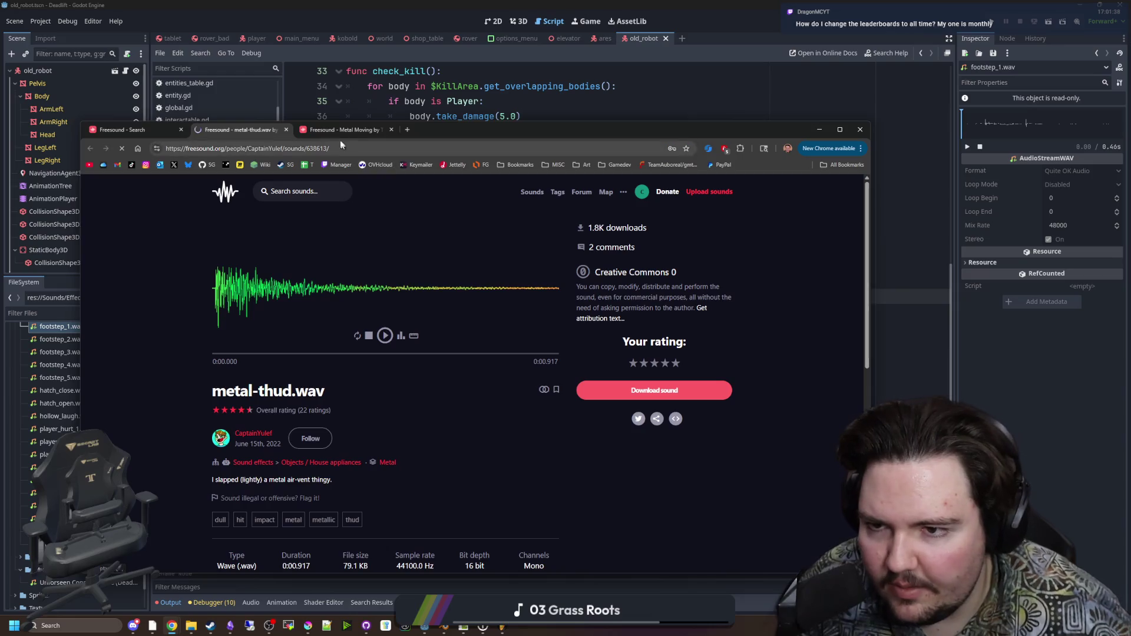
pyautogui.hotkey('ctrl', 'Tab')
pyautogui.click(674, 388)
pyautogui.press('super+Down')
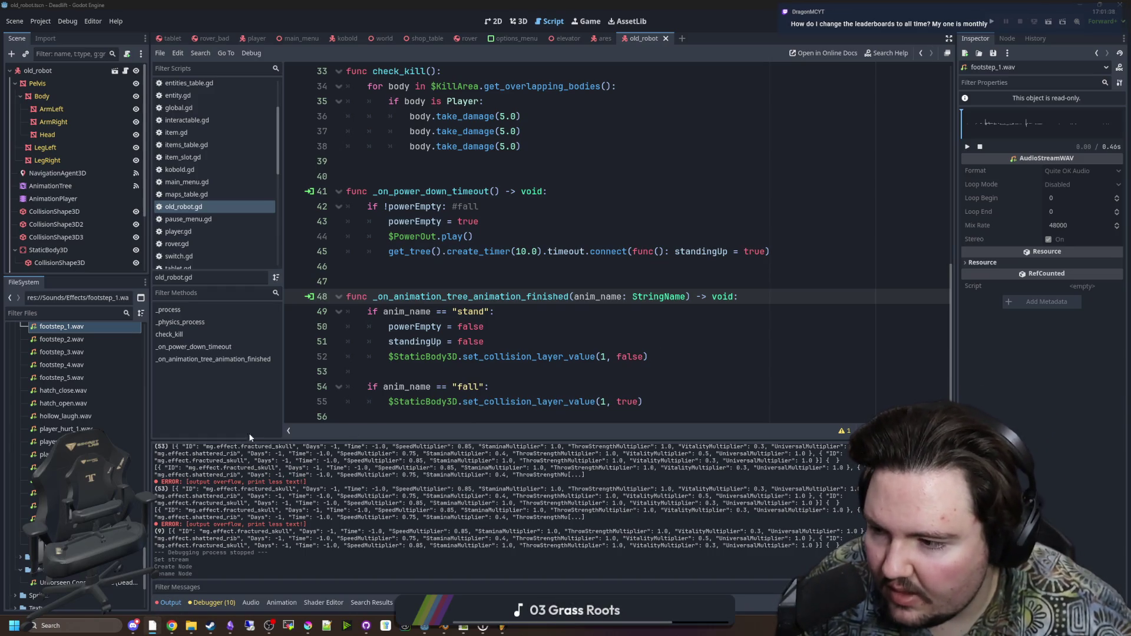
pyautogui.hotkey('alt', 'Tab')
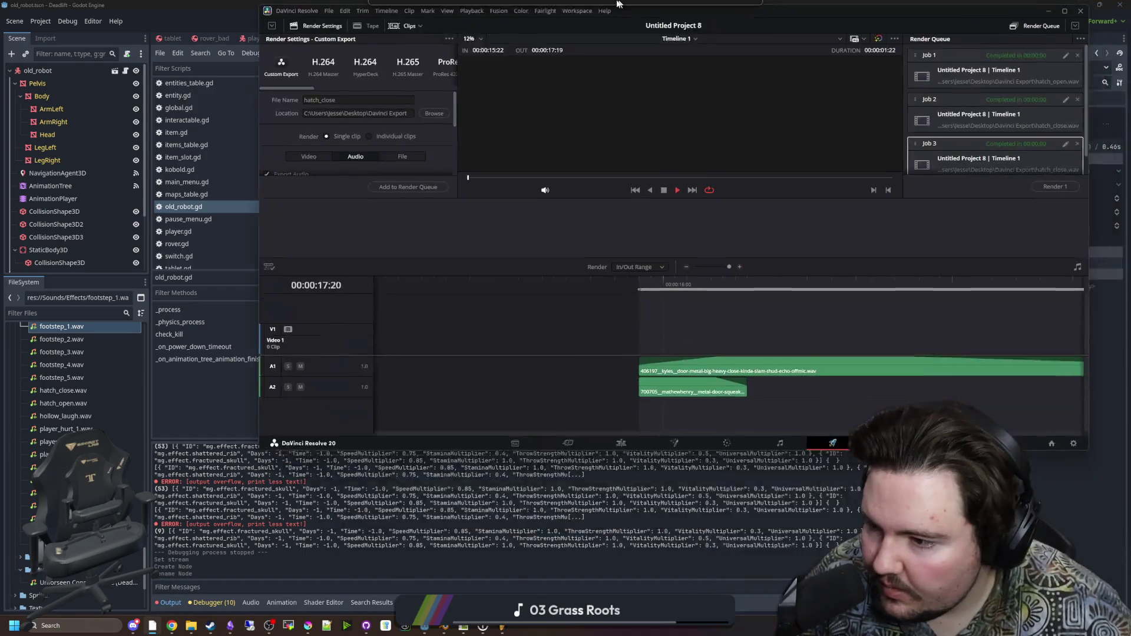
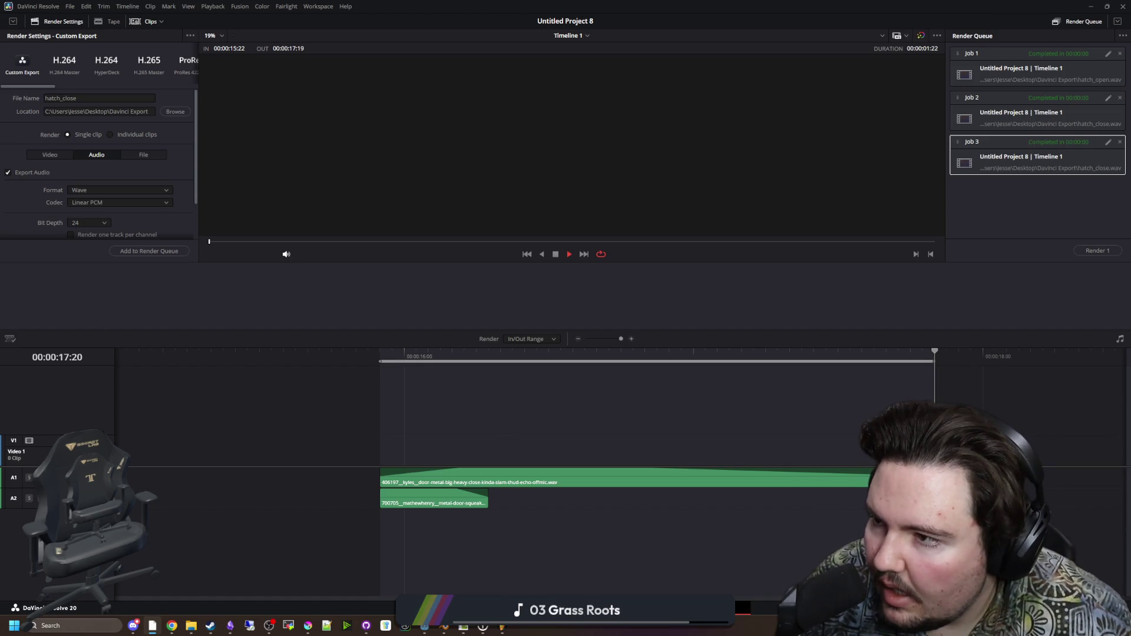
# - Drop the downloaded metal sound onto the Audio 2 track on the Edit page timeline
pyautogui.hotkey('alt', 'Tab')
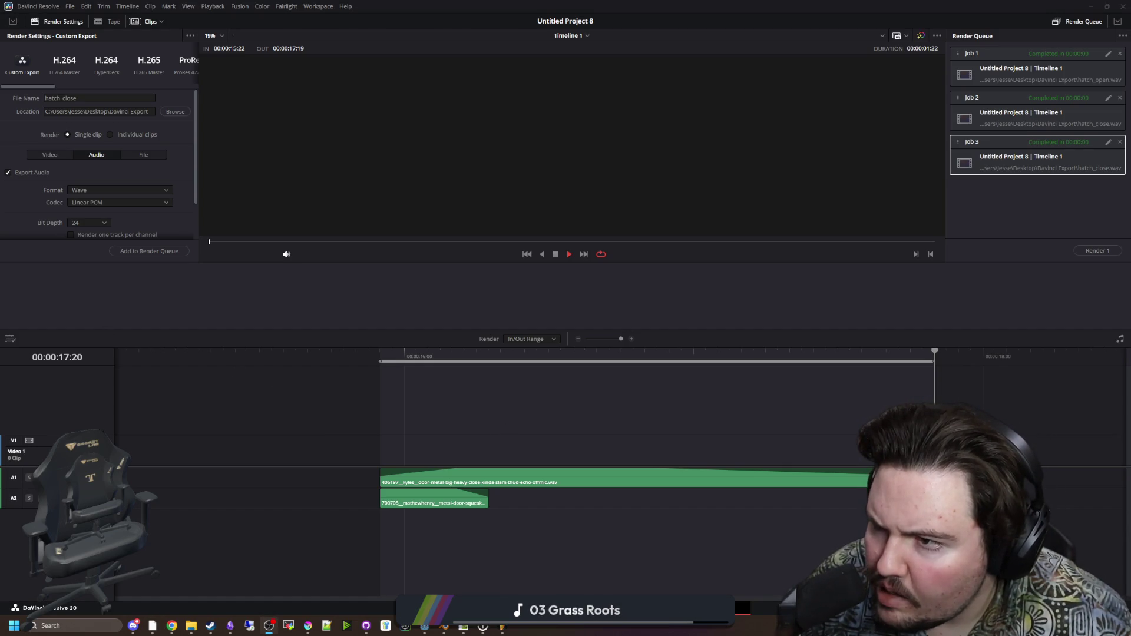
pyautogui.hscroll(5, 372, 366)
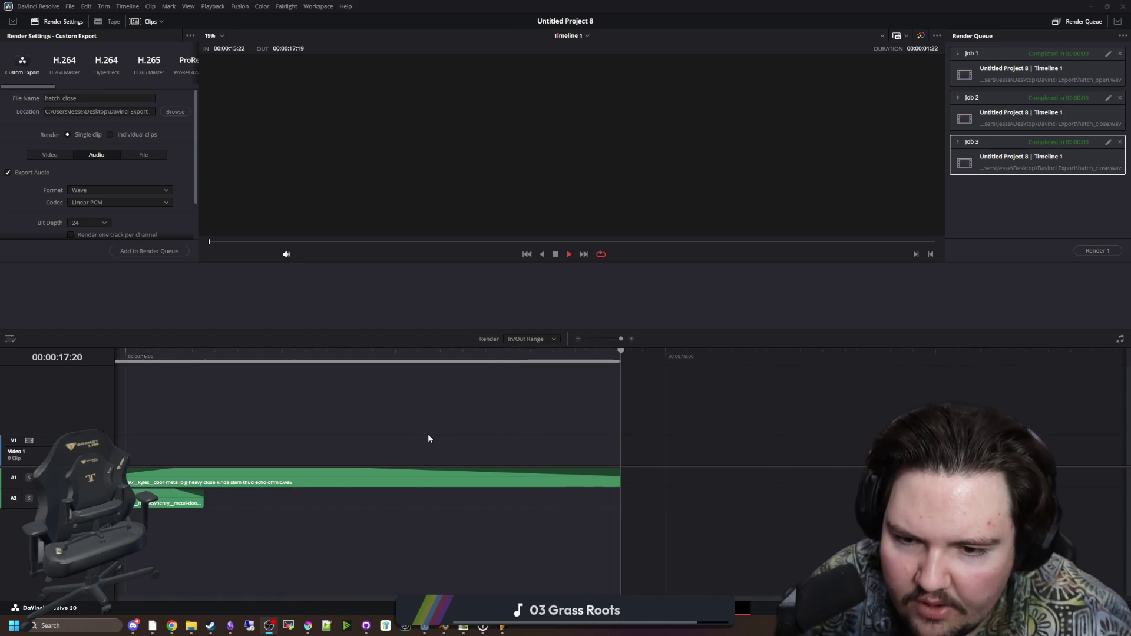
pyautogui.scroll(-5, 429, 439)
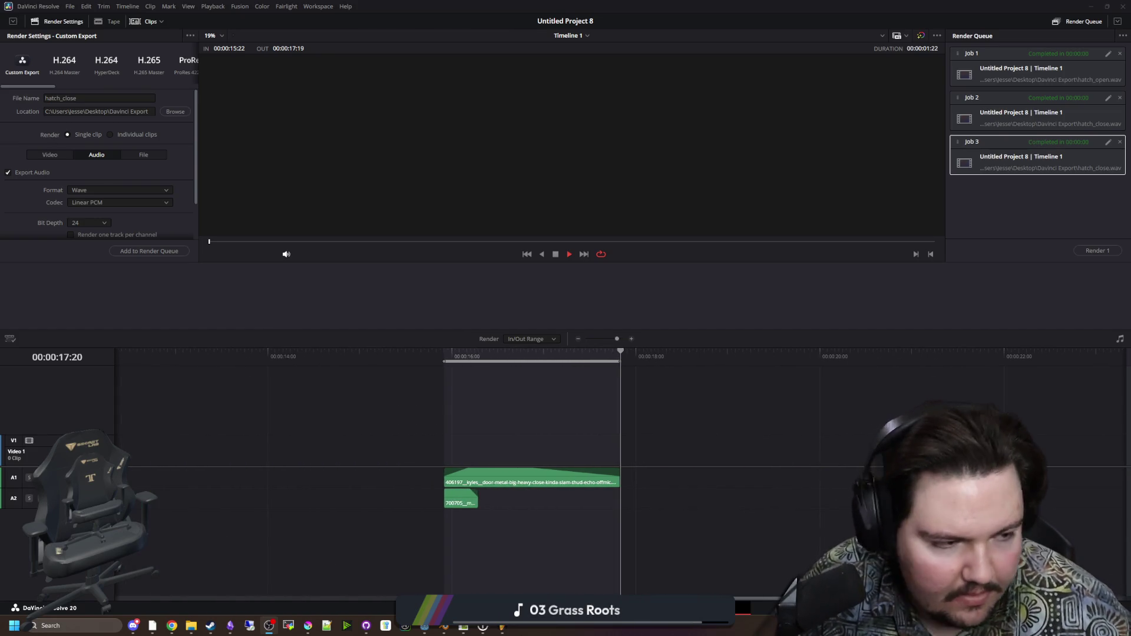
pyautogui.moveTo(1130, 472)
pyautogui.mouseDown()
pyautogui.moveTo(646, 471)
pyautogui.moveTo(666, 502)
pyautogui.moveTo(327, 611)
pyautogui.mouseUp()
pyautogui.hotkey('shift', '4')
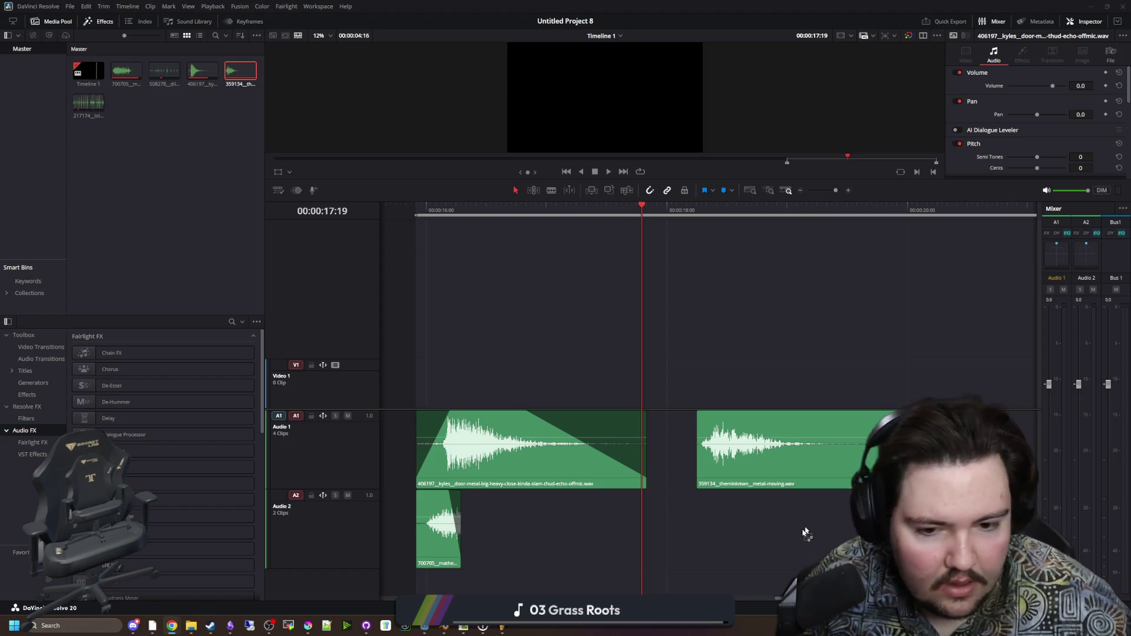
pyautogui.click(172, 626)
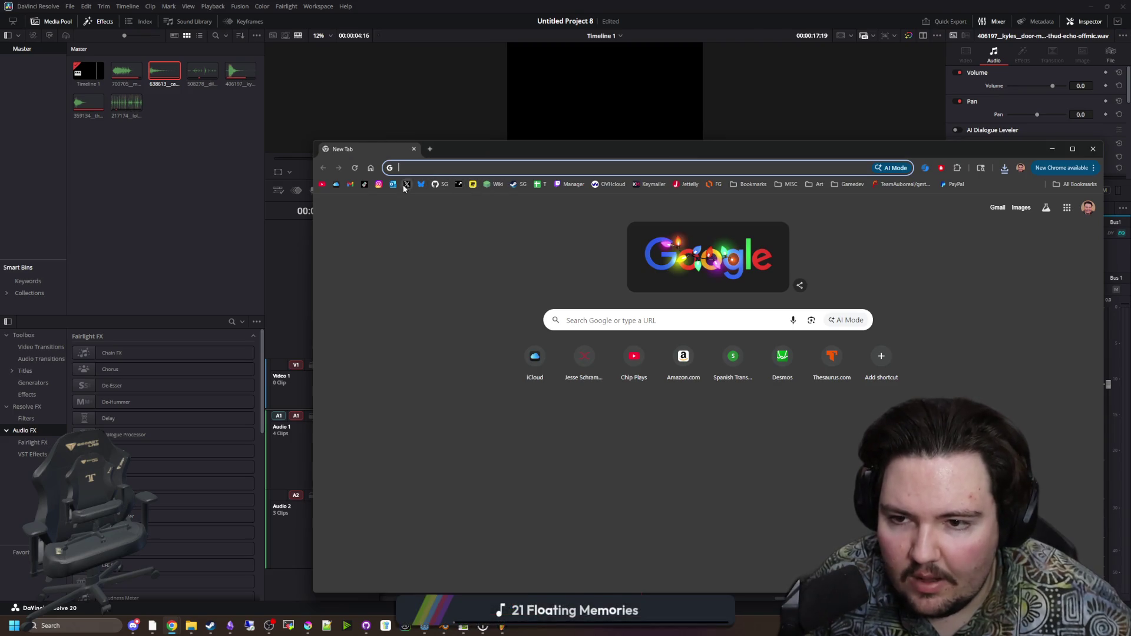
# - Open the Twitch stream manager and join the Auto Clips waitlist under Settings > Stream
pyautogui.click(570, 184)
pyautogui.moveTo(564, 153); pyautogui.dragTo(430, 101)
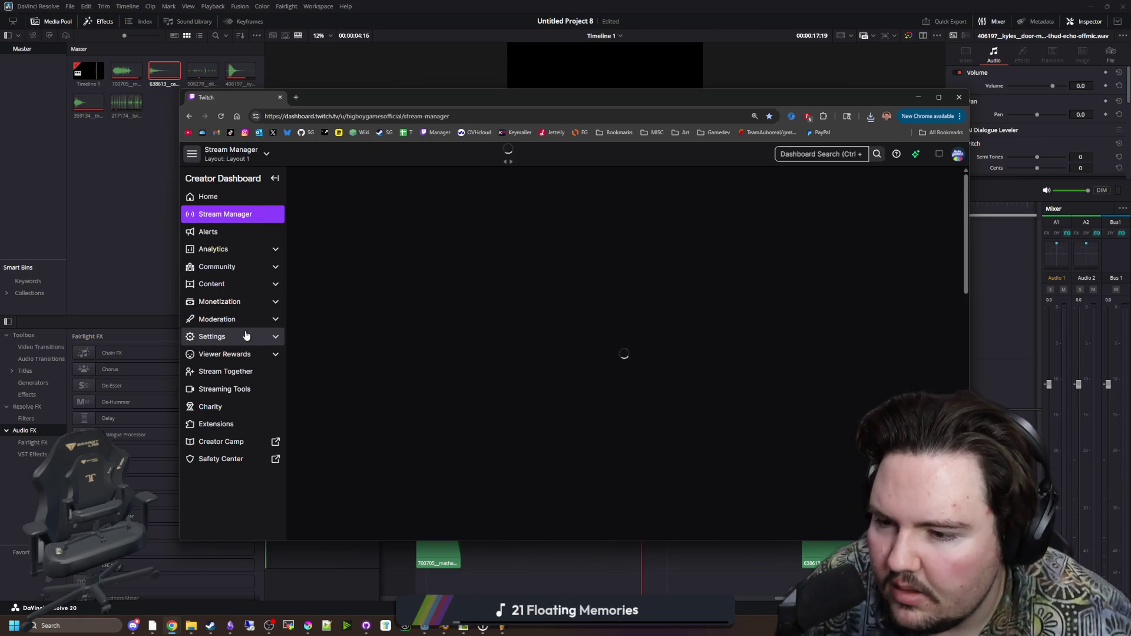
pyautogui.click(247, 335)
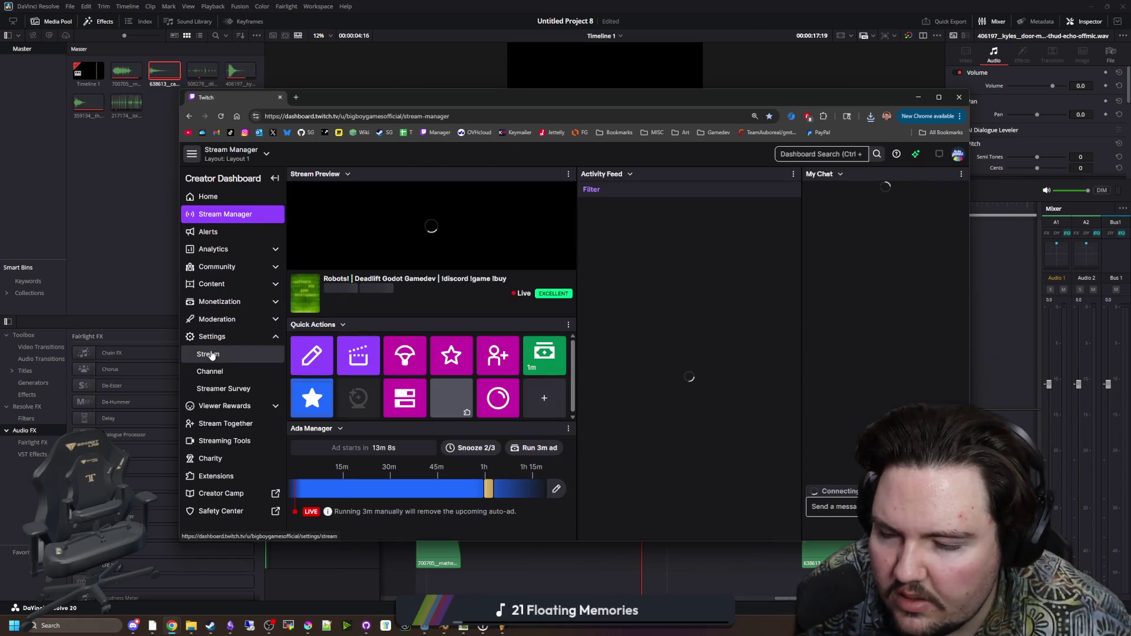
pyautogui.click(217, 352)
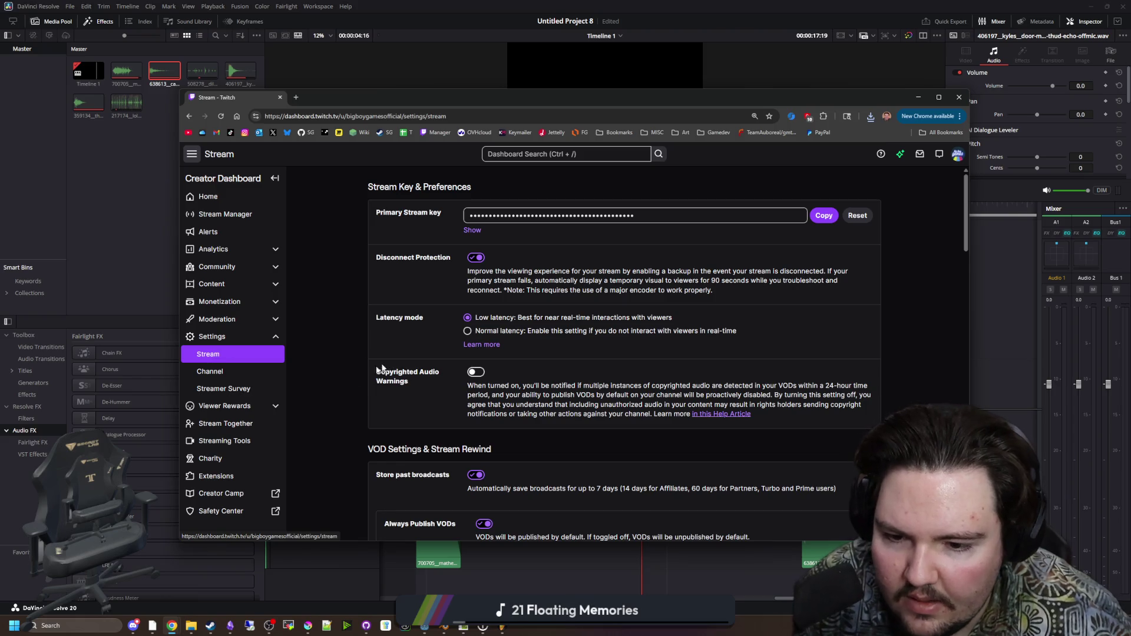
pyautogui.scroll(-9, 298, 386)
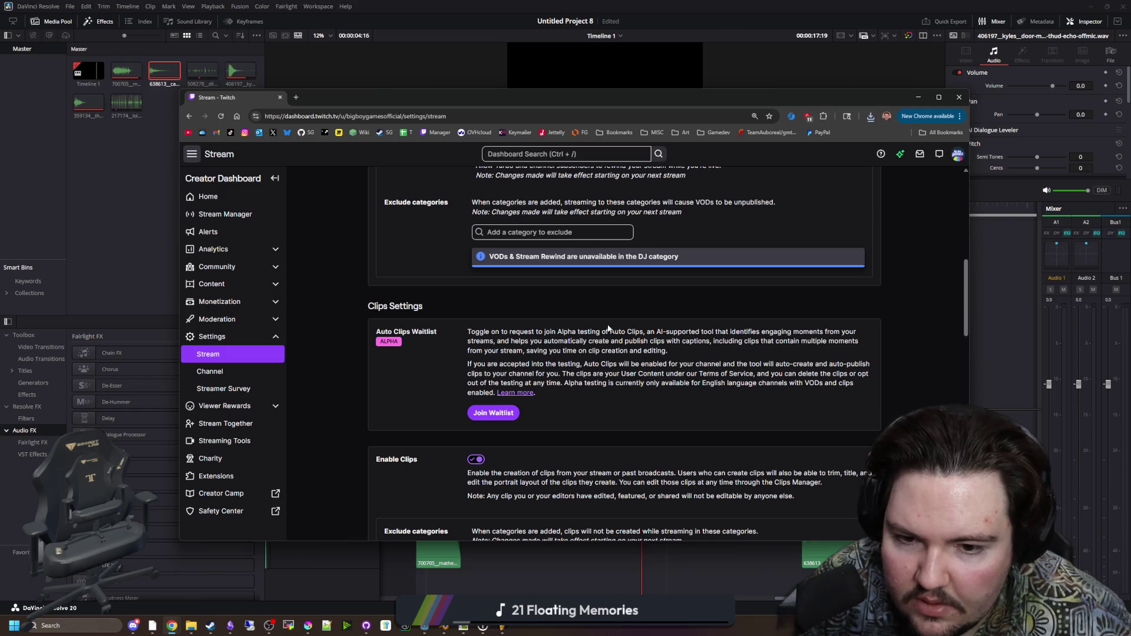
pyautogui.click(493, 413)
# - Browse the Channel, Power-ups & Channel Points and Monetization settings, then minimize Chrome
pyautogui.scroll(-3, 413, 389)
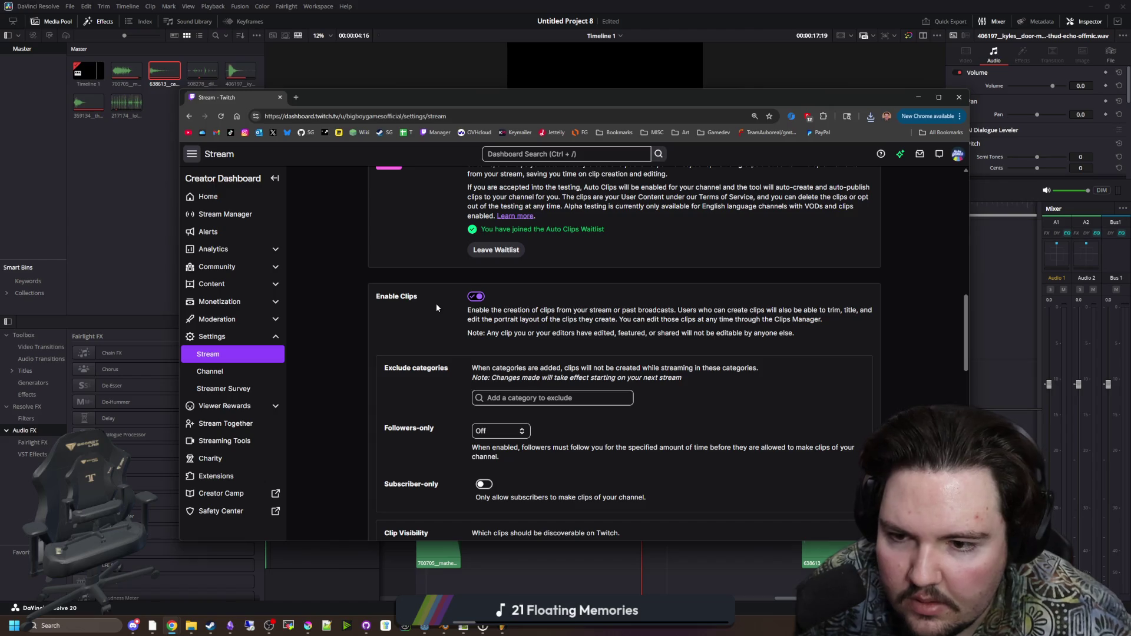
pyautogui.scroll(-6, 436, 303)
pyautogui.scroll(-6, 424, 312)
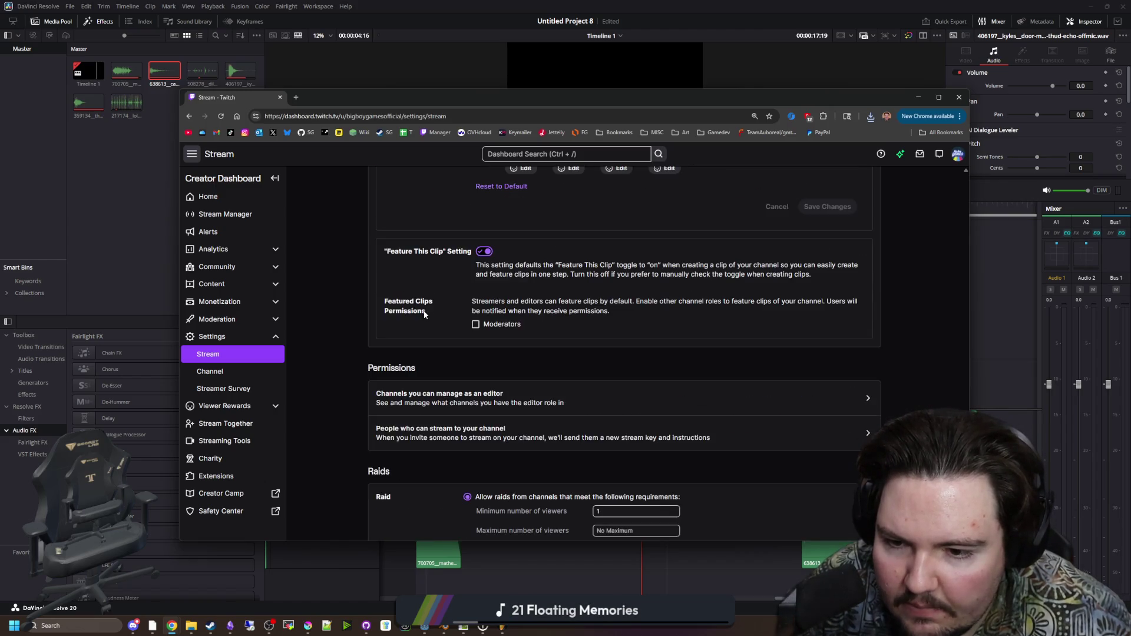
pyautogui.scroll(-2, 295, 371)
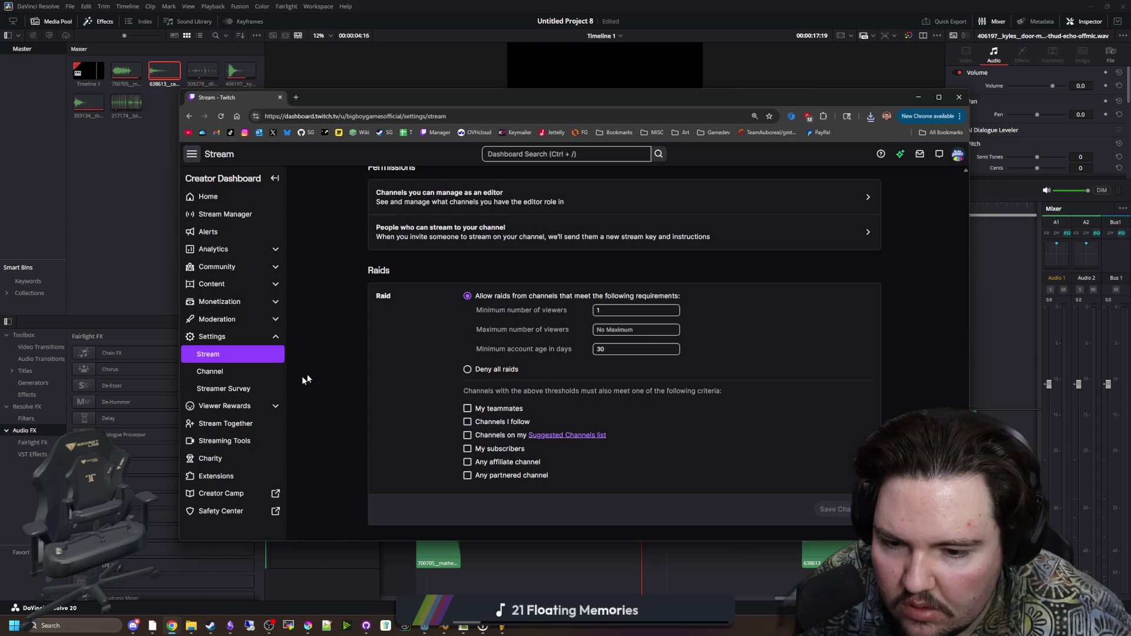
pyautogui.click(238, 371)
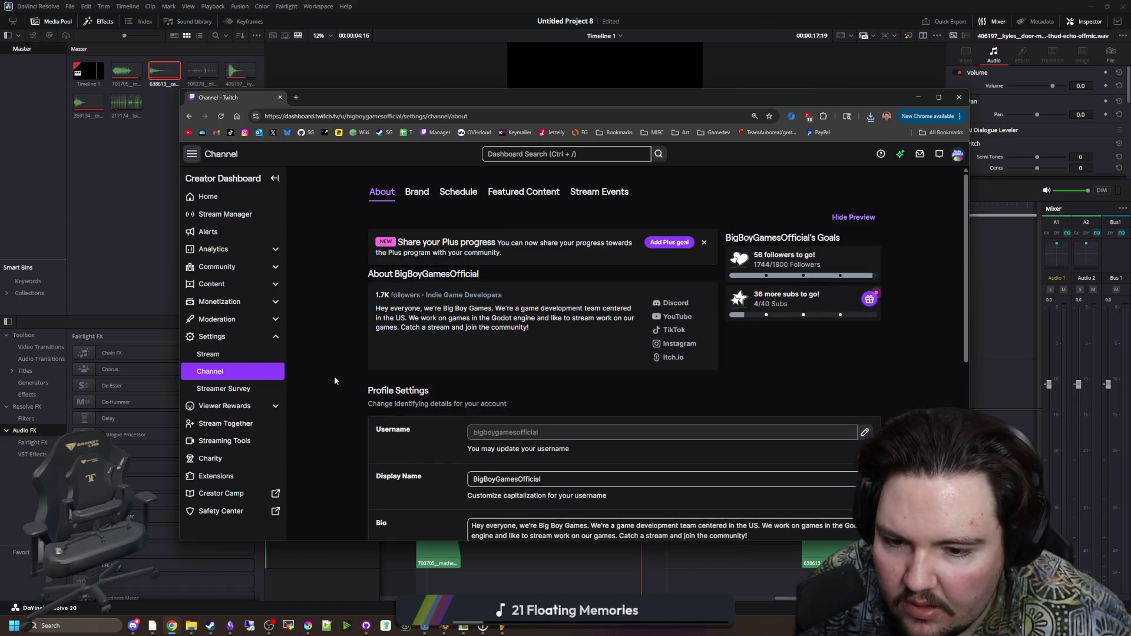
pyautogui.scroll(-5, 334, 377)
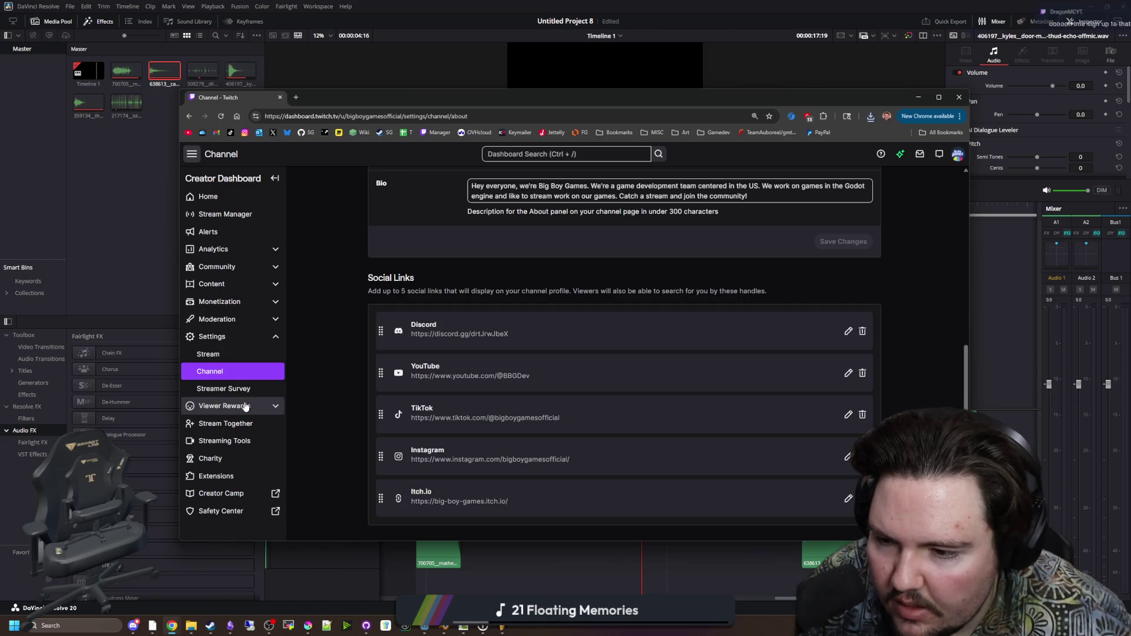
pyautogui.click(245, 407)
pyautogui.click(244, 429)
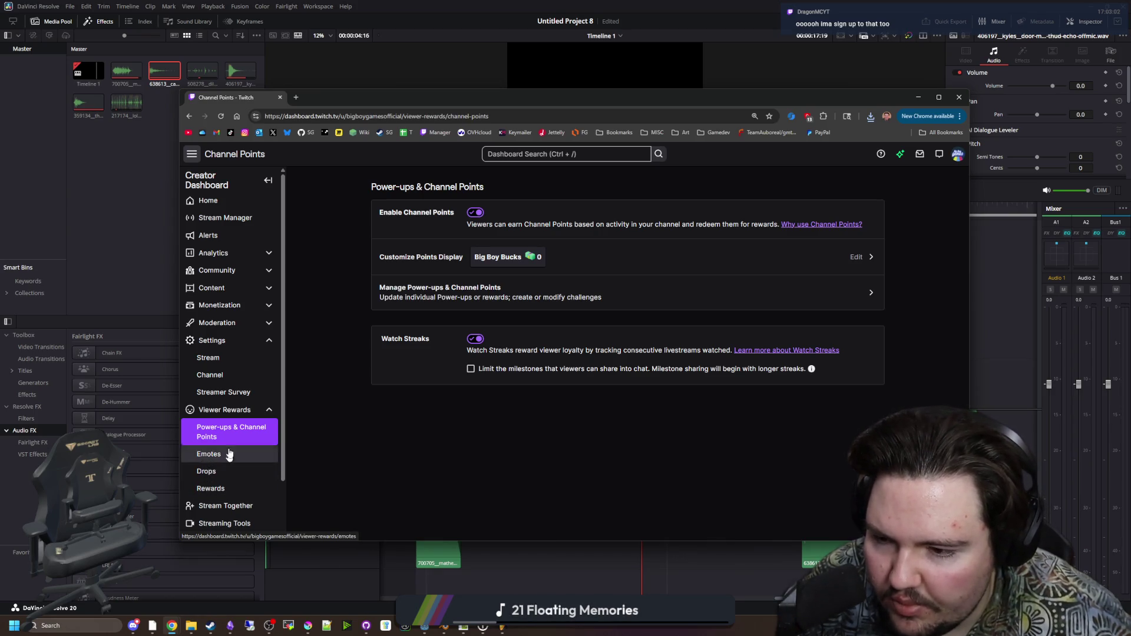
pyautogui.click(250, 307)
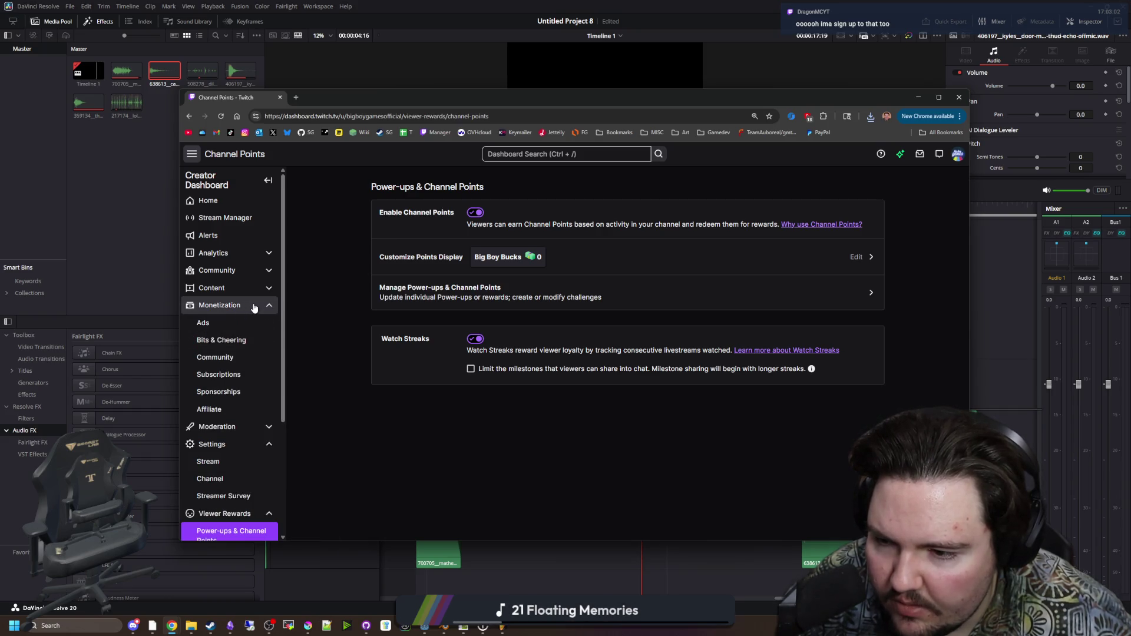
pyautogui.click(918, 97)
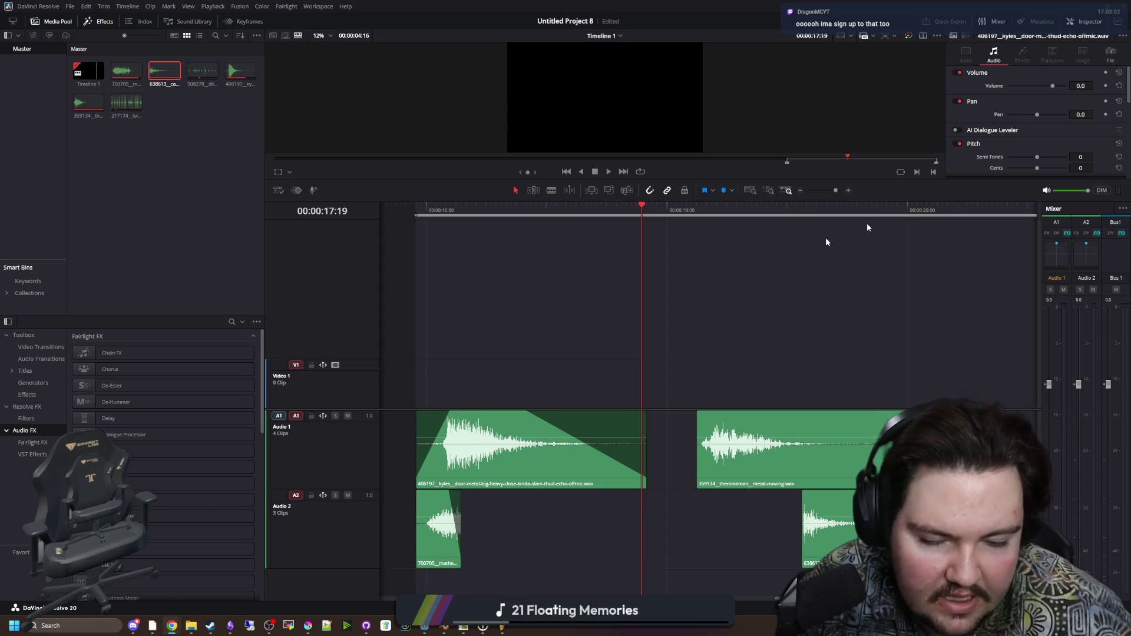
# - Align the metal-moving clip with the thud clip, trimming its start, and play them together
pyautogui.scroll(-2, 826, 241)
pyautogui.scroll(3, 648, 447)
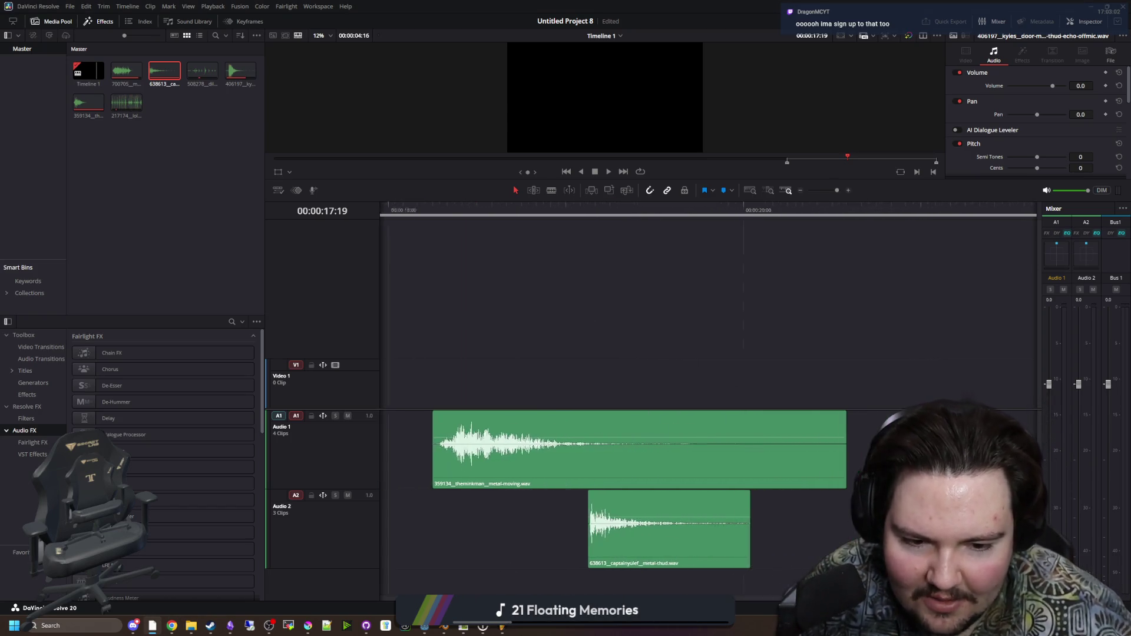
pyautogui.scroll(-1, 648, 447)
pyautogui.moveTo(639, 428); pyautogui.dragTo(783, 428)
pyautogui.press('space')
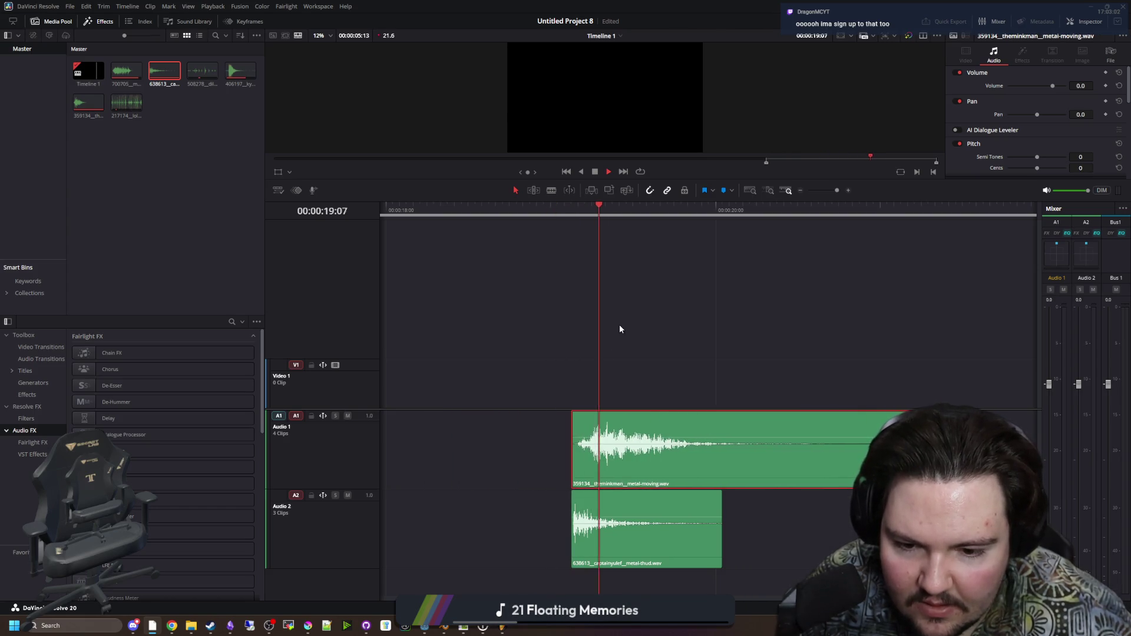
pyautogui.moveTo(649, 431); pyautogui.dragTo(629, 430)
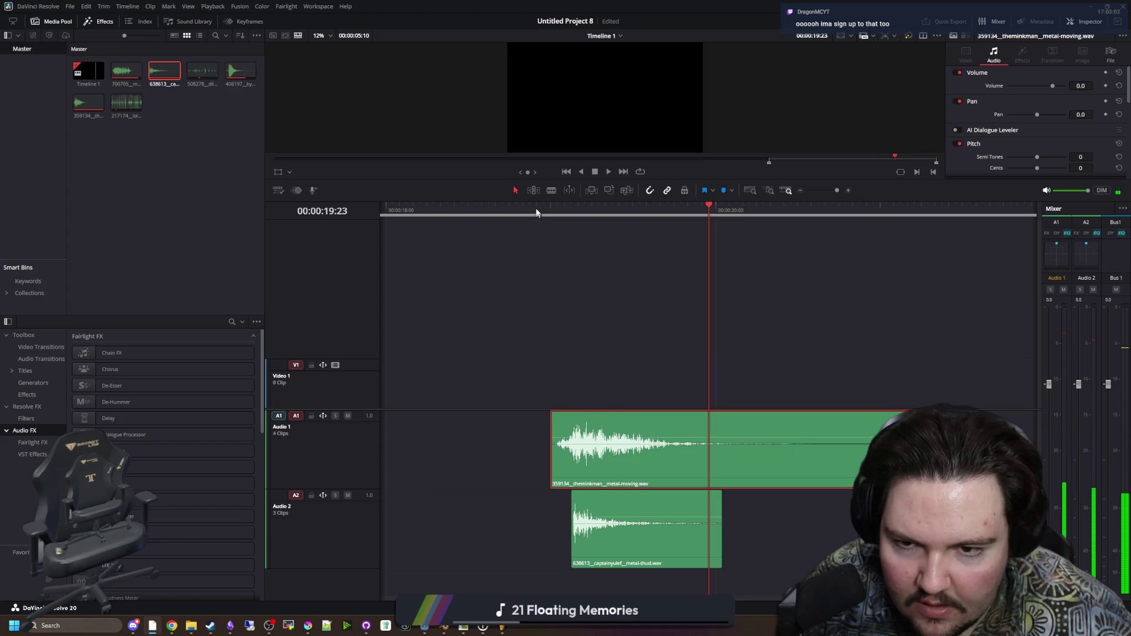
pyautogui.moveTo(553, 455); pyautogui.dragTo(572, 454)
pyautogui.moveTo(573, 414); pyautogui.dragTo(577, 414)
pyautogui.click(561, 207)
pyautogui.press('space')
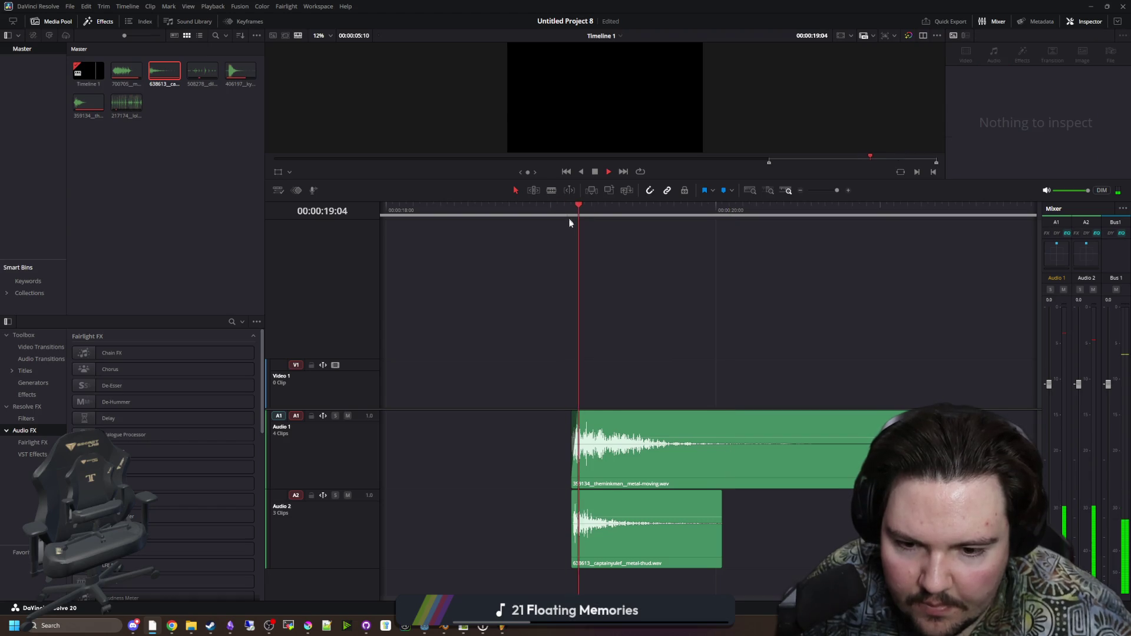
pyautogui.press('space')
# - Shorten the ends of the thud and metal-moving clips, add fade-outs, and replay them
pyautogui.moveTo(721, 522); pyautogui.dragTo(710, 523)
pyautogui.click(722, 524)
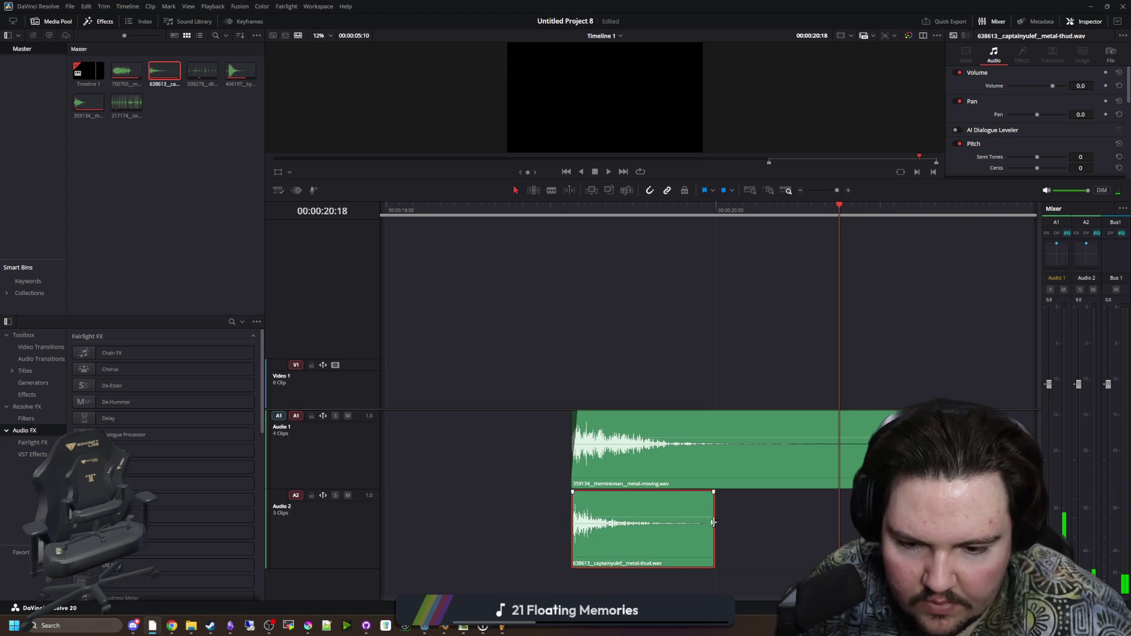
pyautogui.moveTo(714, 509); pyautogui.dragTo(624, 494)
pyautogui.click(575, 443)
pyautogui.moveTo(916, 448)
pyautogui.mouseDown()
pyautogui.moveTo(804, 465)
pyautogui.moveTo(795, 423)
pyautogui.moveTo(710, 414)
pyautogui.mouseUp()
pyautogui.click(518, 212)
pyautogui.press('space')
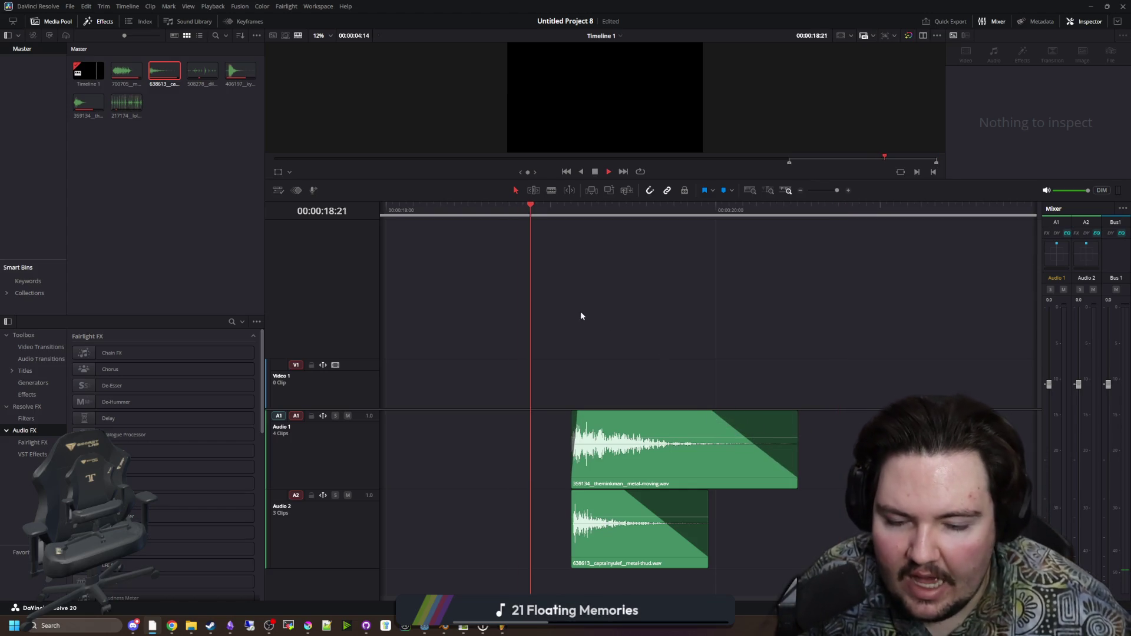
pyautogui.click(571, 212)
pyautogui.click(531, 213)
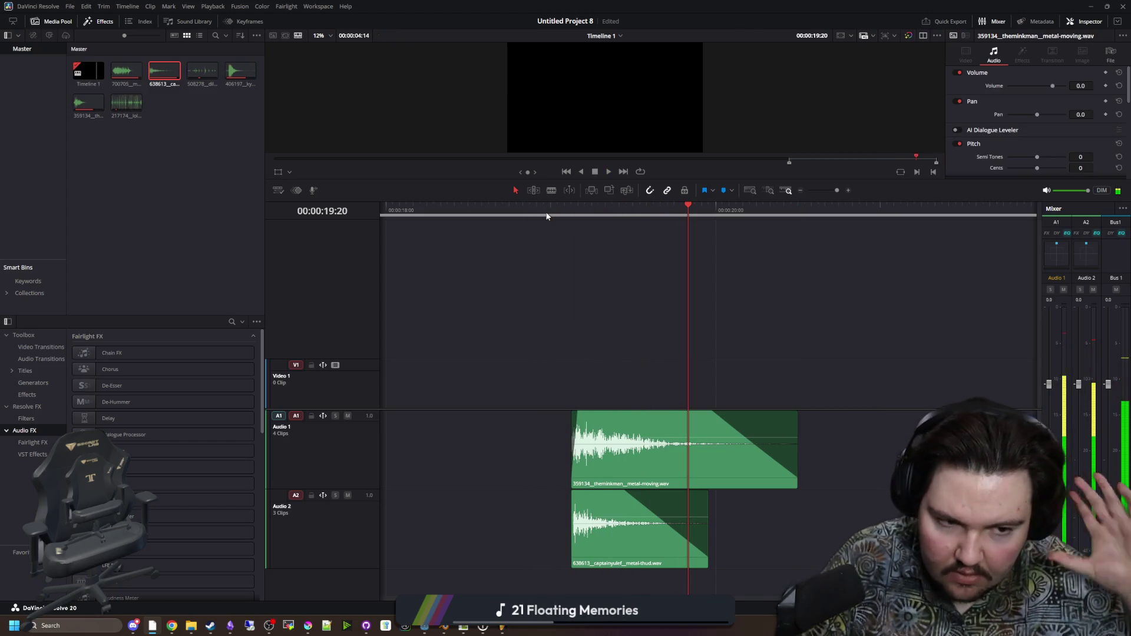
pyautogui.click(532, 222)
pyautogui.press('space')
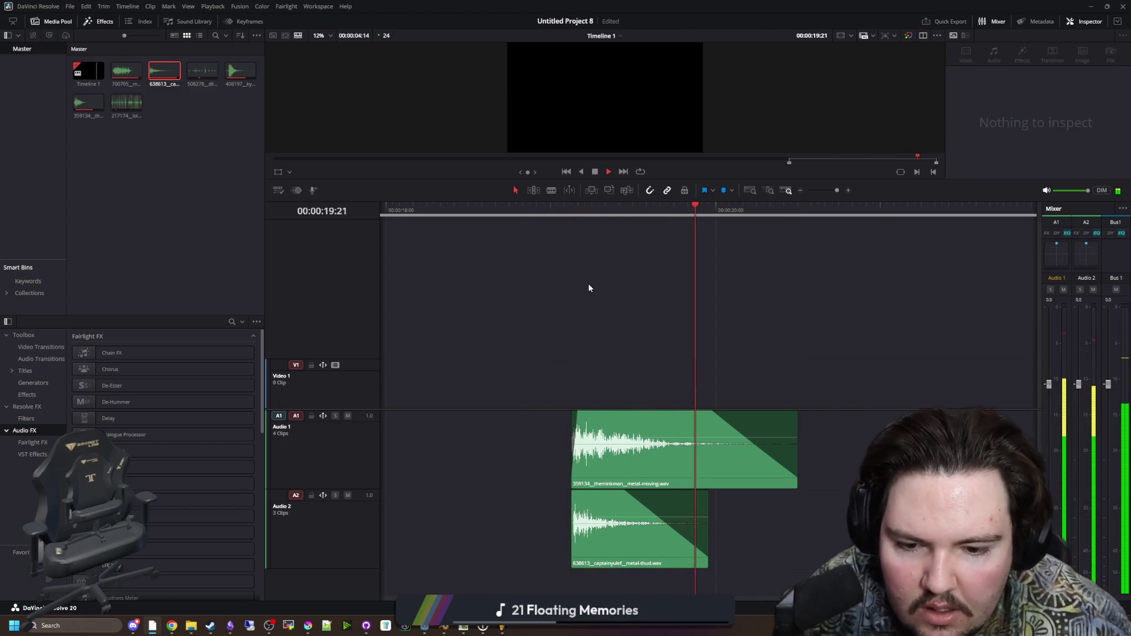
# - Try the metal-moving clip a second later, then move it back to align with the thud
pyautogui.moveTo(558, 212); pyautogui.dragTo(660, 212)
pyautogui.moveTo(607, 427); pyautogui.dragTo(787, 427)
pyautogui.click(724, 211)
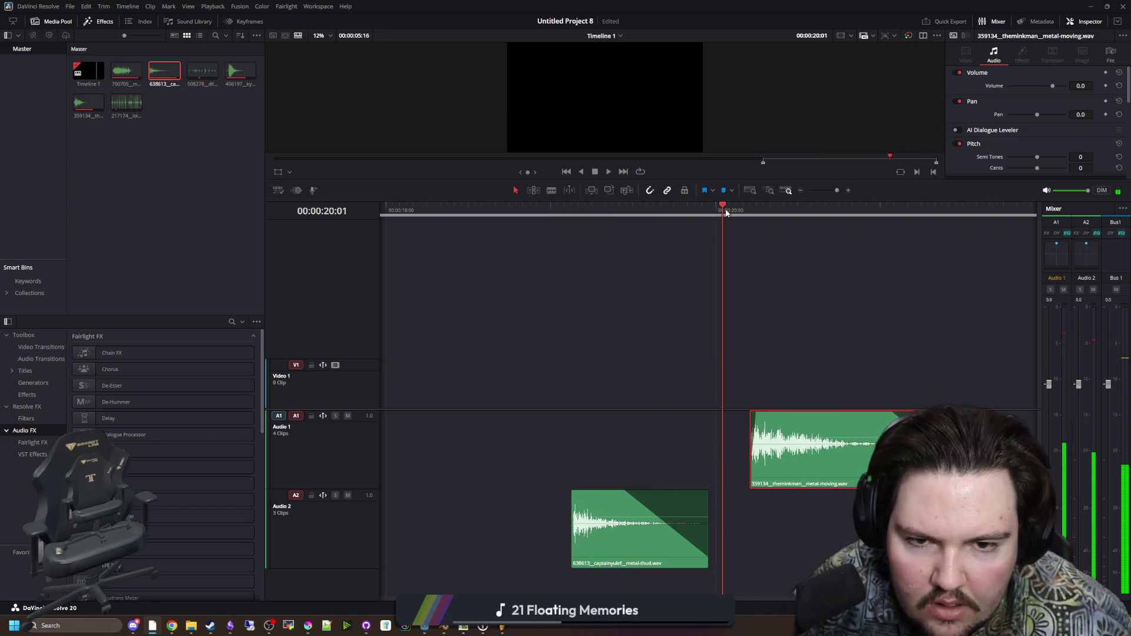
pyautogui.press('space')
pyautogui.click(543, 212)
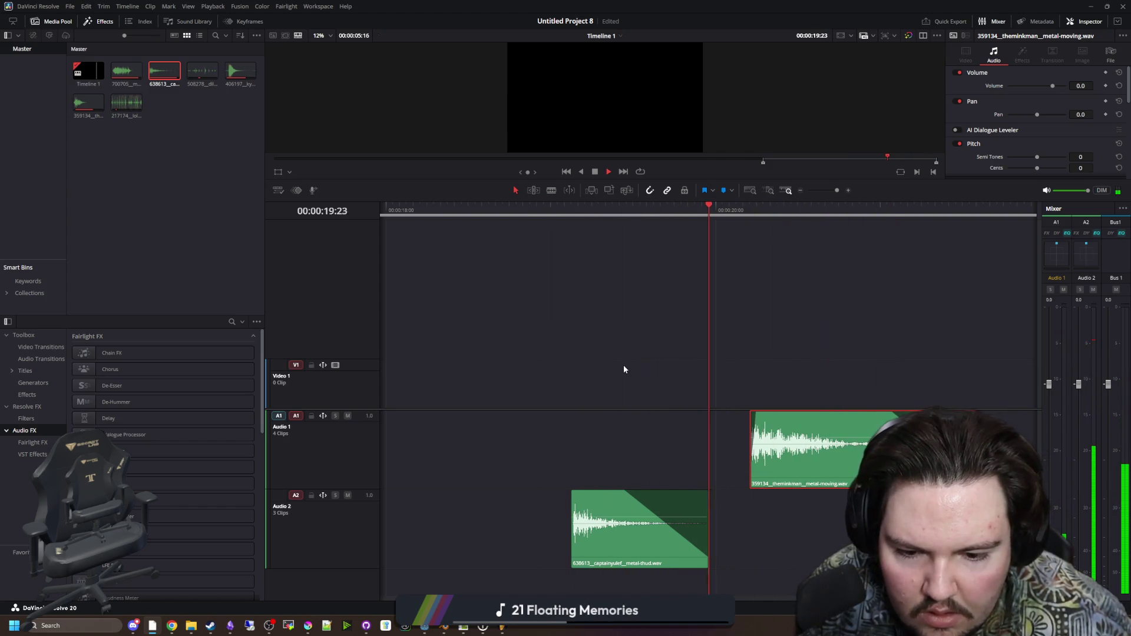
pyautogui.moveTo(783, 434); pyautogui.dragTo(605, 441)
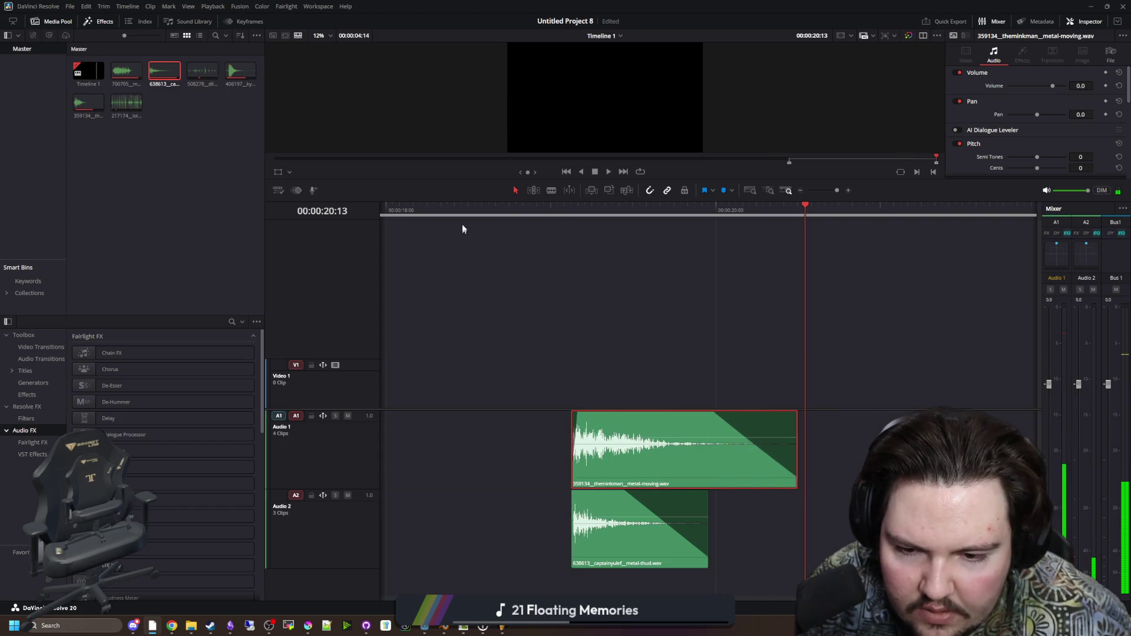
pyautogui.click(503, 209)
pyautogui.press('space')
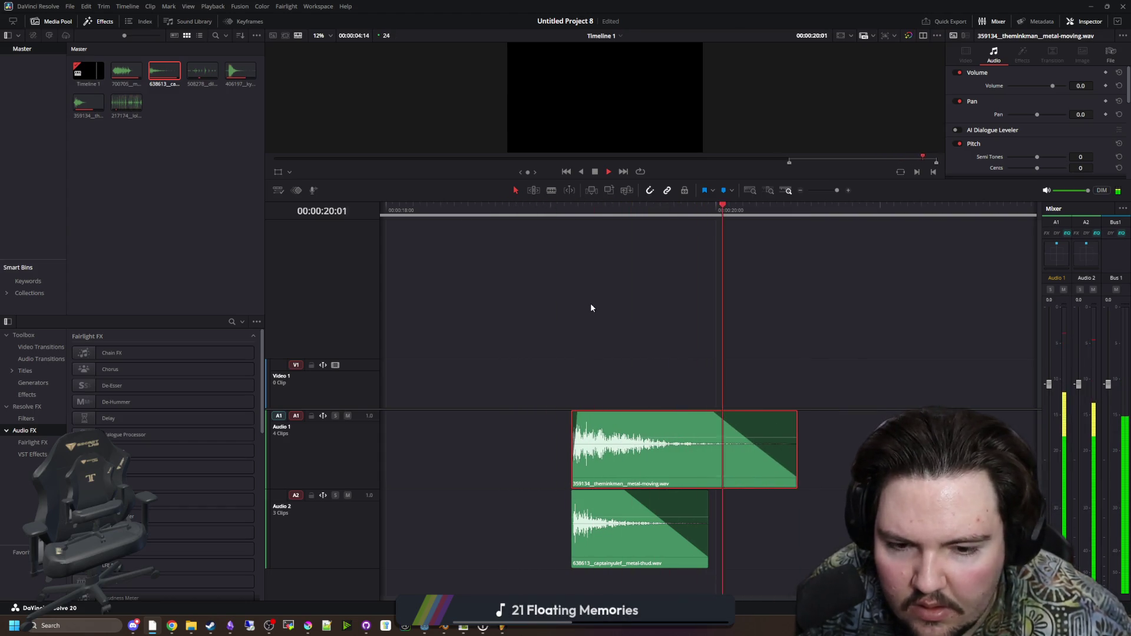
pyautogui.click(711, 352)
# - Scrub the playhead back to 19:05 and select the metal-moving clip on Audio 1
pyautogui.hscroll(5, 786, 483)
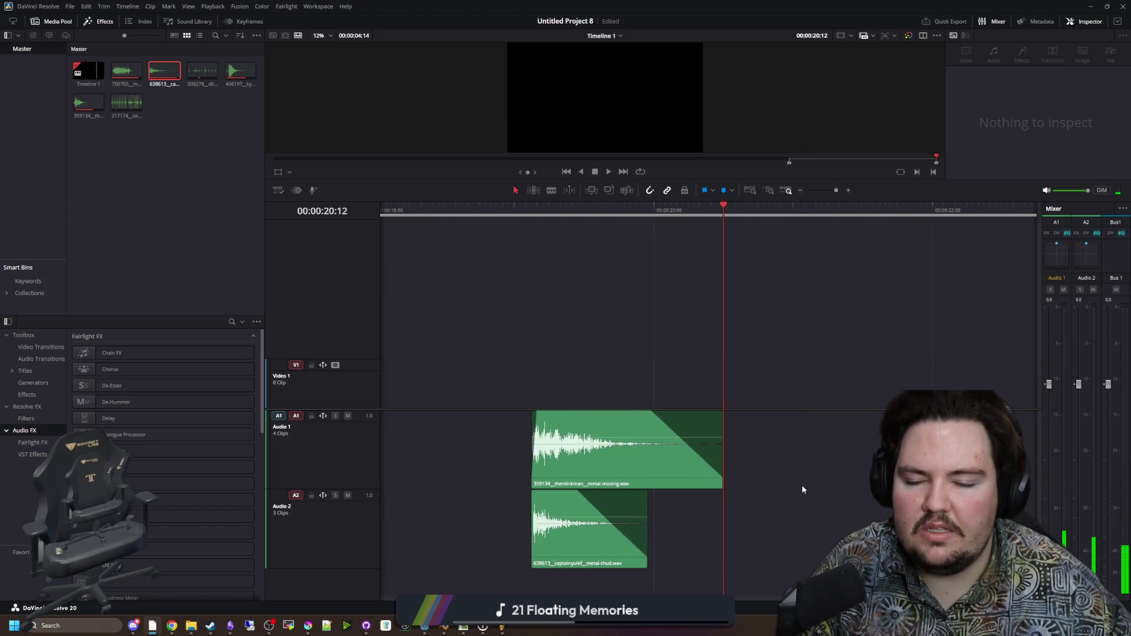
pyautogui.scroll(1, 551, 477)
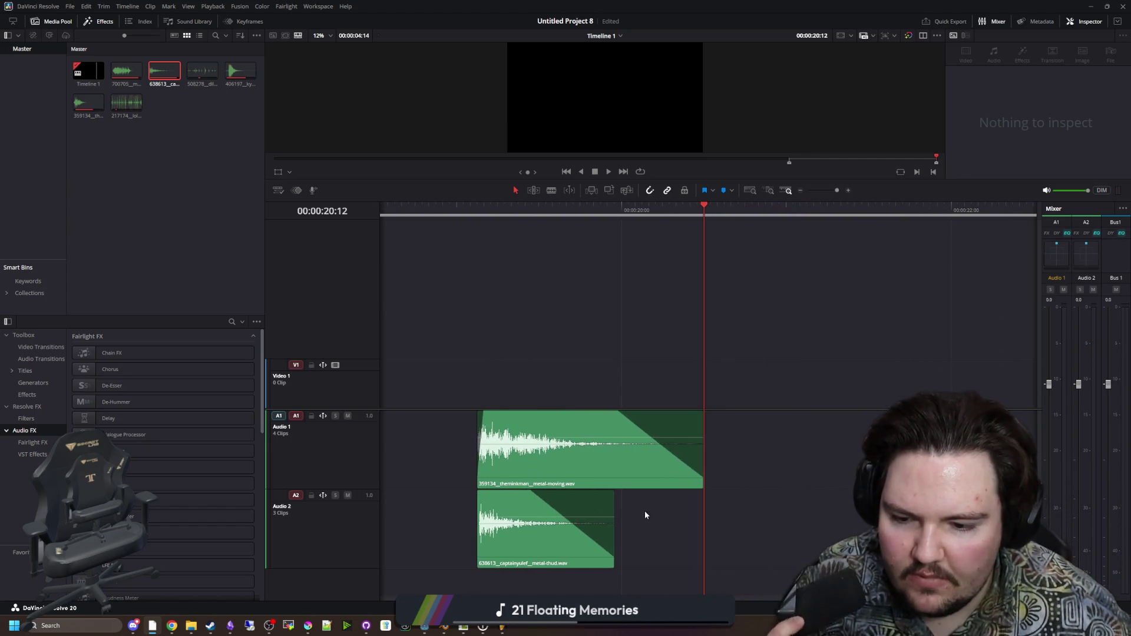
pyautogui.moveTo(513, 209)
pyautogui.mouseDown()
pyautogui.moveTo(481, 208)
pyautogui.moveTo(491, 208)
pyautogui.mouseUp()
pyautogui.click(525, 419)
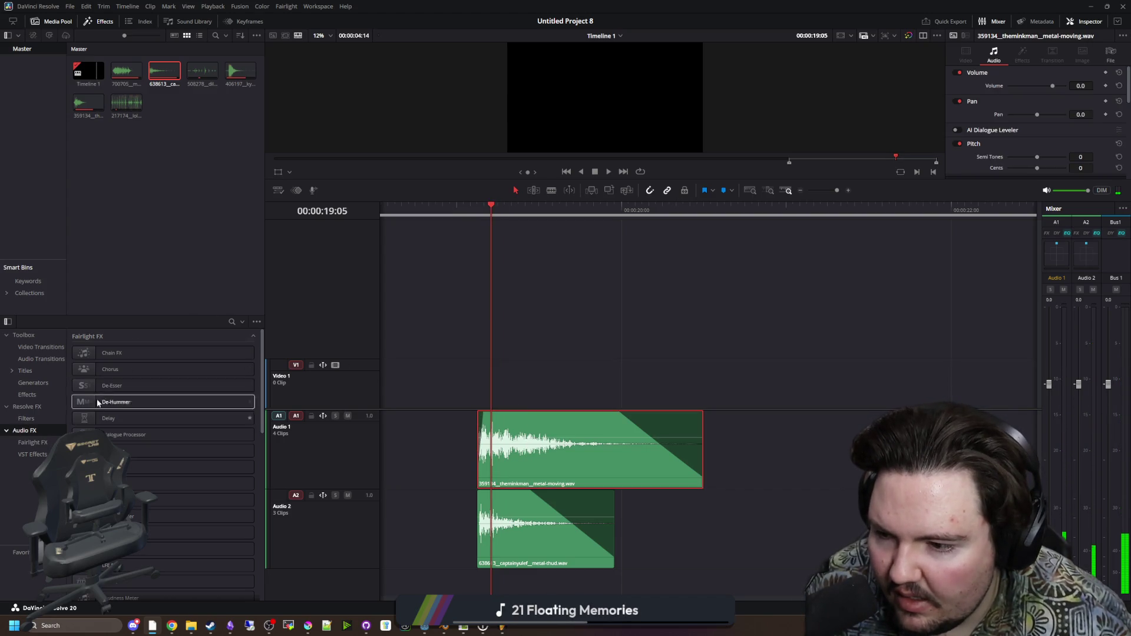
# - Apply Fairlight EQ to the metal-thud clip on Audio 2 and start playback to audition it
pyautogui.moveTo(141, 489)
pyautogui.mouseDown()
pyautogui.moveTo(522, 439)
pyautogui.moveTo(518, 529)
pyautogui.mouseUp()
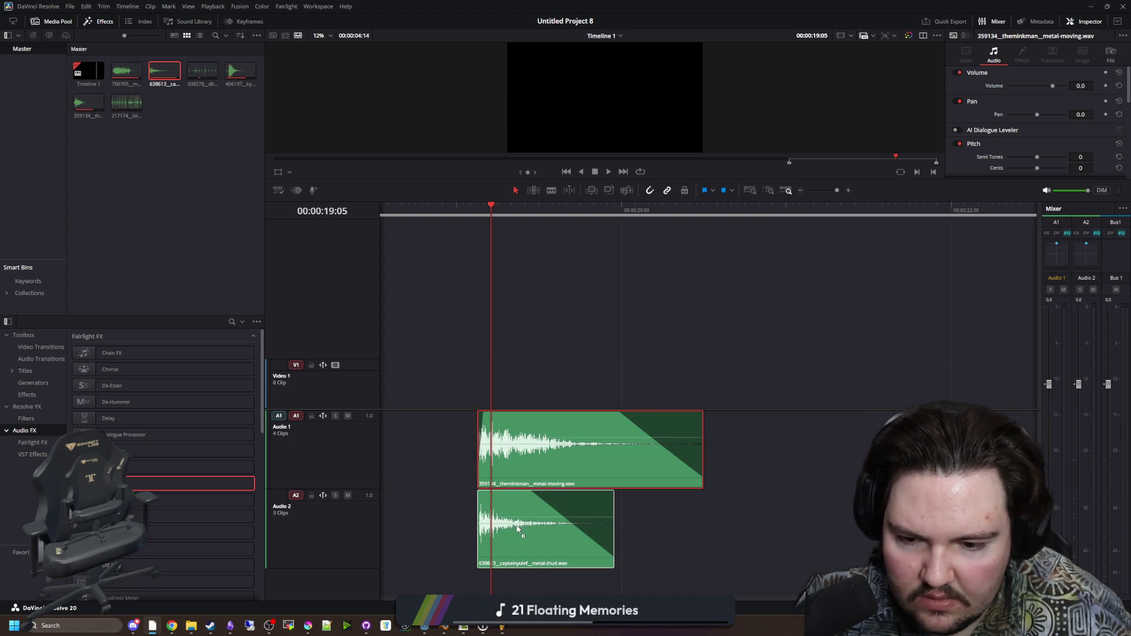
pyautogui.press('space')
pyautogui.moveTo(511, 147); pyautogui.dragTo(778, 142)
pyautogui.moveTo(519, 216); pyautogui.dragTo(479, 217)
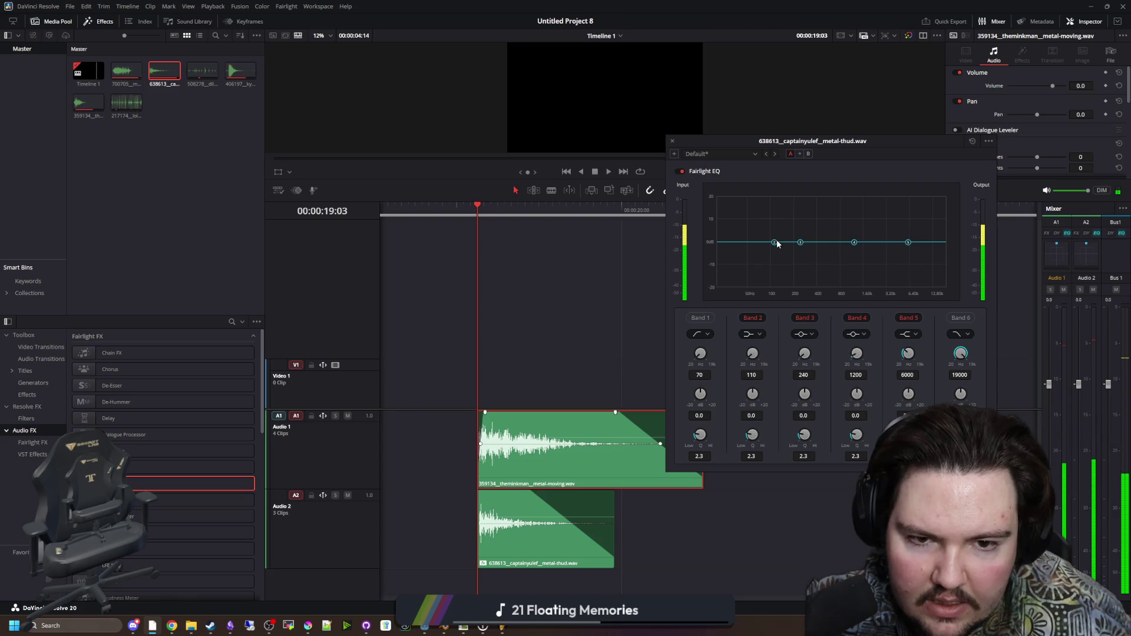
pyautogui.press('space')
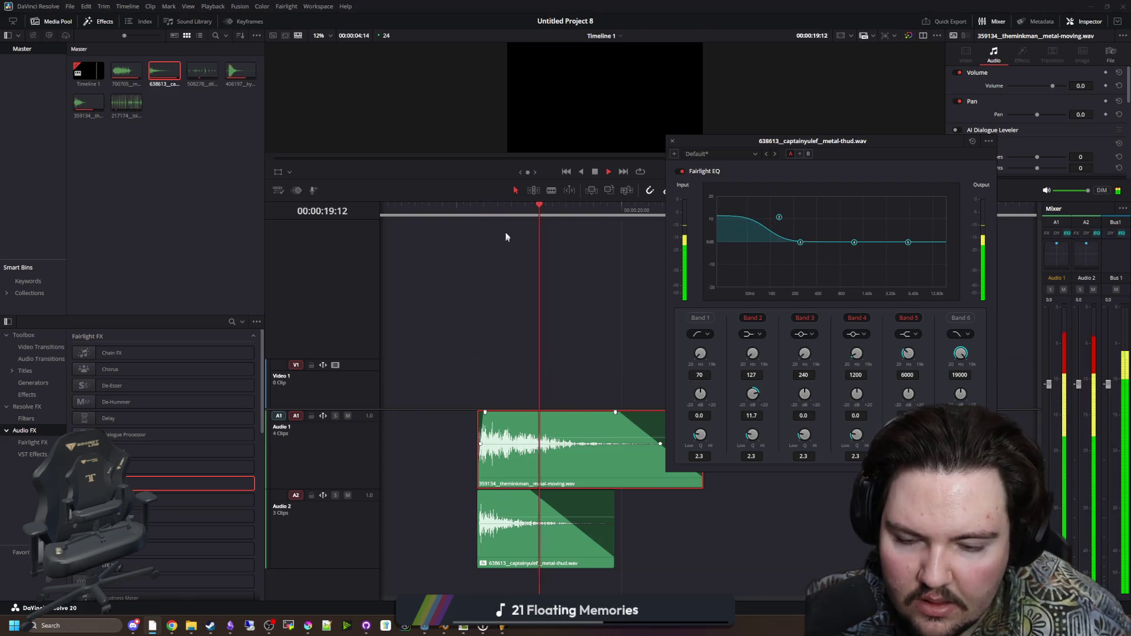
pyautogui.click(449, 206)
# - Cut the deep lows with band 2 and boost a strong low peak with band 3
pyautogui.moveTo(780, 219); pyautogui.dragTo(792, 197)
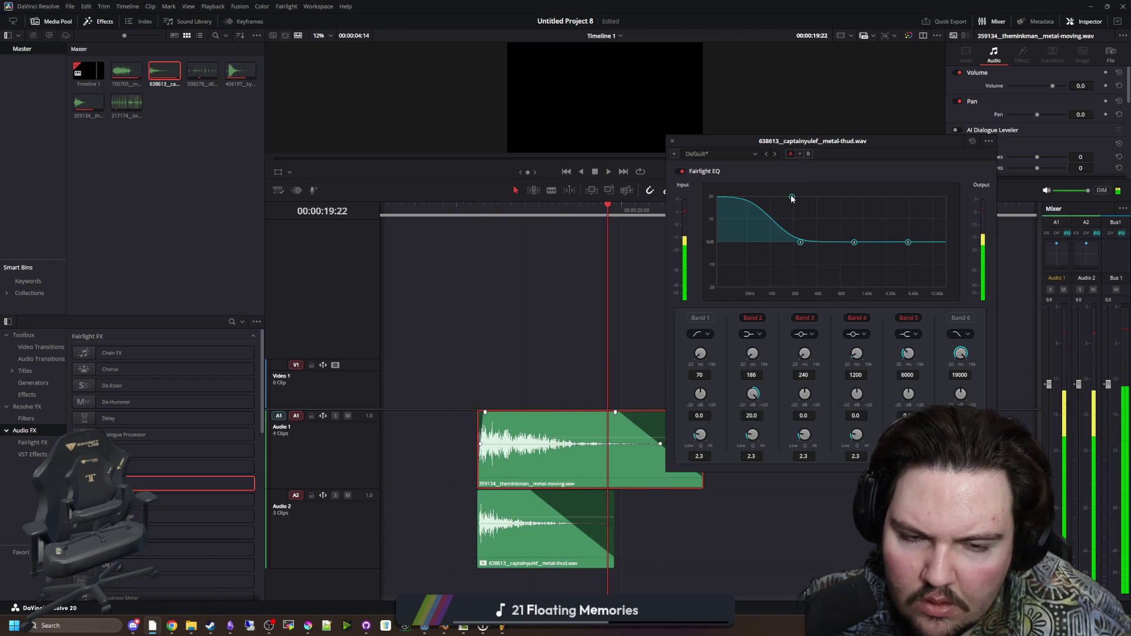
pyautogui.moveTo(793, 201); pyautogui.dragTo(721, 278)
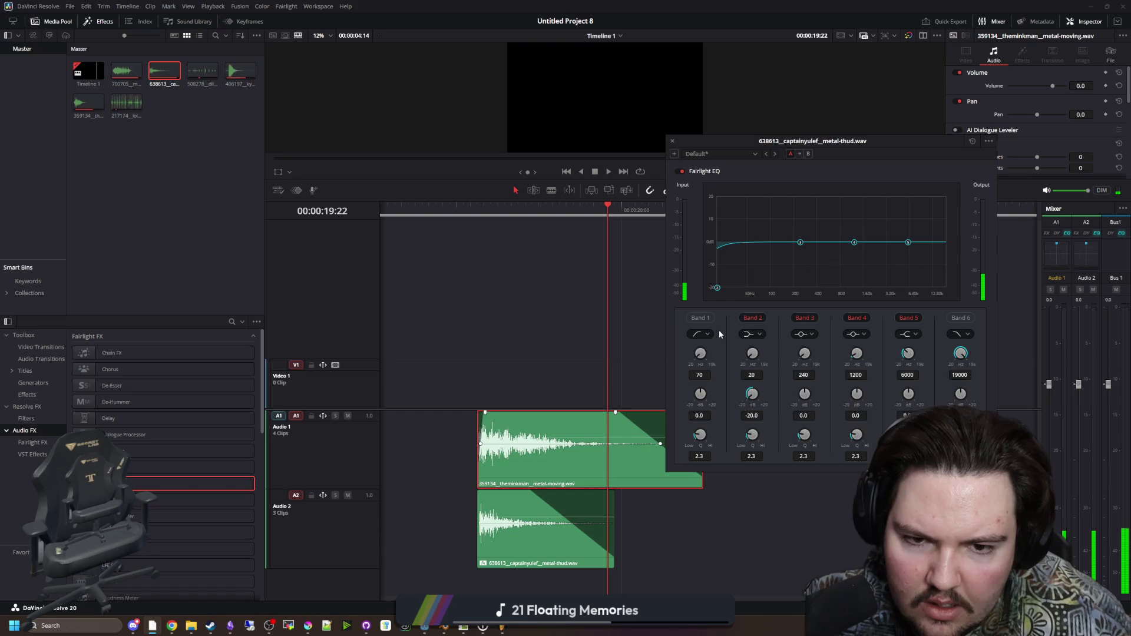
pyautogui.moveTo(800, 243); pyautogui.dragTo(768, 197)
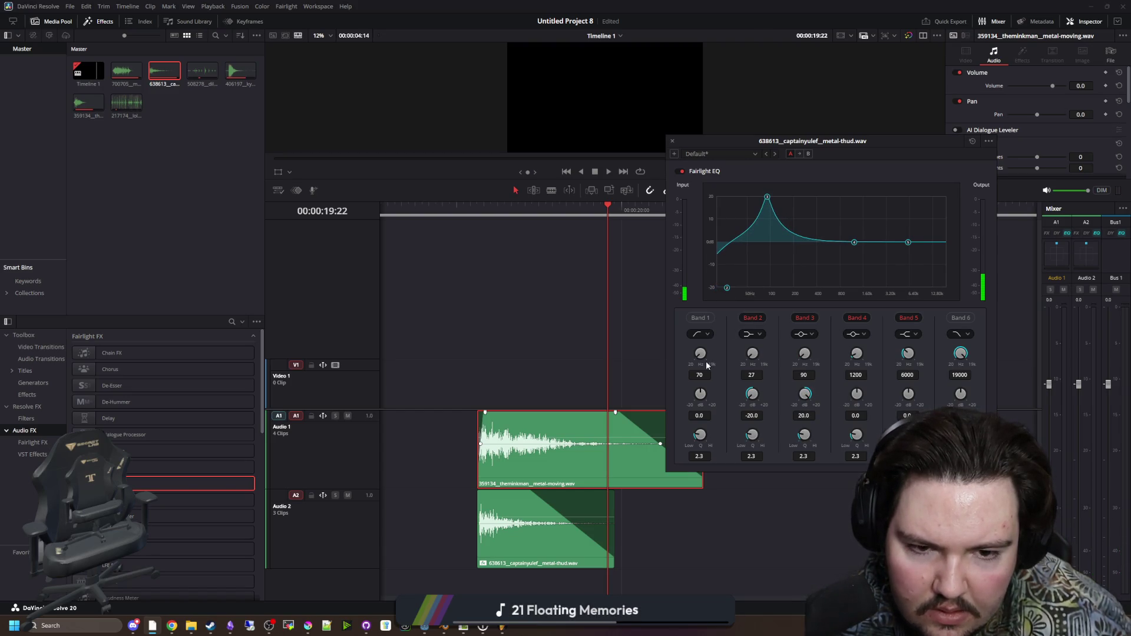
pyautogui.hotkey('shift', 'Left')
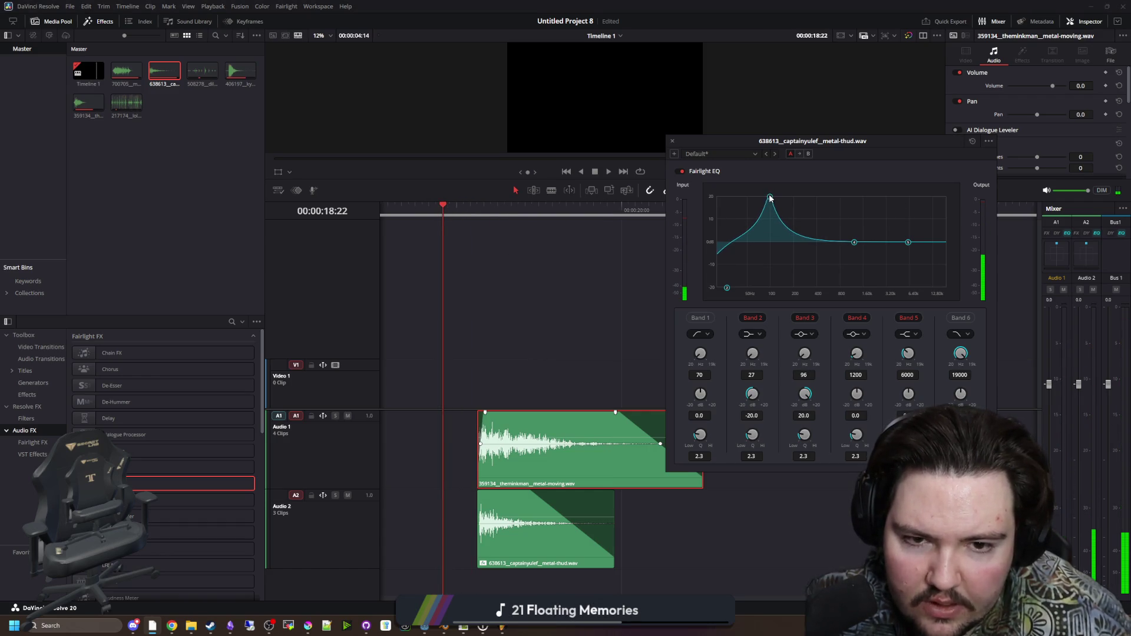
pyautogui.press('space')
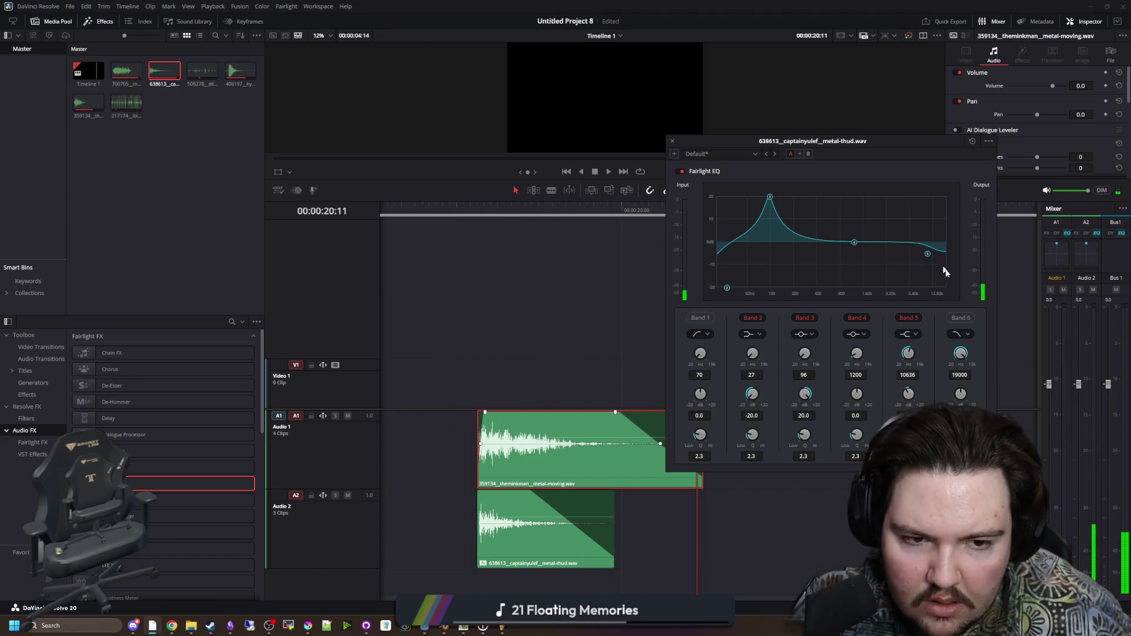
pyautogui.click(455, 213)
pyautogui.click(424, 209)
# - Lower band 5's frequency to roll off the highs, listen again, and close the EQ window
pyautogui.moveTo(925, 288); pyautogui.dragTo(919, 289)
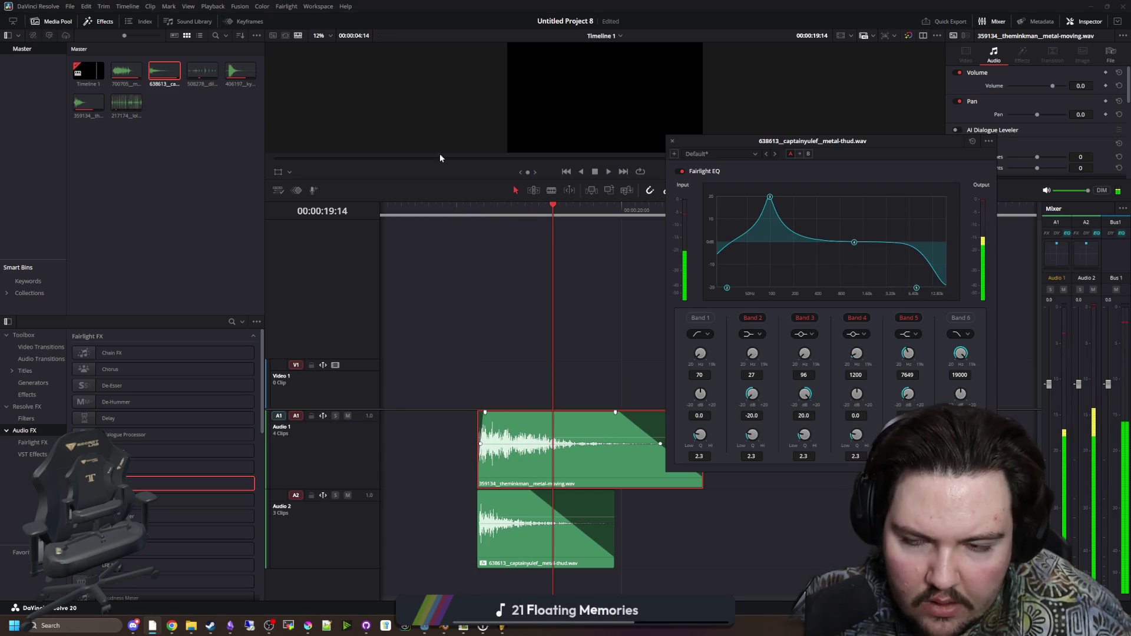
pyautogui.click(432, 215)
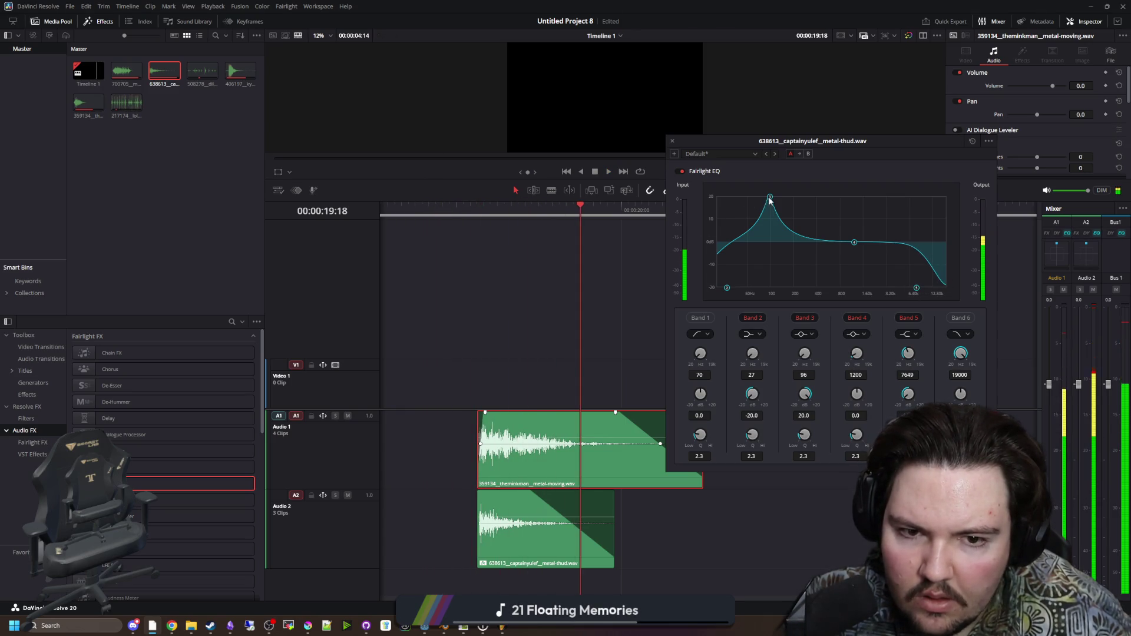
pyautogui.click(440, 206)
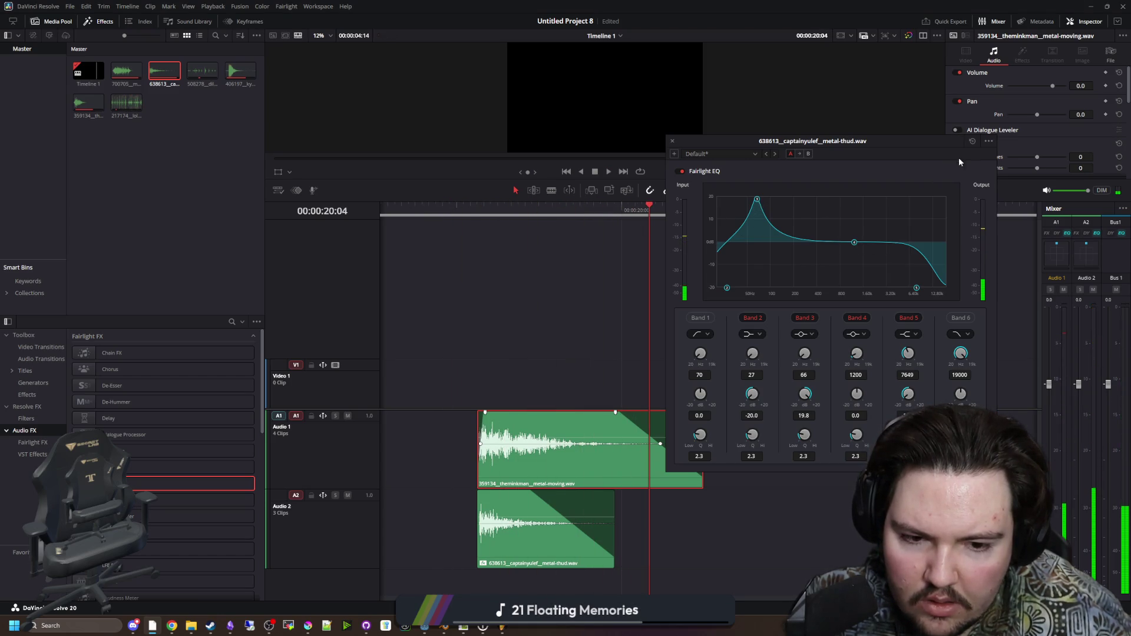
pyautogui.click(673, 142)
# - Replay the metal sound clips from just before their start to review the result
pyautogui.click(465, 207)
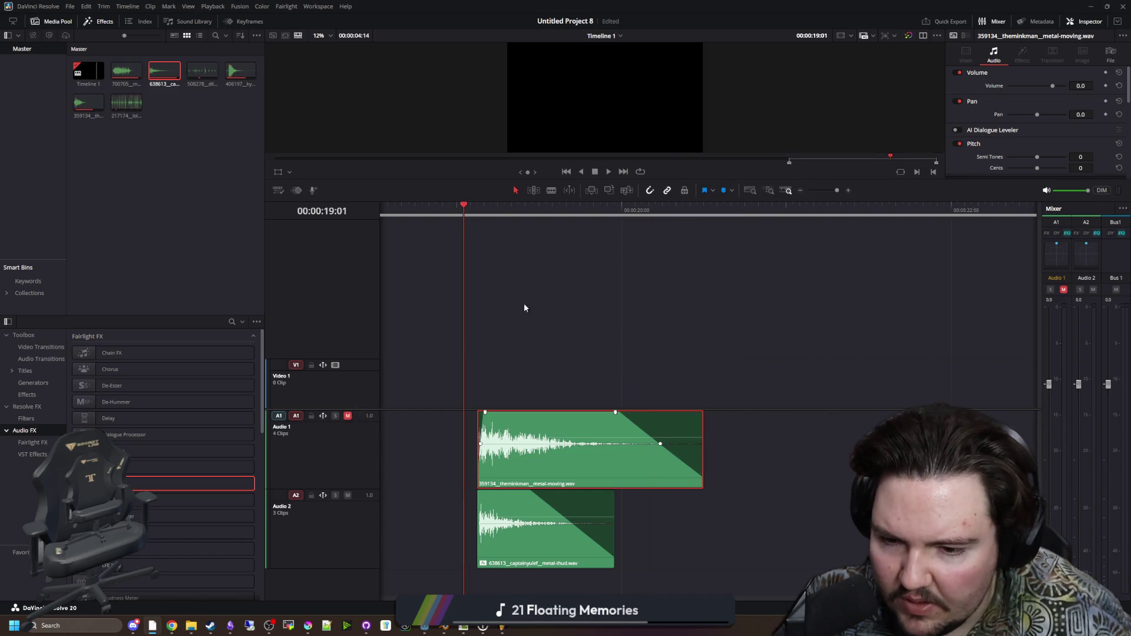
pyautogui.press('space')
pyautogui.click(446, 207)
pyautogui.press('space')
pyautogui.click(442, 206)
pyautogui.press('space')
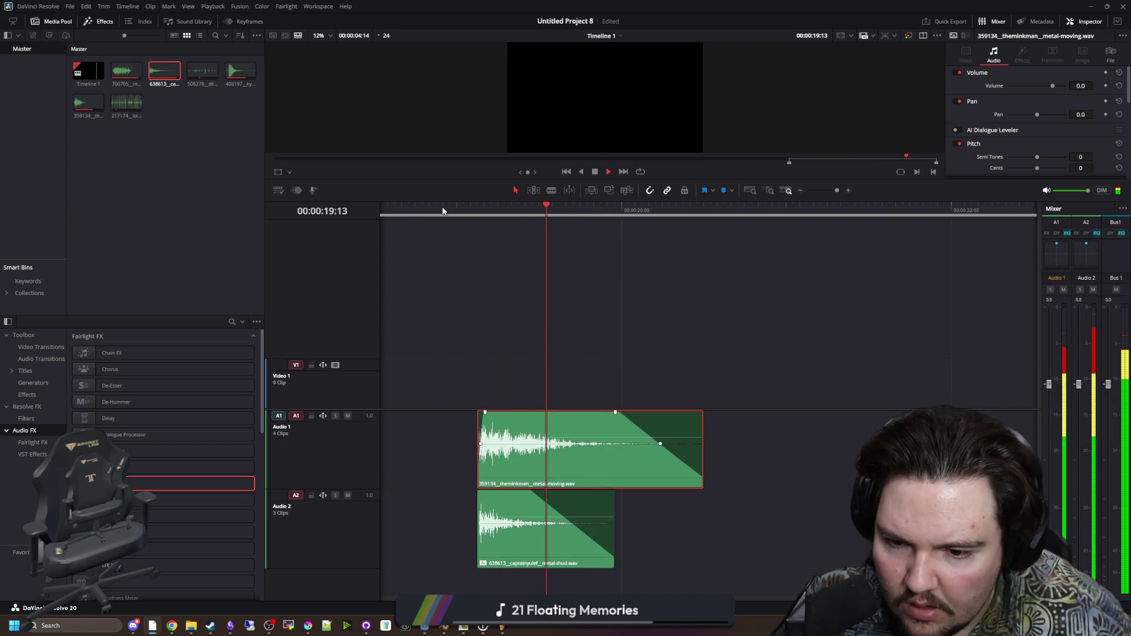
pyautogui.press('space')
pyautogui.click(496, 322)
# - Mark an in/out range from 19:03 to 20:11 around the clips and go to the Deliver page
pyautogui.click(474, 209)
pyautogui.rightClick(478, 209)
pyautogui.click(530, 223)
pyautogui.press('space')
pyautogui.click(711, 210)
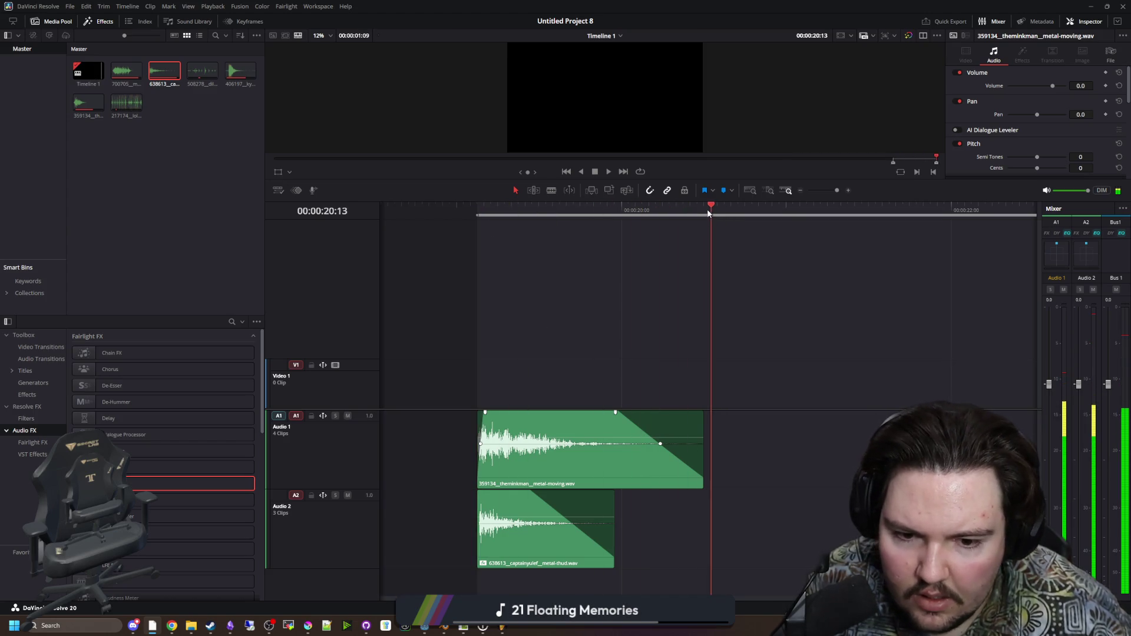
pyautogui.rightClick(707, 212)
pyautogui.click(726, 230)
pyautogui.moveTo(707, 212); pyautogui.dragTo(704, 216)
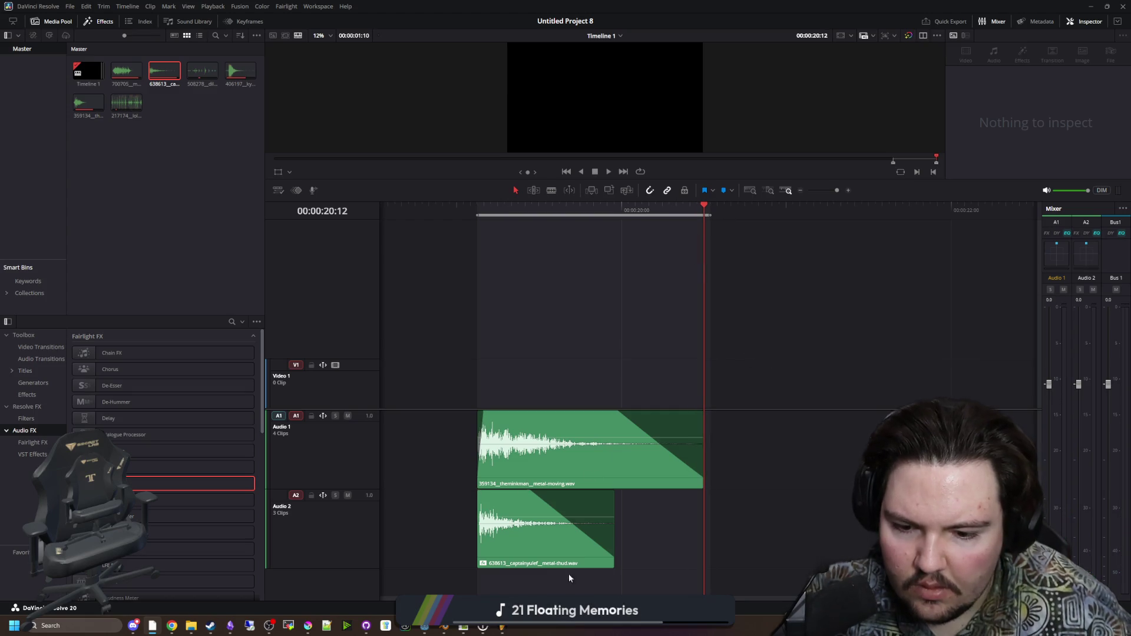
pyautogui.hotkey('shift', '8')
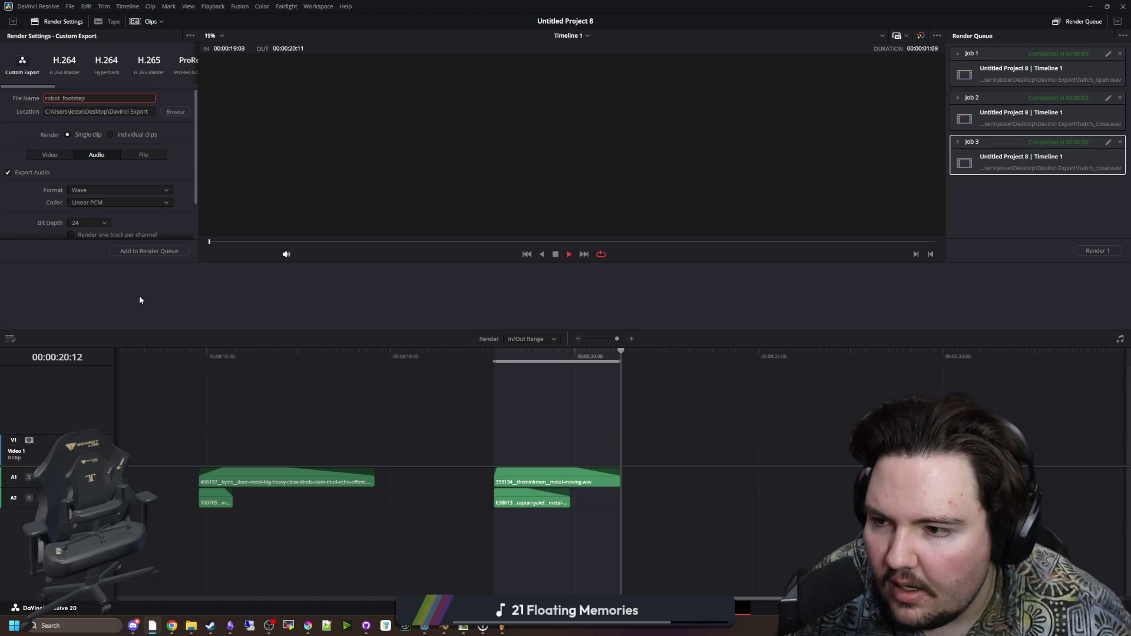
# - Queue the robot_footstep export, launch the run script from Davinci Export, and render all
pyautogui.press('Return')
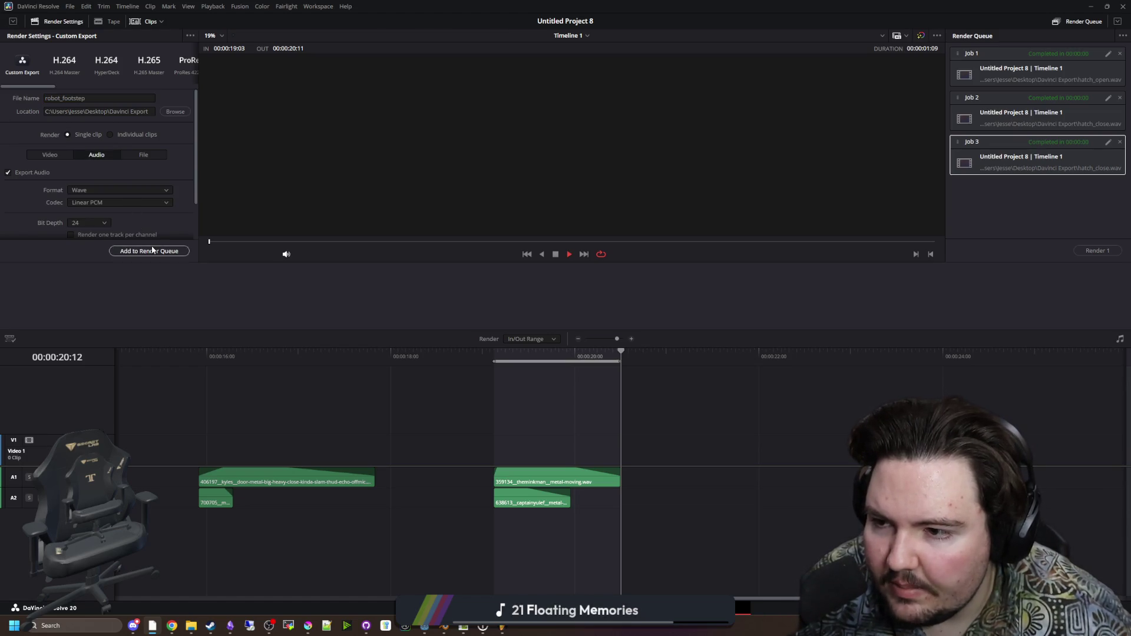
pyautogui.click(153, 250)
pyautogui.click(189, 624)
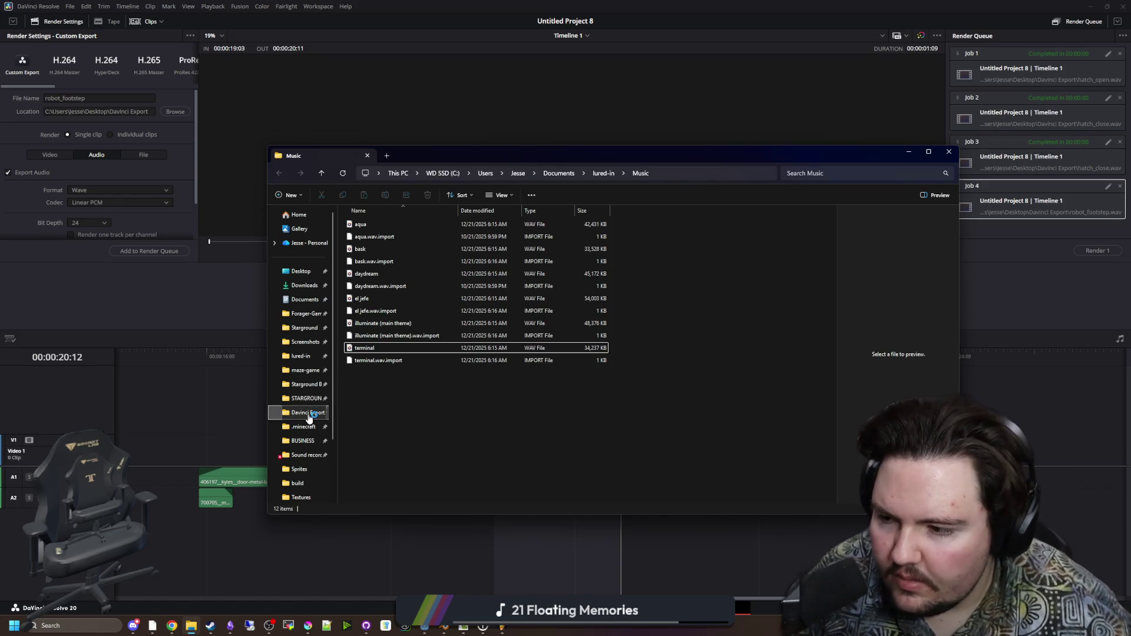
pyautogui.click(308, 413)
pyautogui.click(825, 385)
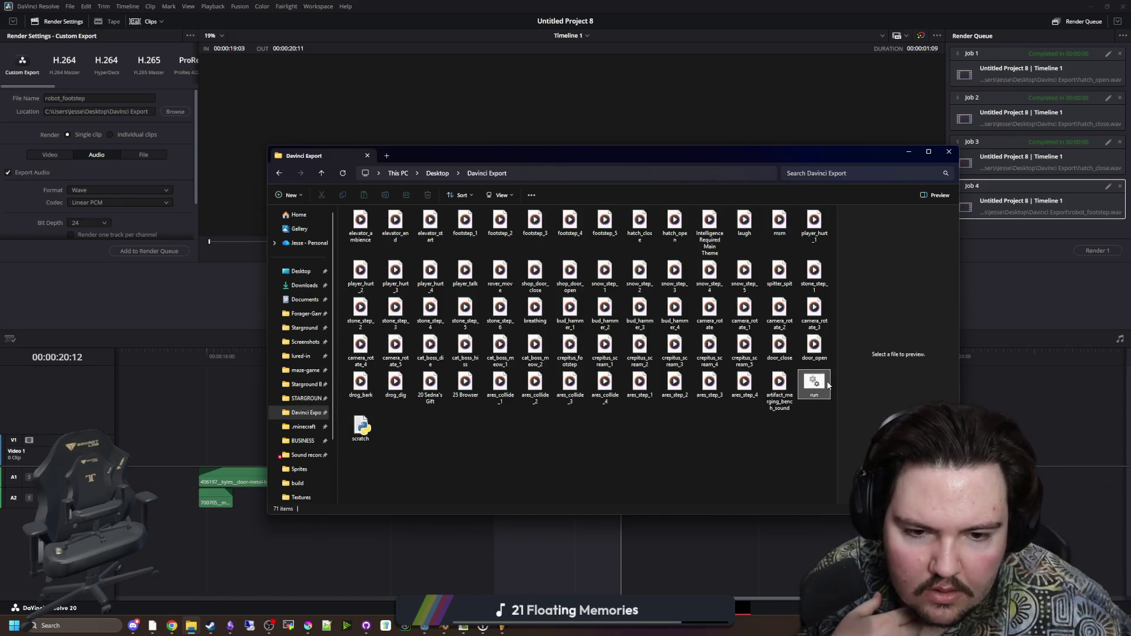
pyautogui.press('Return')
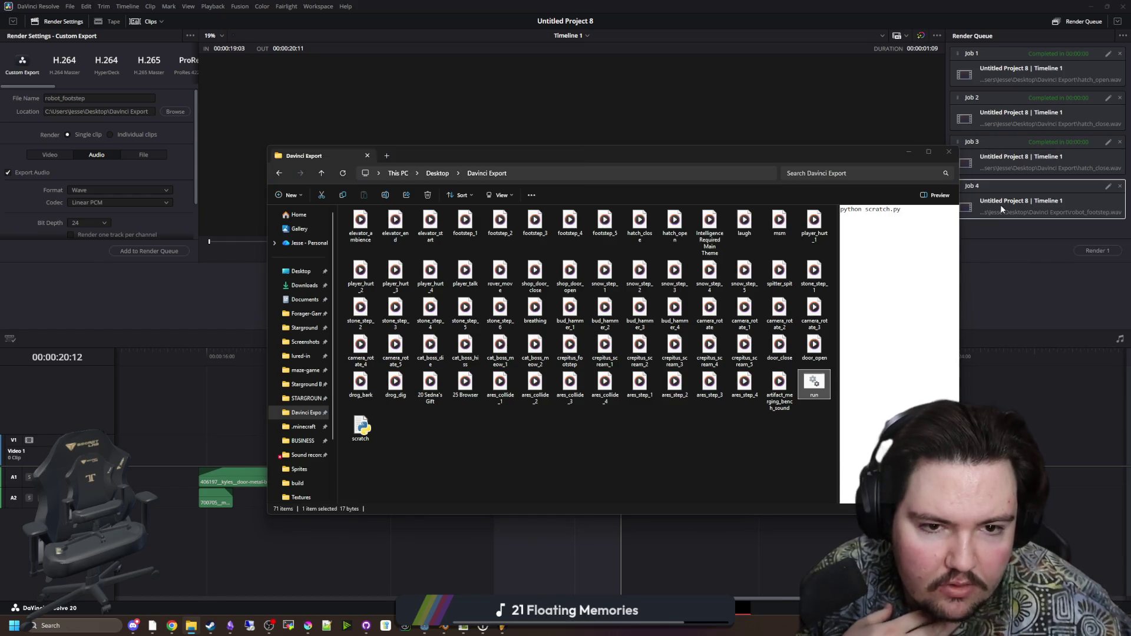
pyautogui.click(1005, 240)
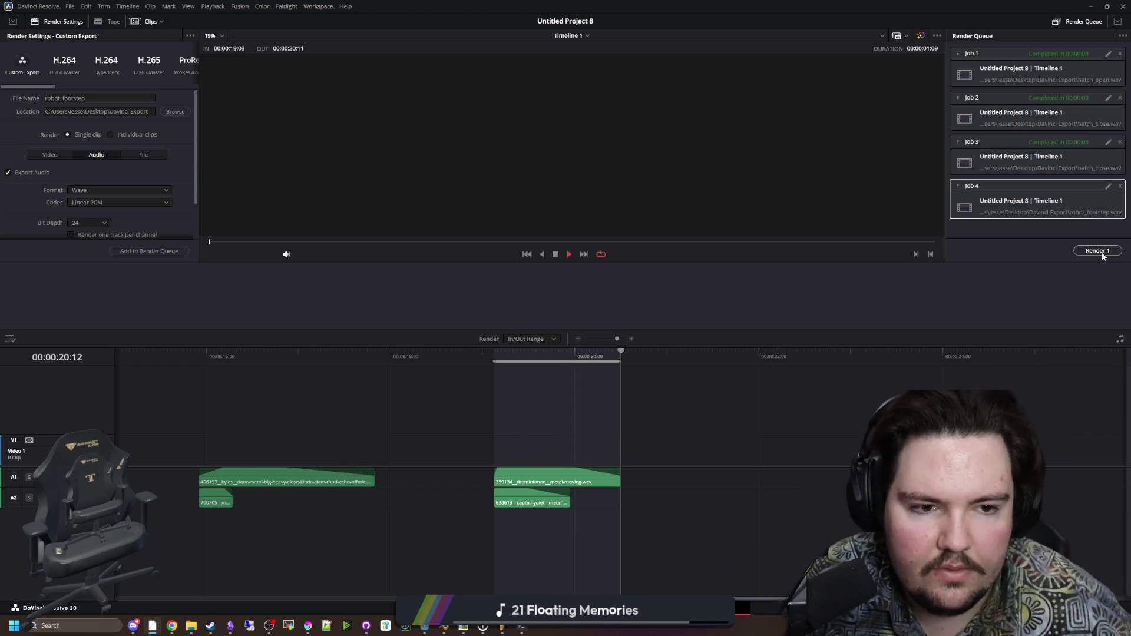
pyautogui.click(1103, 251)
# - Close the finished console and rerun the run script in Davinci Export to convert robot_footstep.wav
pyautogui.click(521, 626)
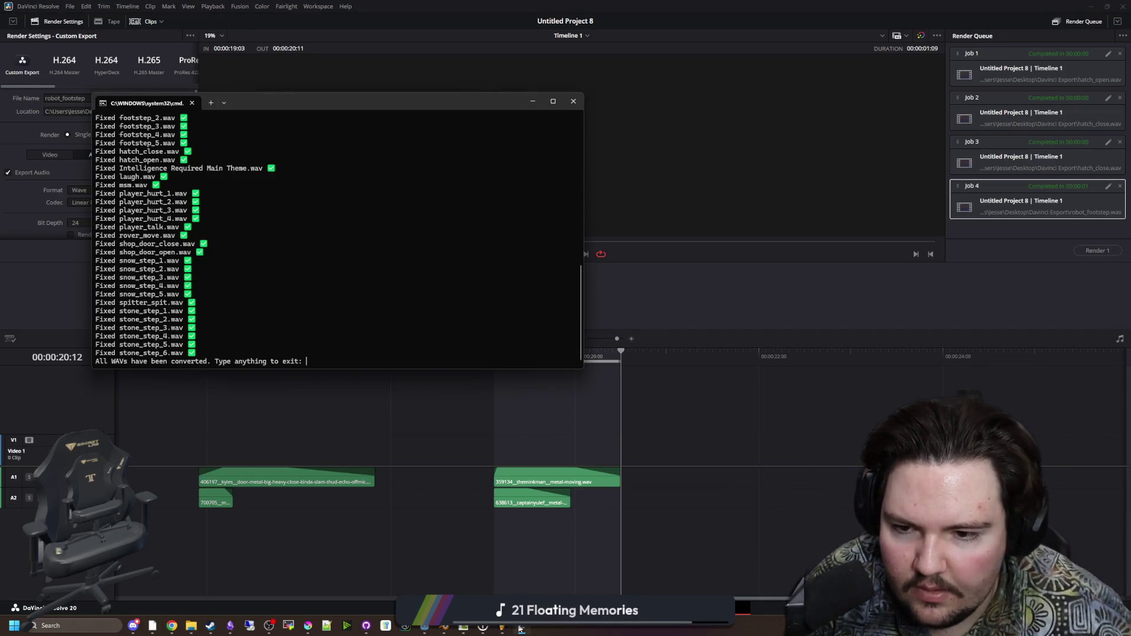
pyautogui.press('Return')
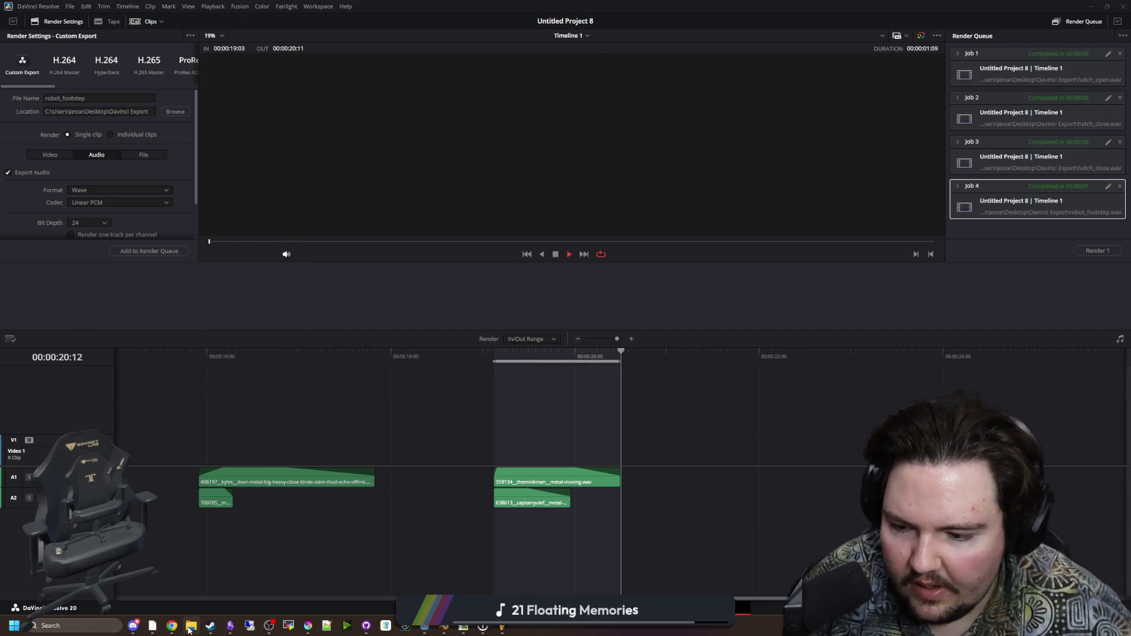
pyautogui.moveTo(189, 628)
pyautogui.click(193, 574)
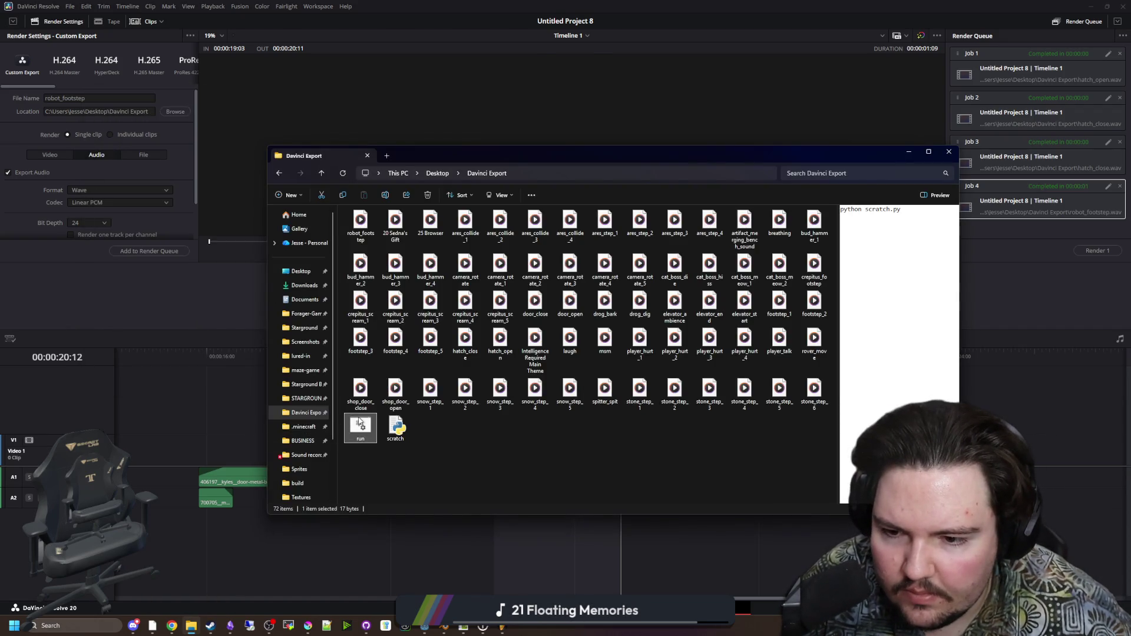
pyautogui.doubleClick(360, 421)
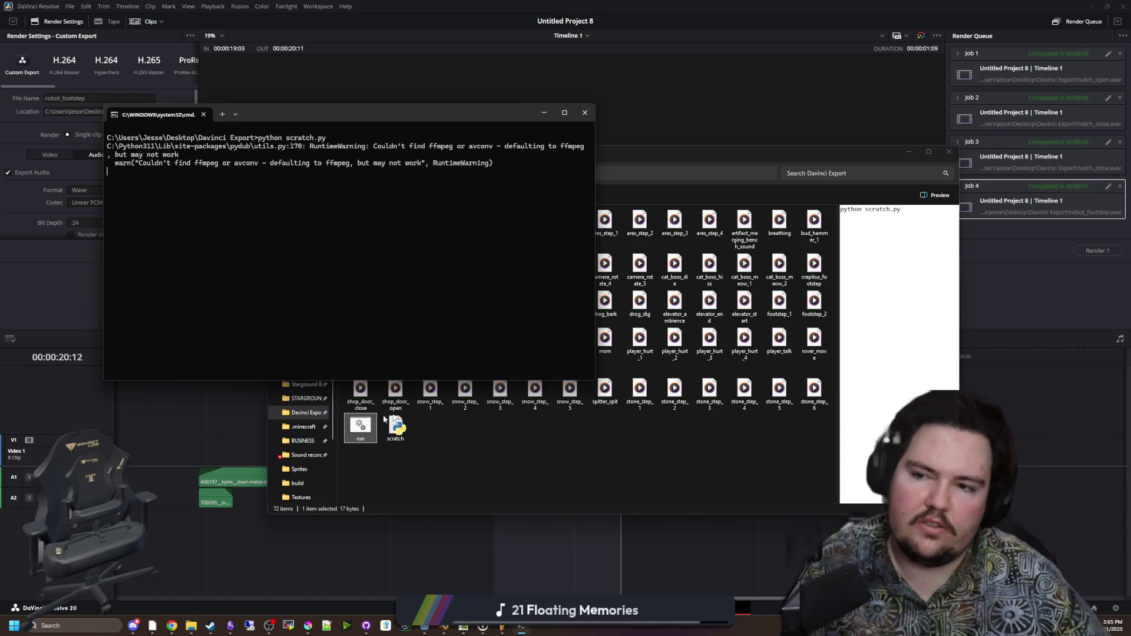
pyautogui.press('Return')
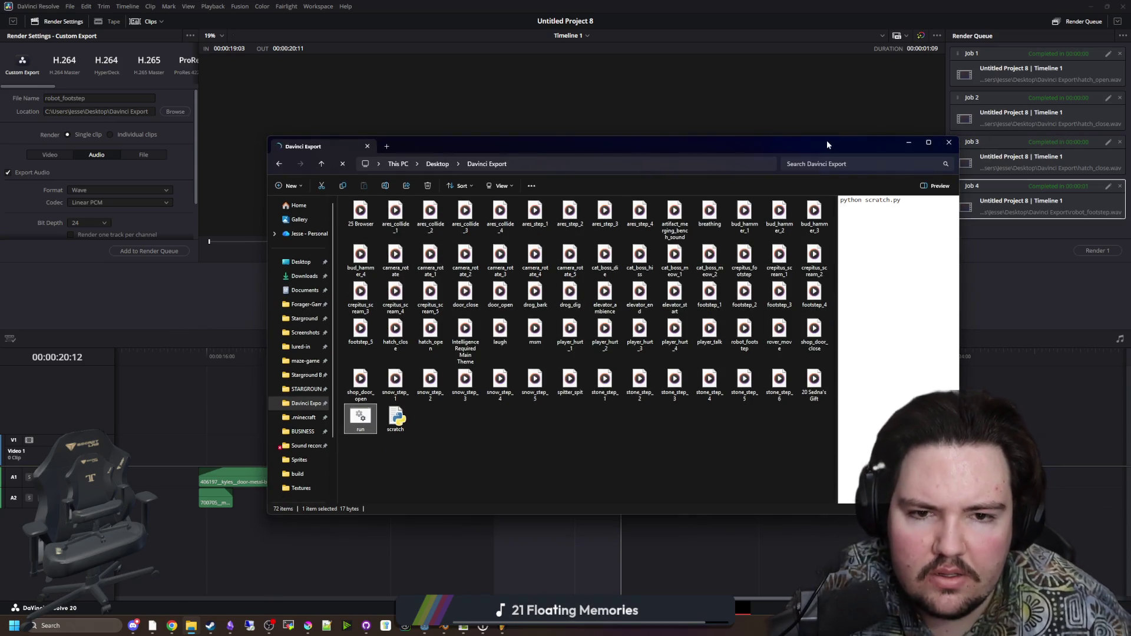
pyautogui.press('super+shift+Right')
pyautogui.hotkey('alt', 'Tab')
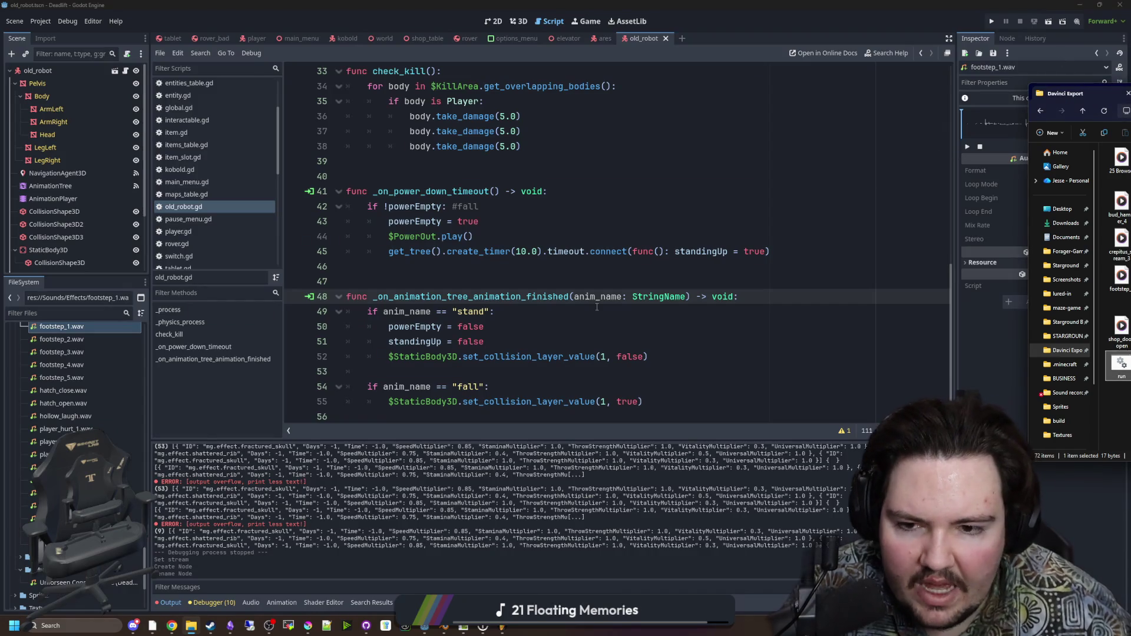
# - Bring the Davinci Export window back and select the robot_footstep sound file
pyautogui.moveTo(1078, 93)
pyautogui.mouseDown()
pyautogui.moveTo(952, 125)
pyautogui.moveTo(598, 143)
pyautogui.mouseUp()
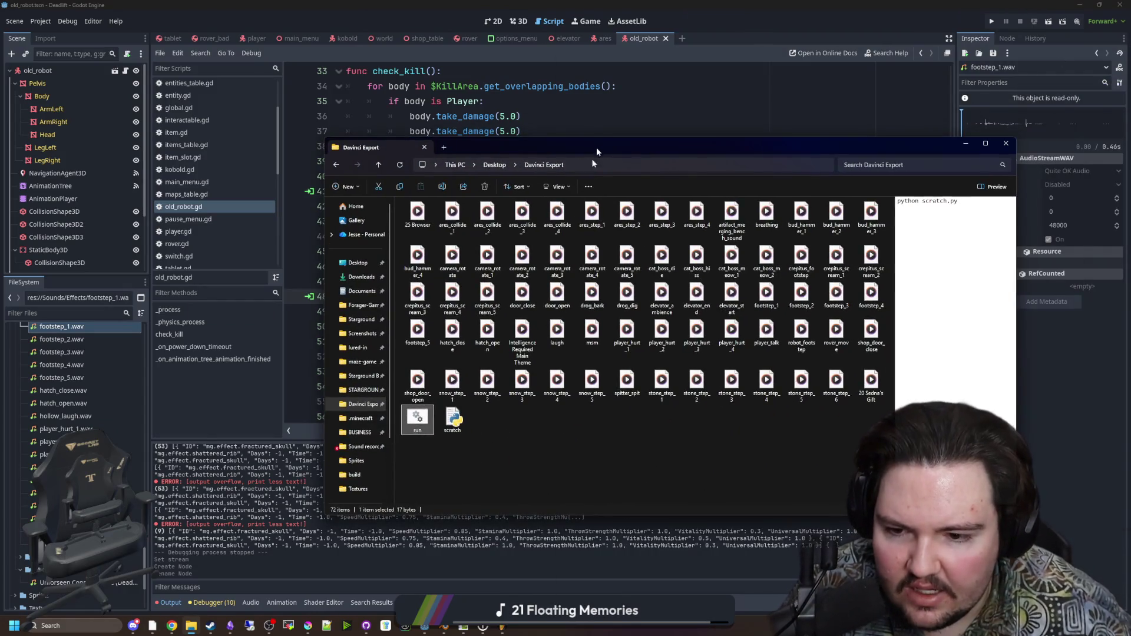
pyautogui.click(554, 393)
pyautogui.click(557, 413)
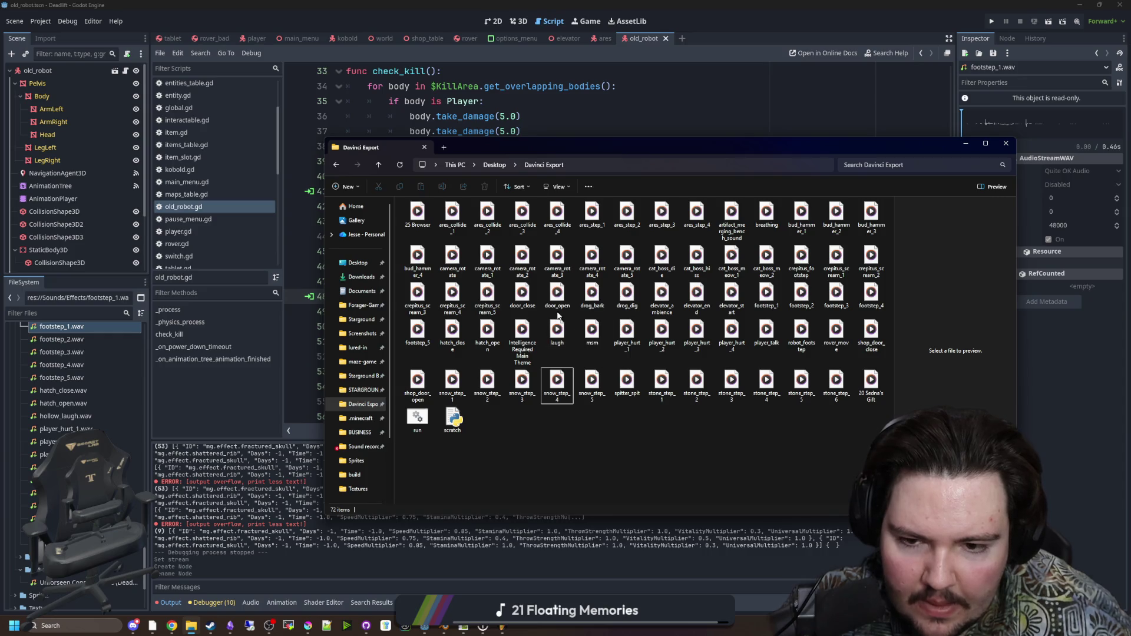
pyautogui.click(802, 333)
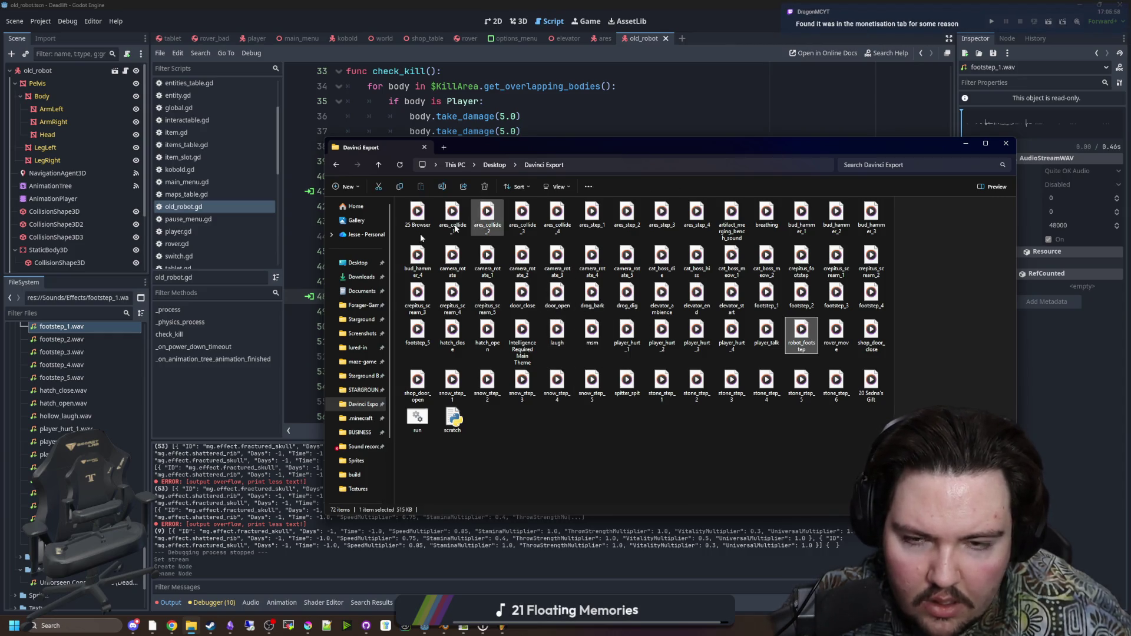
# - Show the Sounds/Effects folder in the FileSystem dock and select old_robot's Footstep node
pyautogui.click(218, 377)
pyautogui.scroll(3, 66, 381)
pyautogui.scroll(5, 55, 417)
pyautogui.click(71, 425)
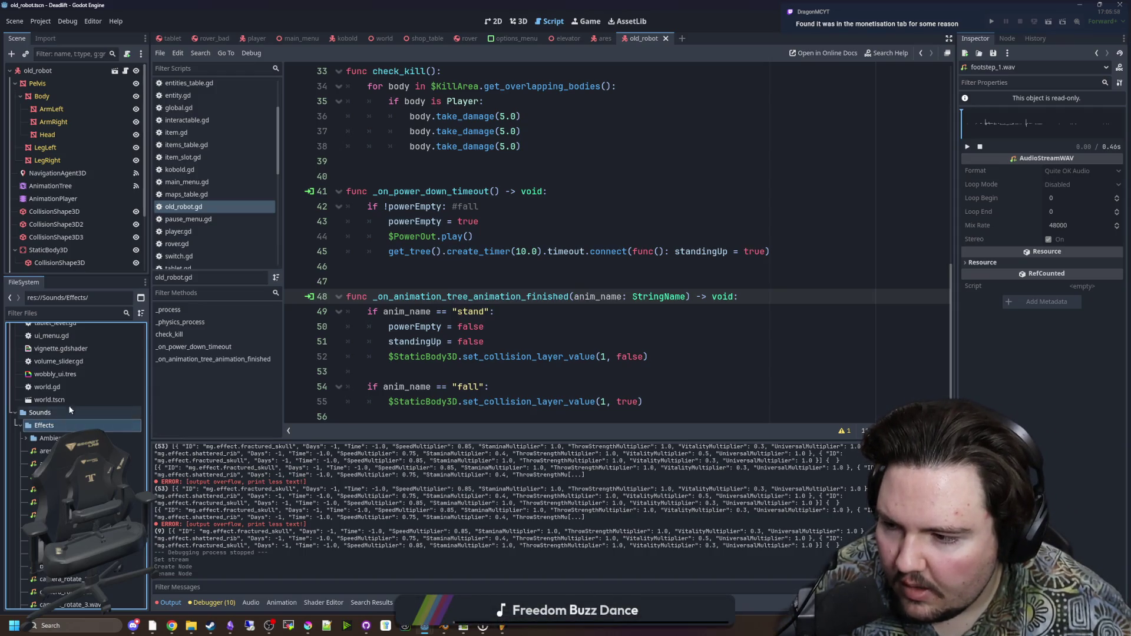
pyautogui.click(698, 241)
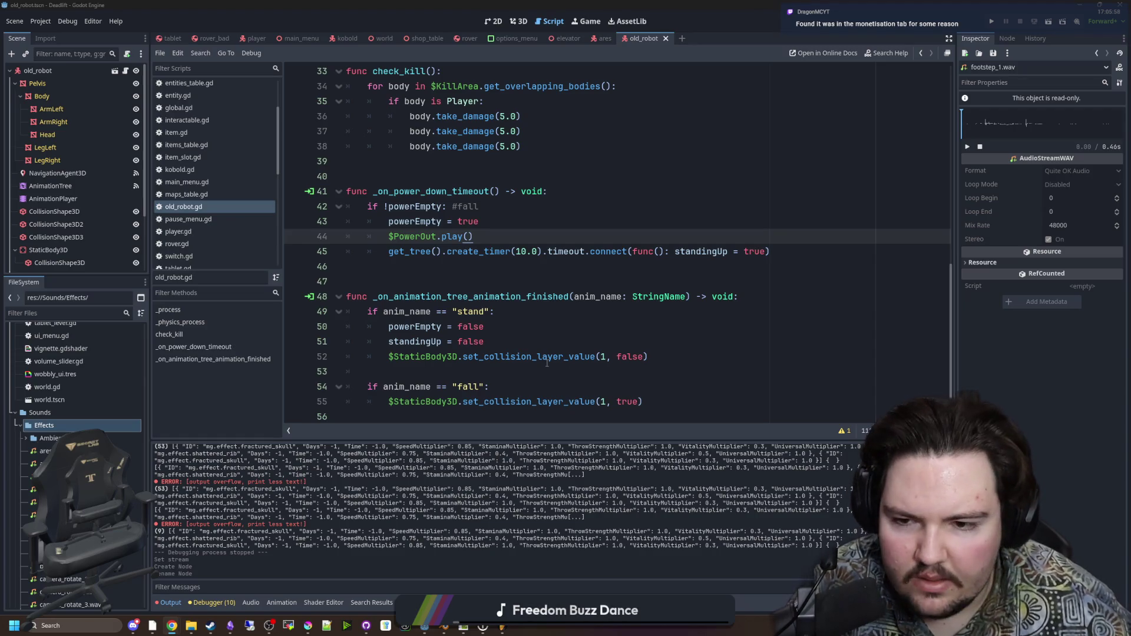
pyautogui.click(430, 268)
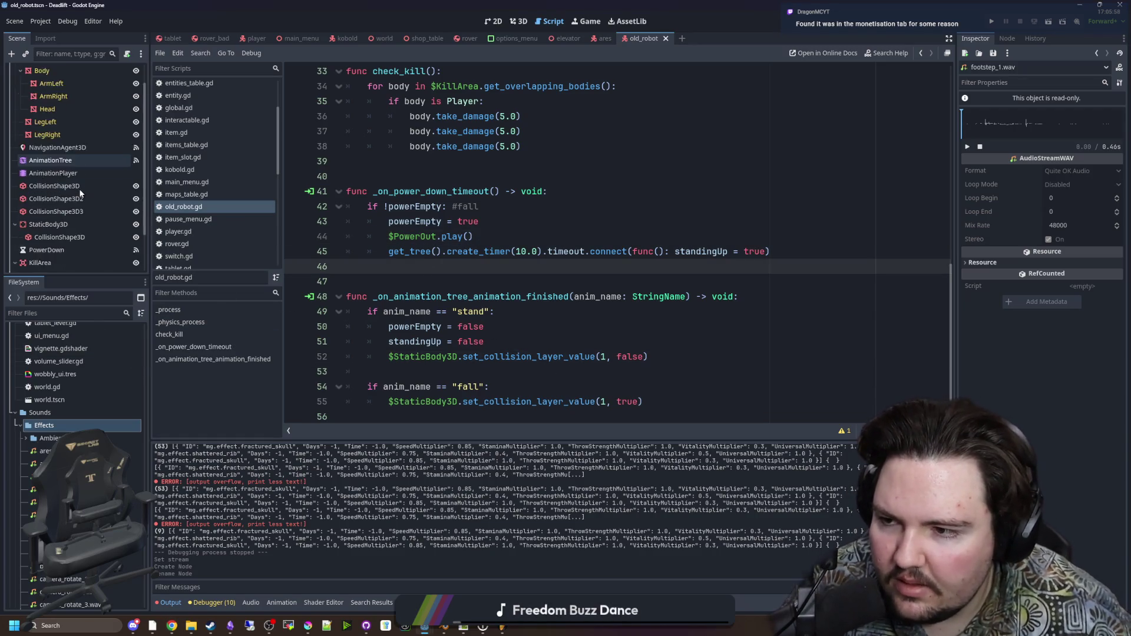
pyautogui.scroll(-3, 58, 245)
pyautogui.click(42, 263)
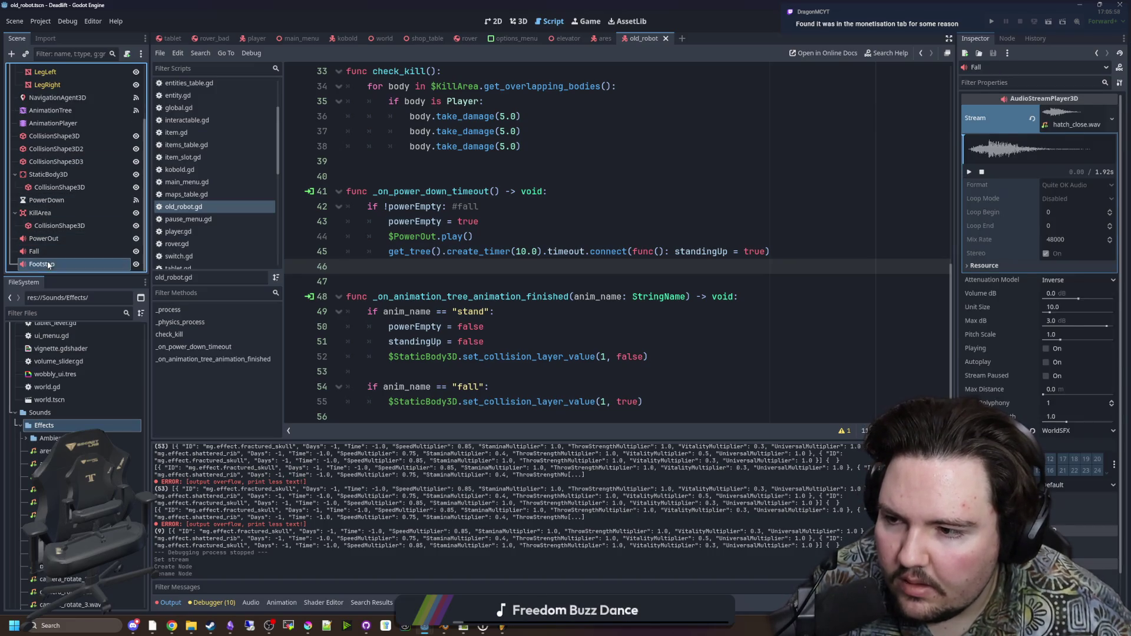
# - Load robot_footstep.wav as the Footstep stream and route it to the WorldSFX bus
pyautogui.click(1069, 111)
pyautogui.click(1067, 270)
pyautogui.write('robot')
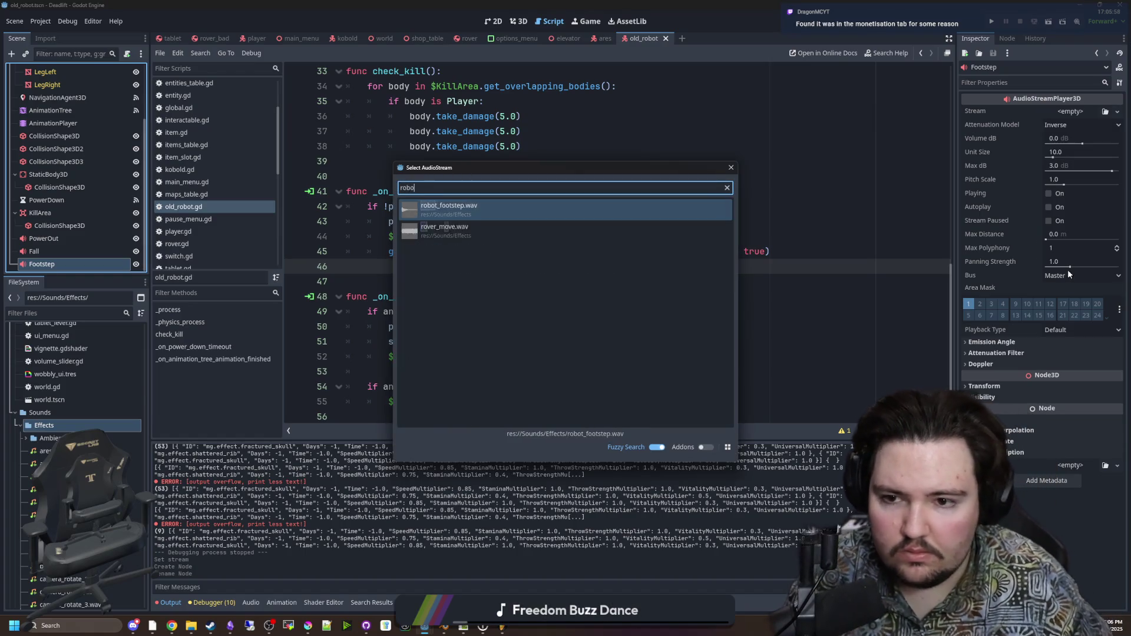
pyautogui.press('Return')
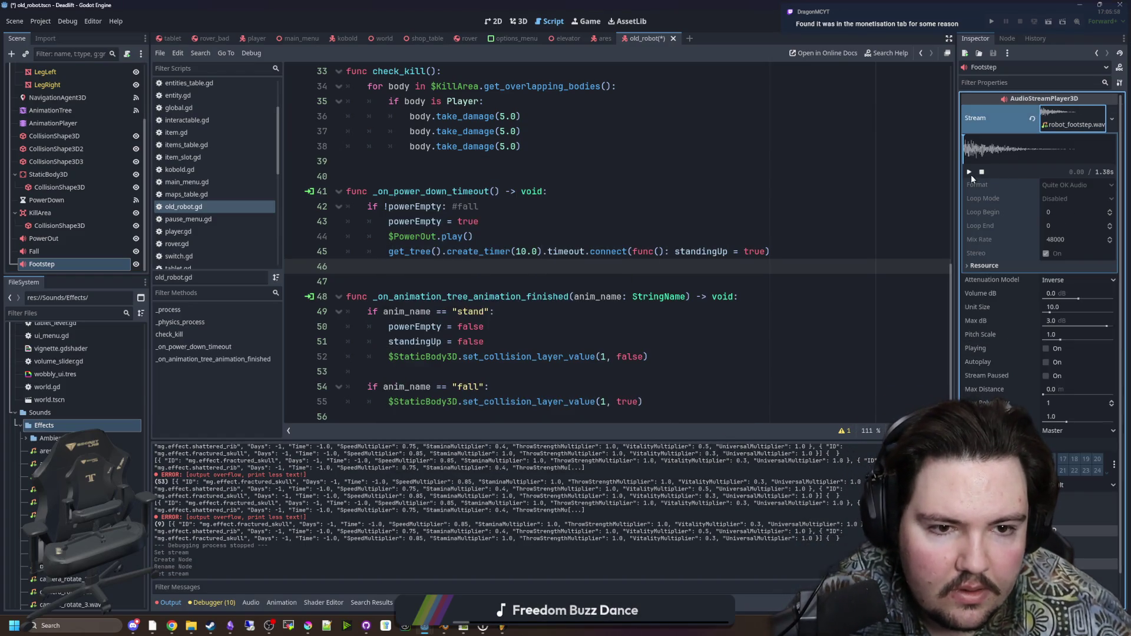
pyautogui.click(1050, 126)
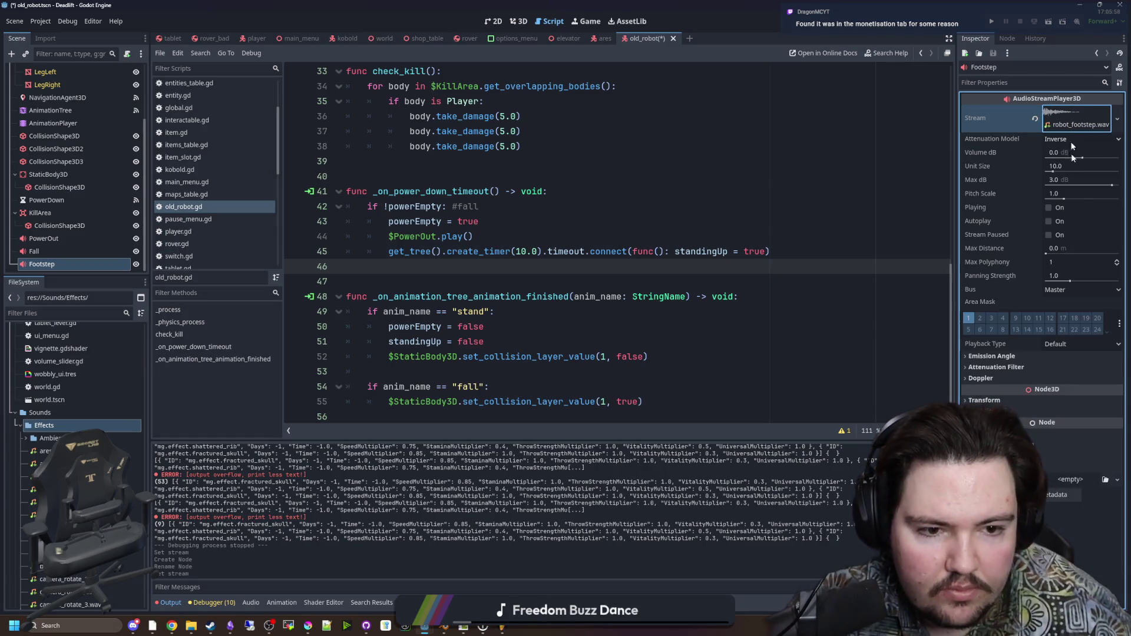
pyautogui.click(1070, 343)
# - Replace the stream with an AudioStreamRandomizer that holds robot_footstep.wav as its element
pyautogui.rightClick(1077, 106)
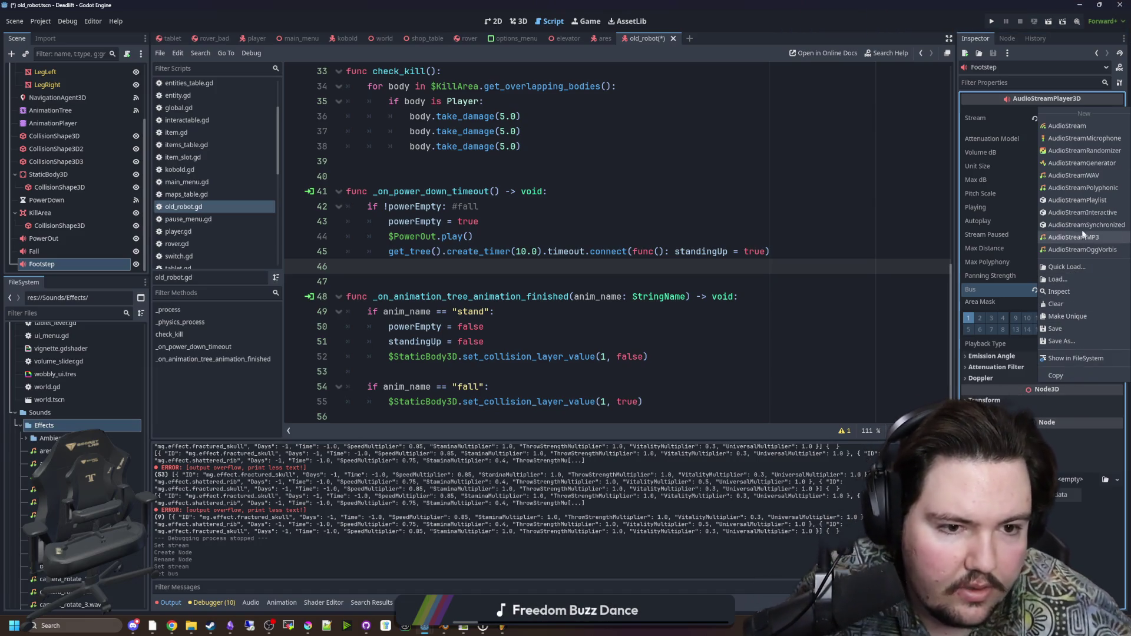
pyautogui.click(1080, 151)
pyautogui.rightClick(1041, 111)
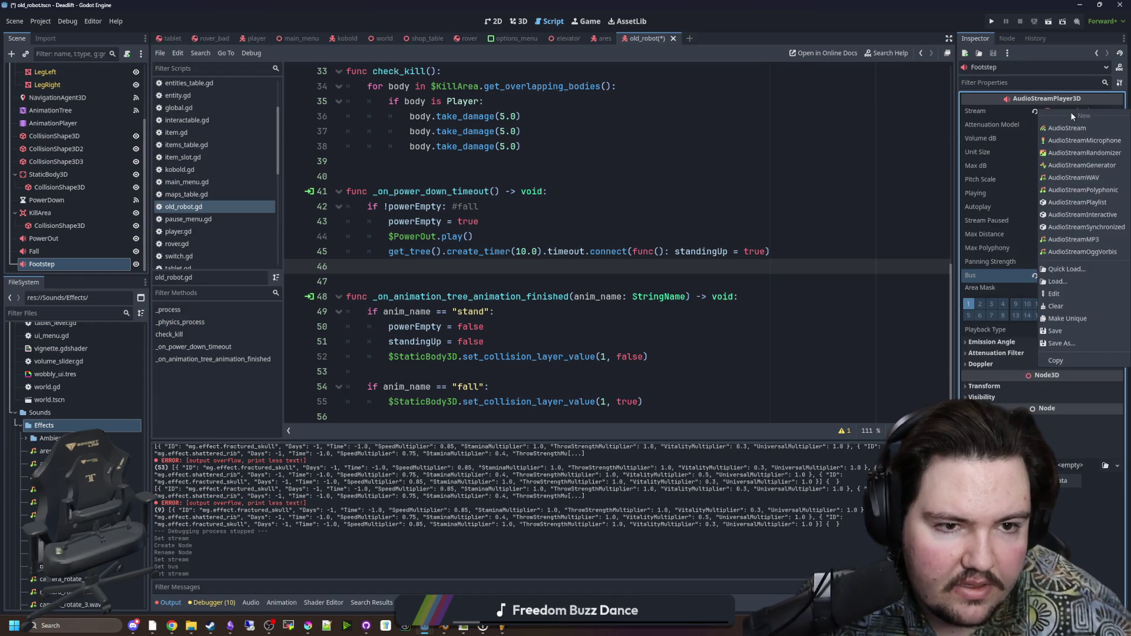
pyautogui.click(1084, 152)
pyautogui.click(1070, 166)
pyautogui.click(1067, 180)
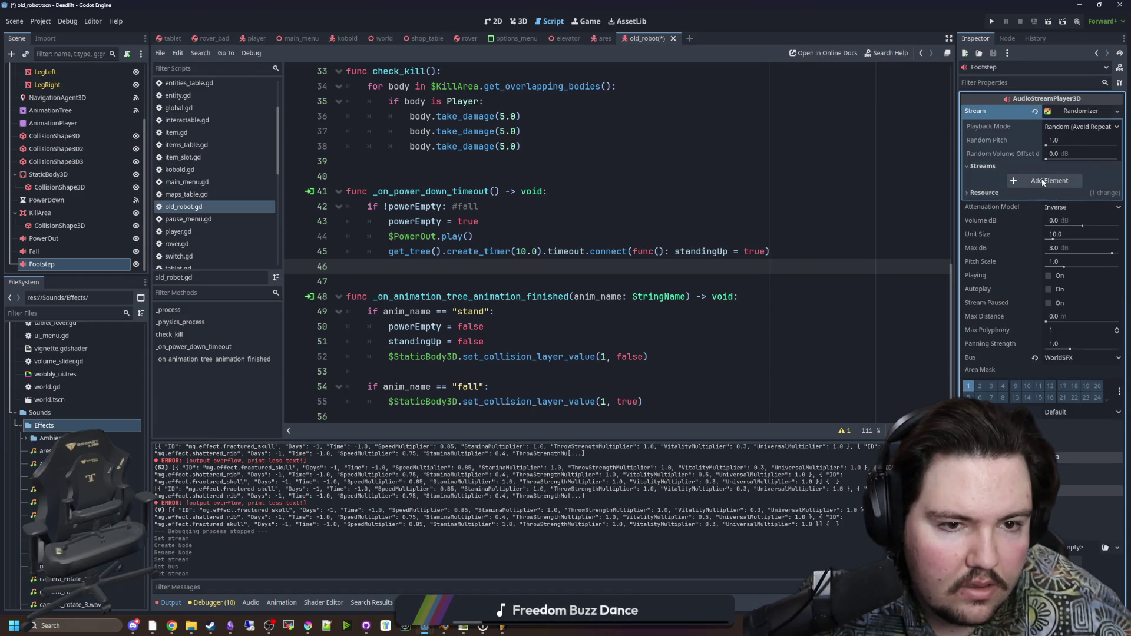
pyautogui.click(1067, 181)
pyautogui.click(1079, 339)
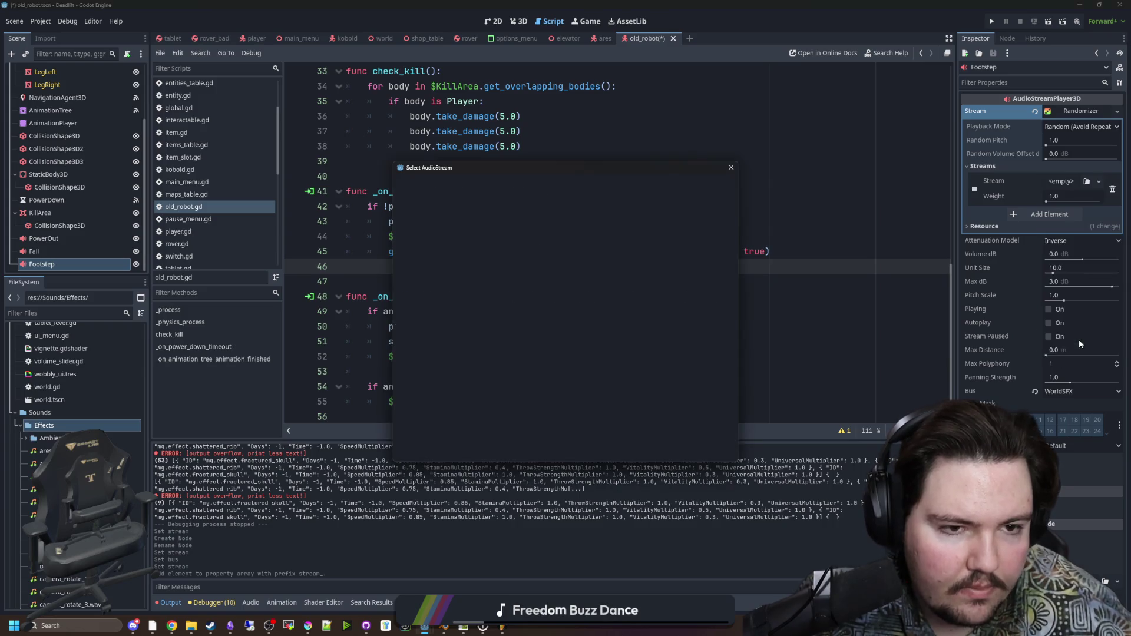
pyautogui.write('footstep')
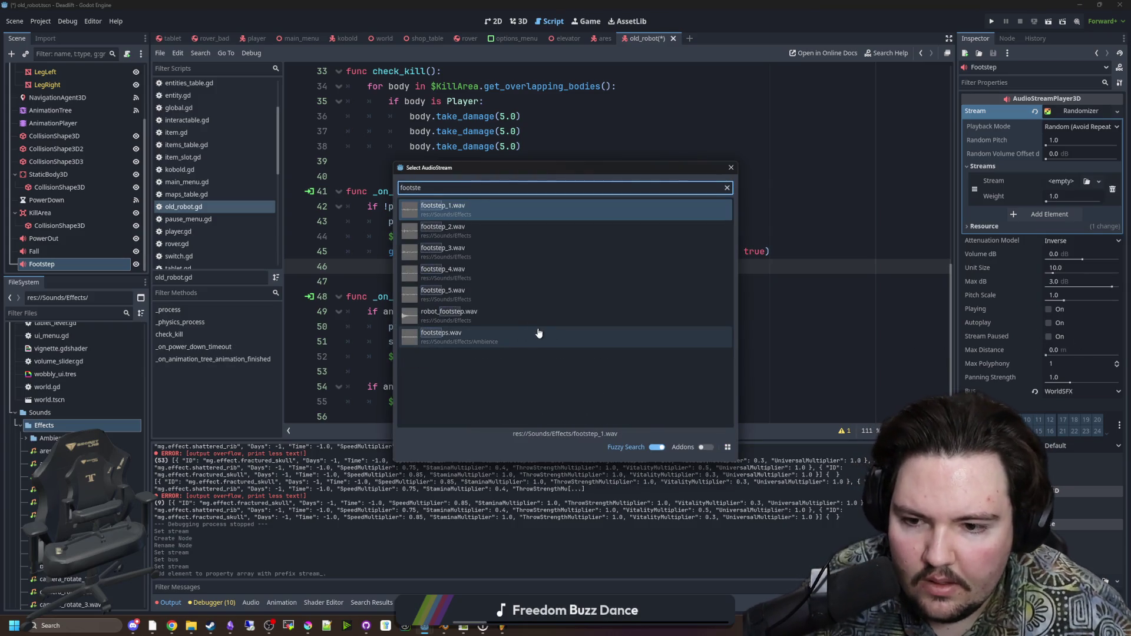
pyautogui.press('Return')
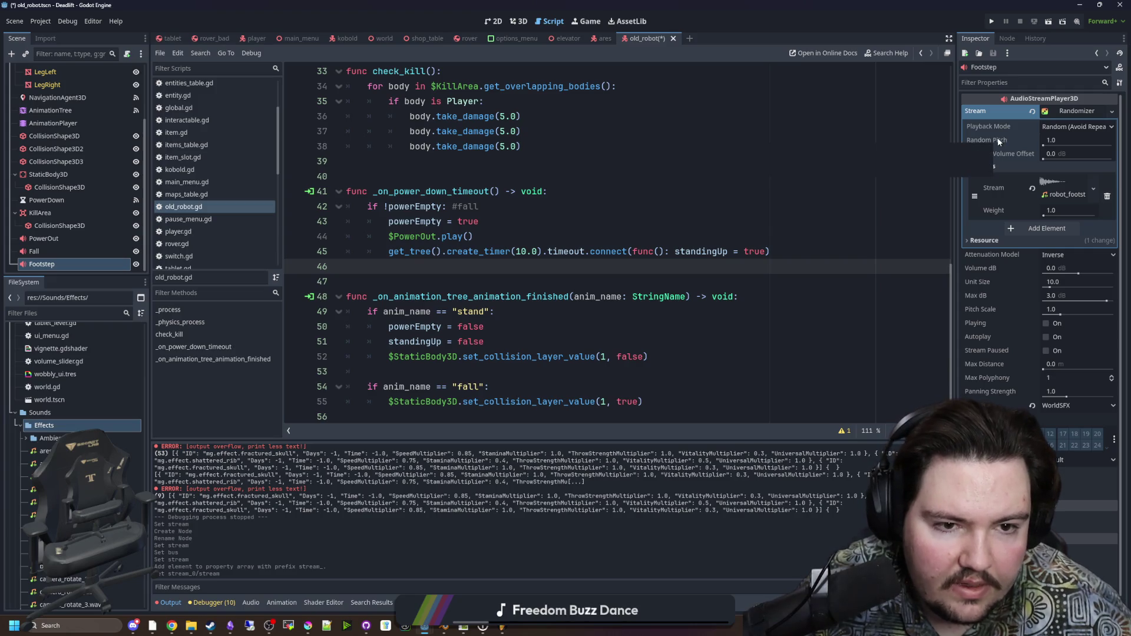
# - Set the randomizer's Random Pitch to 1.2 and save the scene
pyautogui.click(1060, 139)
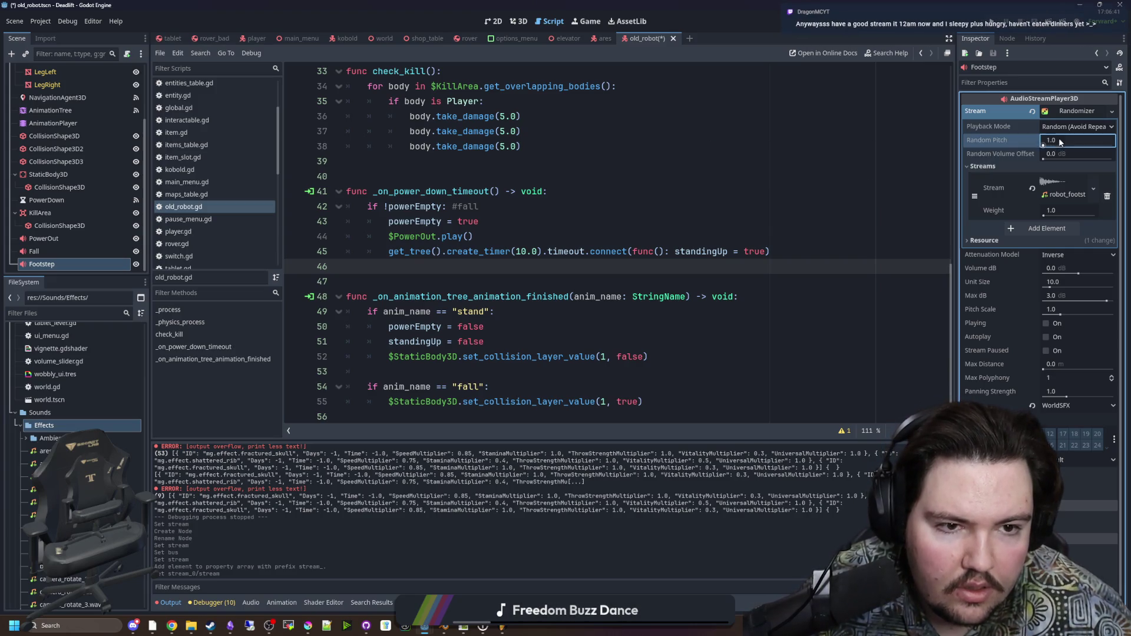
pyautogui.write('1.2')
pyautogui.click(701, 176)
pyautogui.hotkey('ctrl', 's')
pyautogui.click(1066, 140)
pyautogui.write('3')
pyautogui.press('Return')
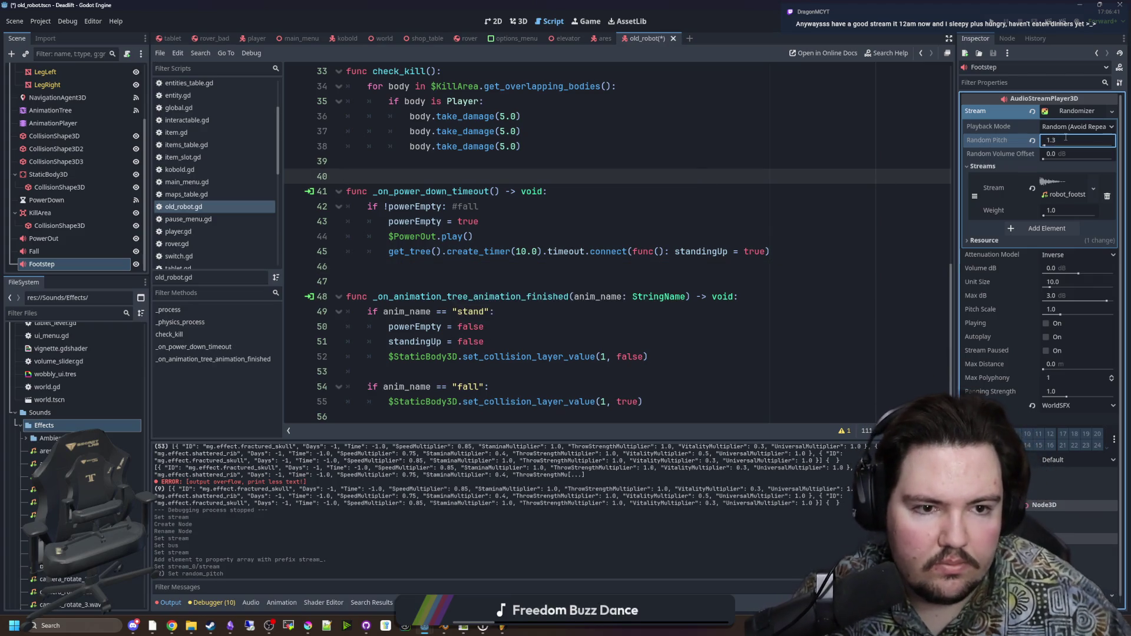
pyautogui.write('1.2')
pyautogui.press('Return')
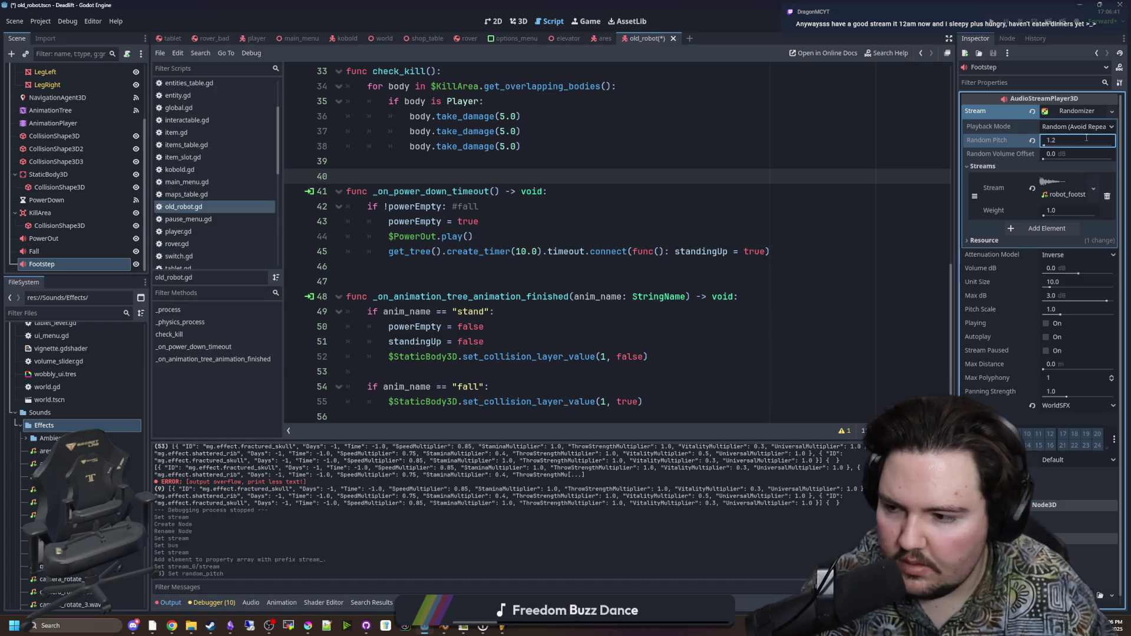
pyautogui.click(602, 222)
pyautogui.hotkey('ctrl', 's')
# - Look over script lines 40–46, then select the AnimationPlayer
pyautogui.click(602, 236)
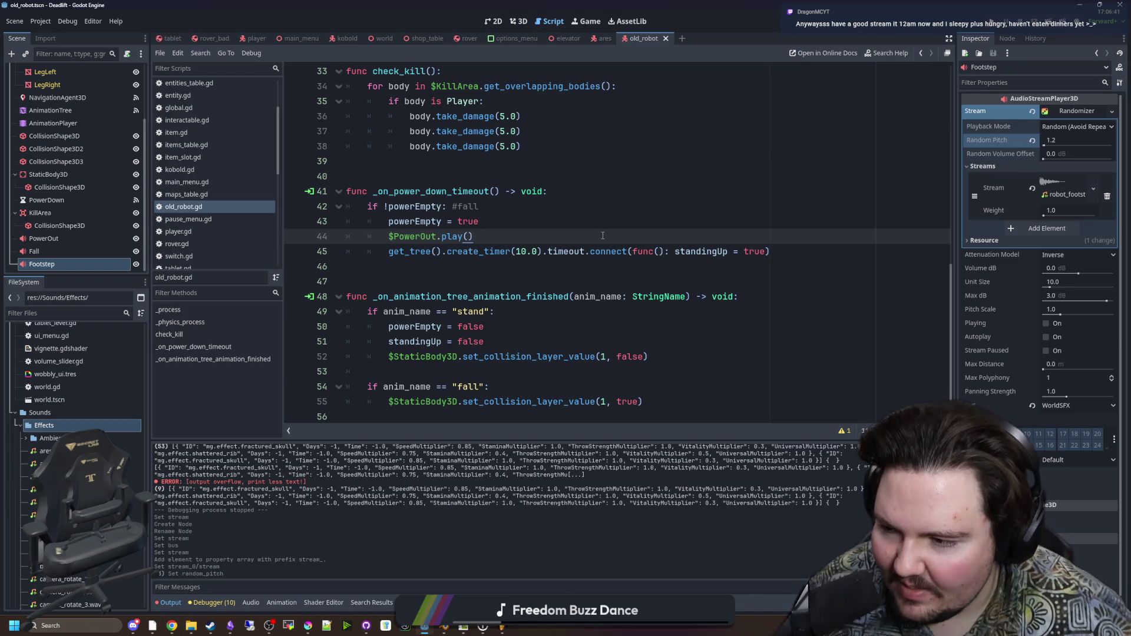
pyautogui.click(441, 266)
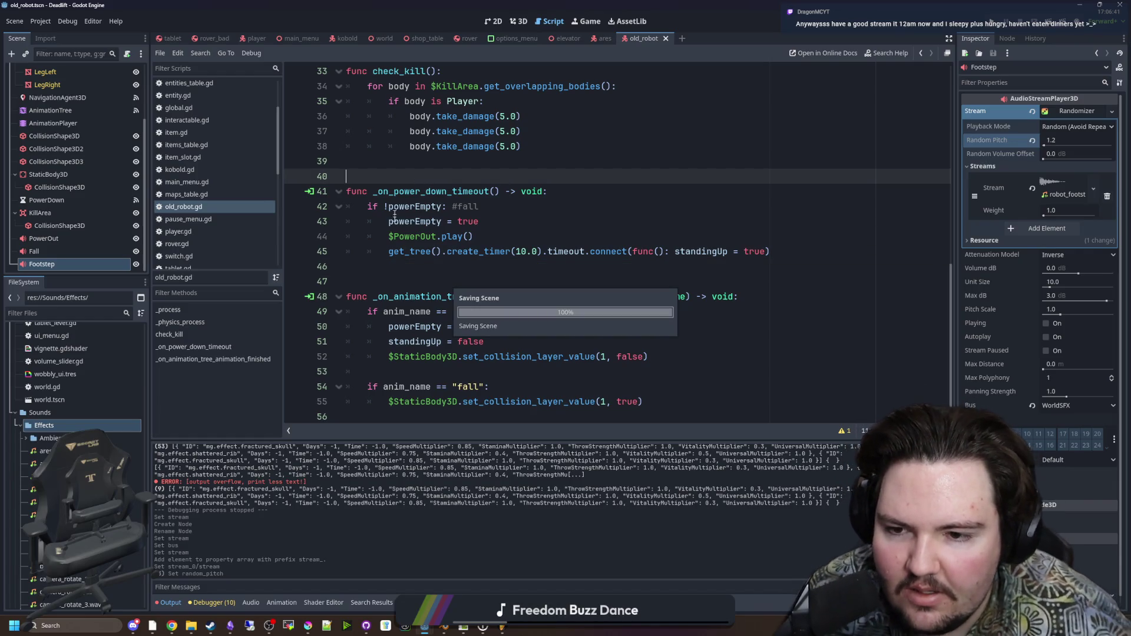
pyautogui.scroll(-1, 482, 242)
pyautogui.click(481, 243)
pyautogui.scroll(3, 481, 243)
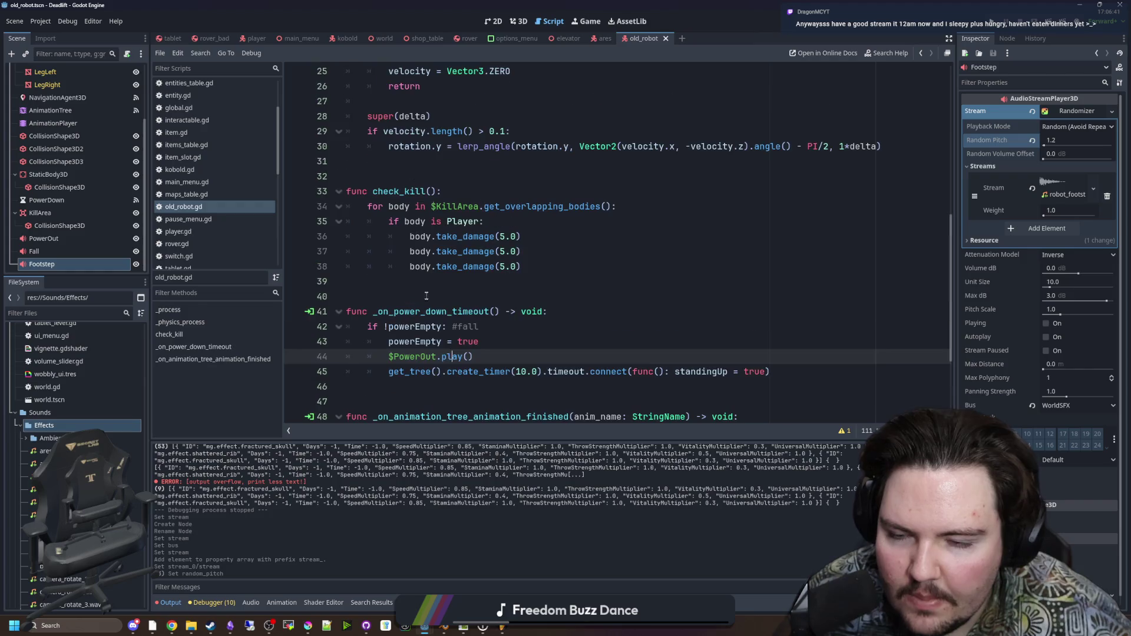
pyautogui.click(417, 291)
pyautogui.scroll(3, 65, 253)
pyautogui.click(56, 175)
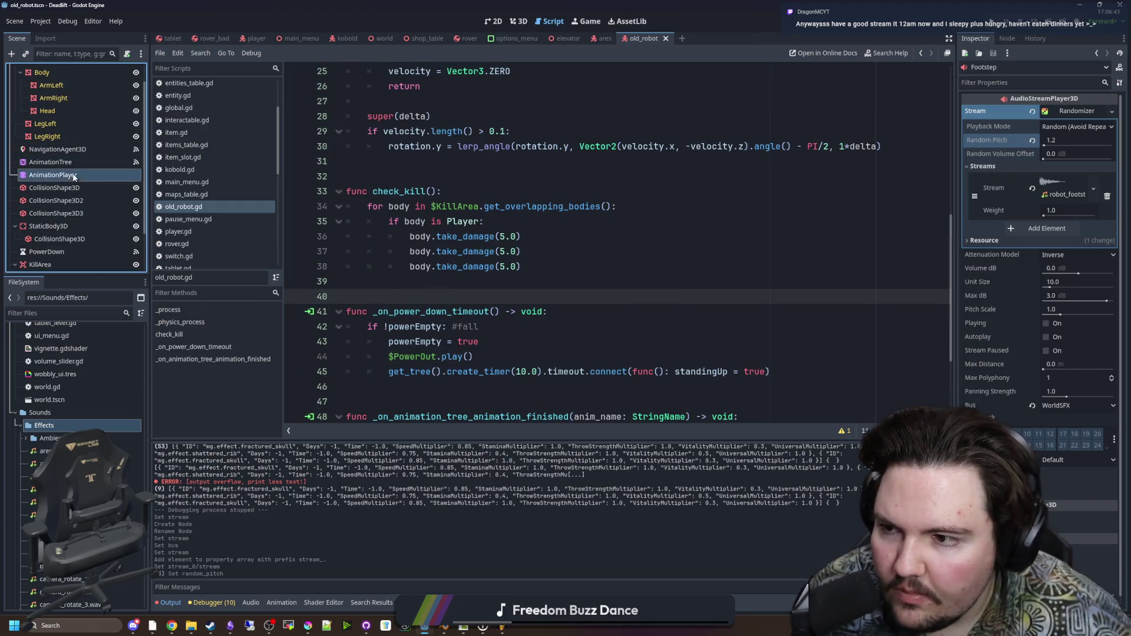
# - Switch to the walk animation and enlarge the animation editor beside the 3D robot view
pyautogui.click(313, 452)
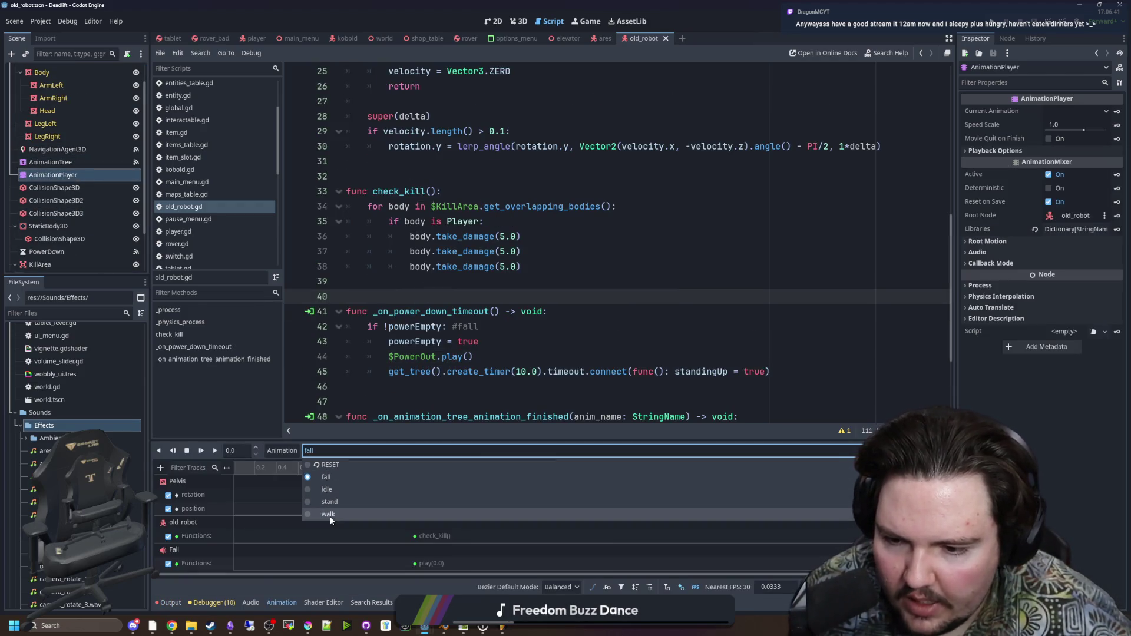
pyautogui.click(330, 516)
pyautogui.moveTo(340, 442); pyautogui.dragTo(341, 285)
pyautogui.click(522, 22)
pyautogui.moveTo(459, 194)
pyautogui.mouseDown()
pyautogui.moveTo(453, 203)
pyautogui.moveTo(412, 168)
pyautogui.moveTo(462, 199)
pyautogui.mouseUp()
pyautogui.scroll(5, 413, 218)
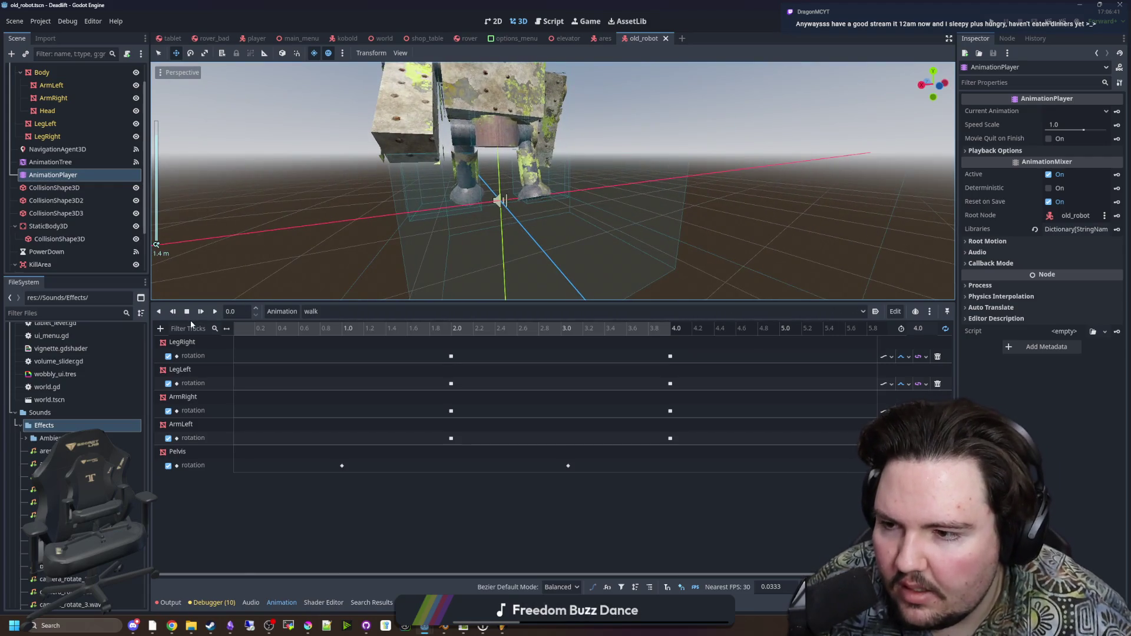
pyautogui.scroll(-3, 83, 239)
# - Add a Call Method track targeting the Footstep node, then preview the walk's start
pyautogui.click(160, 328)
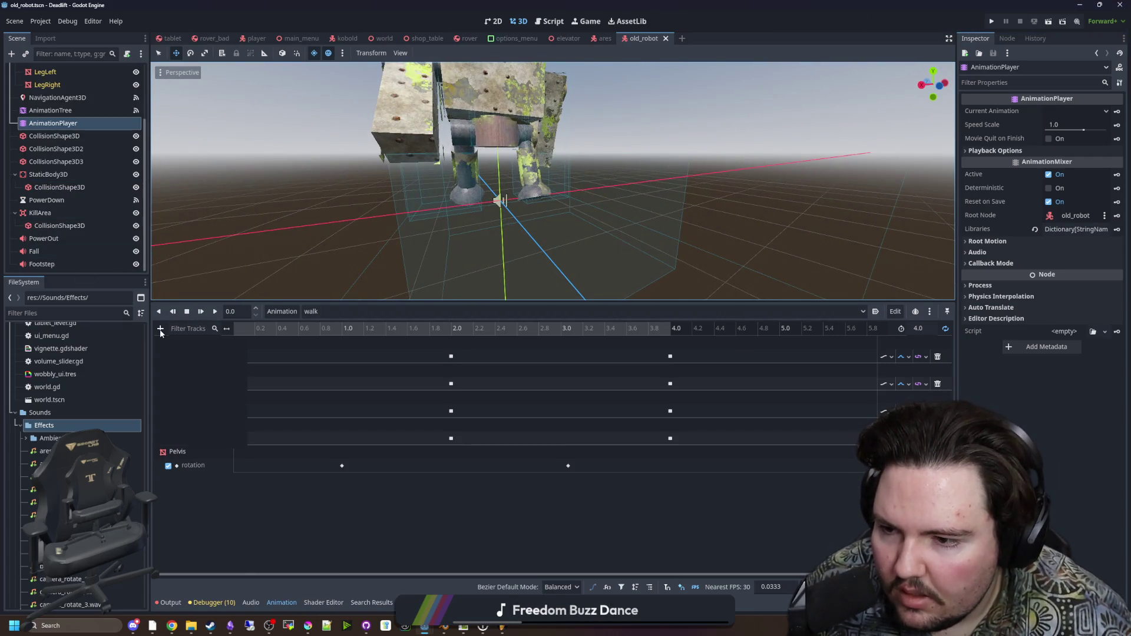
pyautogui.click(194, 429)
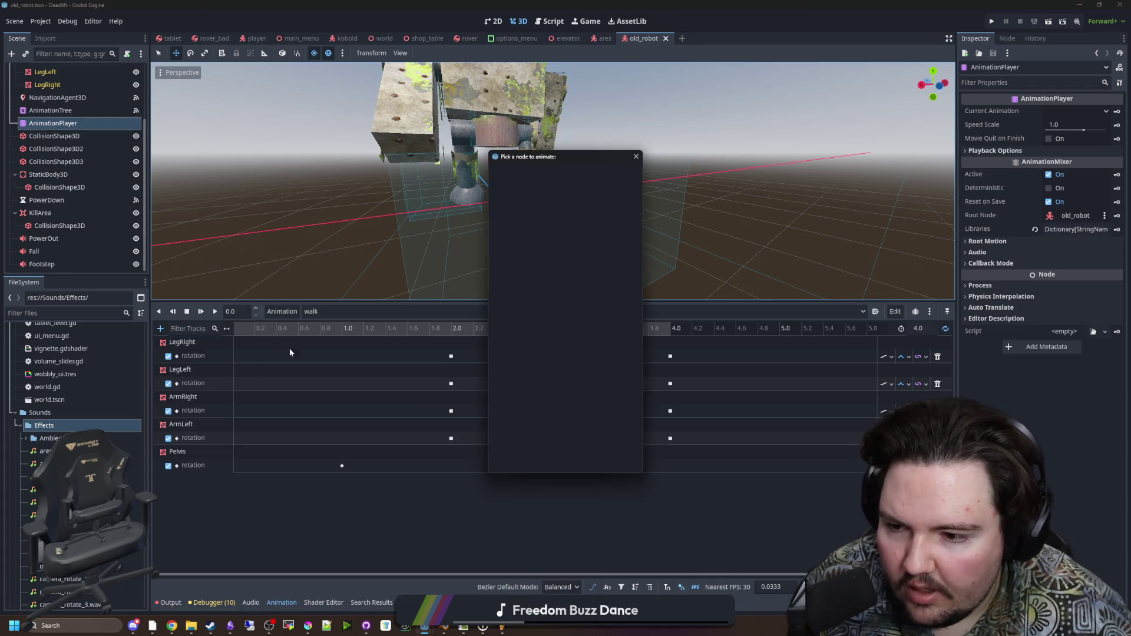
pyautogui.scroll(-1, 536, 424)
pyautogui.doubleClick(535, 439)
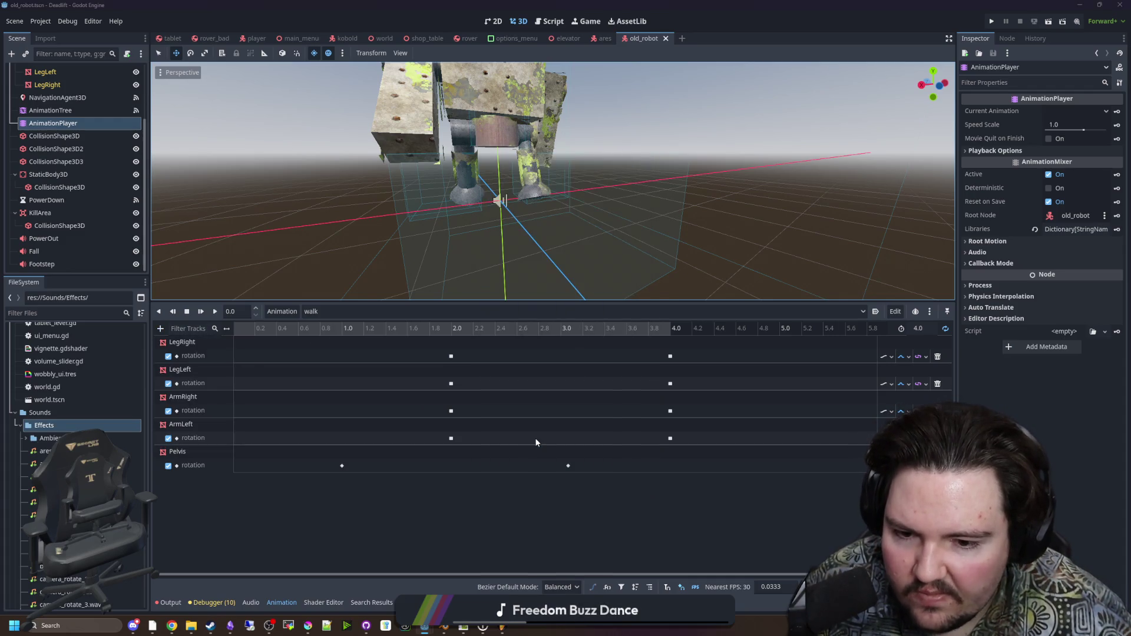
pyautogui.click(50, 226)
pyautogui.click(41, 264)
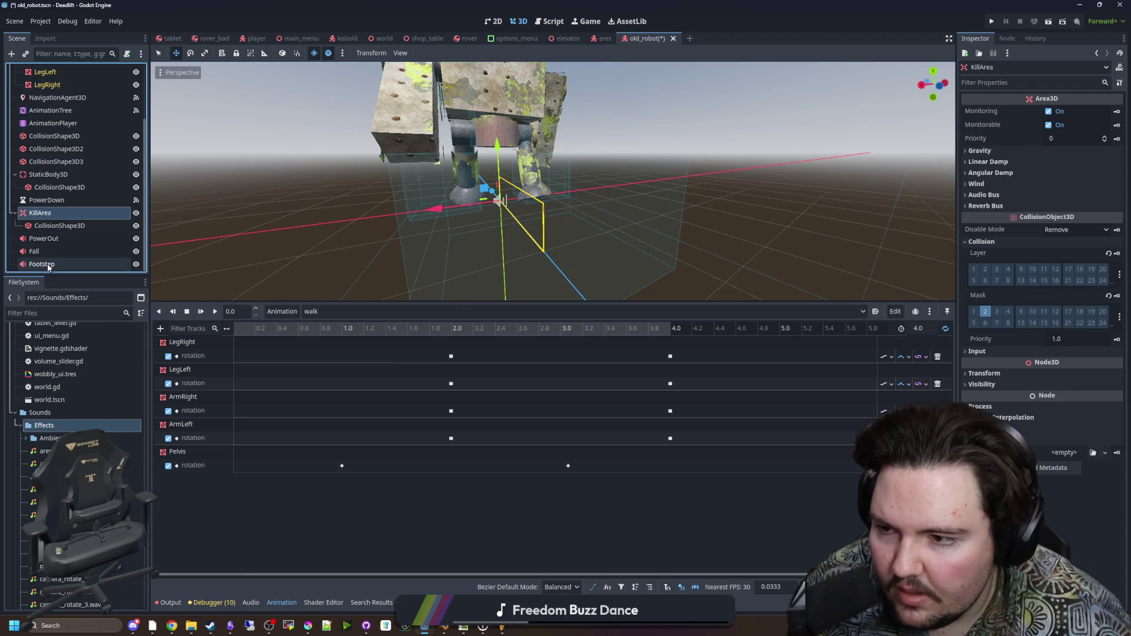
pyautogui.click(59, 211)
pyautogui.click(56, 124)
pyautogui.moveTo(274, 327)
pyautogui.mouseDown()
pyautogui.moveTo(229, 321)
pyautogui.moveTo(341, 327)
pyautogui.mouseUp()
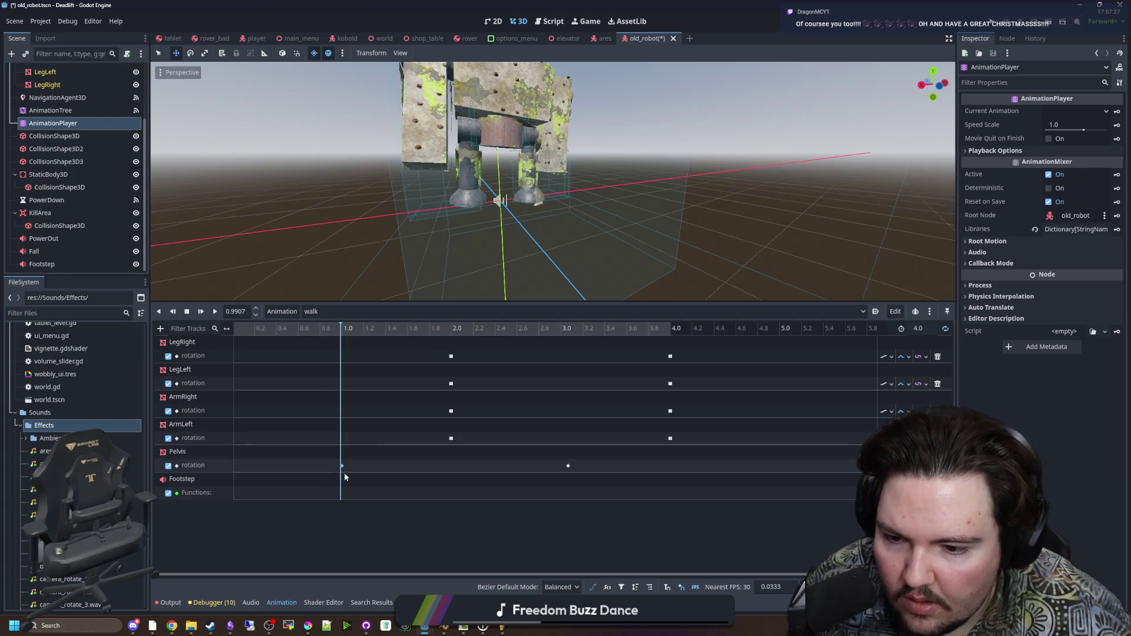
# - Key Footstep play calls on the walk animation at about 1.0 s and 3.0 s
pyautogui.rightClick(342, 493)
pyautogui.click(353, 499)
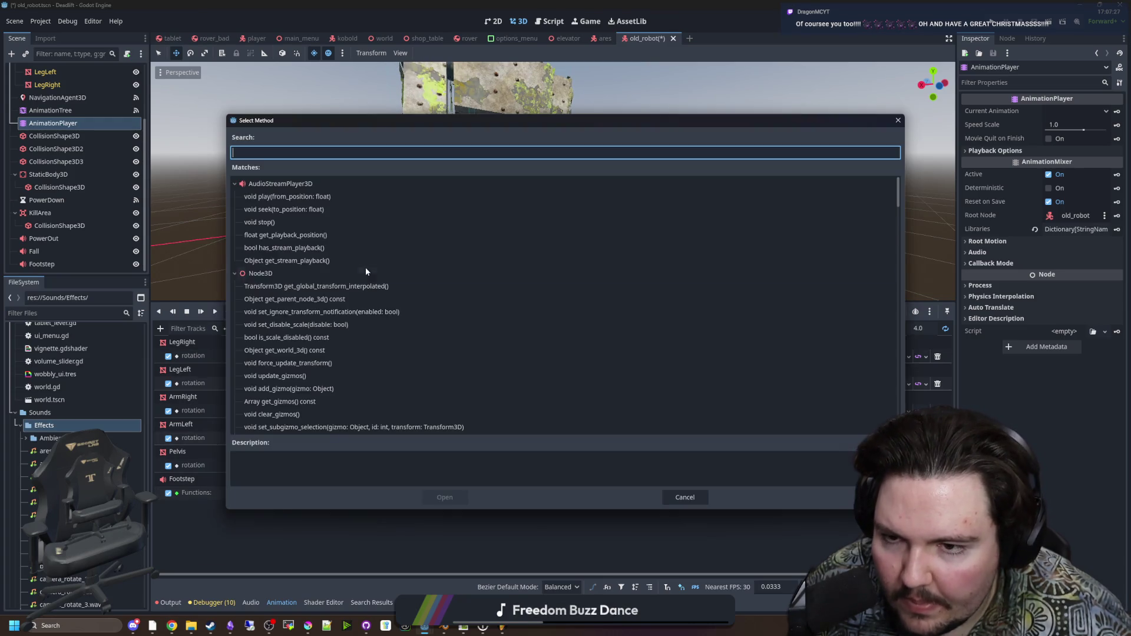
pyautogui.doubleClick(277, 197)
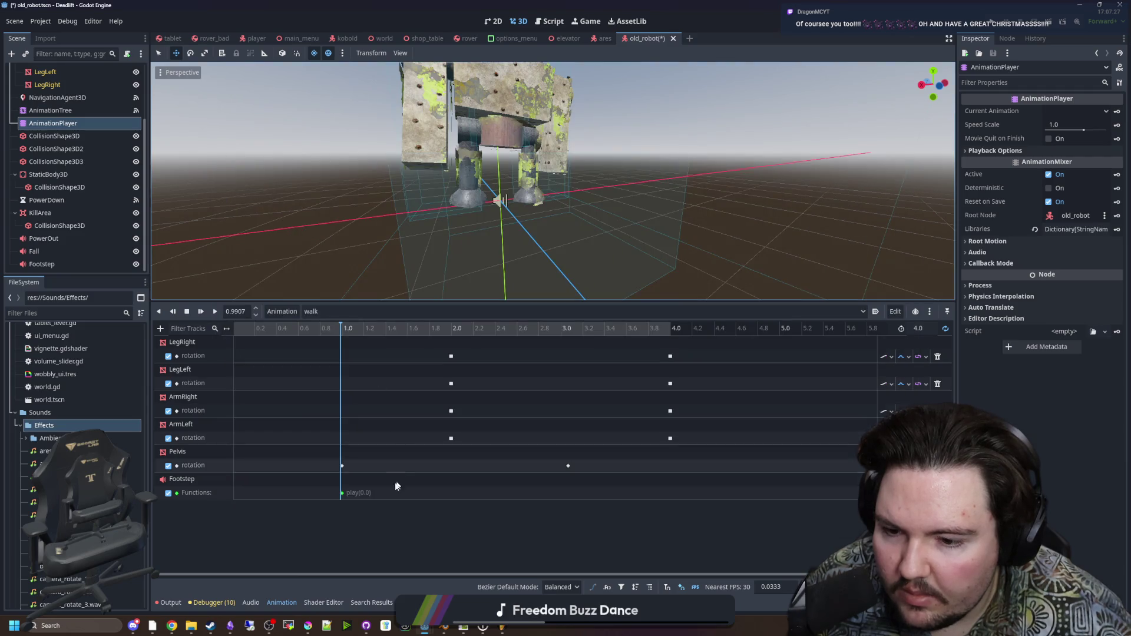
pyautogui.moveTo(449, 333)
pyautogui.mouseDown()
pyautogui.moveTo(574, 327)
pyautogui.moveTo(242, 327)
pyautogui.moveTo(572, 366)
pyautogui.moveTo(569, 498)
pyautogui.moveTo(569, 330)
pyautogui.mouseUp()
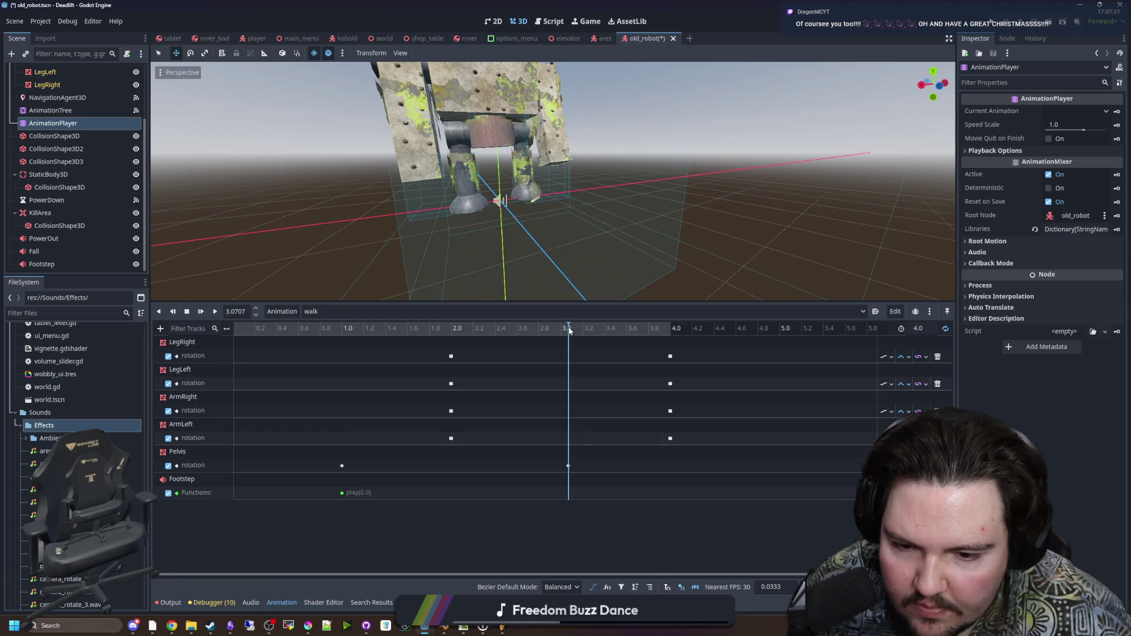
pyautogui.rightClick(582, 497)
pyautogui.click(601, 506)
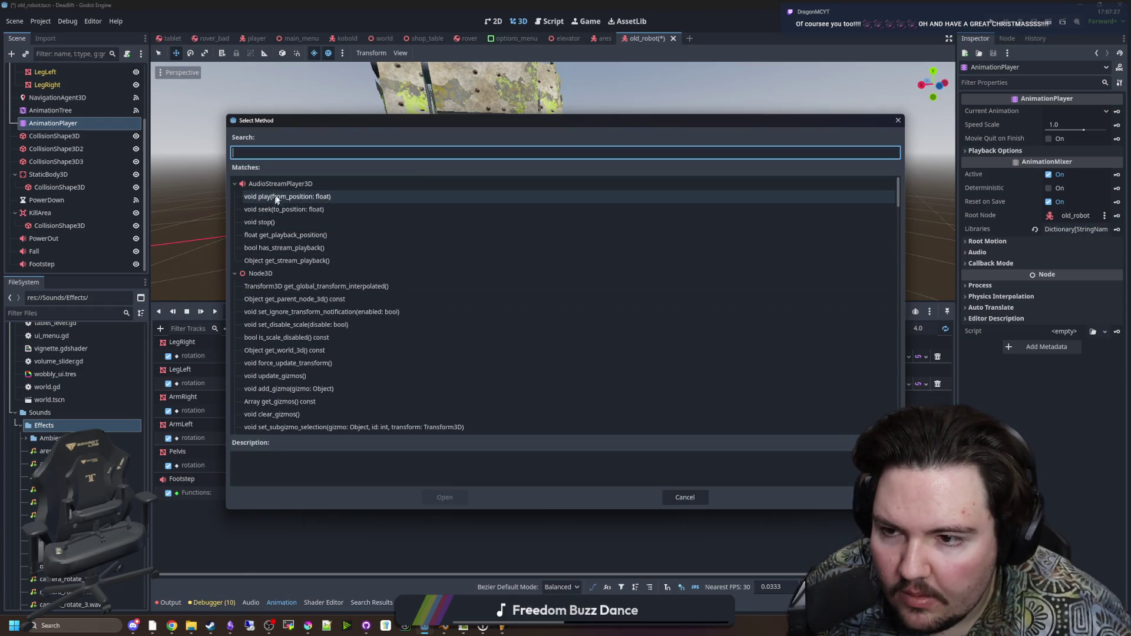
pyautogui.doubleClick(277, 198)
# - Save the old_robot scene and run the project with F5
pyautogui.hotkey('ctrl', 's')
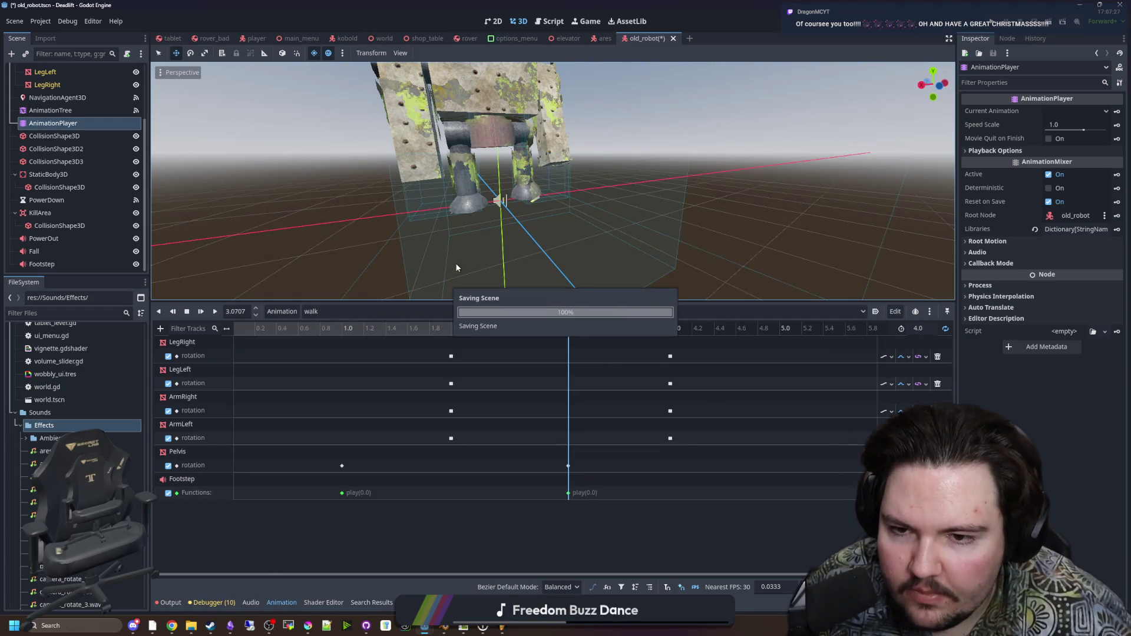
pyautogui.scroll(-3, 517, 235)
pyautogui.scroll(-2, 386, 229)
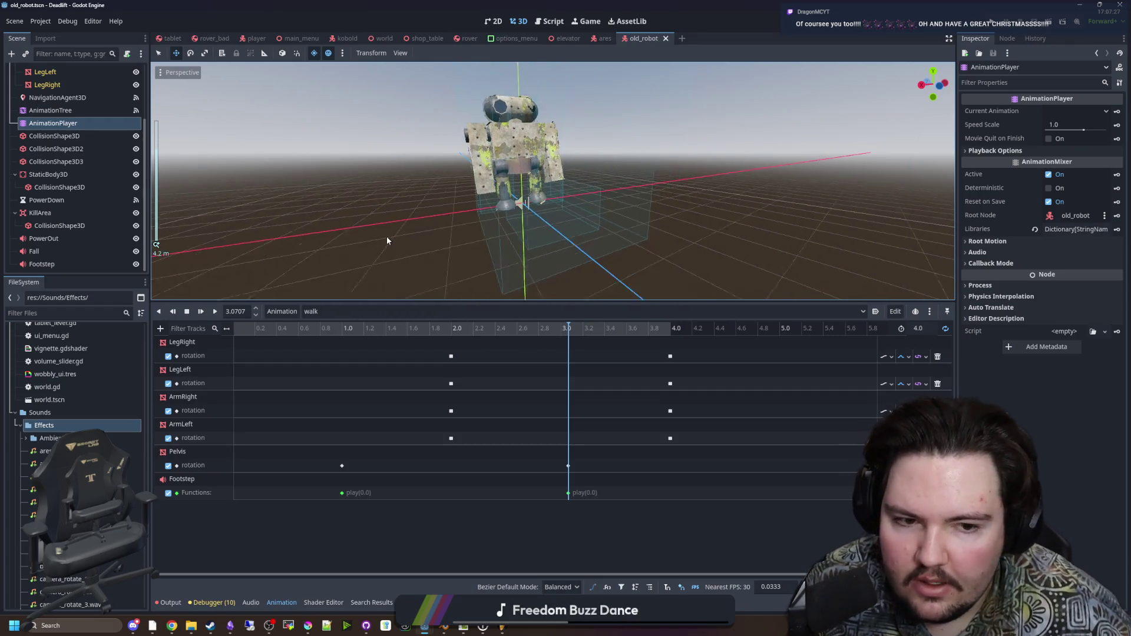
pyautogui.hotkey('ctrl', 's')
pyautogui.press('F5')
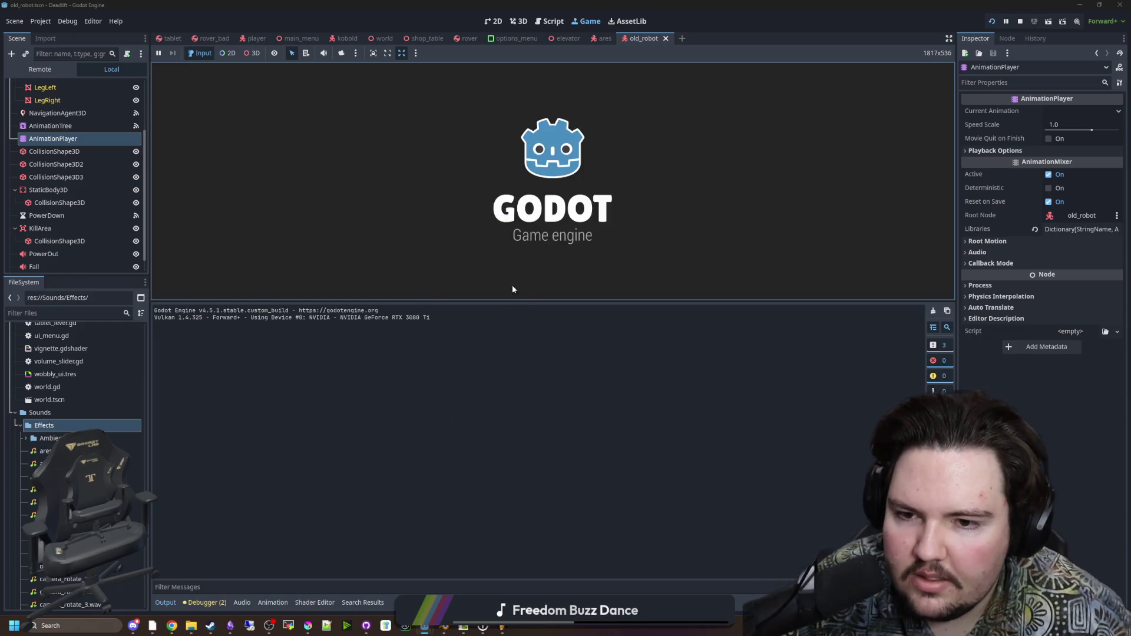
# - Play a new game with an enlarged game view, then return to the main menu after dying
pyautogui.click(177, 186)
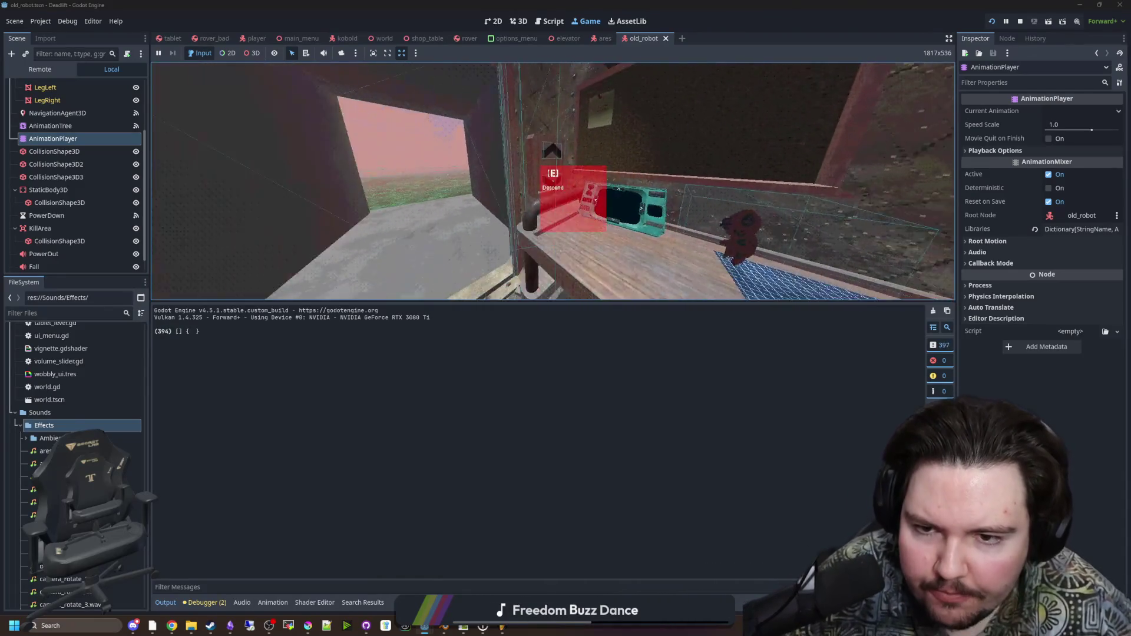
pyautogui.press('super')
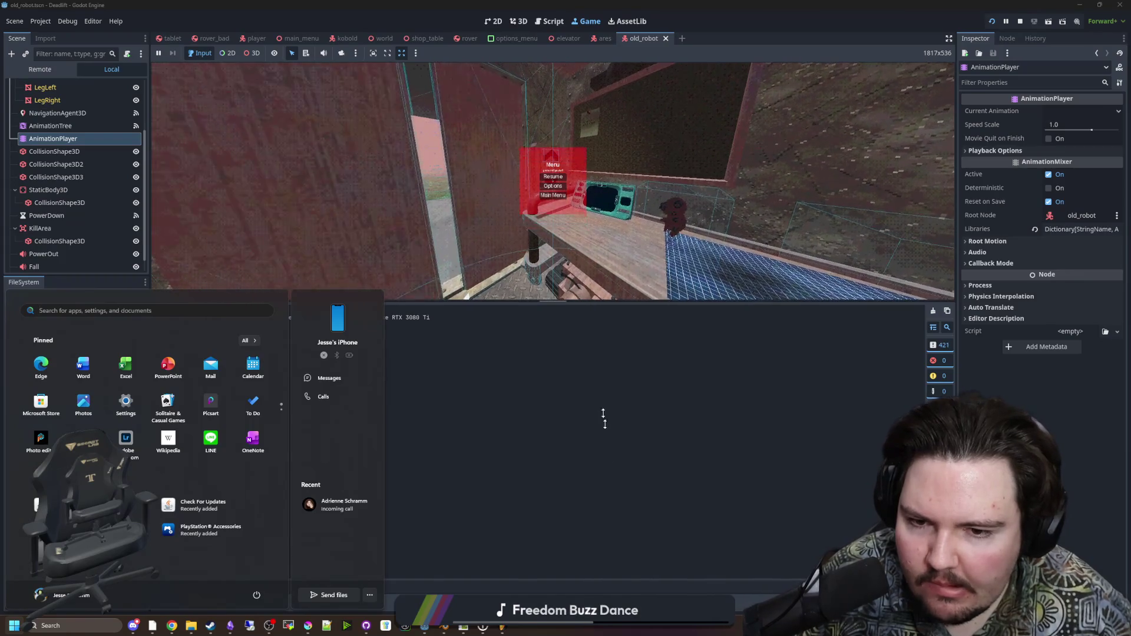
pyautogui.moveTo(604, 418); pyautogui.dragTo(604, 498)
pyautogui.press('Escape')
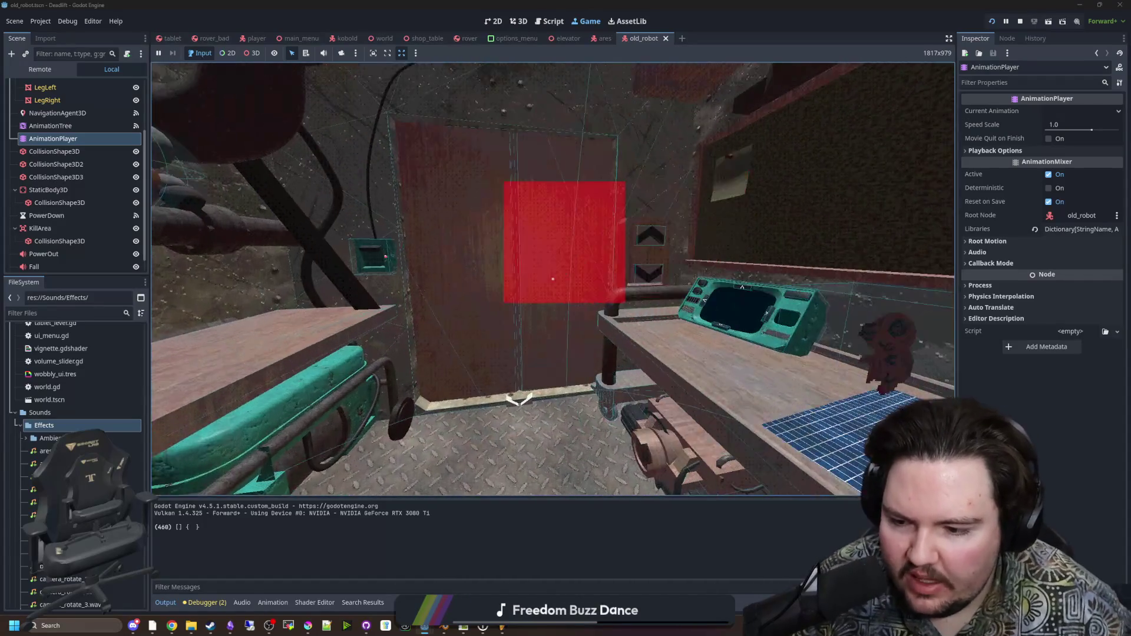
pyautogui.press('super')
pyautogui.click(553, 258)
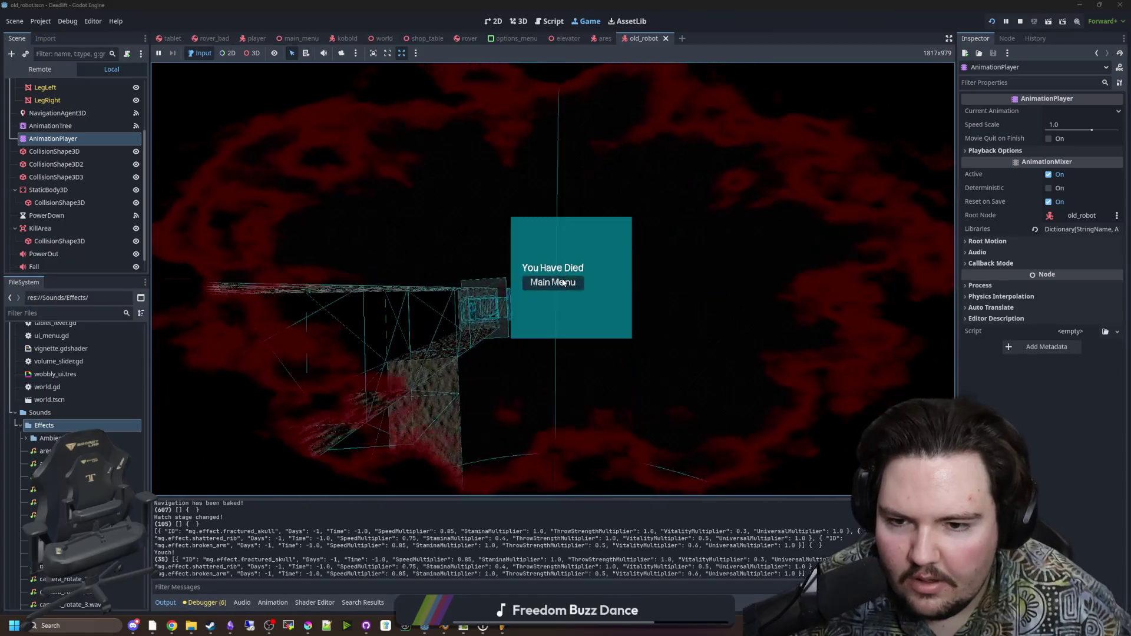
pyautogui.click(552, 283)
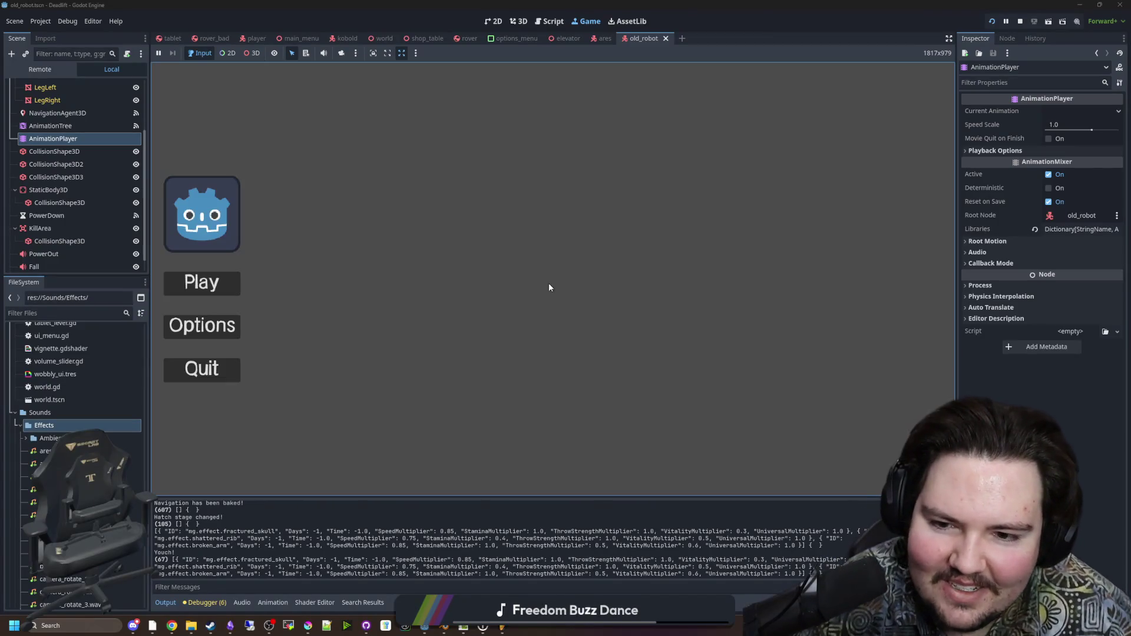
# - Open entities_table.gd via the 'entit' filter, change old_robot Speed 1.0 to 0.7, and save
pyautogui.click(518, 21)
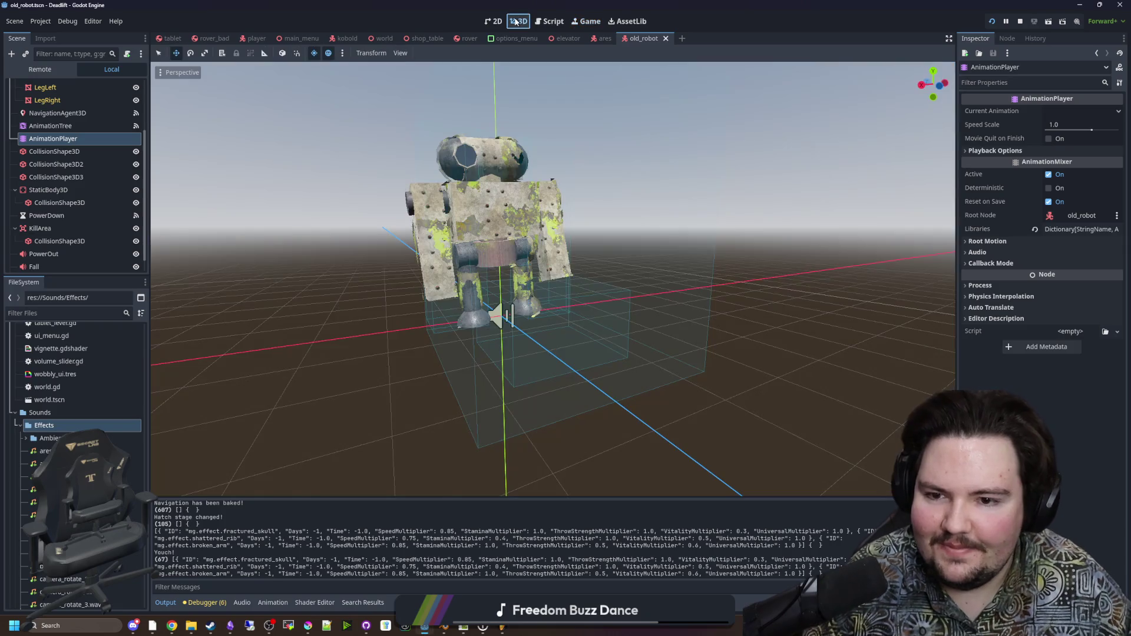
pyautogui.click(102, 319)
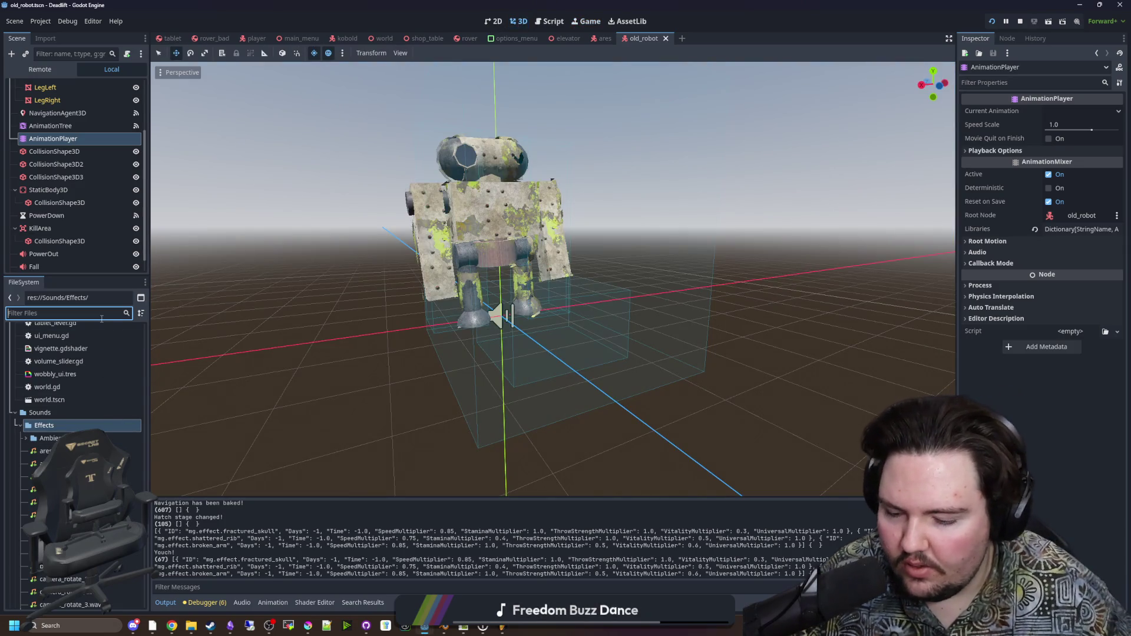
pyautogui.write('entit')
pyautogui.doubleClick(64, 369)
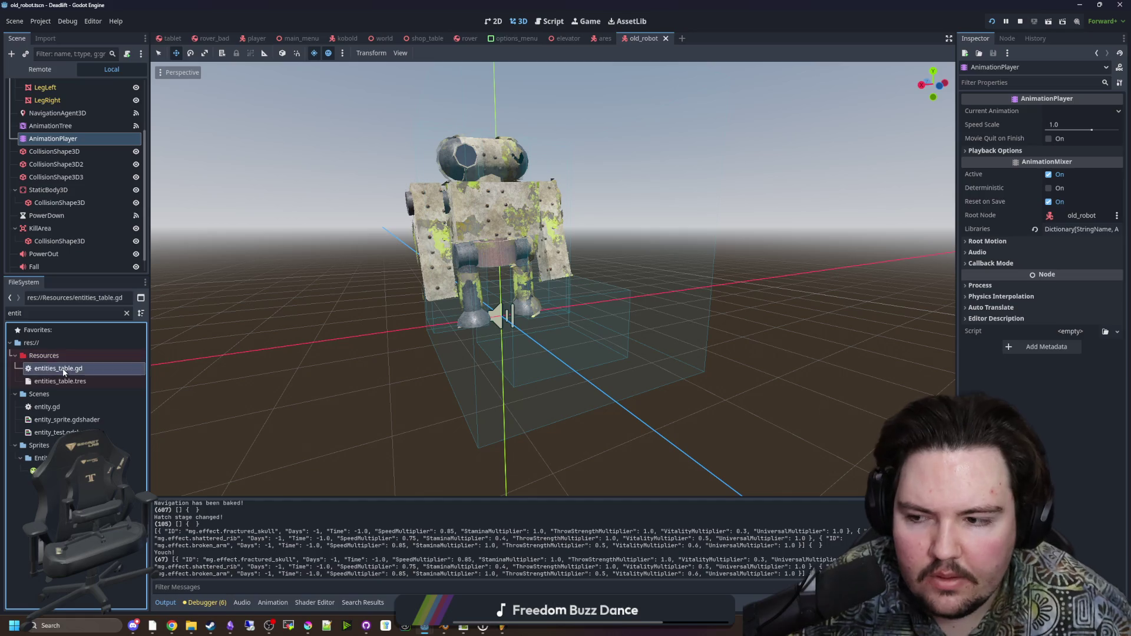
pyautogui.click(535, 243)
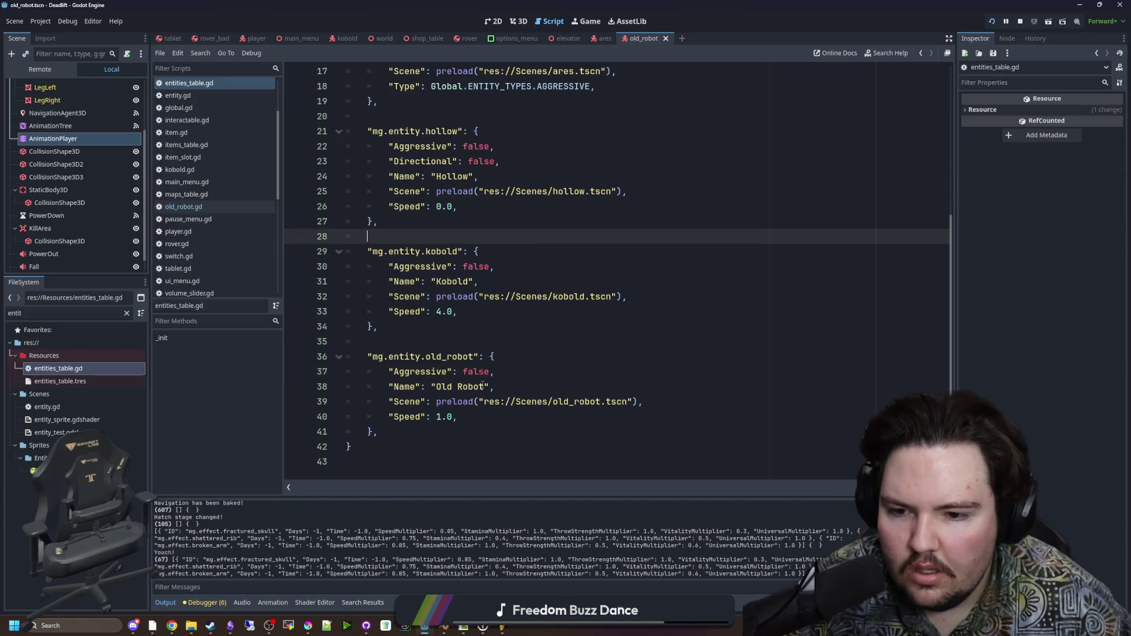
pyautogui.click(449, 414)
pyautogui.press('BackSpace')
pyautogui.press('BackSpace')
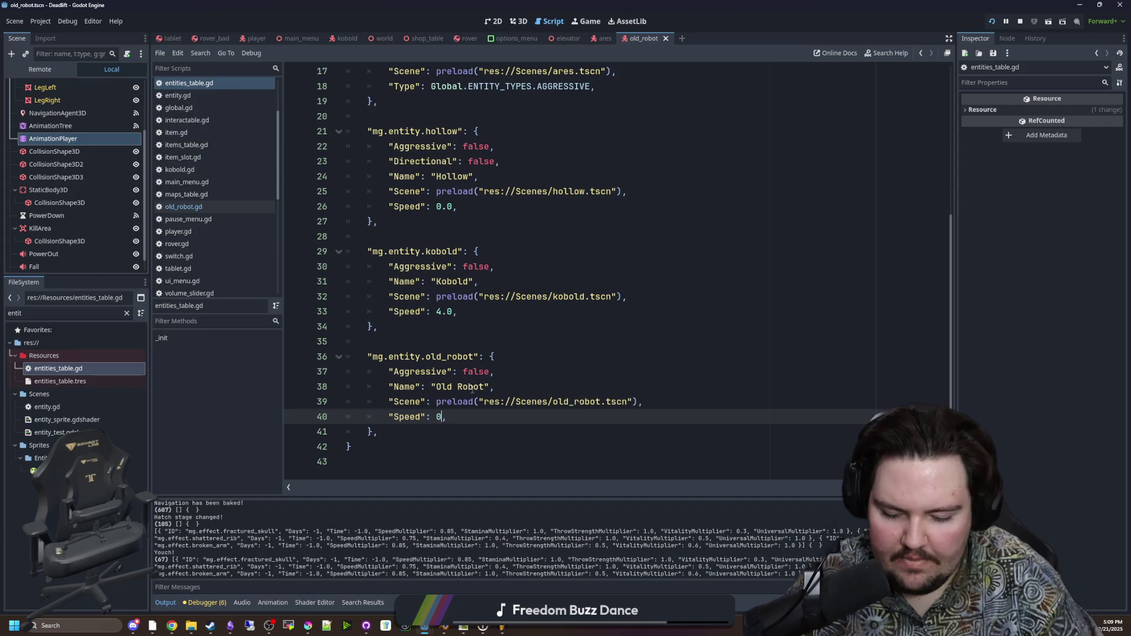
pyautogui.click(500, 336)
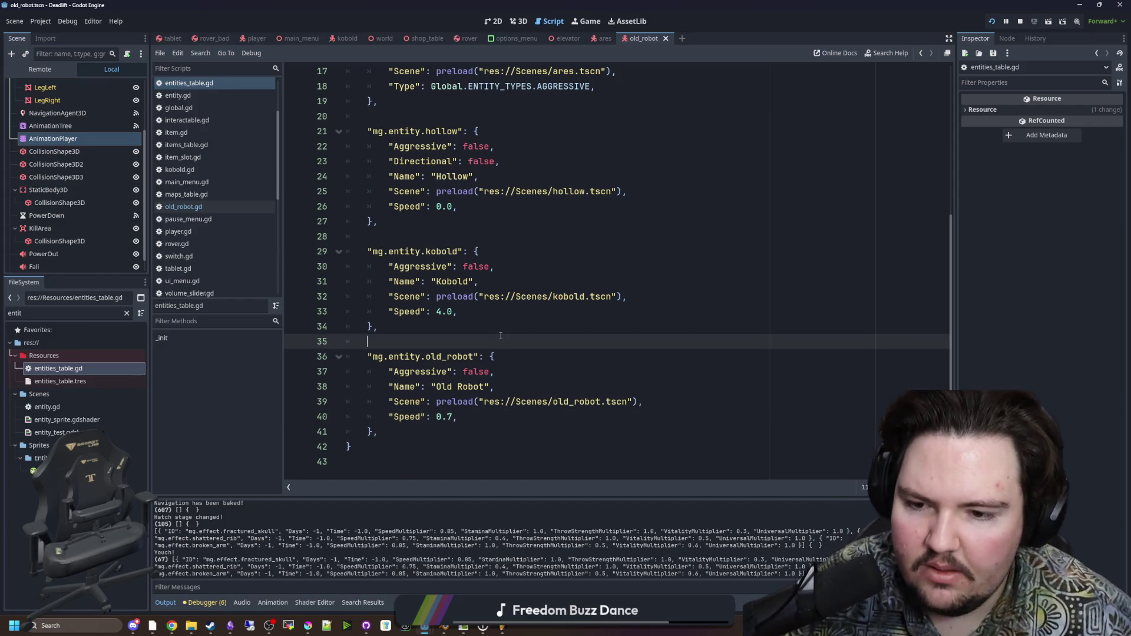
pyautogui.hotkey('ctrl', 's')
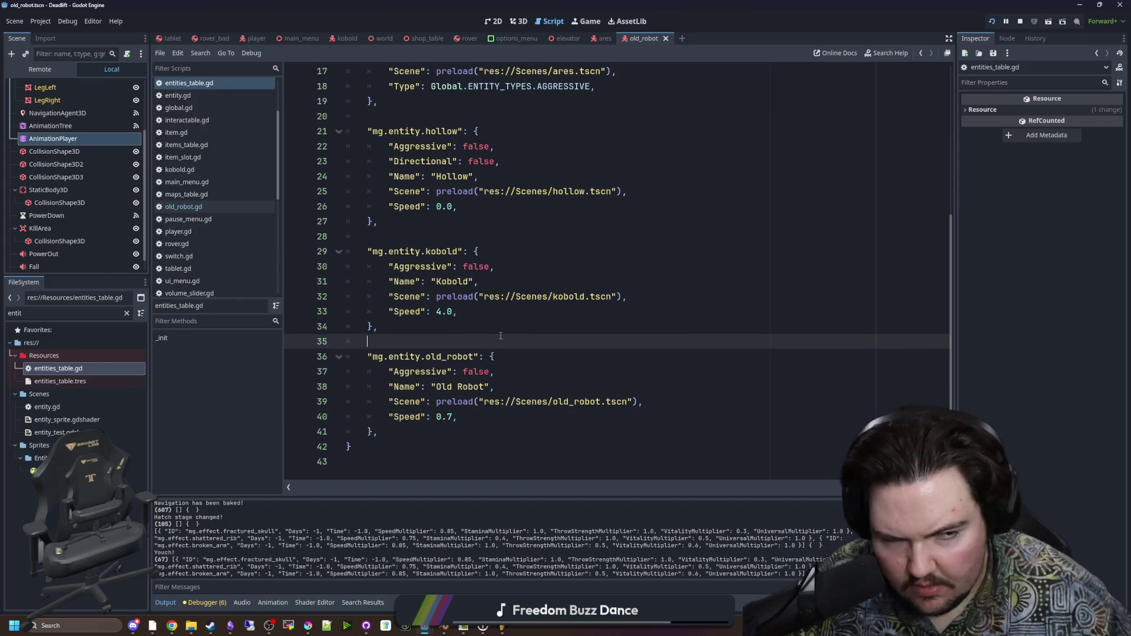
pyautogui.click(519, 21)
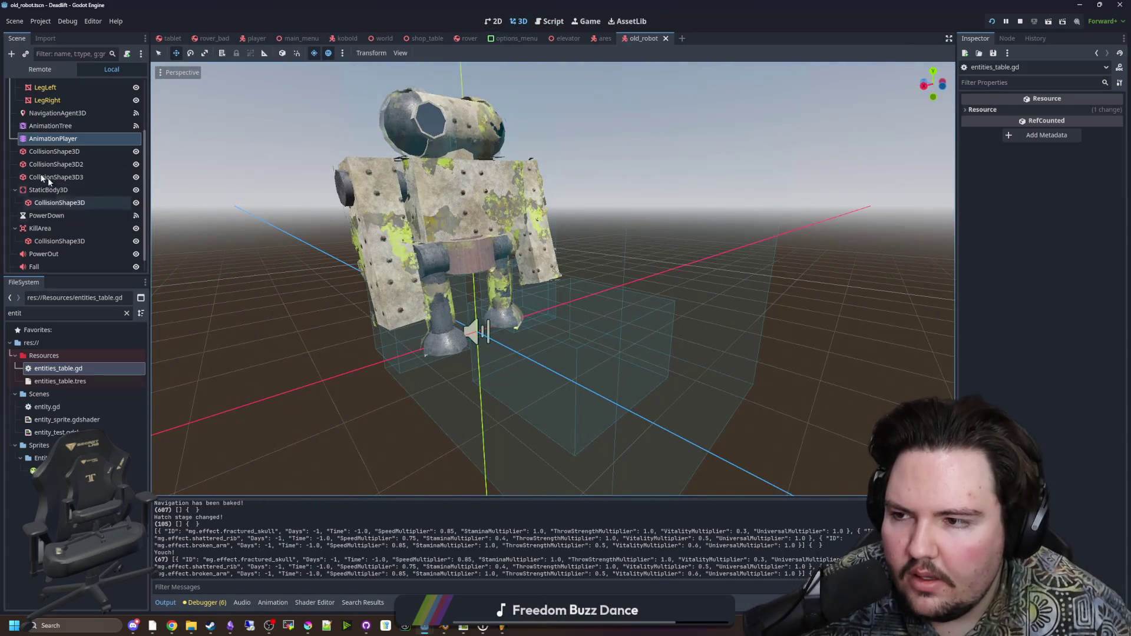
# - Play the walk animation and drag the two Footstep keys to about 0.6 s and 2.67 s
pyautogui.click(53, 139)
pyautogui.click(215, 500)
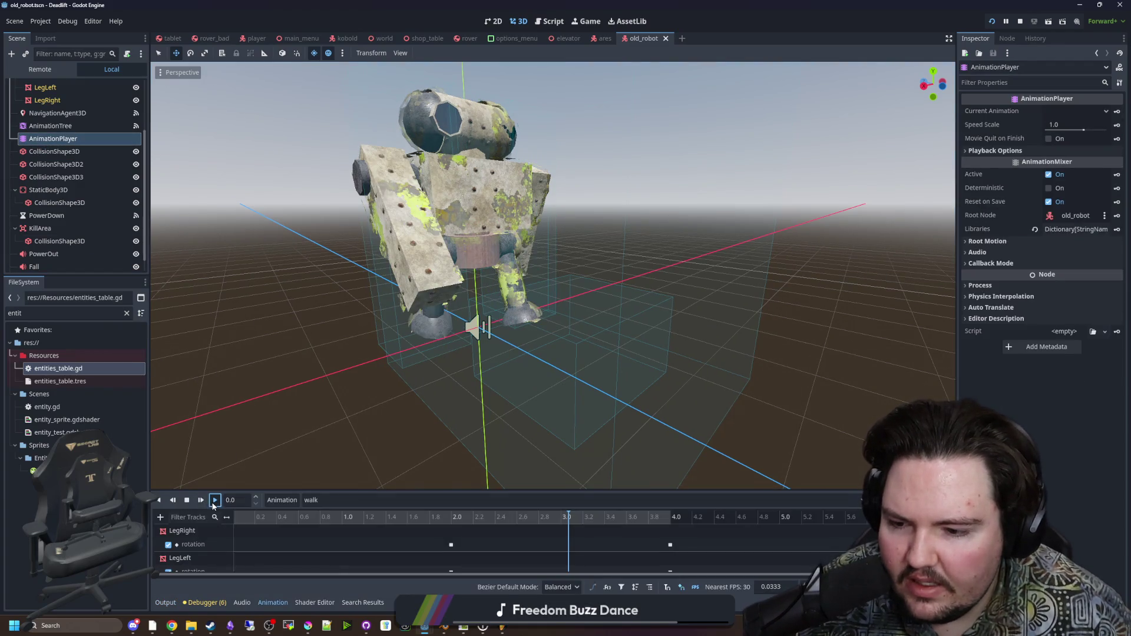
pyautogui.moveTo(316, 489)
pyautogui.mouseDown()
pyautogui.moveTo(282, 314)
pyautogui.moveTo(267, 340)
pyautogui.moveTo(319, 341)
pyautogui.moveTo(235, 343)
pyautogui.moveTo(342, 343)
pyautogui.moveTo(299, 347)
pyautogui.mouseUp()
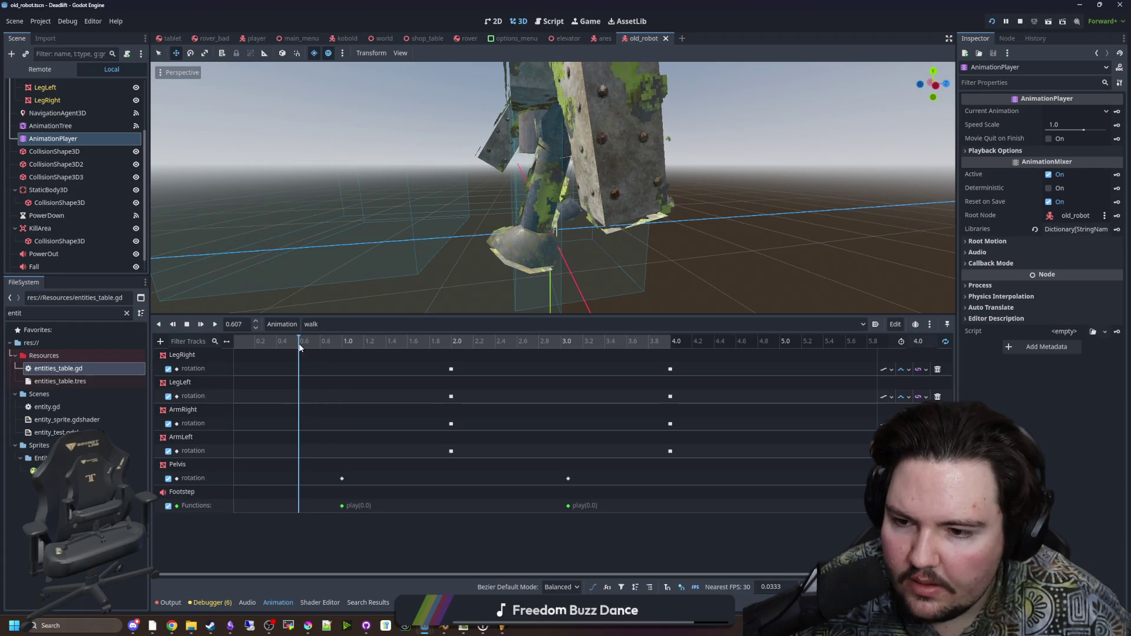
pyautogui.moveTo(342, 506); pyautogui.dragTo(299, 507)
pyautogui.moveTo(327, 344); pyautogui.dragTo(517, 342)
pyautogui.moveTo(568, 505); pyautogui.dragTo(524, 506)
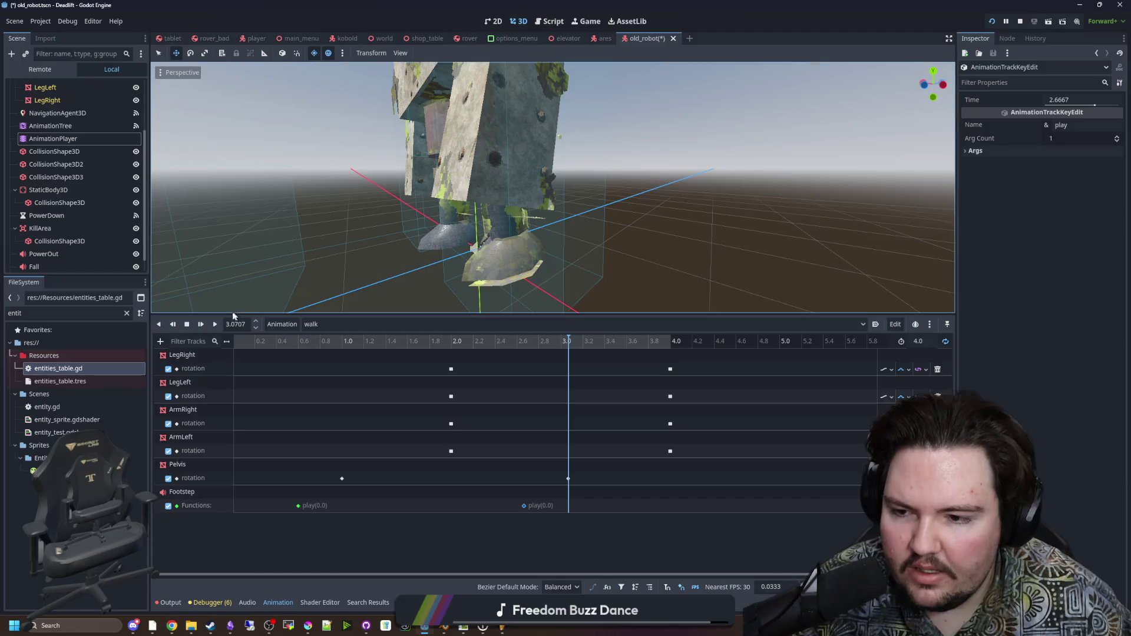
# - Set the animation time to 3.0 s and insert a Pelvis rotation key there
pyautogui.click(233, 324)
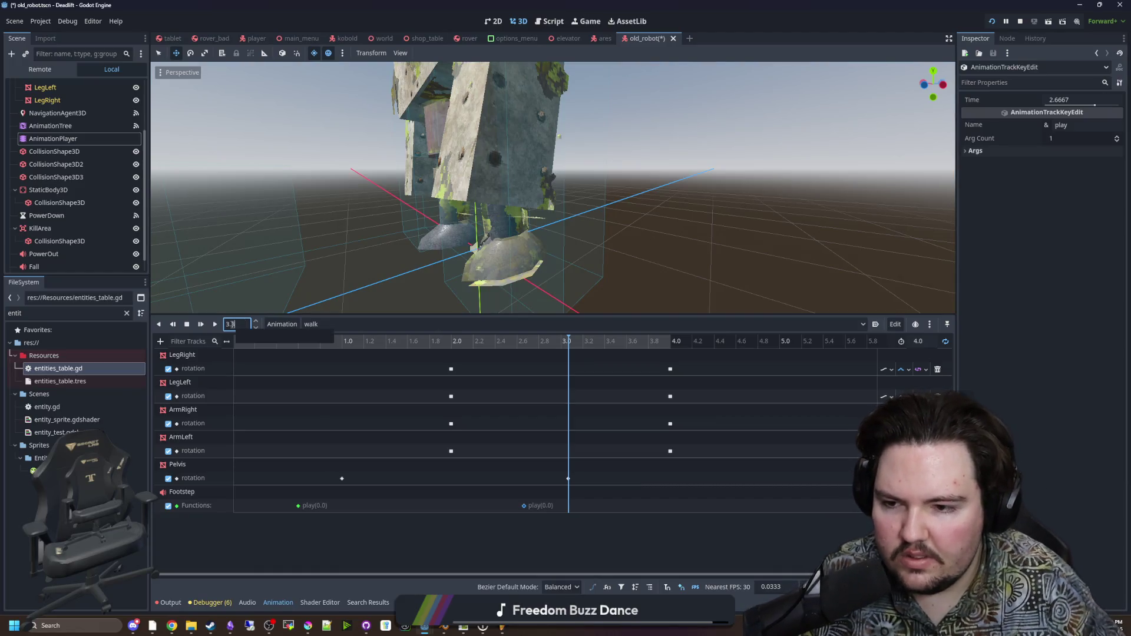
pyautogui.press('Return')
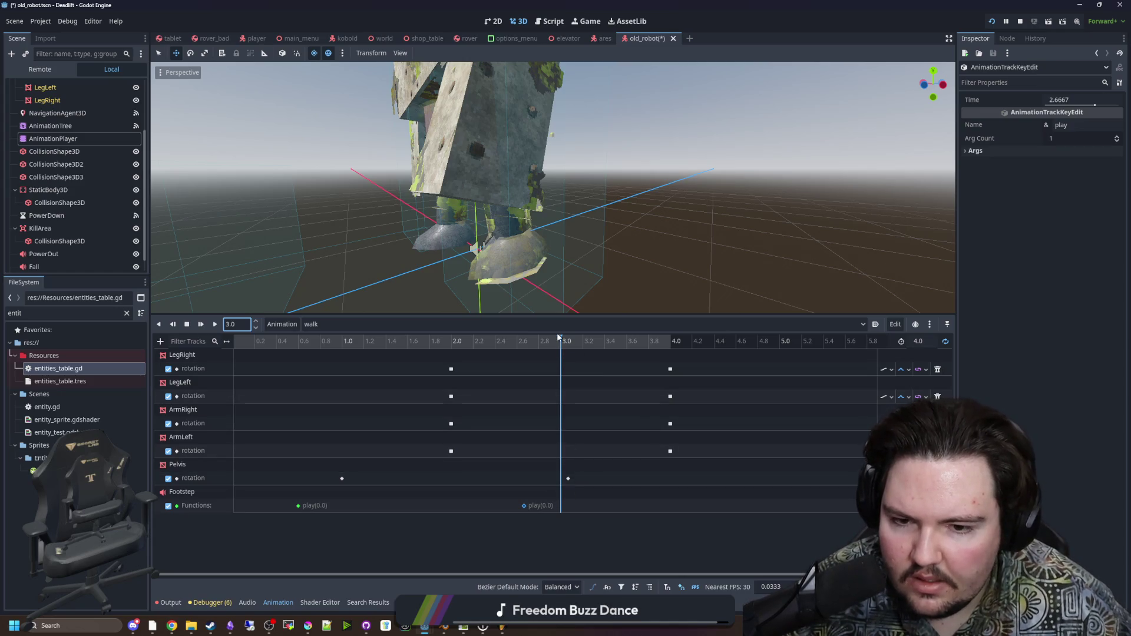
pyautogui.moveTo(563, 341); pyautogui.dragTo(569, 341)
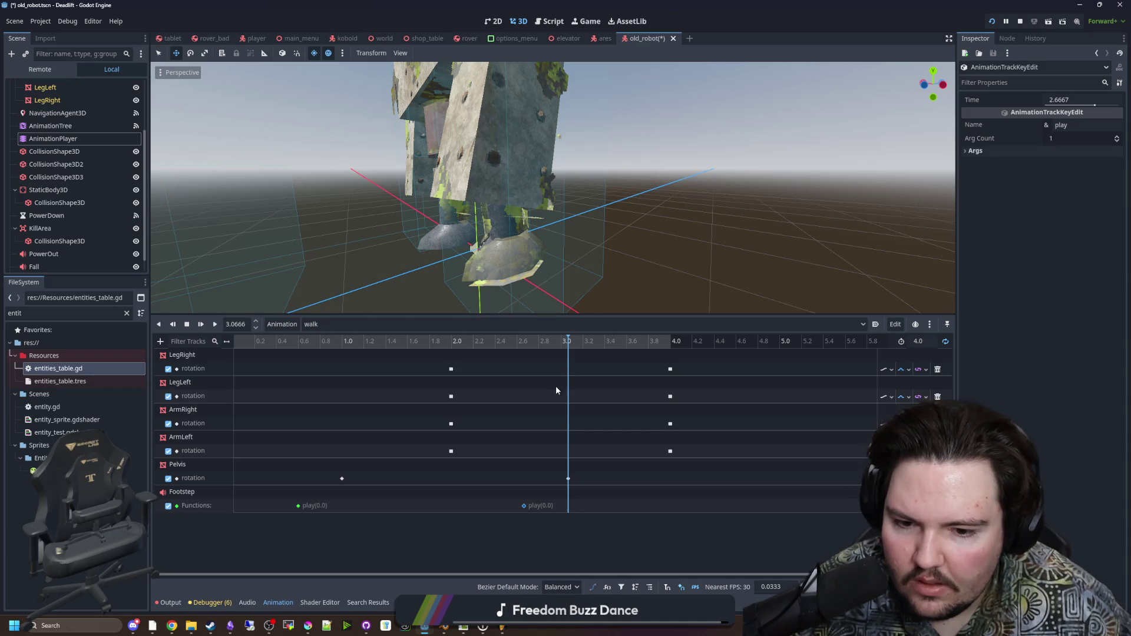
pyautogui.click(343, 341)
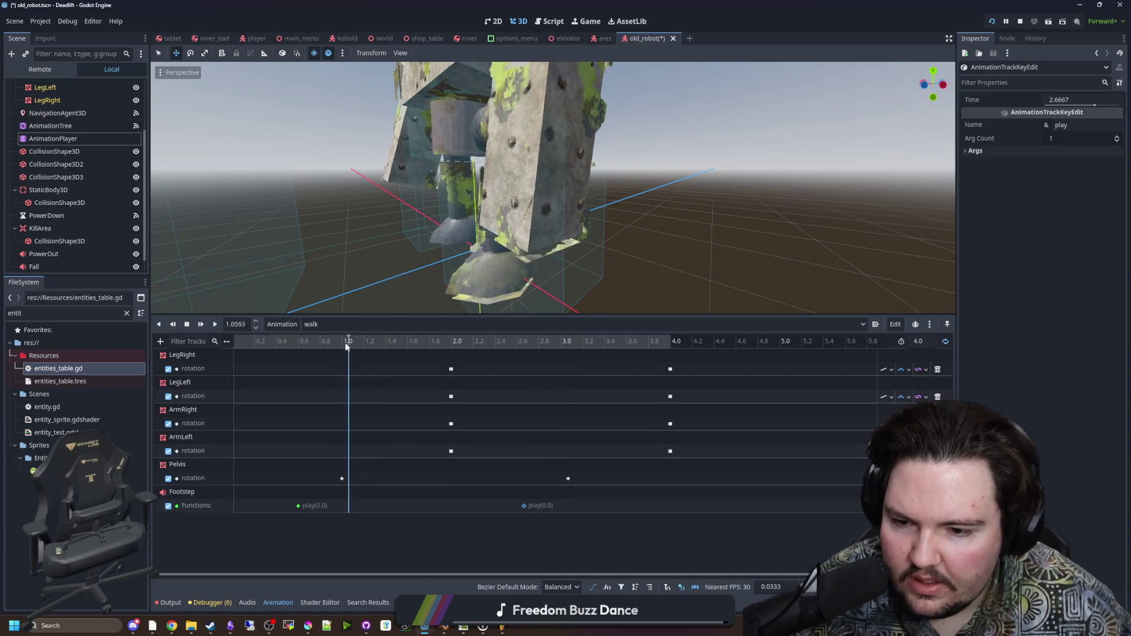
pyautogui.click(567, 342)
pyautogui.click(561, 341)
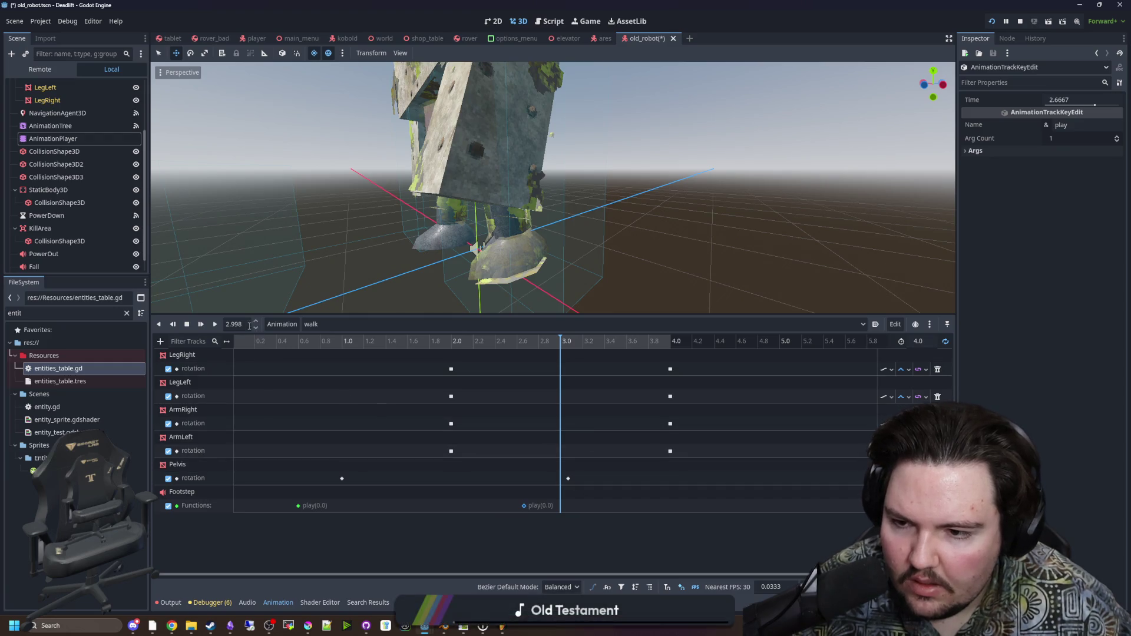
pyautogui.press('Return')
pyautogui.doubleClick(568, 480)
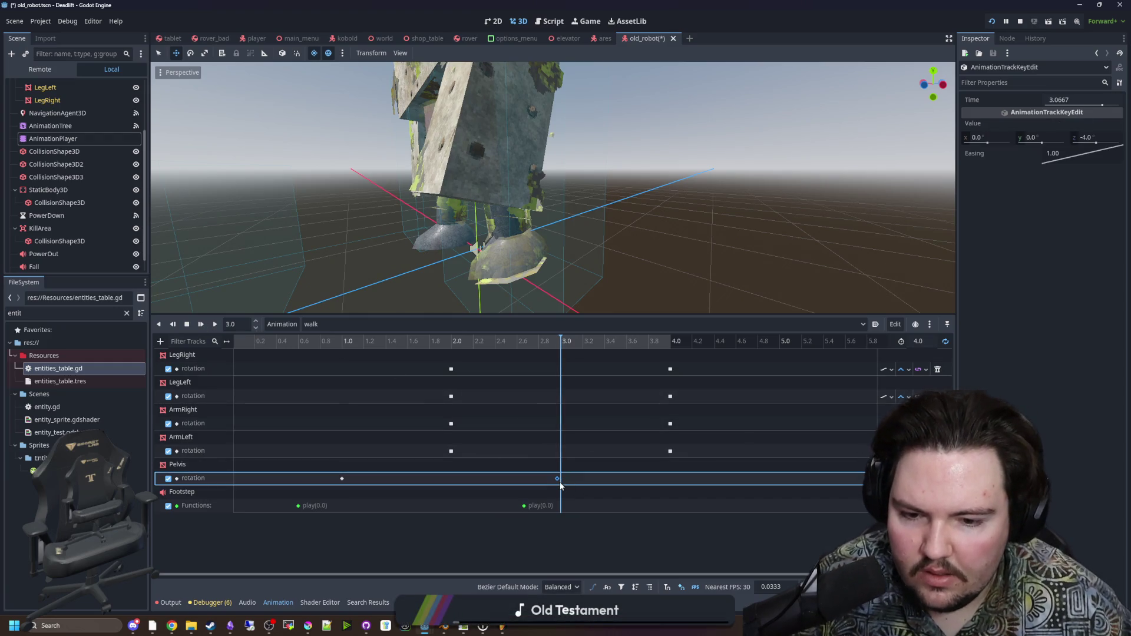
pyautogui.moveTo(548, 341)
pyautogui.mouseDown()
pyautogui.moveTo(299, 342)
pyautogui.moveTo(568, 342)
pyautogui.moveTo(524, 342)
pyautogui.mouseUp()
# - Move the second Footstep key to 2.6 s and save the old_robot scene
pyautogui.click(249, 322)
pyautogui.write('2.6')
pyautogui.press('Return')
pyautogui.click(523, 506)
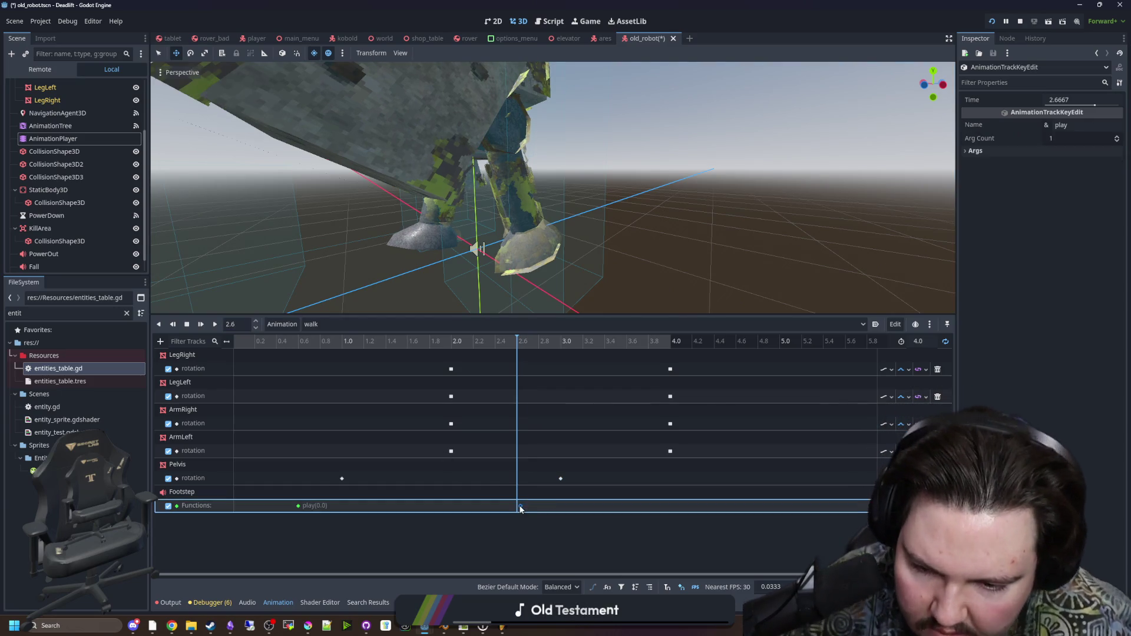
pyautogui.click(520, 531)
pyautogui.hotkey('ctrl', 's')
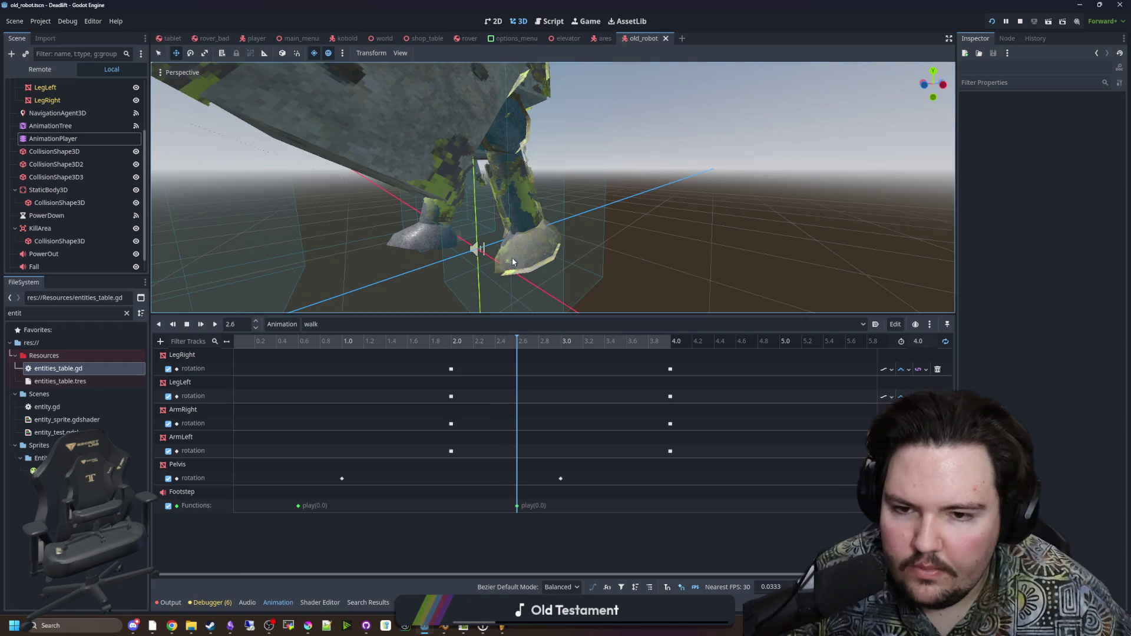
# - Orbit the robot and toggle the timeline between frames and seconds
pyautogui.scroll(-5, 518, 257)
pyautogui.scroll(5, 550, 243)
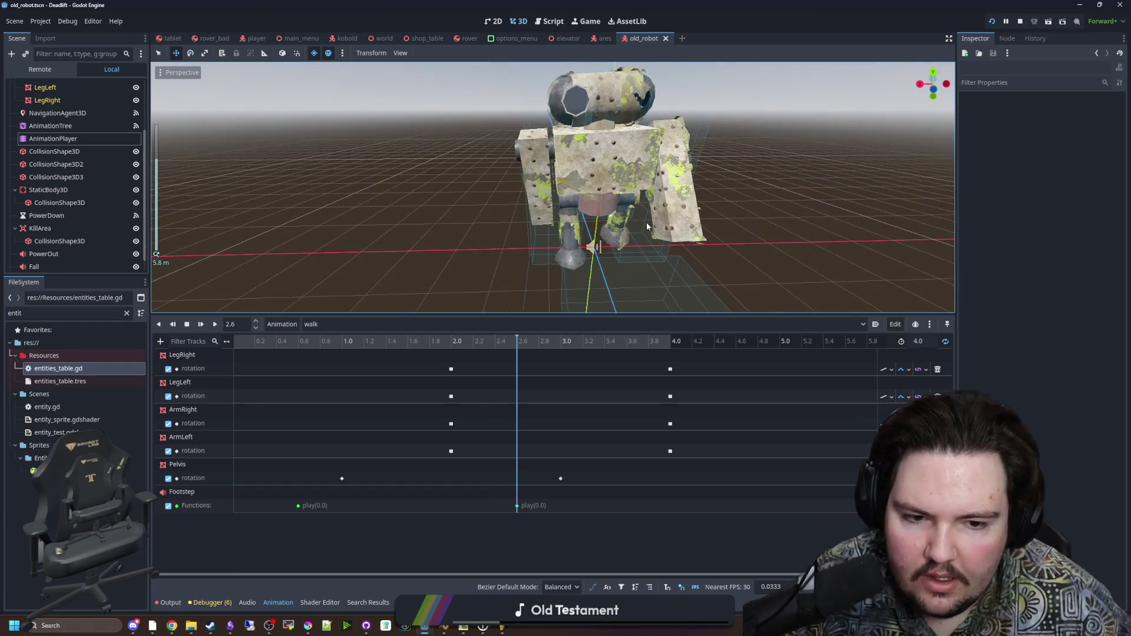
pyautogui.moveTo(550, 243)
pyautogui.mouseDown()
pyautogui.moveTo(598, 255)
pyautogui.moveTo(588, 252)
pyautogui.mouseUp()
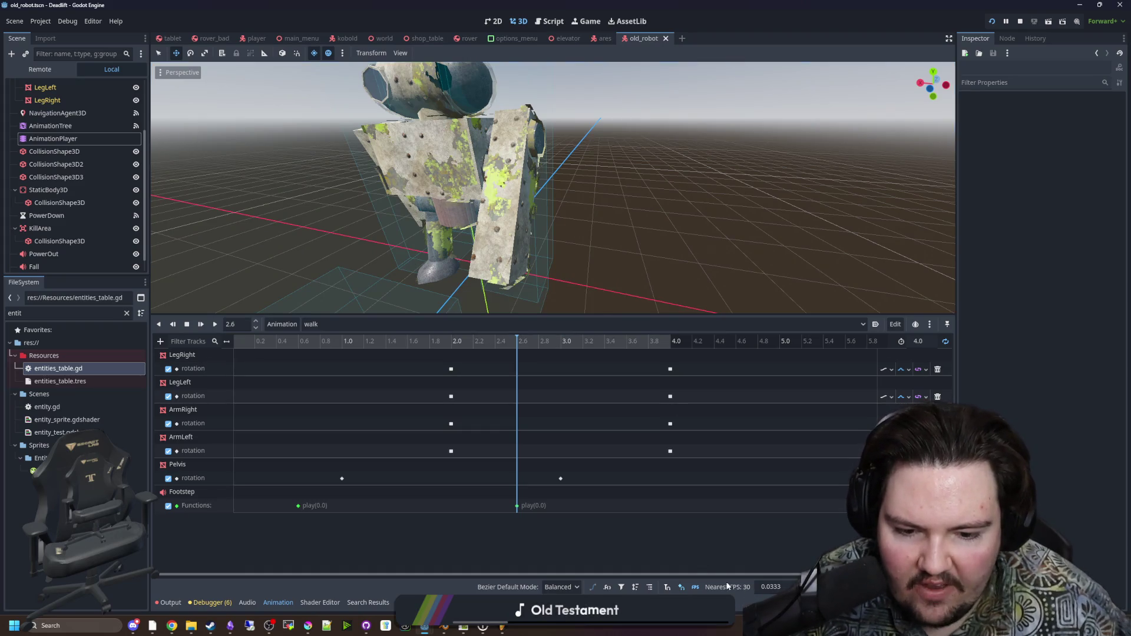
pyautogui.click(696, 587)
pyautogui.click(746, 588)
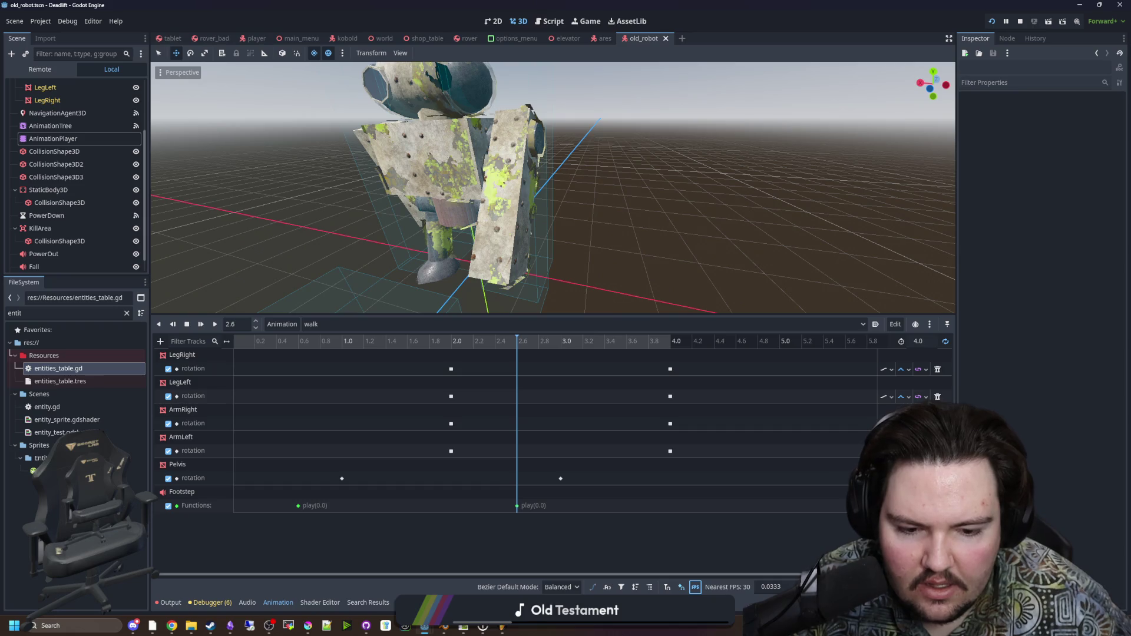
# - Show the walk timeline in frames with a 12 FPS rate
pyautogui.click(696, 587)
pyautogui.click(765, 586)
pyautogui.write('12')
pyautogui.press('Return')
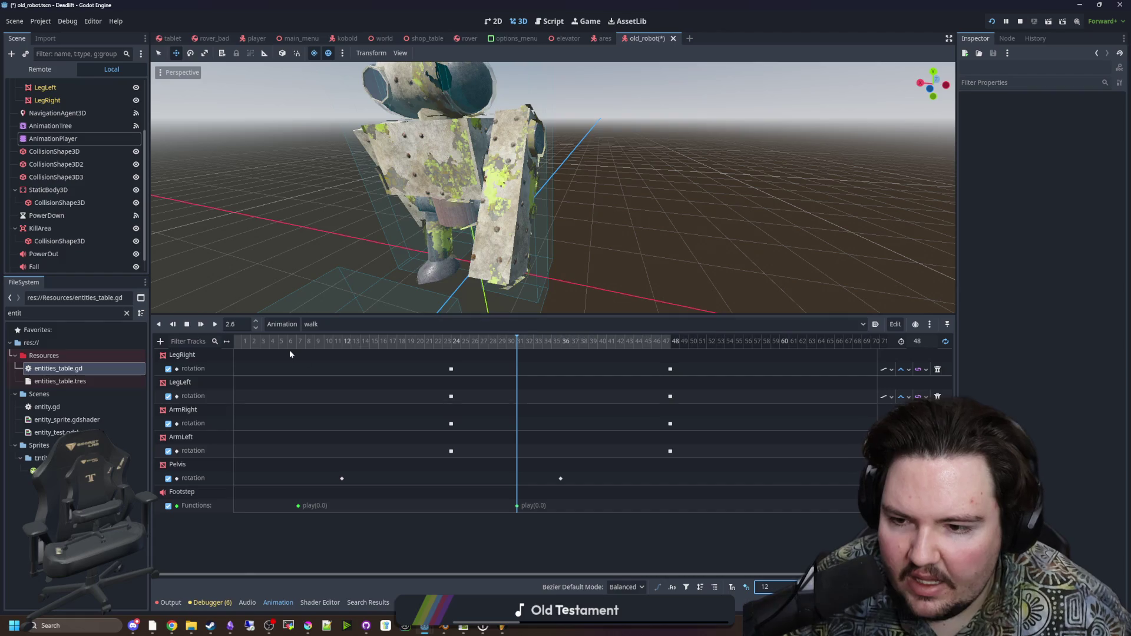
# - Preview the walk animation, set the timeline step to 30, and stop near 0.6 s
pyautogui.click(206, 323)
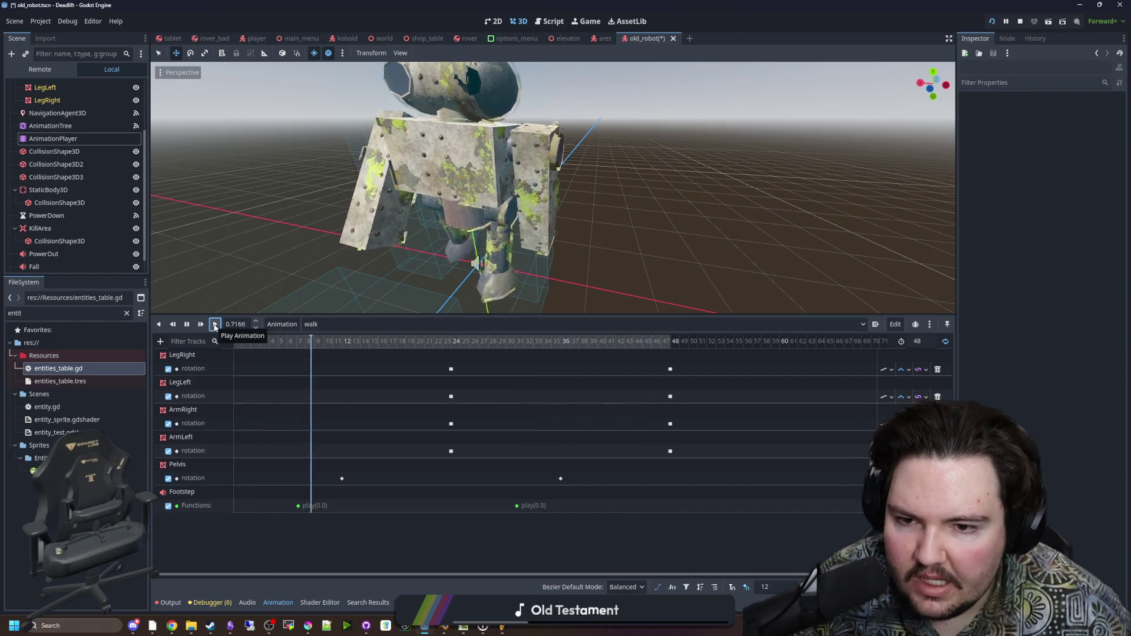
pyautogui.doubleClick(782, 587)
pyautogui.write('30')
pyautogui.press('Return')
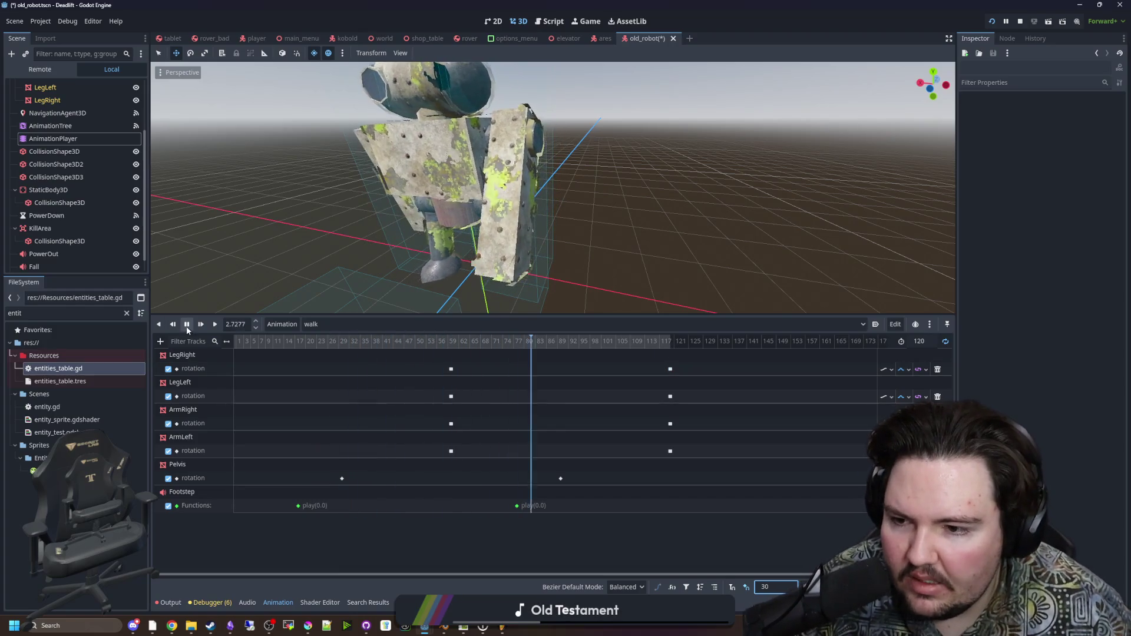
pyautogui.click(300, 343)
pyautogui.moveTo(301, 345); pyautogui.dragTo(298, 346)
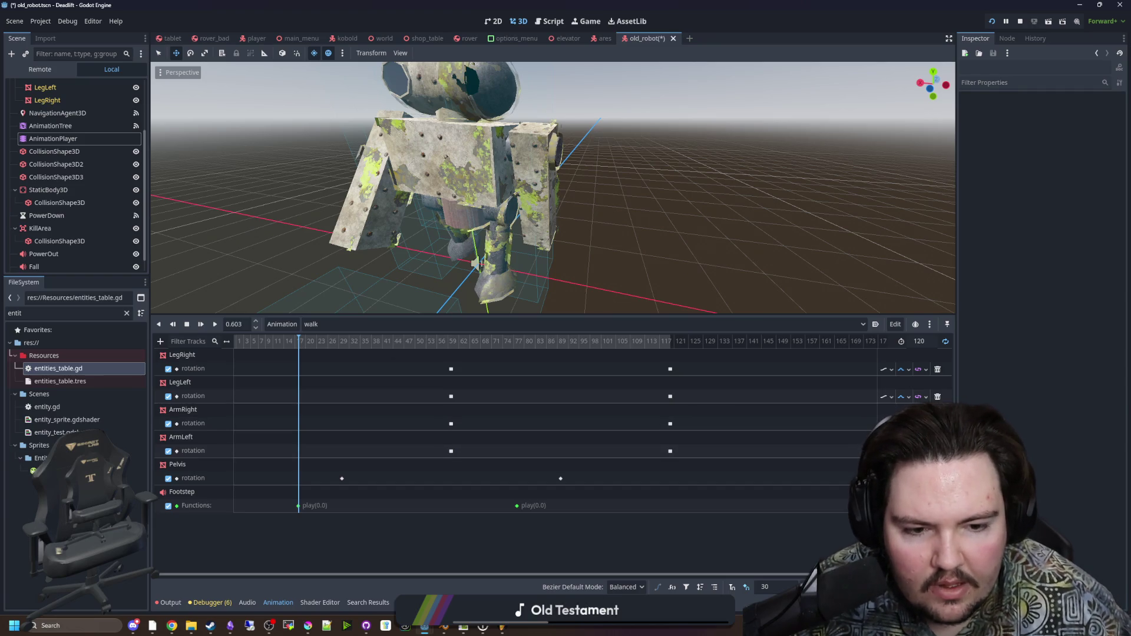
# - Select the Pelvis rotation track and save the old_robot scene
pyautogui.click(194, 479)
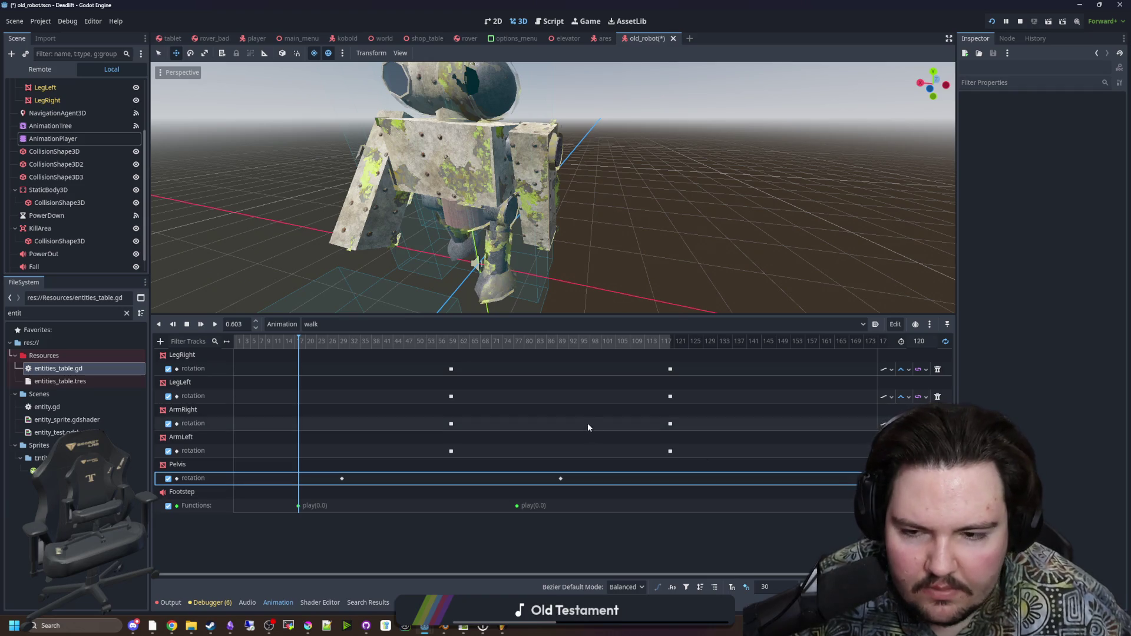
pyautogui.hotkey('ctrl', 's')
pyautogui.scroll(-5, 542, 253)
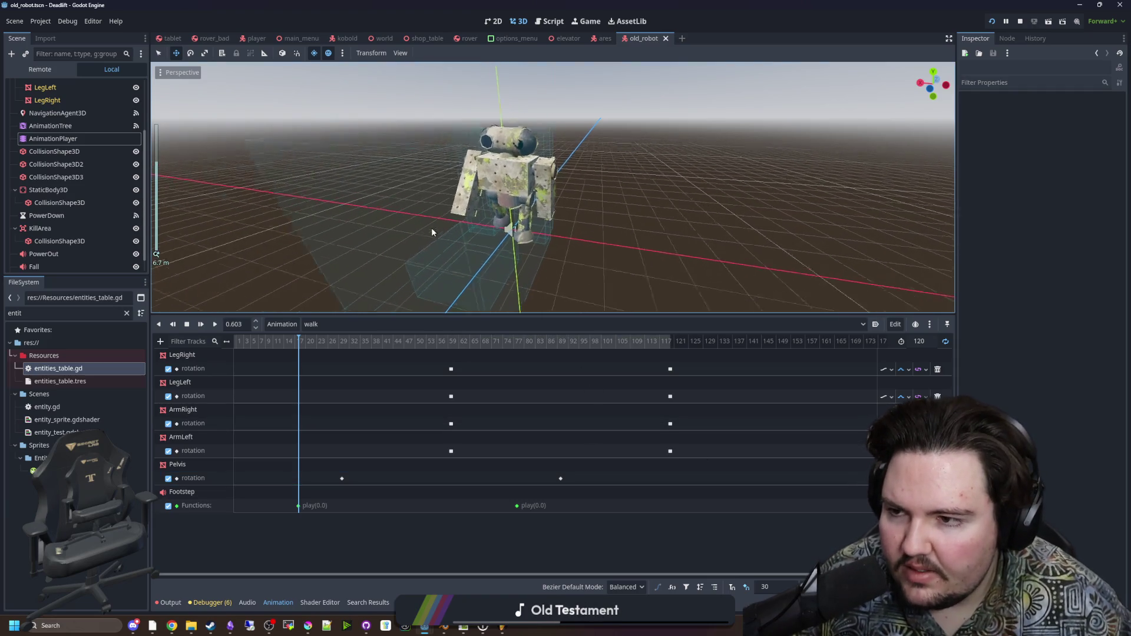
pyautogui.scroll(3, 431, 227)
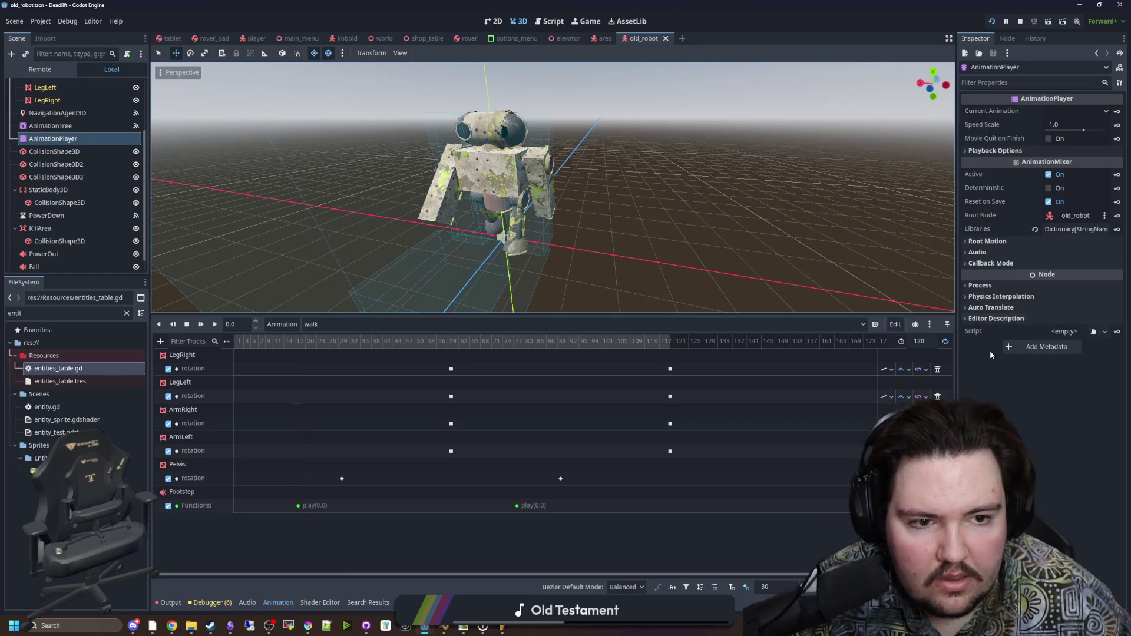
pyautogui.click(977, 252)
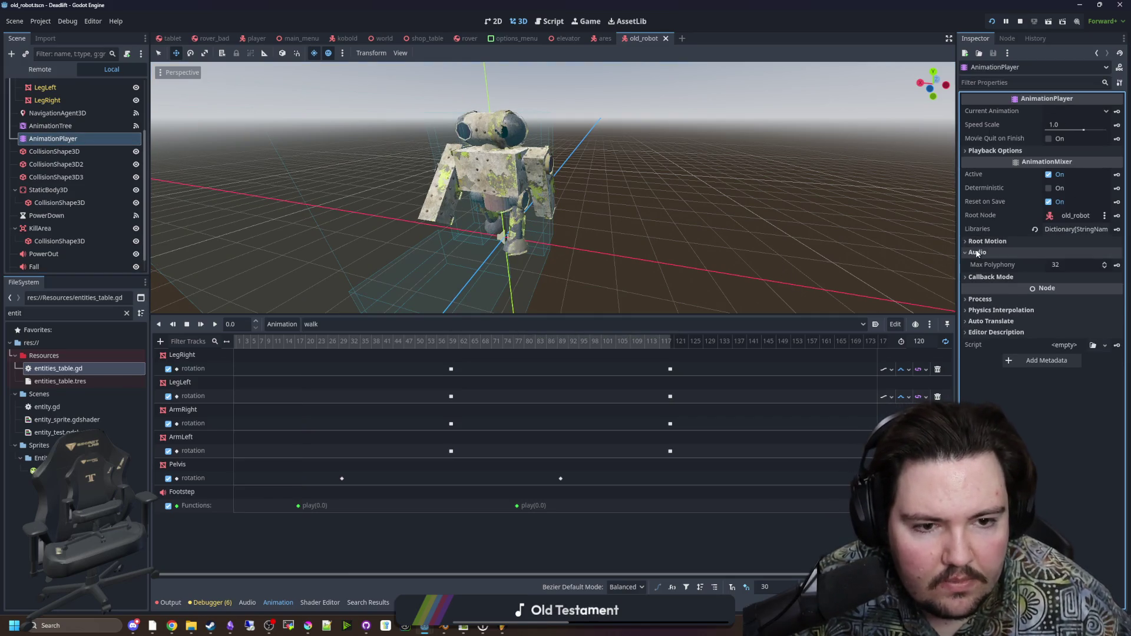
pyautogui.click(976, 252)
pyautogui.click(980, 264)
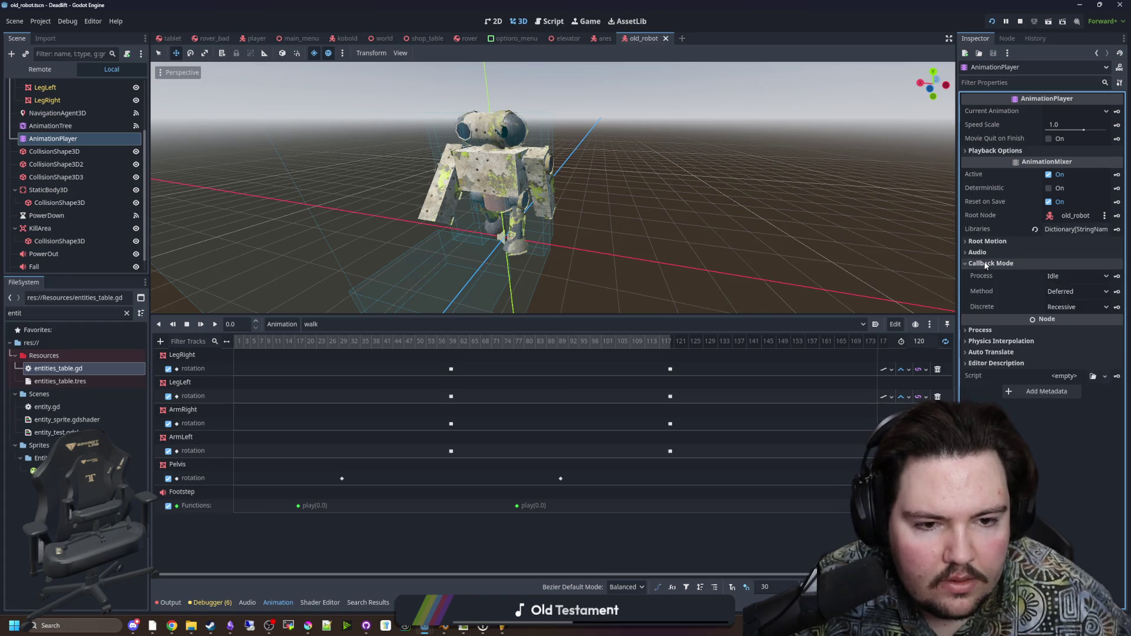
pyautogui.click(1049, 278)
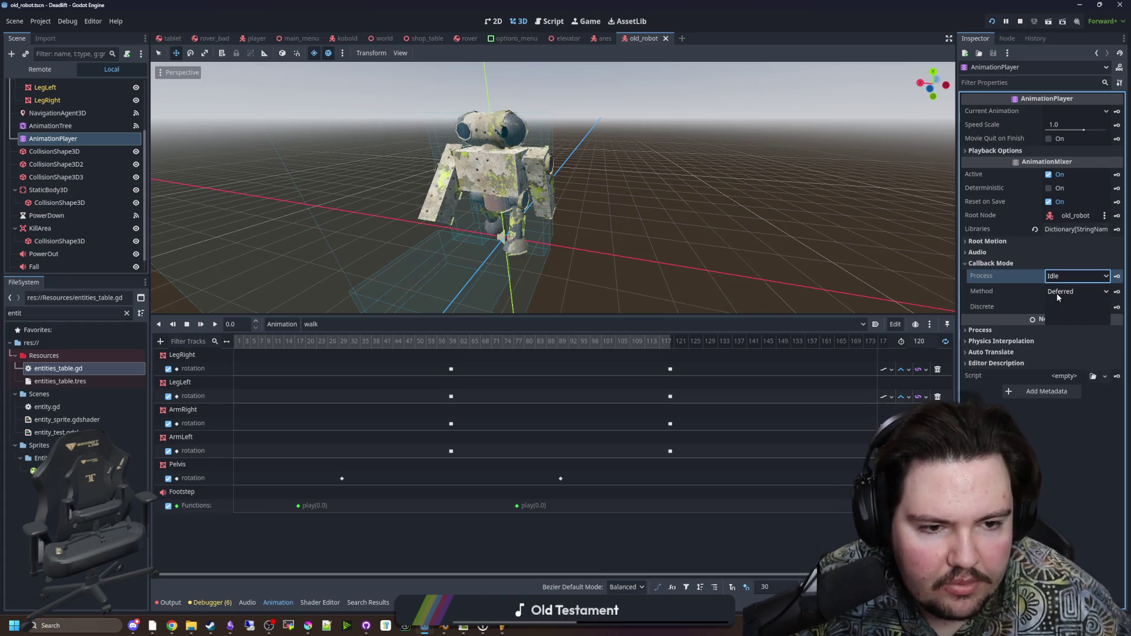
pyautogui.click(1059, 305)
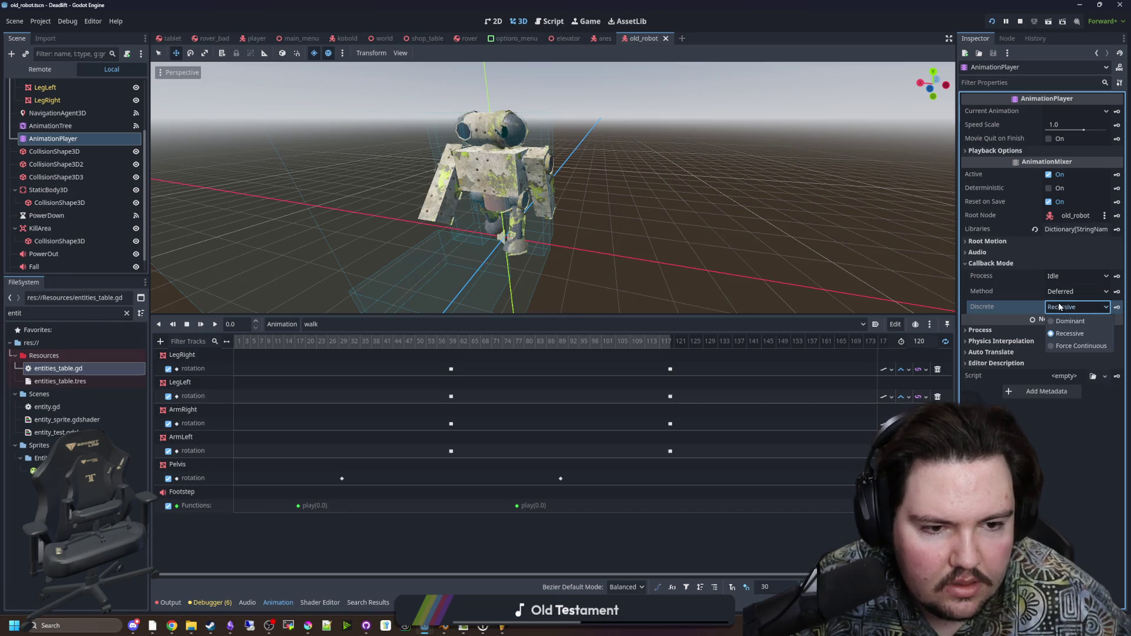
pyautogui.click(1059, 307)
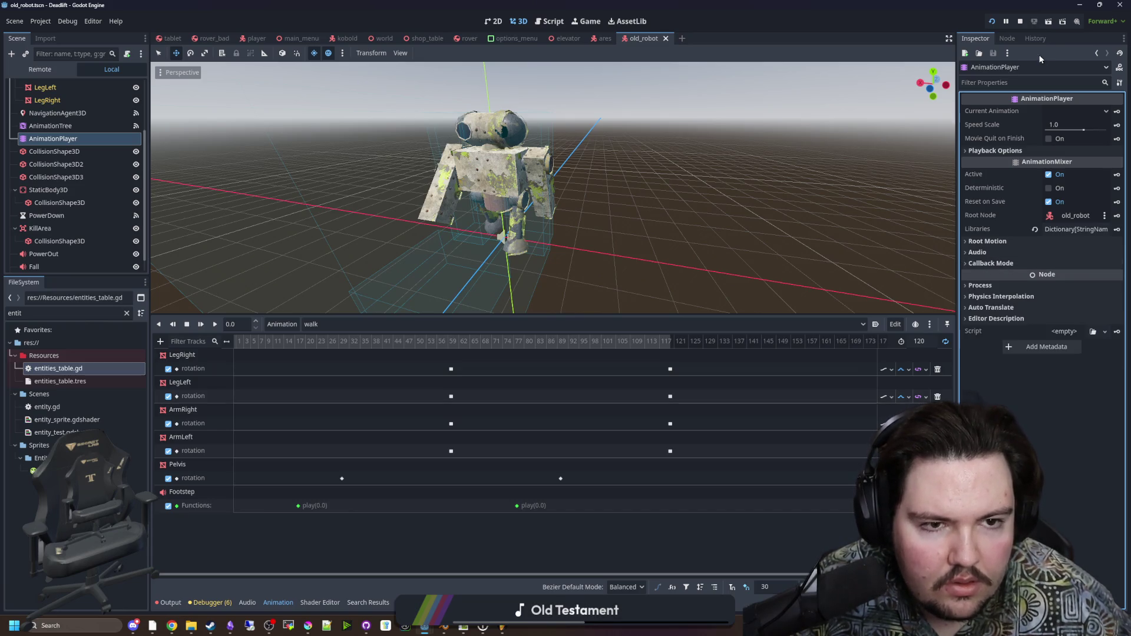
pyautogui.click(1005, 39)
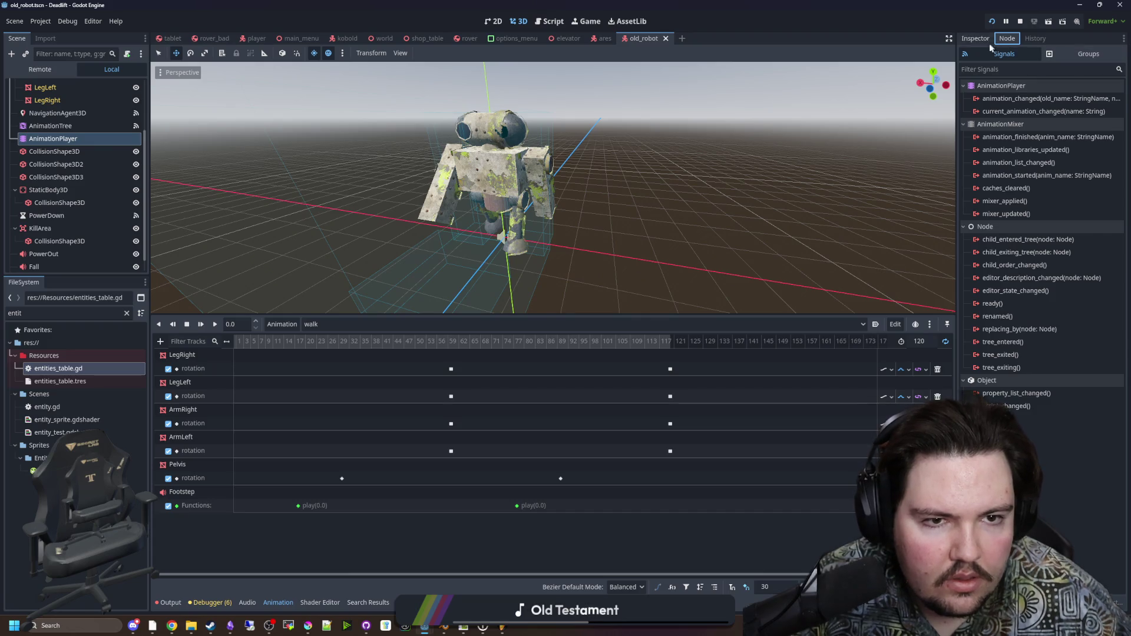
pyautogui.click(986, 41)
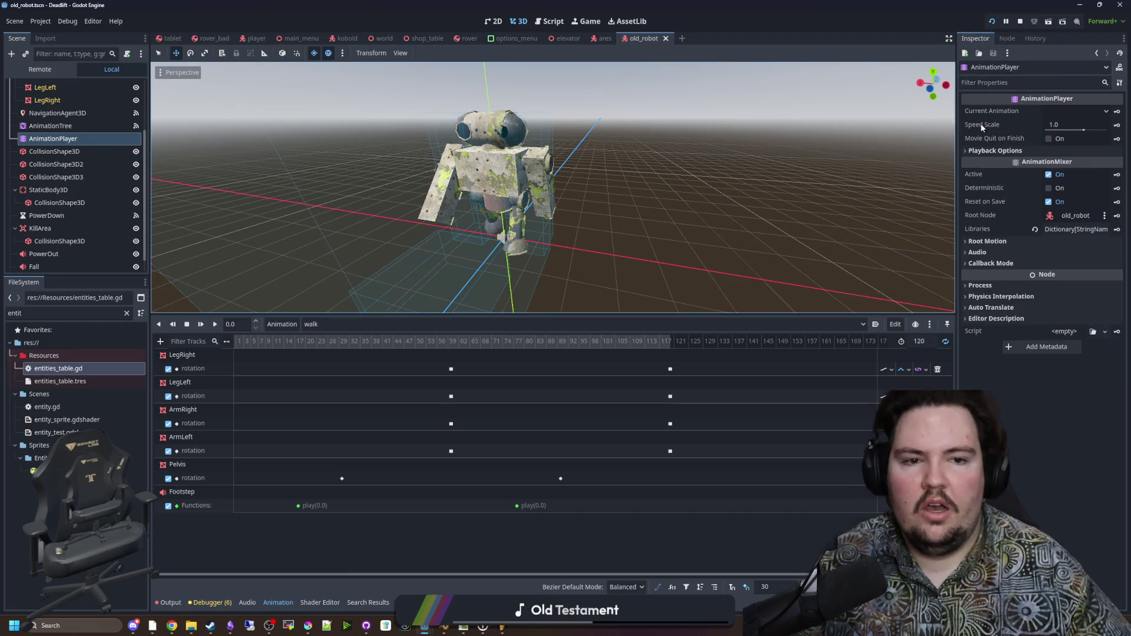
pyautogui.click(987, 150)
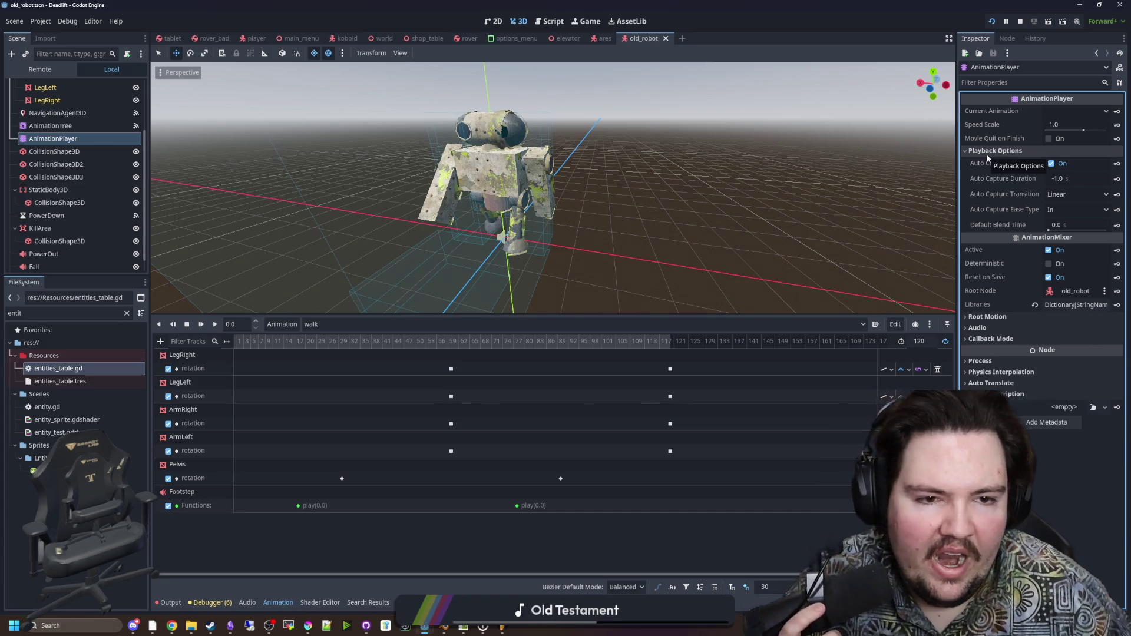
pyautogui.click(988, 151)
pyautogui.moveTo(614, 207)
pyautogui.mouseDown()
pyautogui.moveTo(517, 242)
pyautogui.moveTo(641, 231)
pyautogui.moveTo(578, 235)
pyautogui.mouseUp()
pyautogui.scroll(3, 579, 236)
pyautogui.click(241, 343)
pyautogui.moveTo(241, 345); pyautogui.dragTo(644, 368)
pyautogui.hotkey('ctrl', 's')
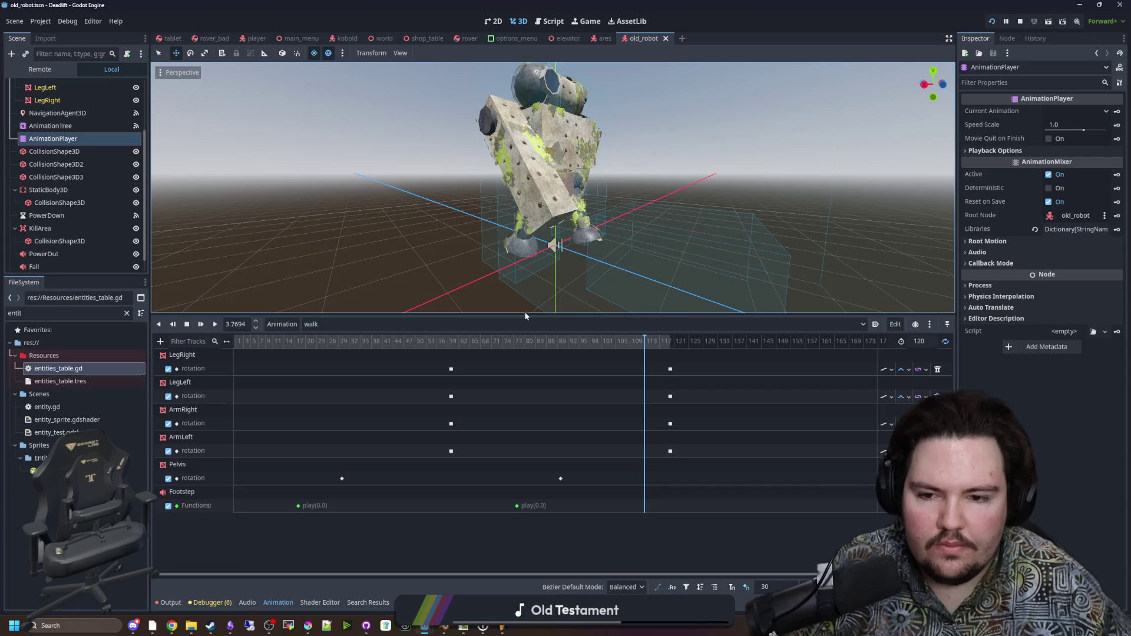
pyautogui.moveTo(504, 340)
pyautogui.mouseDown()
pyautogui.moveTo(340, 345)
pyautogui.moveTo(631, 330)
pyautogui.moveTo(671, 339)
pyautogui.mouseUp()
pyautogui.moveTo(274, 344); pyautogui.dragTo(538, 349)
pyautogui.scroll(-3, 766, 189)
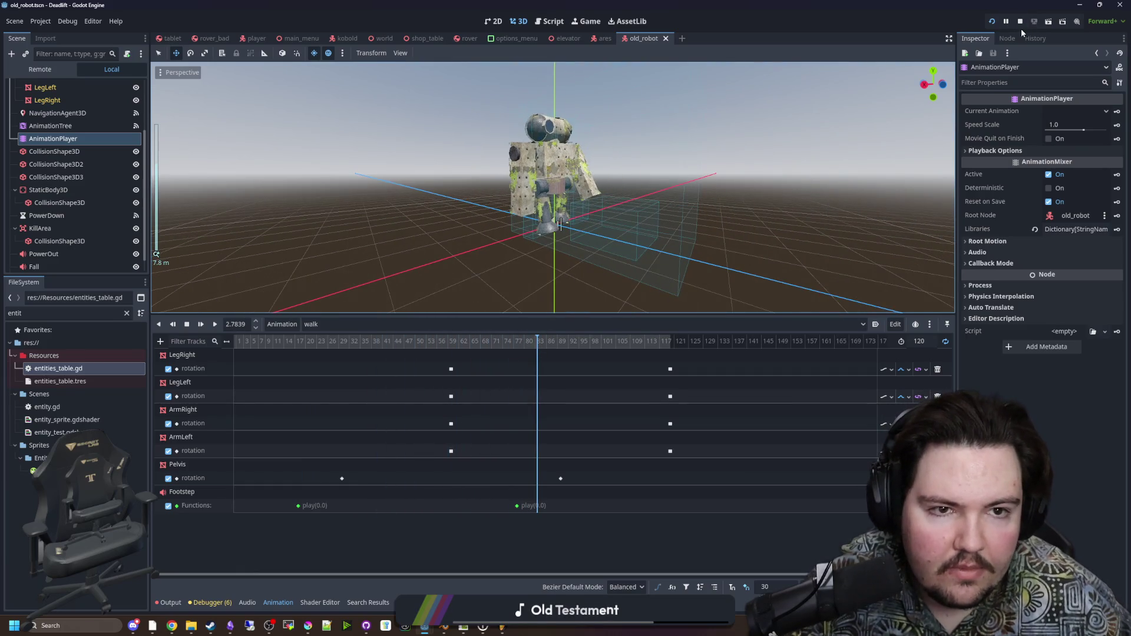
pyautogui.click(1020, 27)
pyautogui.click(992, 22)
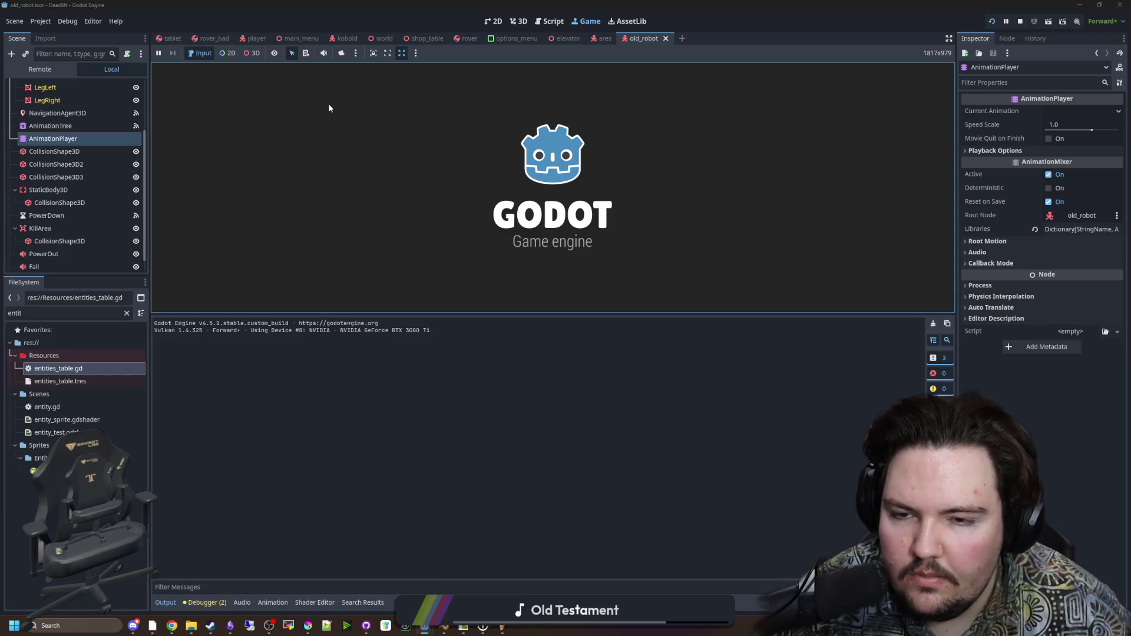
# - Set the Footstep node's Unit Size to 5.0 and save the scene
pyautogui.scroll(-1, 67, 218)
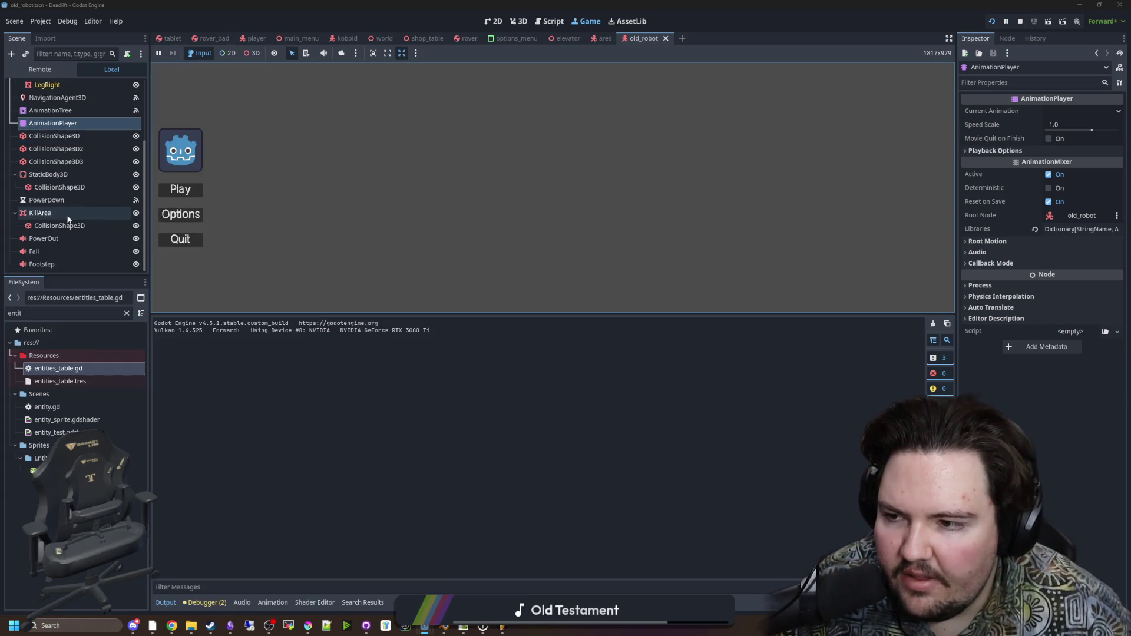
pyautogui.click(63, 263)
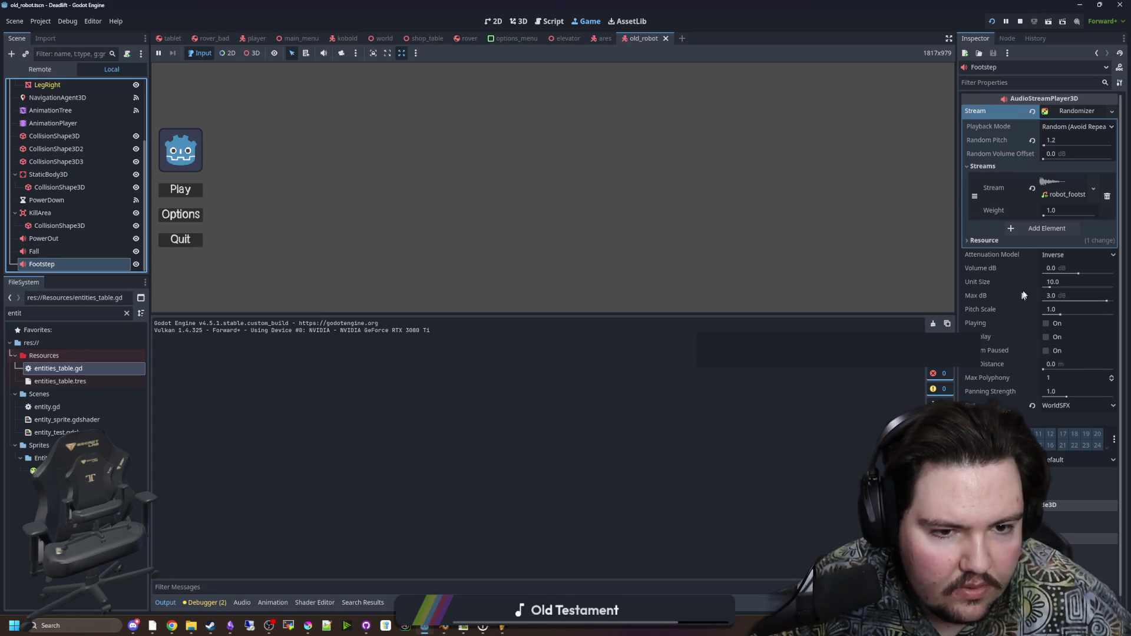
pyautogui.click(1064, 281)
pyautogui.hotkey('ctrl', 's')
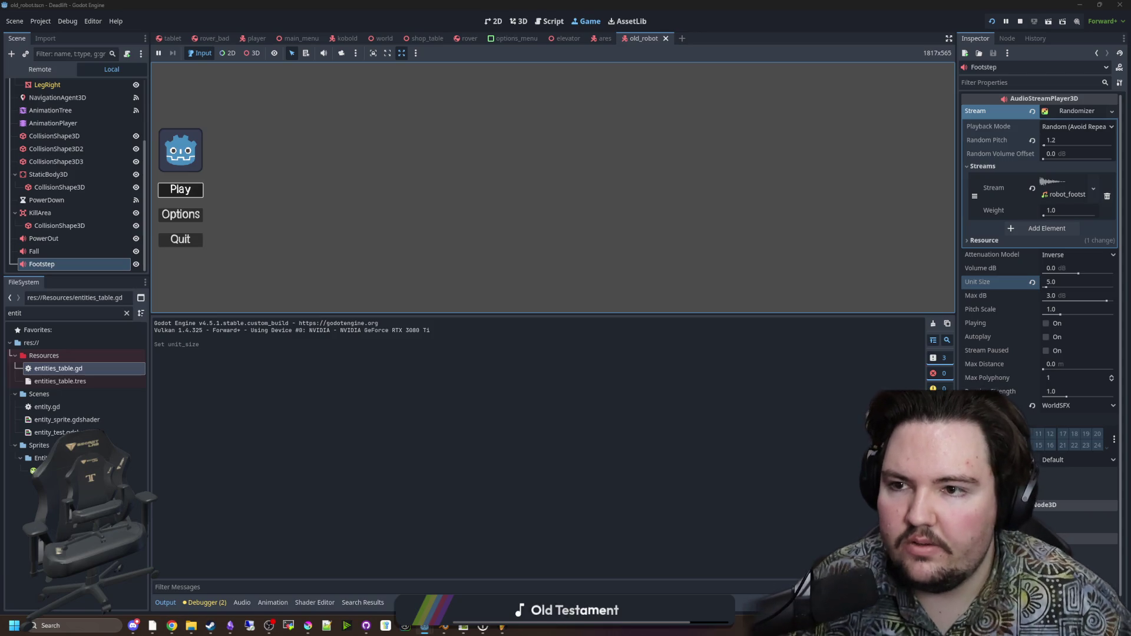
# - Run the game to hear the footsteps, then stop it
pyautogui.click(190, 187)
pyautogui.press('super')
pyautogui.click(517, 178)
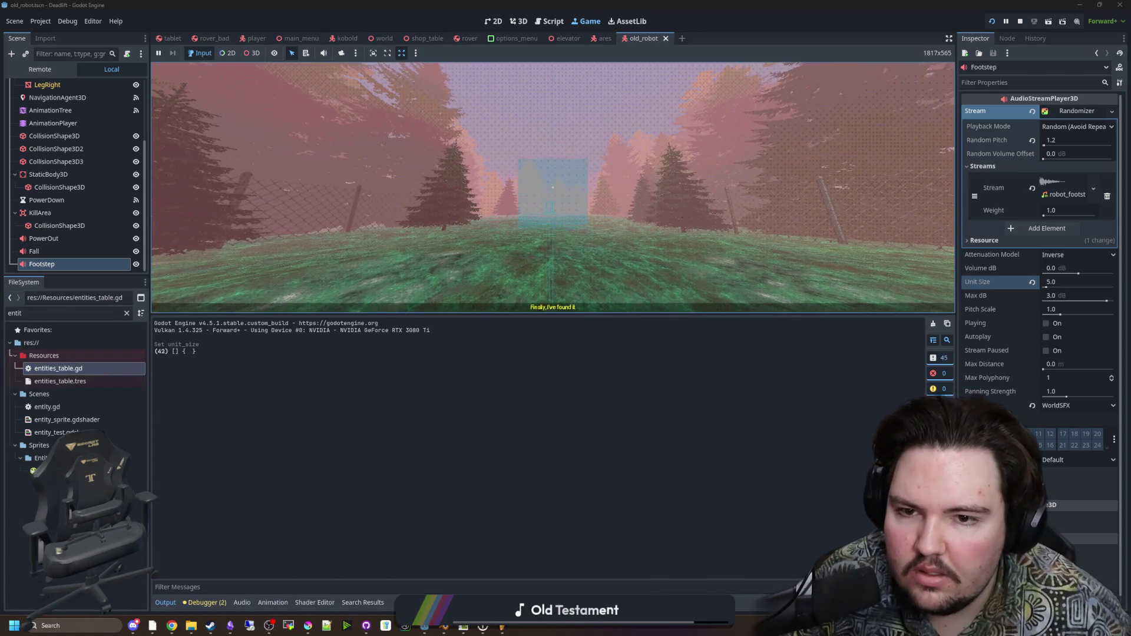
pyautogui.click(1020, 22)
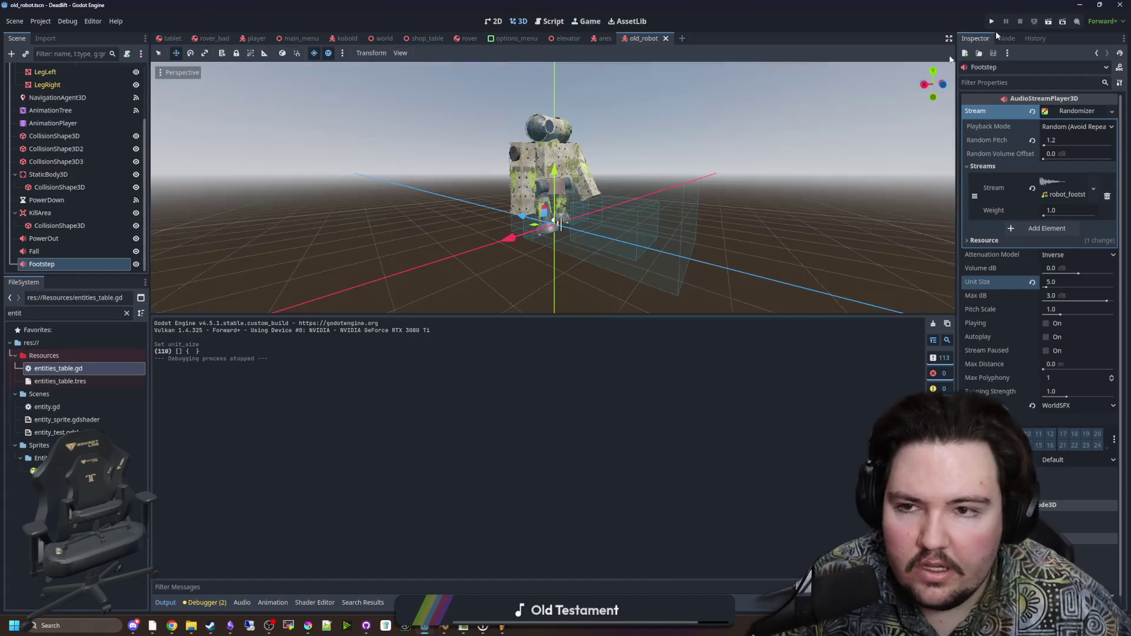
# - Save the old_robot scene and close all other scene tabs
pyautogui.click(67, 20)
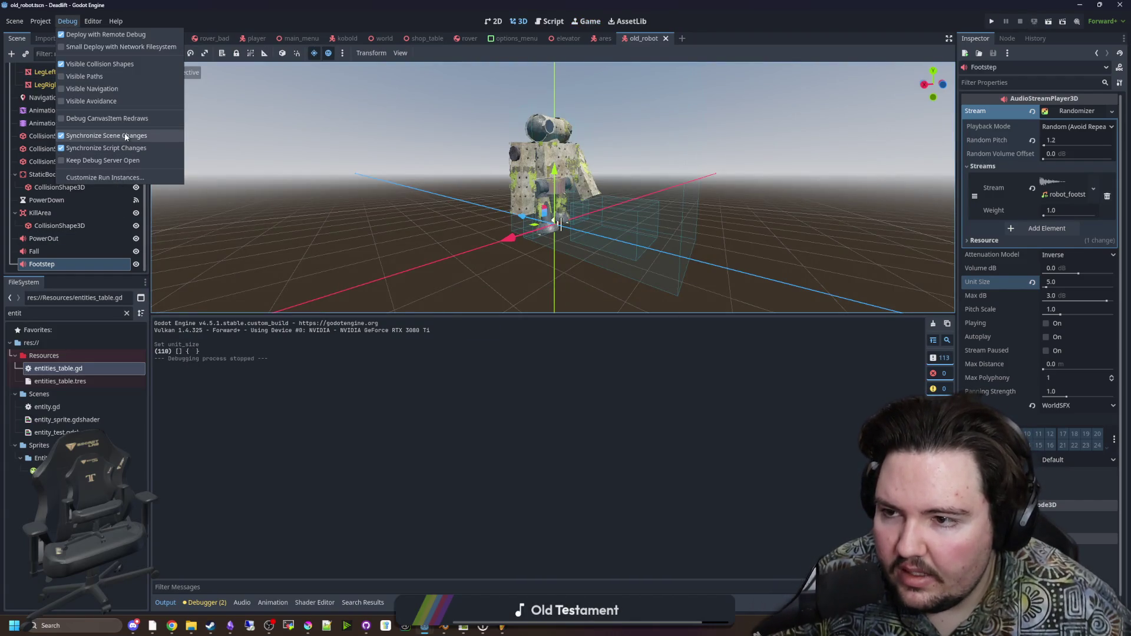
pyautogui.hotkey('ctrl', 's')
pyautogui.rightClick(645, 40)
pyautogui.click(691, 155)
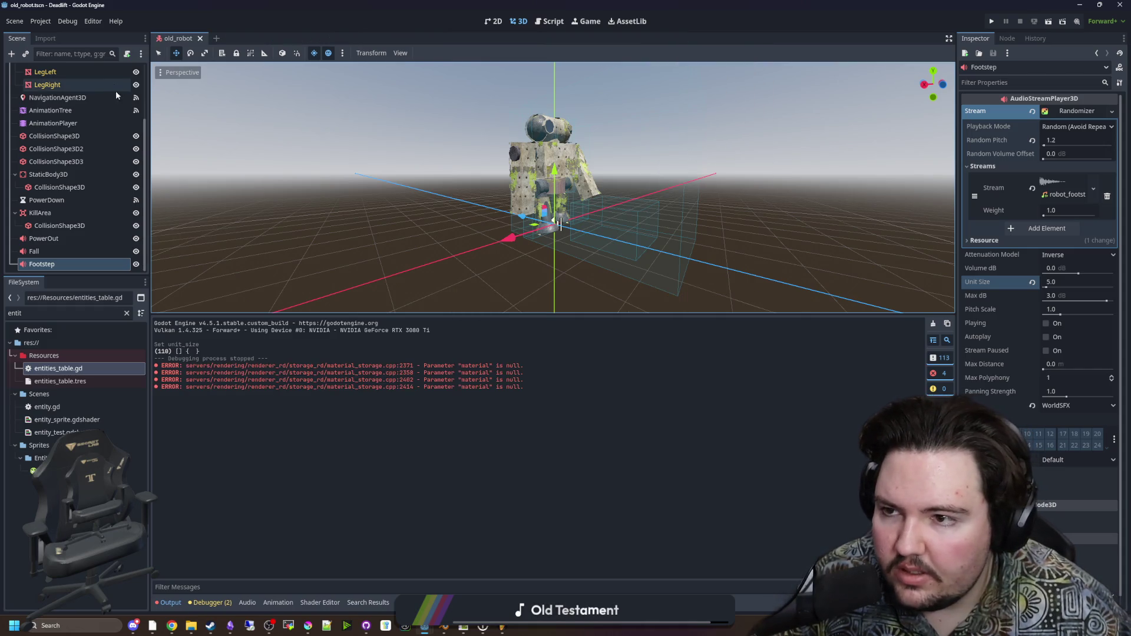
# - Open old_robot.gd's script options, then bring the Filter Forge window over the editor
pyautogui.scroll(3, 122, 87)
pyautogui.click(126, 70)
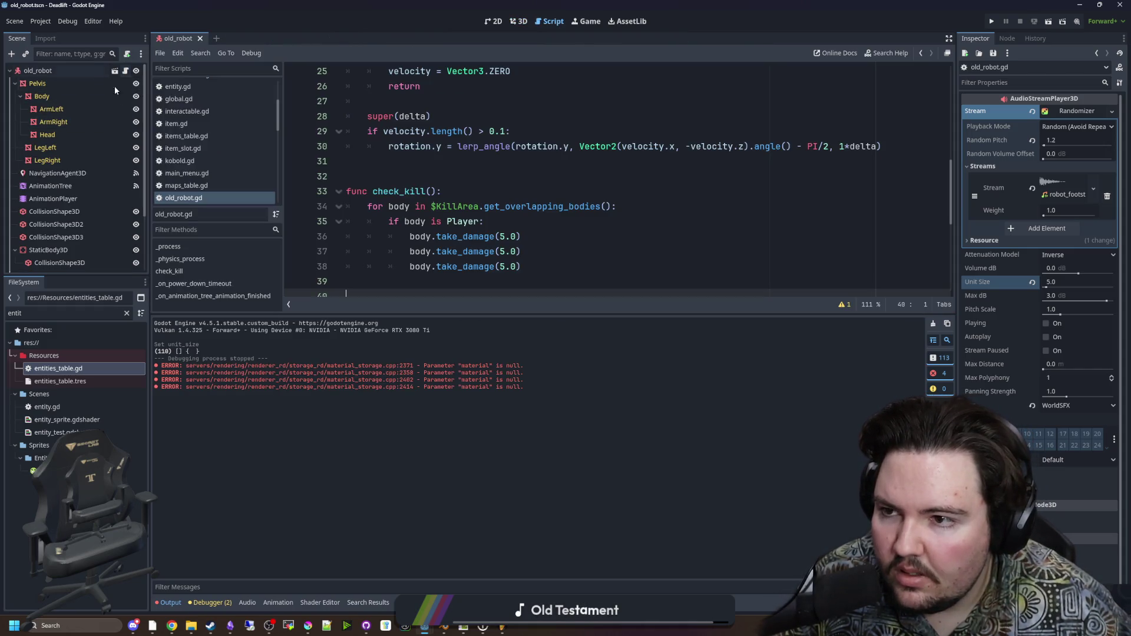
pyautogui.rightClick(187, 198)
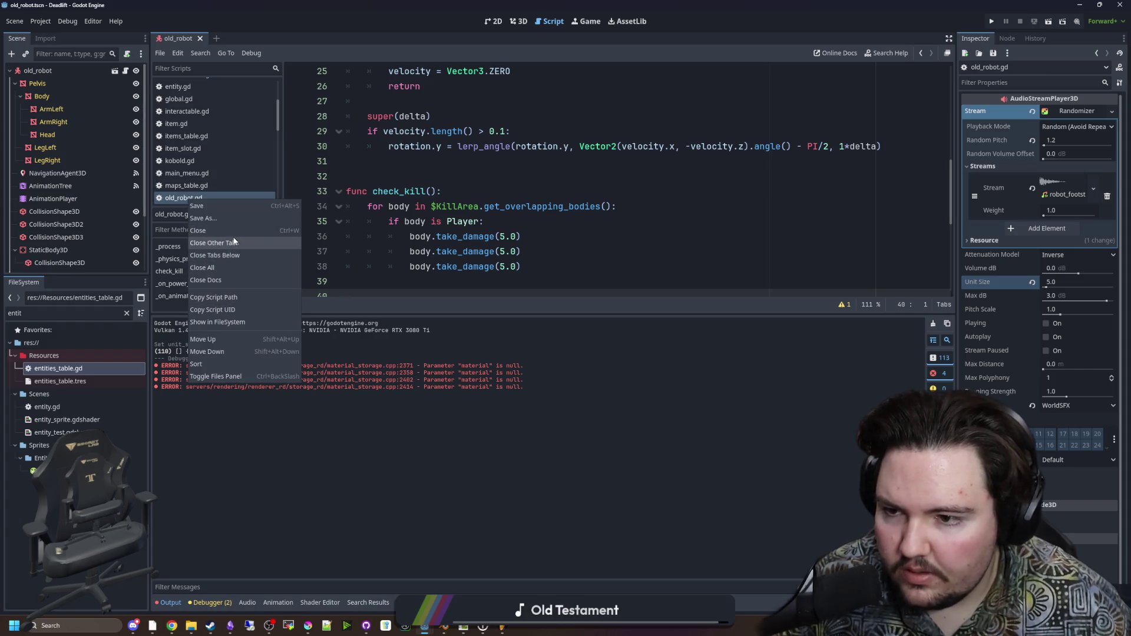
pyautogui.press('Escape')
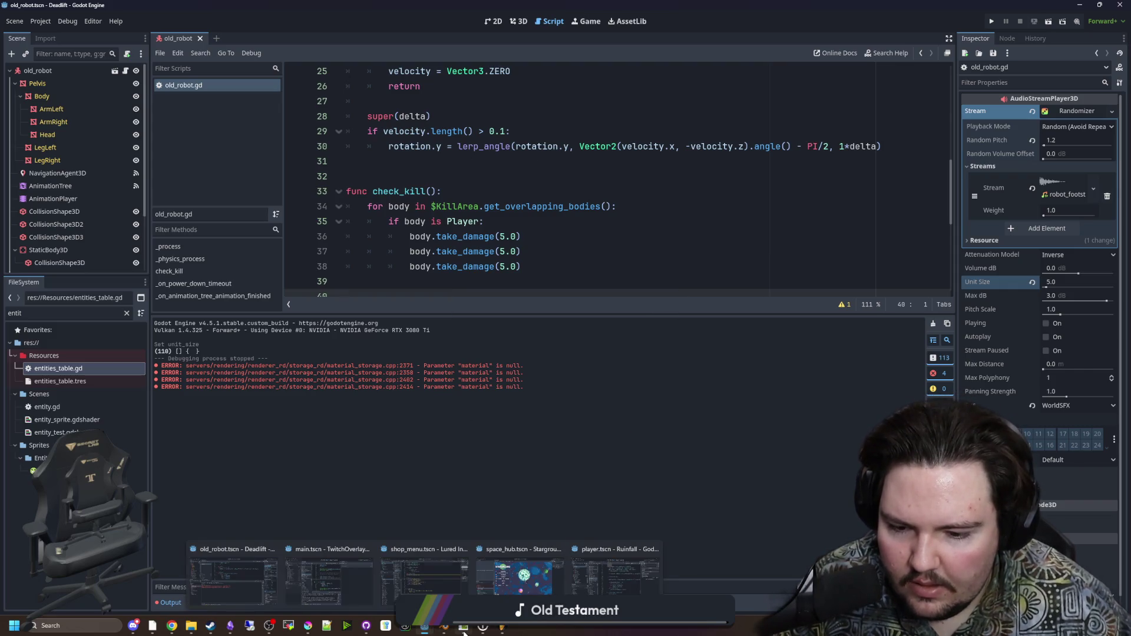
pyautogui.hotkey('alt', 'Tab')
pyautogui.moveTo(465, 6); pyautogui.dragTo(466, 203)
# - Close Filter Forge, saving its project, and close the Runfall editor window
pyautogui.click(717, 201)
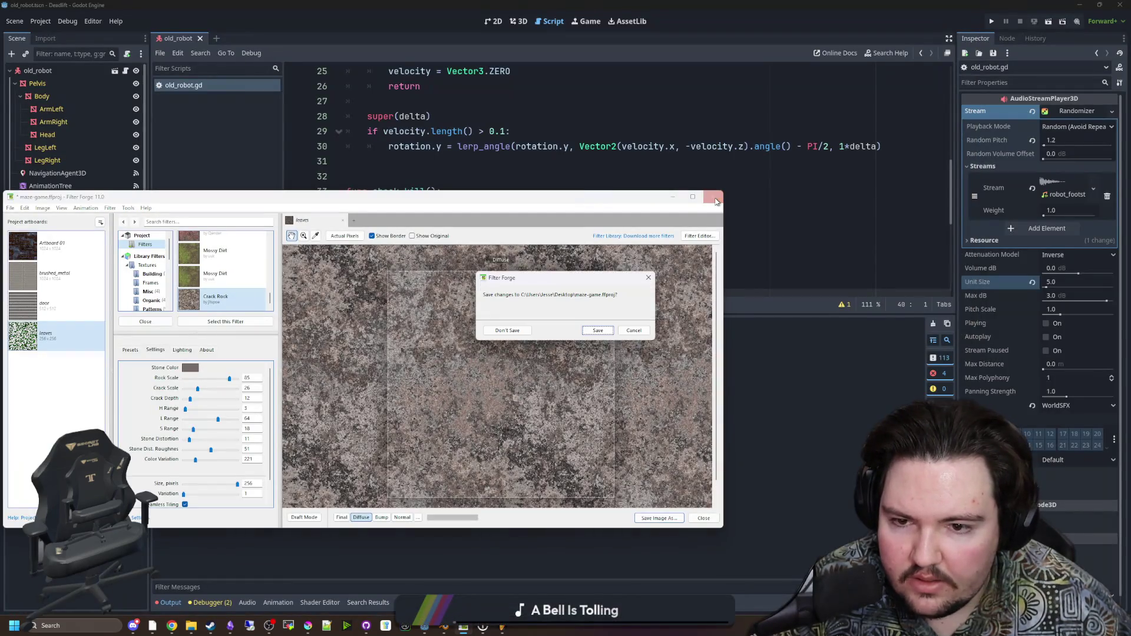
pyautogui.click(596, 331)
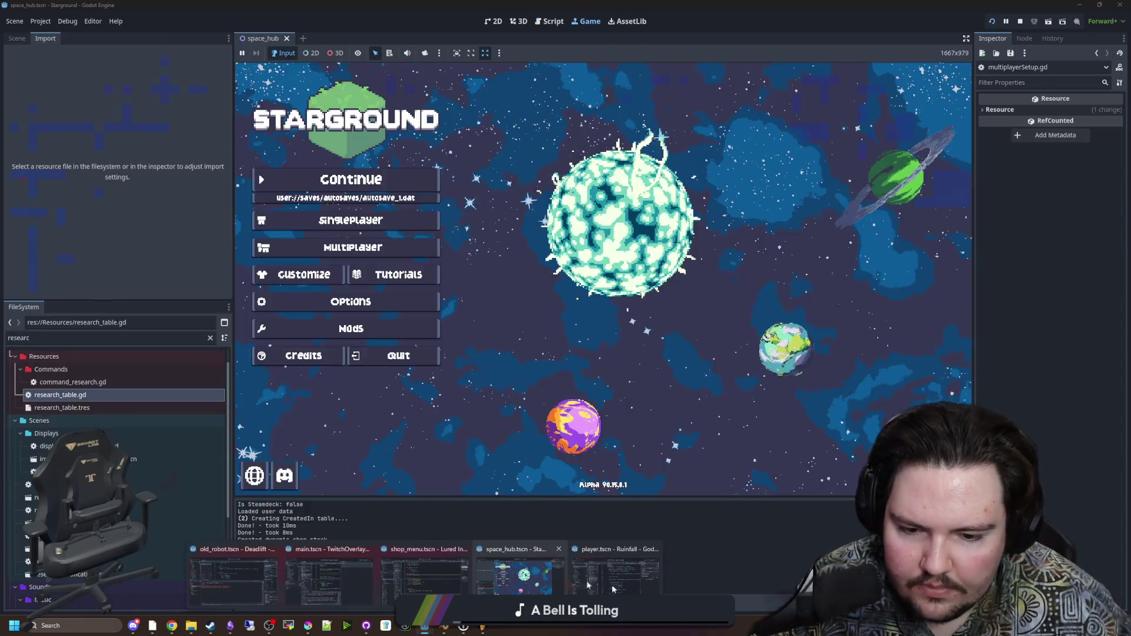
pyautogui.hotkey('alt', 'Tab')
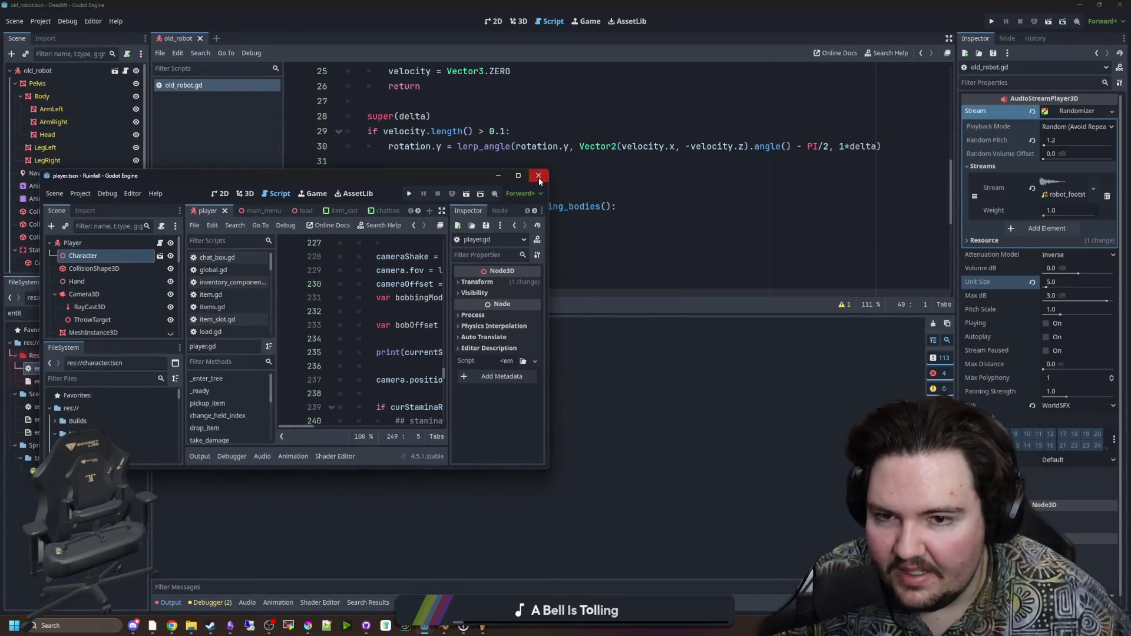
pyautogui.click(538, 176)
# - Close FL Studio without saving its project, then check GPU usage in Task Manager and close it
pyautogui.moveTo(432, 631)
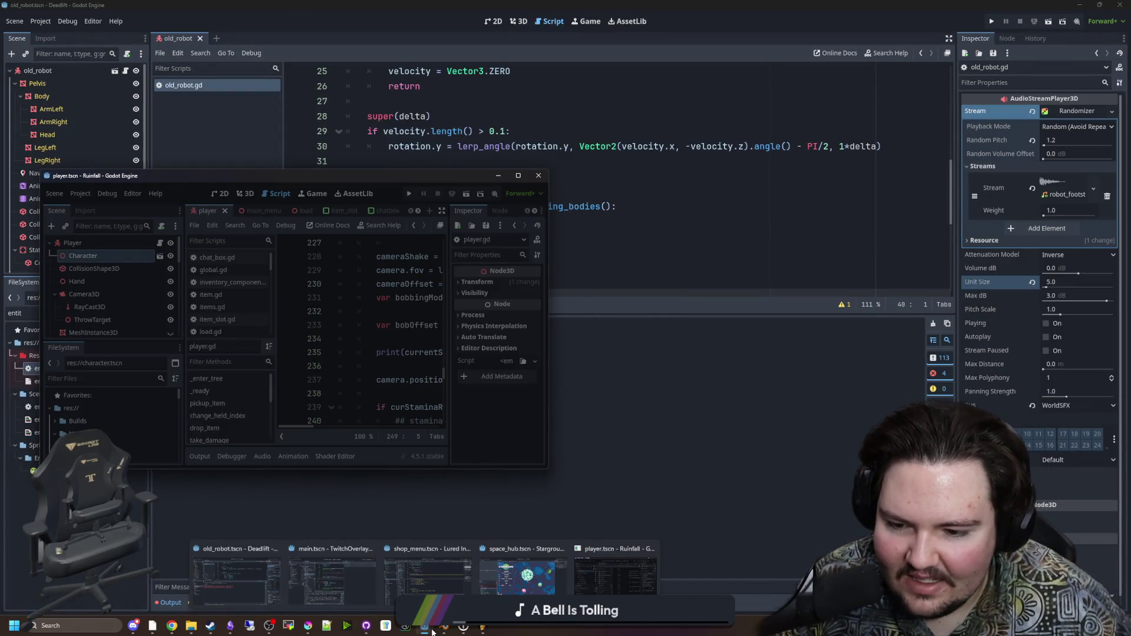
pyautogui.moveTo(469, 631)
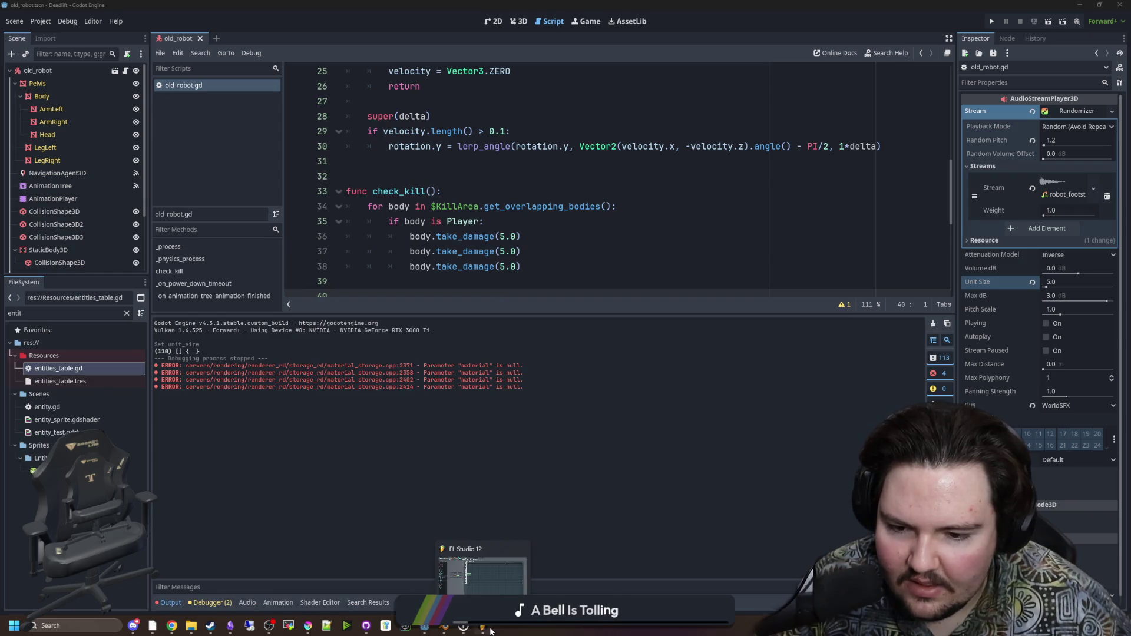
pyautogui.click(521, 550)
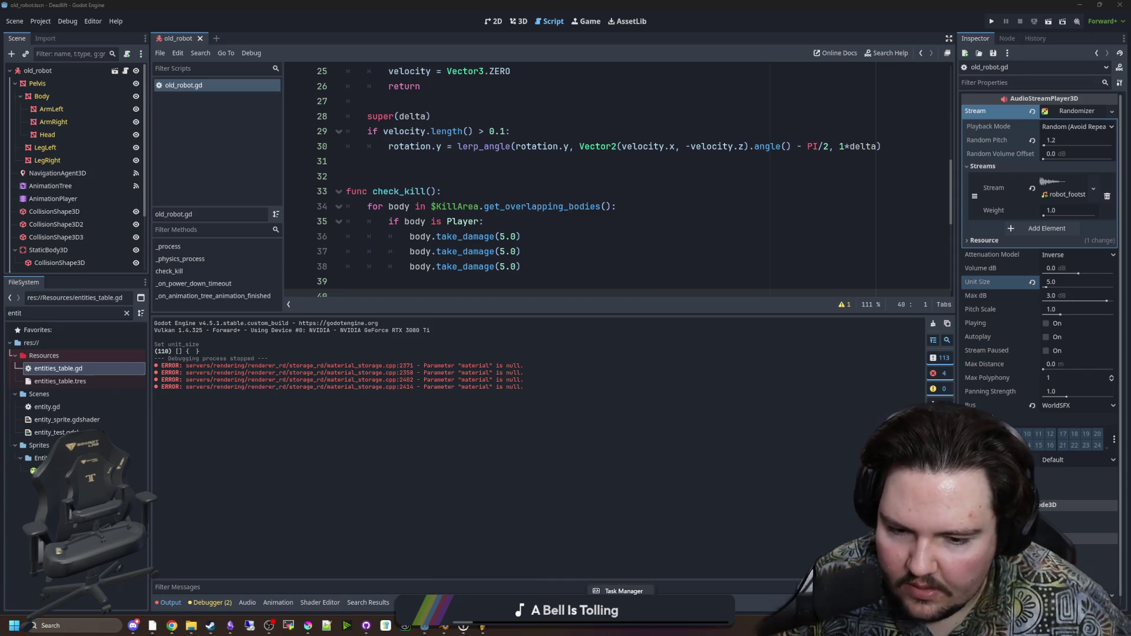
pyautogui.click(492, 629)
pyautogui.click(578, 337)
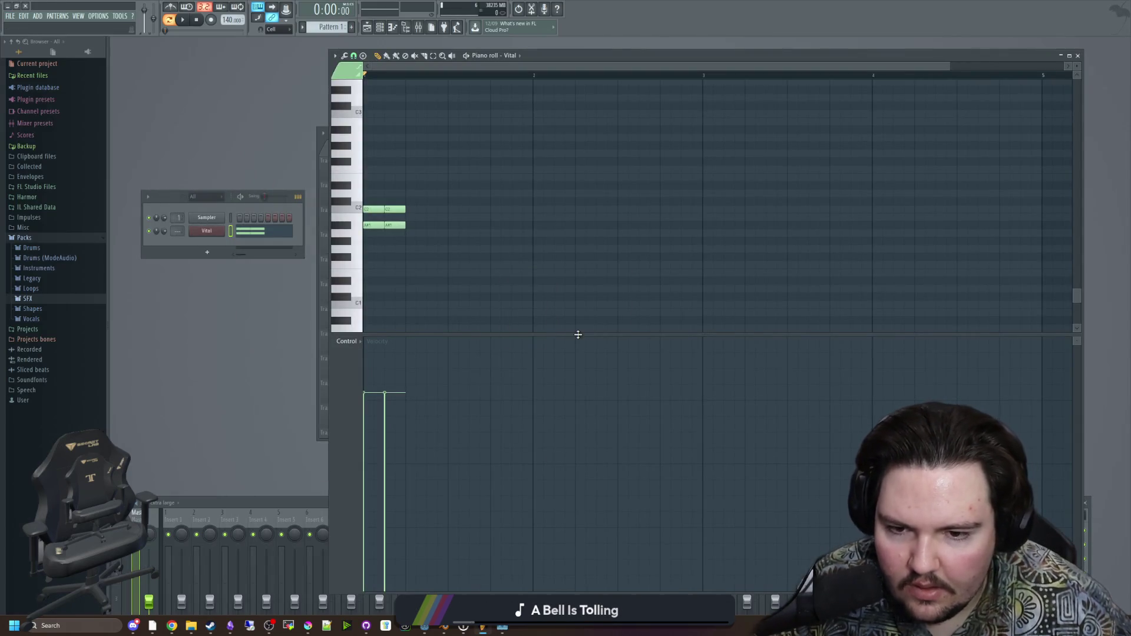
pyautogui.hotkey('ctrl', 'shift', 'Escape')
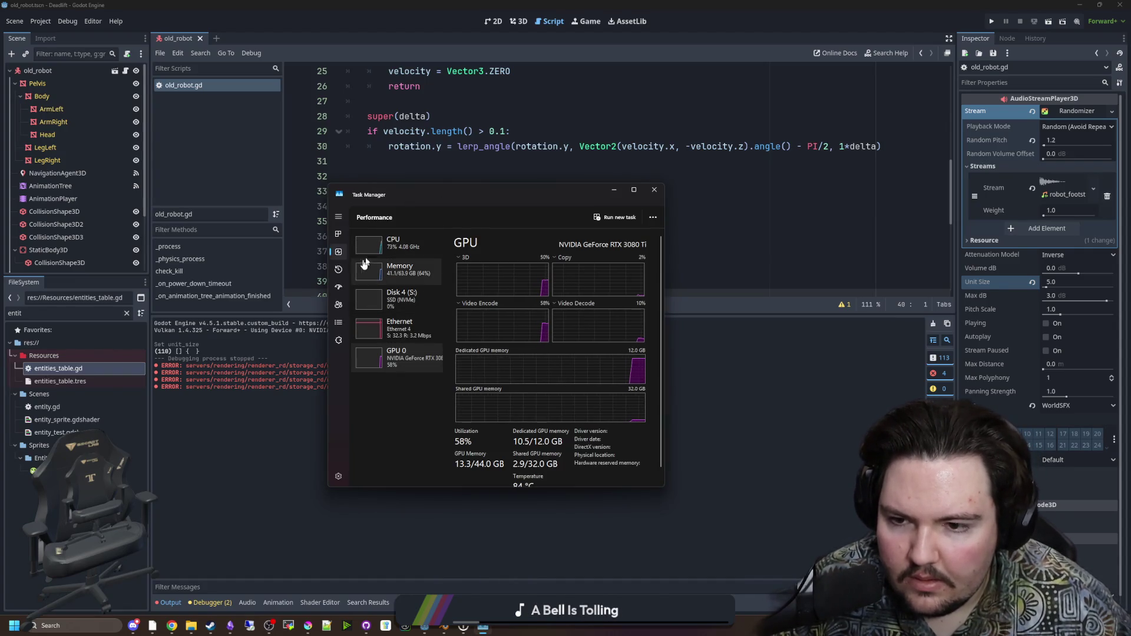
pyautogui.click(654, 189)
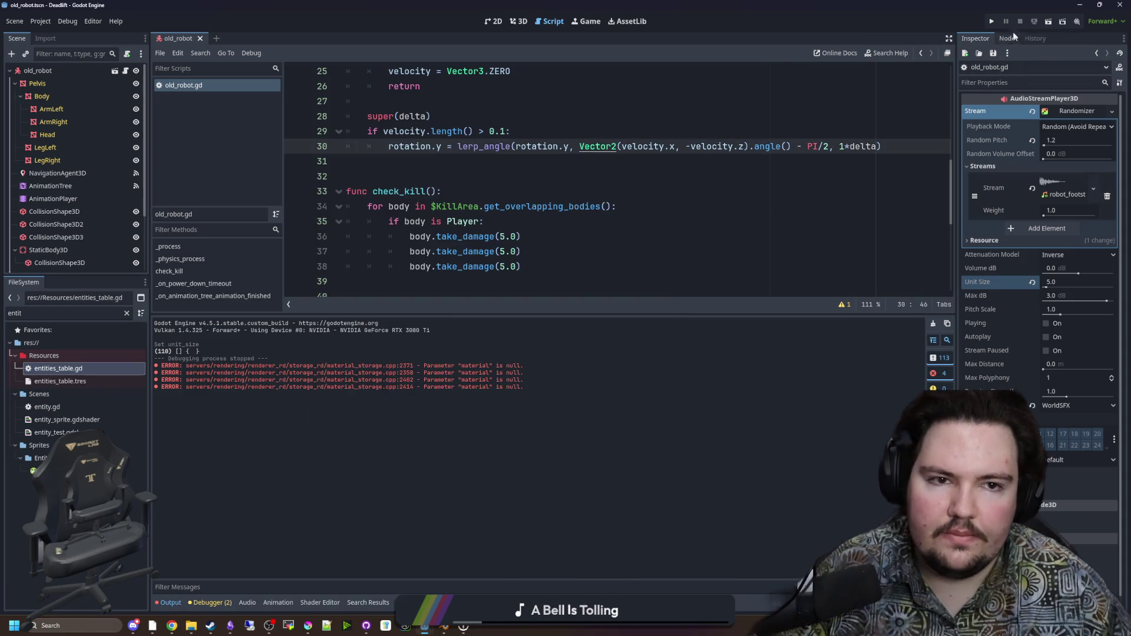
# - Run the project, start from the main menu, and enlarge the game view over the output log
pyautogui.click(992, 21)
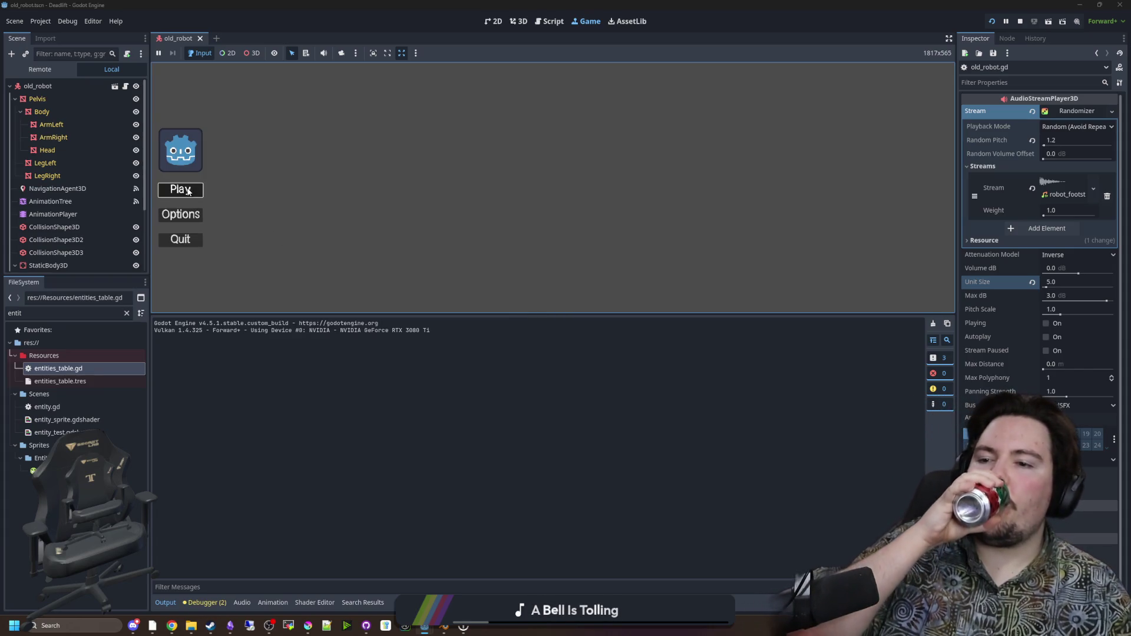
pyautogui.press('Return')
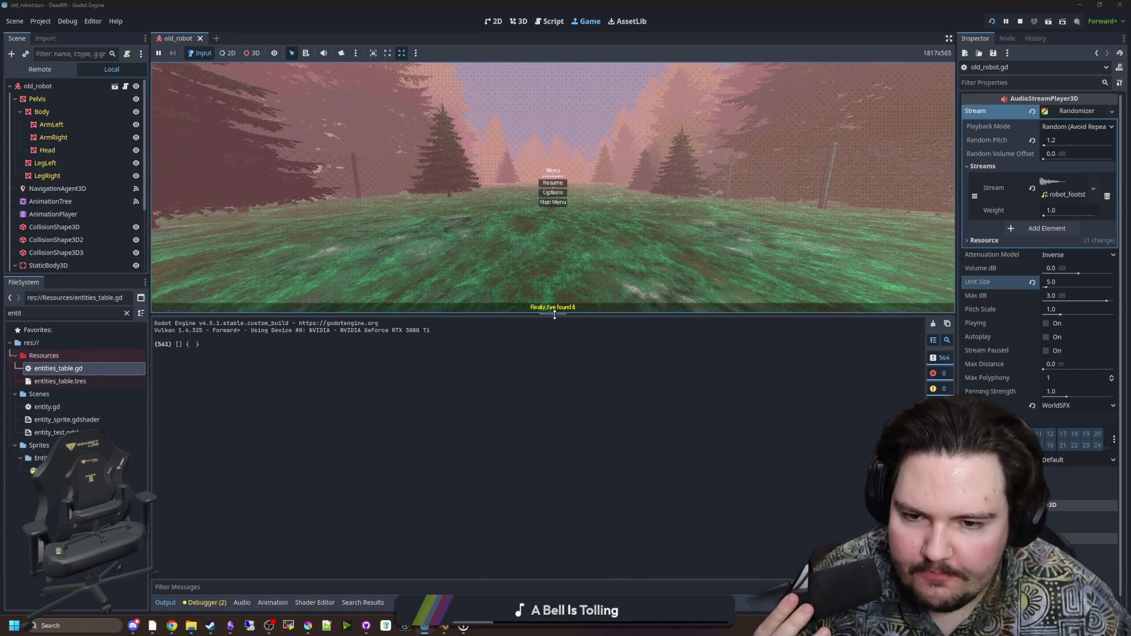
pyautogui.moveTo(575, 315); pyautogui.dragTo(567, 457)
pyautogui.press('Escape')
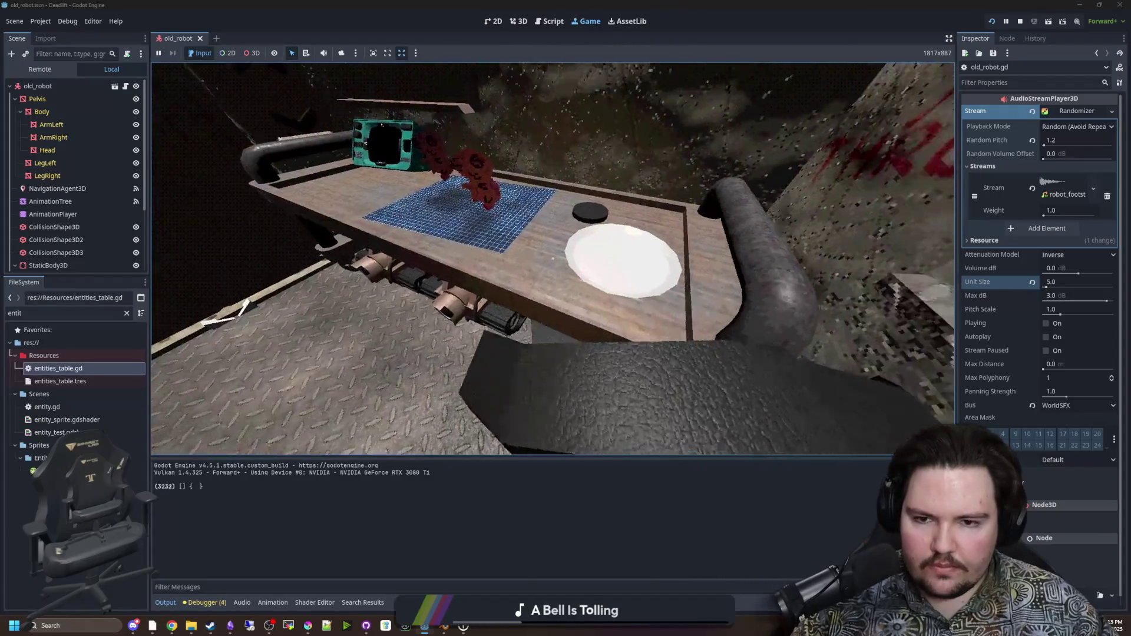
# - Walk from the robot table down the corridor past the floor robot until the You Have Died screen
pyautogui.press('s')
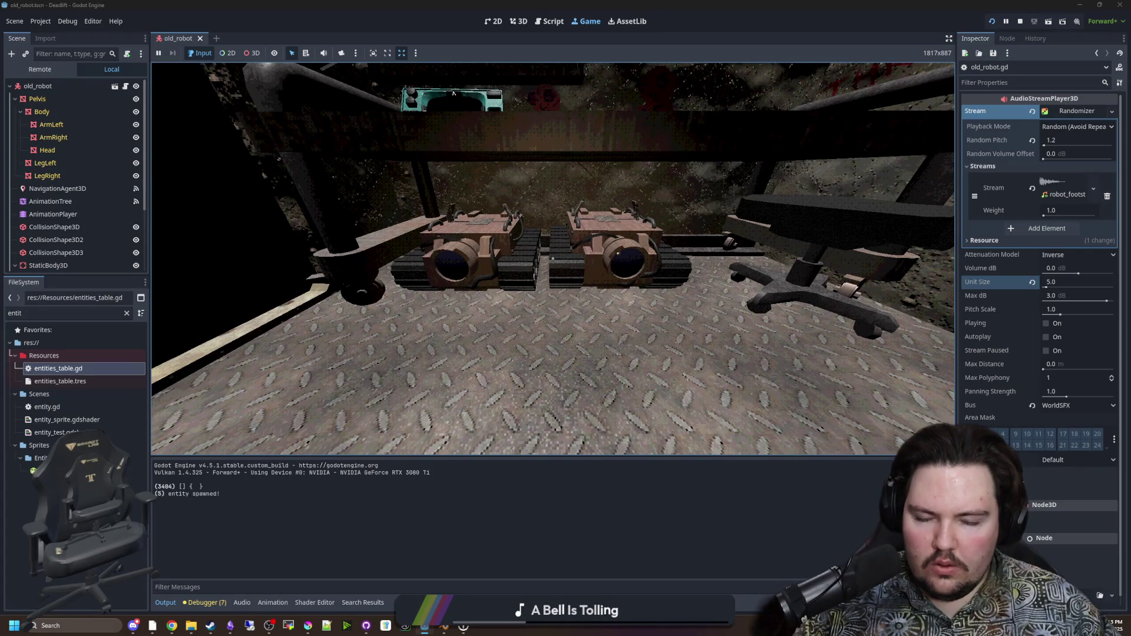
pyautogui.press('w')
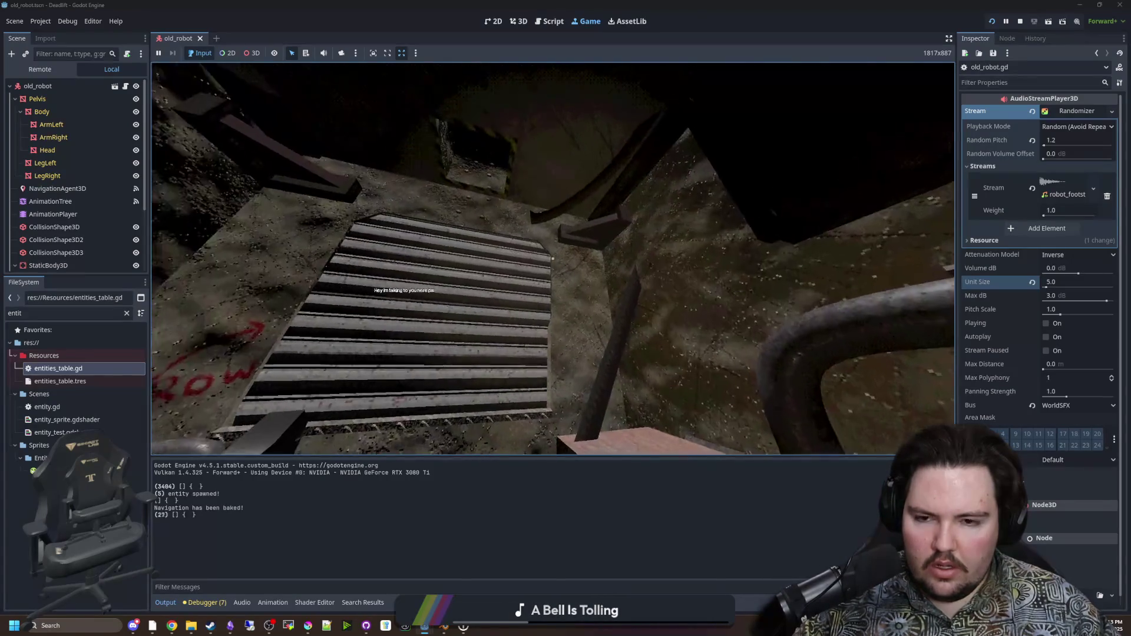
pyautogui.press('w')
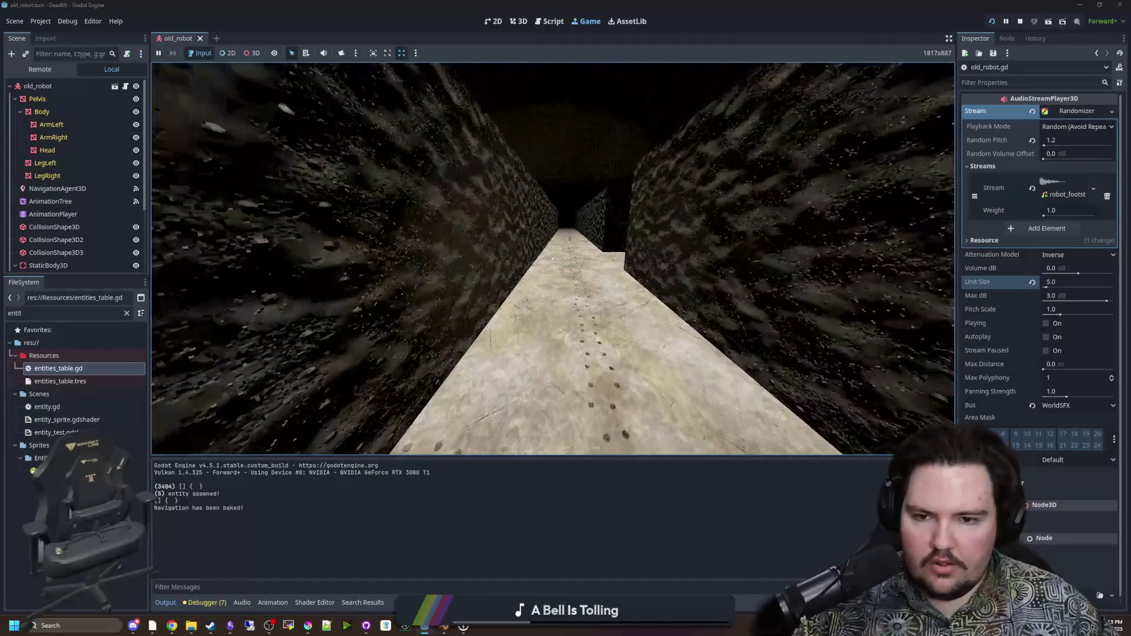
pyautogui.press('a')
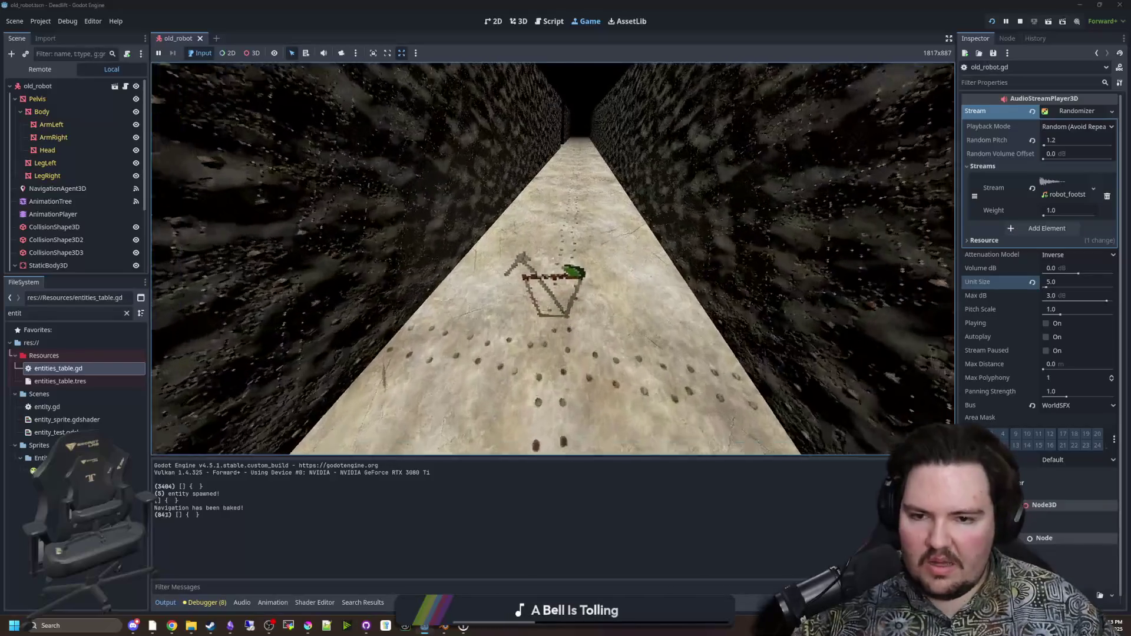
pyautogui.press('a')
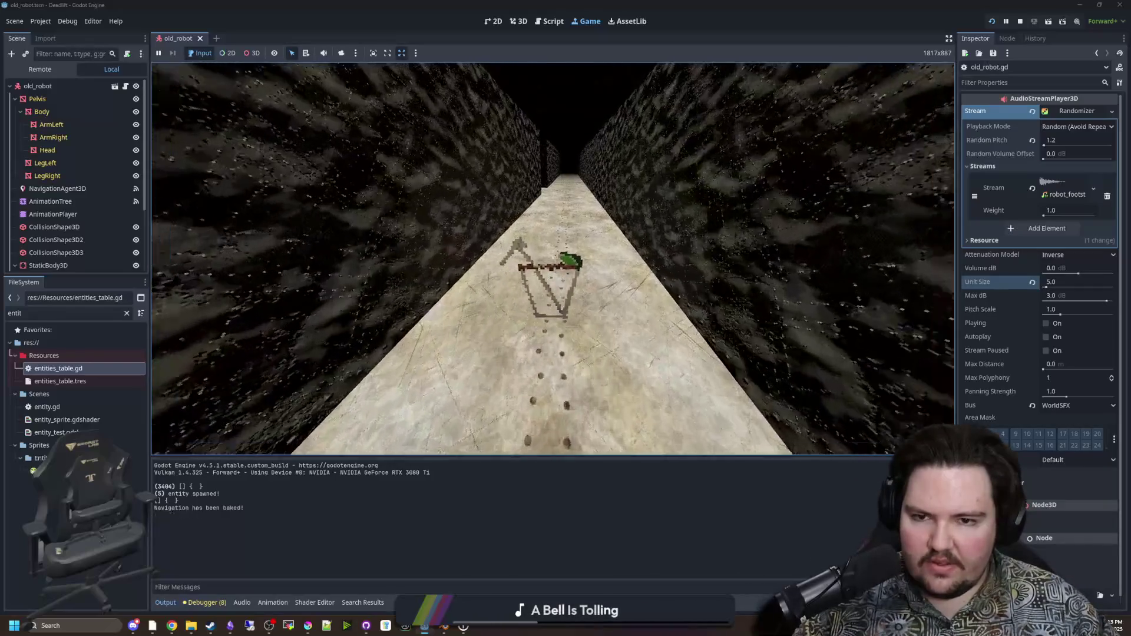
pyautogui.press('a')
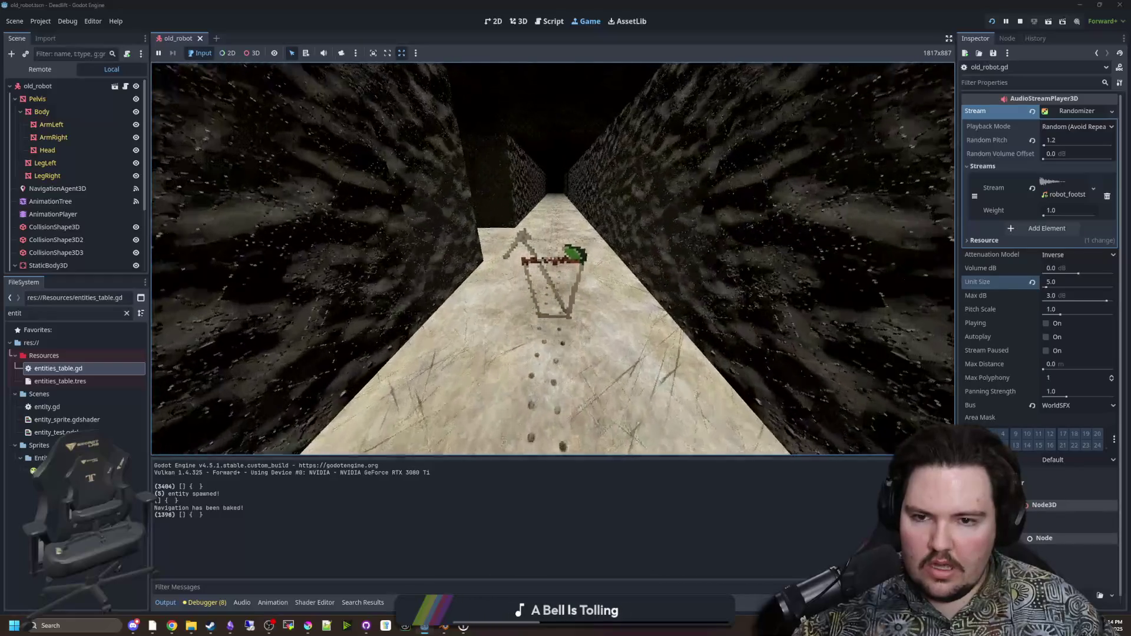
pyautogui.press('a')
pyautogui.press('a')
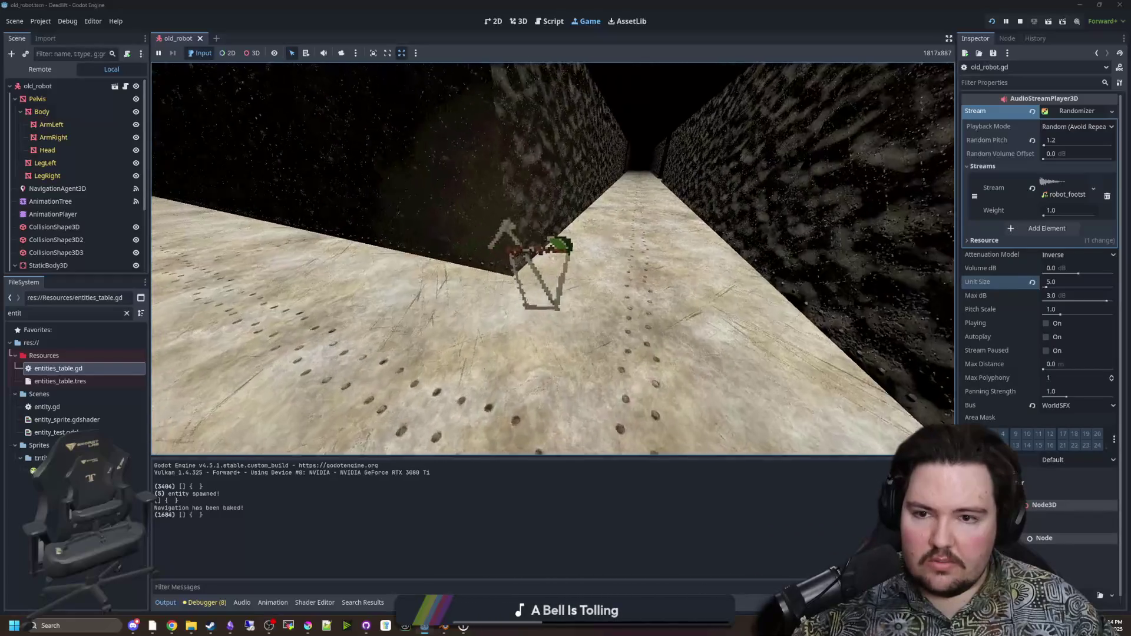
pyautogui.press('d')
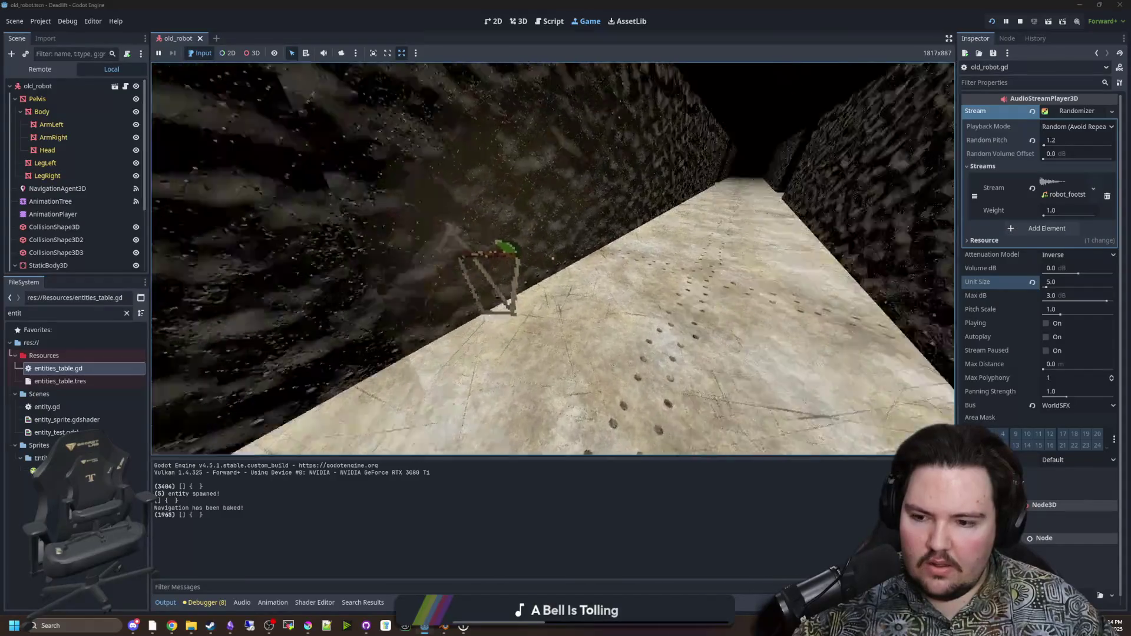
pyautogui.press('d')
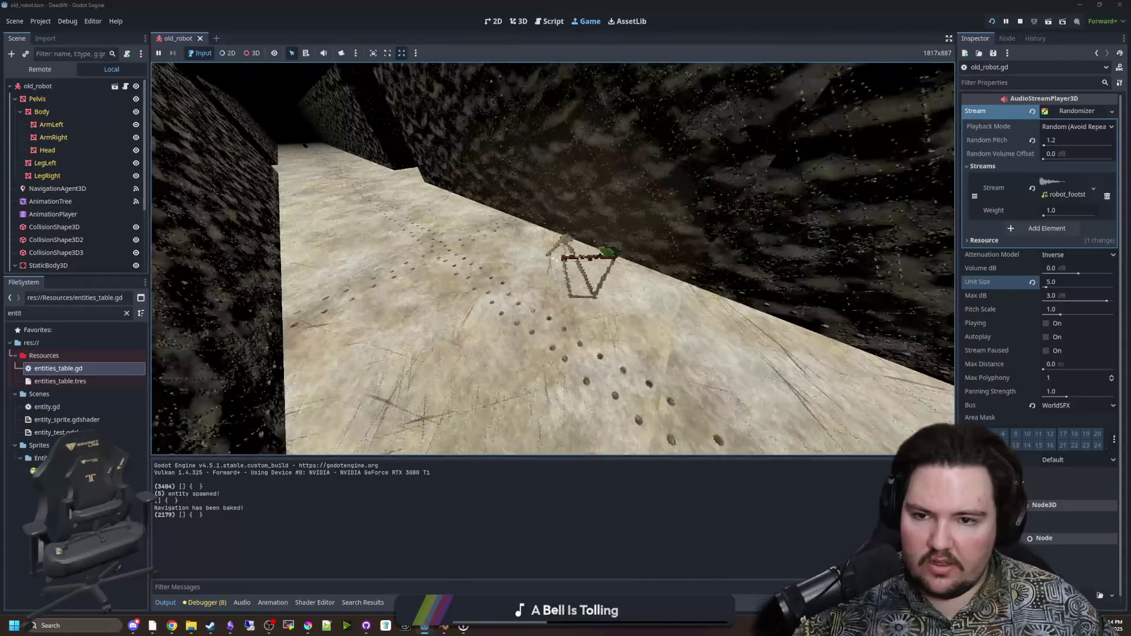
pyautogui.press('a')
pyautogui.press('d')
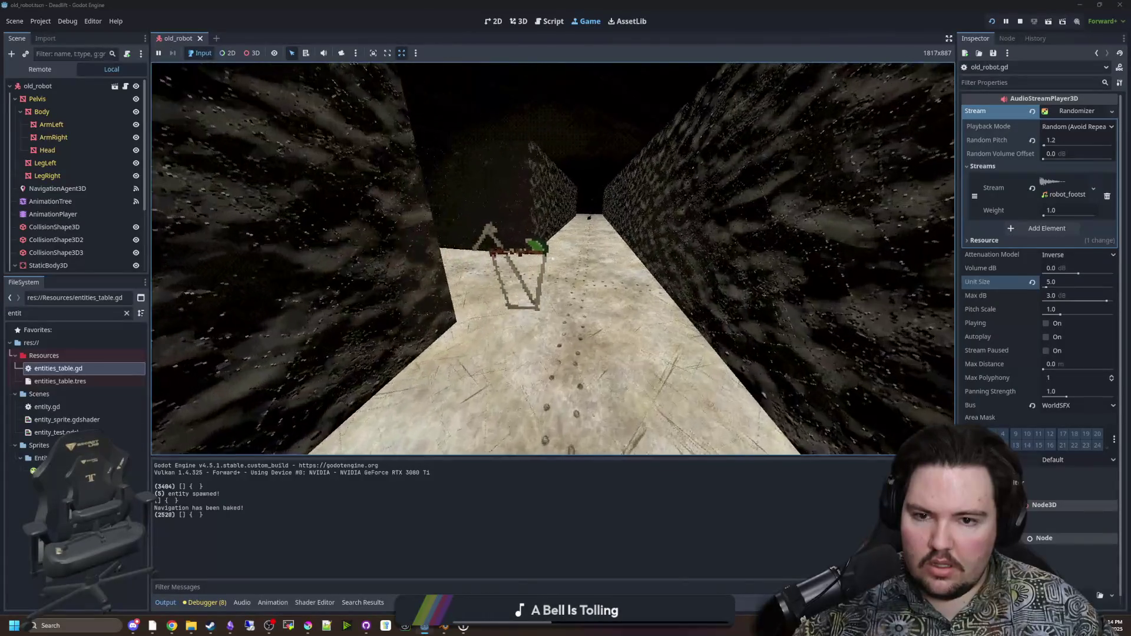
pyautogui.press('d')
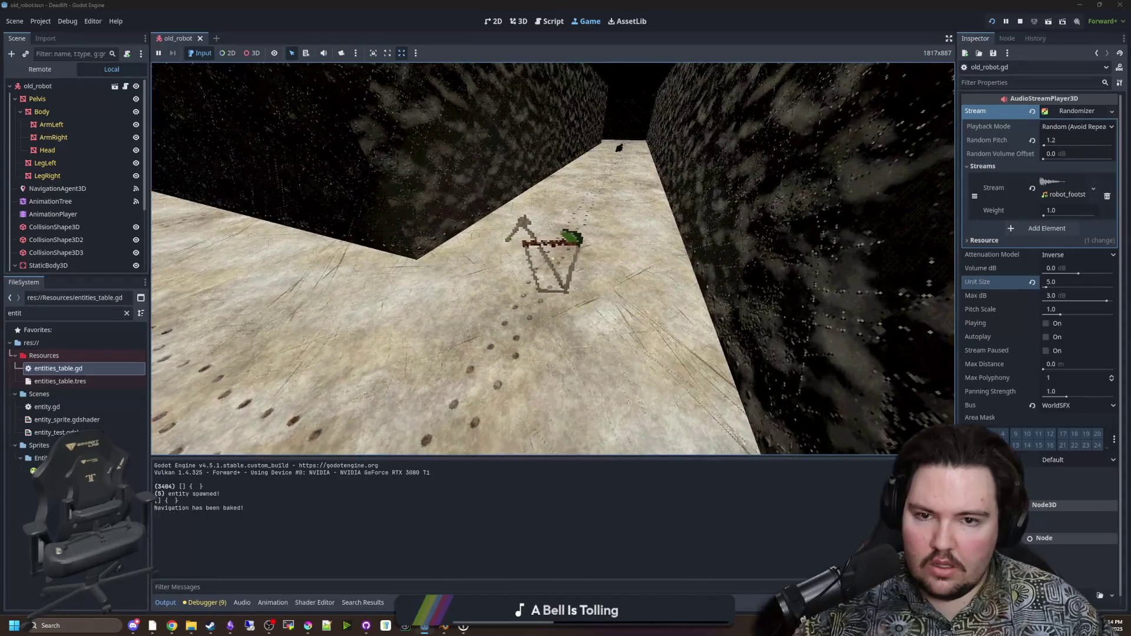
pyautogui.press('a')
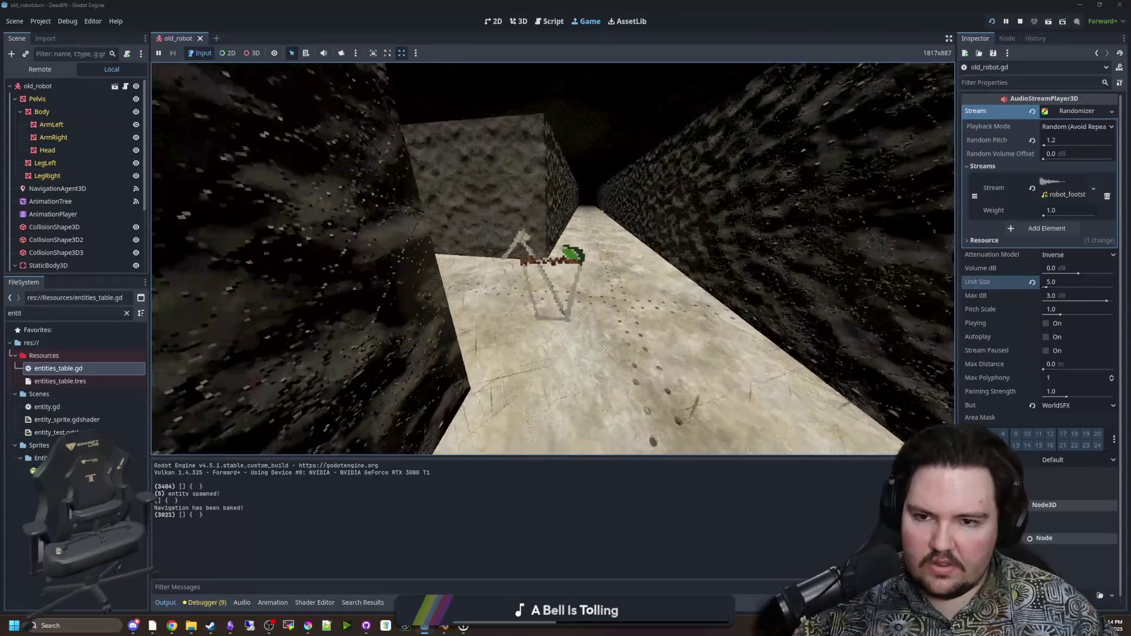
pyautogui.press('a')
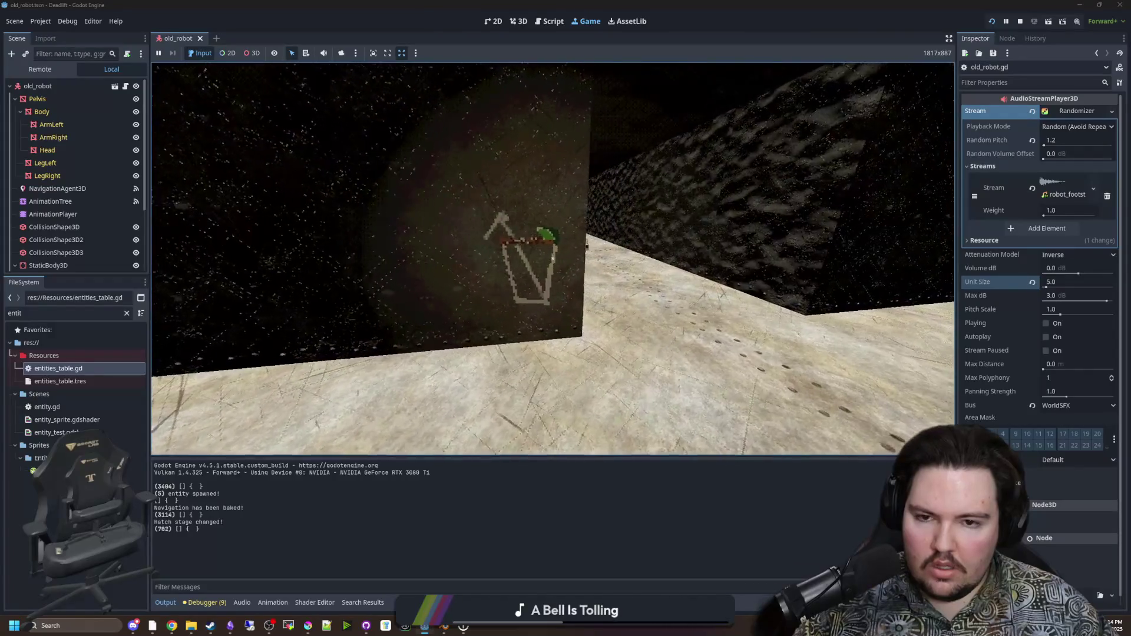
pyautogui.press('d')
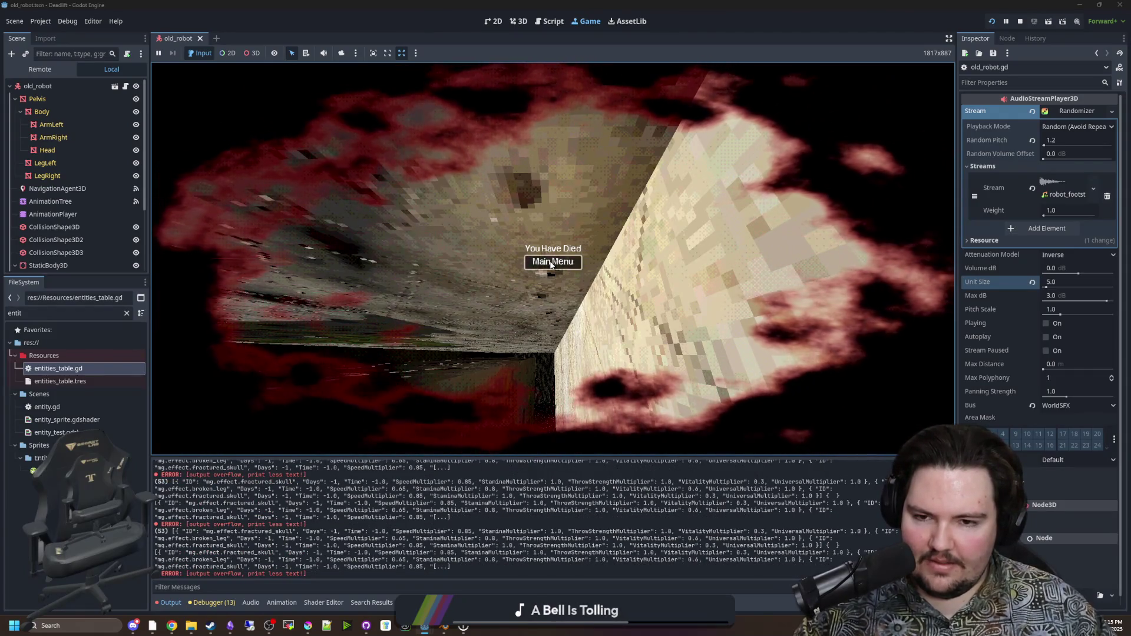
# - Return to the game's main menu, then filter the FileSystem for 'rover' and open rover.tscn
pyautogui.click(552, 264)
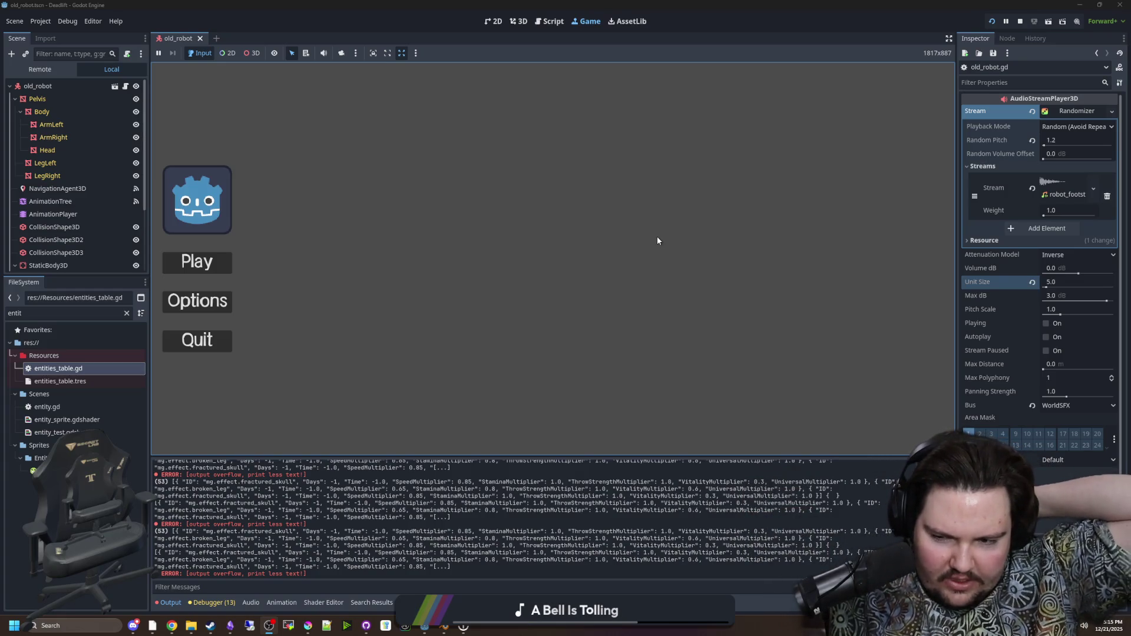
pyautogui.click(126, 315)
pyautogui.write('rober')
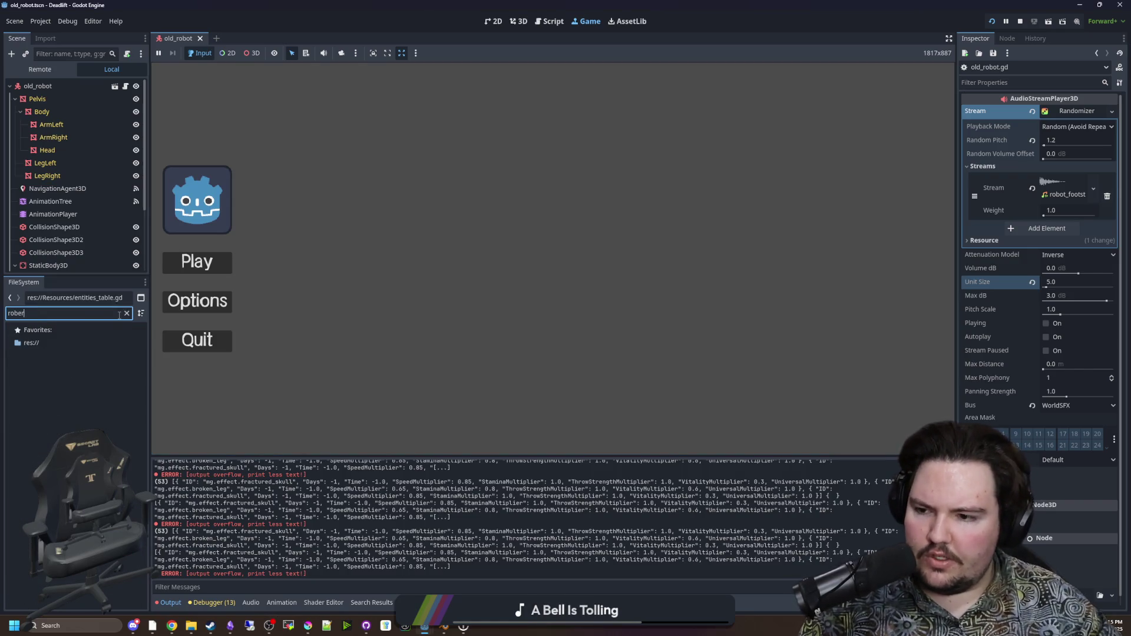
pyautogui.press('BackSpace')
pyautogui.press('BackSpace')
pyautogui.press('BackSpace')
pyautogui.write('ver')
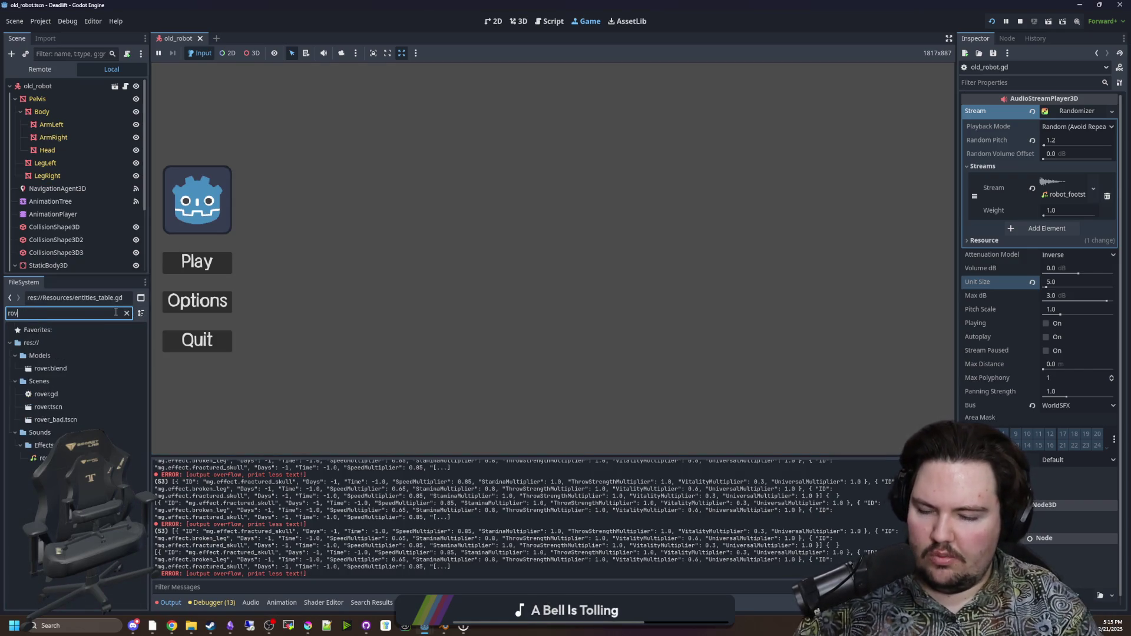
pyautogui.doubleClick(47, 407)
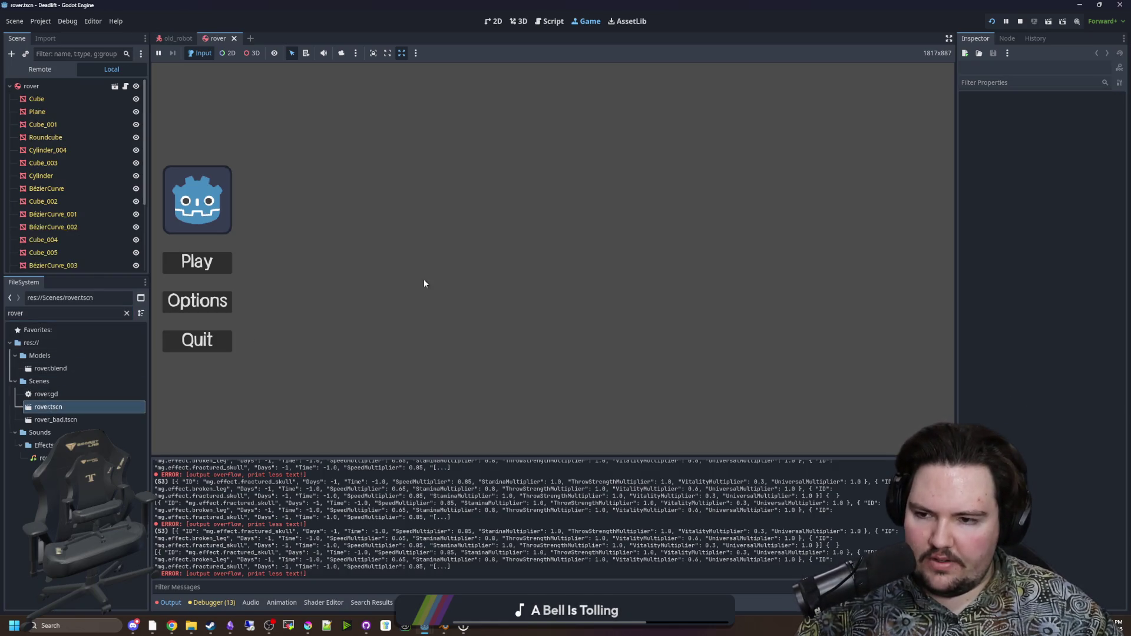
# - Add a RayCast3D child node under the rover root node
pyautogui.click(517, 22)
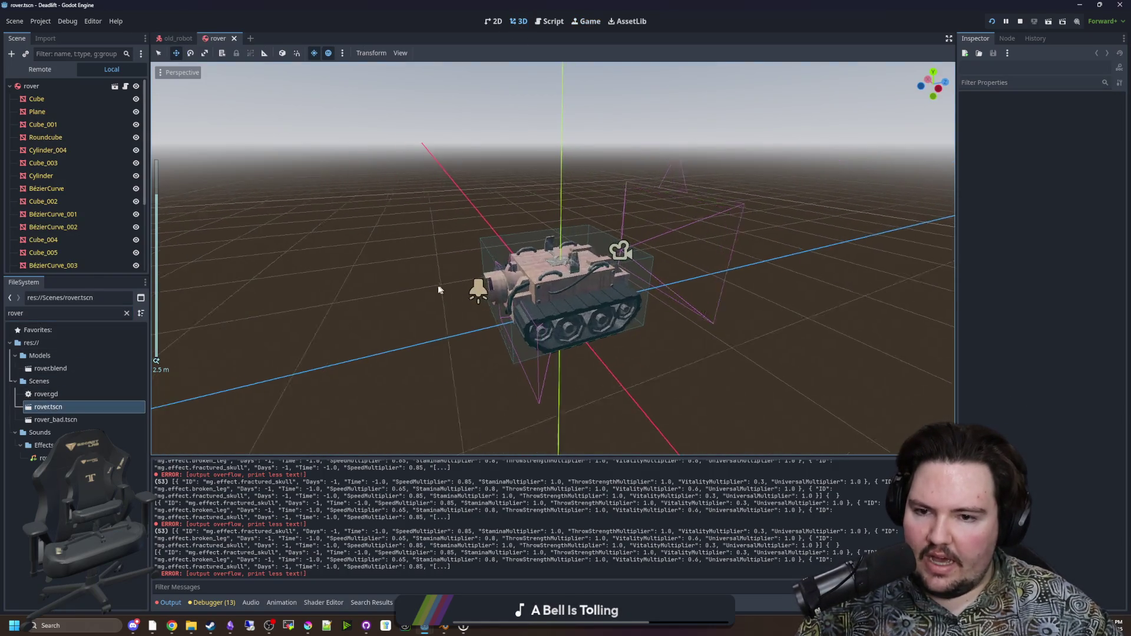
pyautogui.click(91, 86)
pyautogui.click(103, 109)
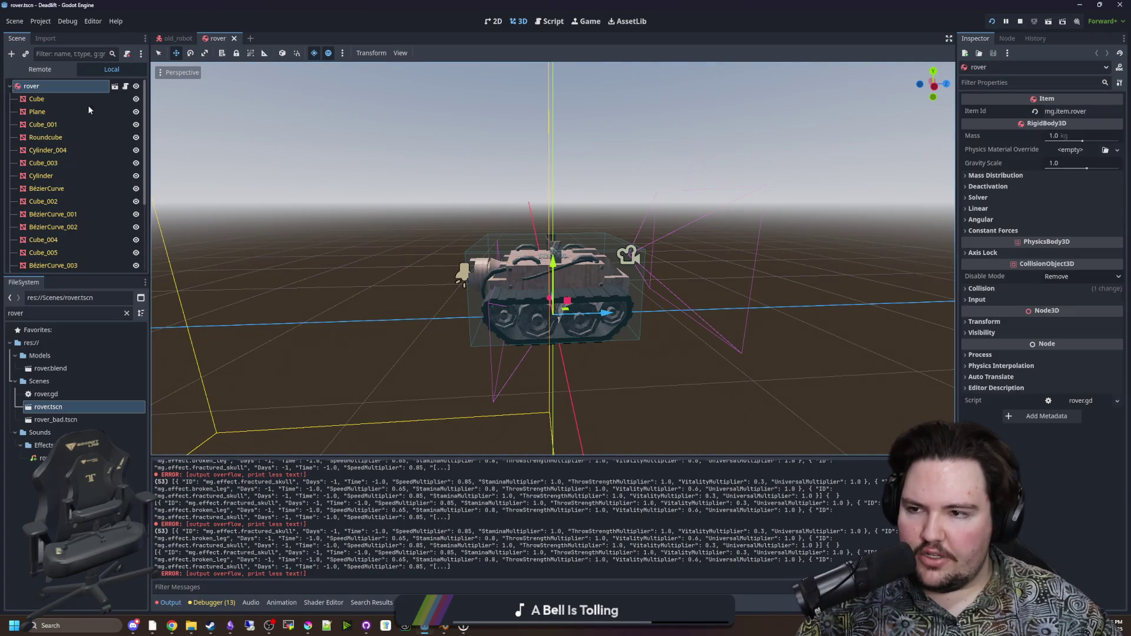
pyautogui.rightClick(55, 91)
pyautogui.click(100, 114)
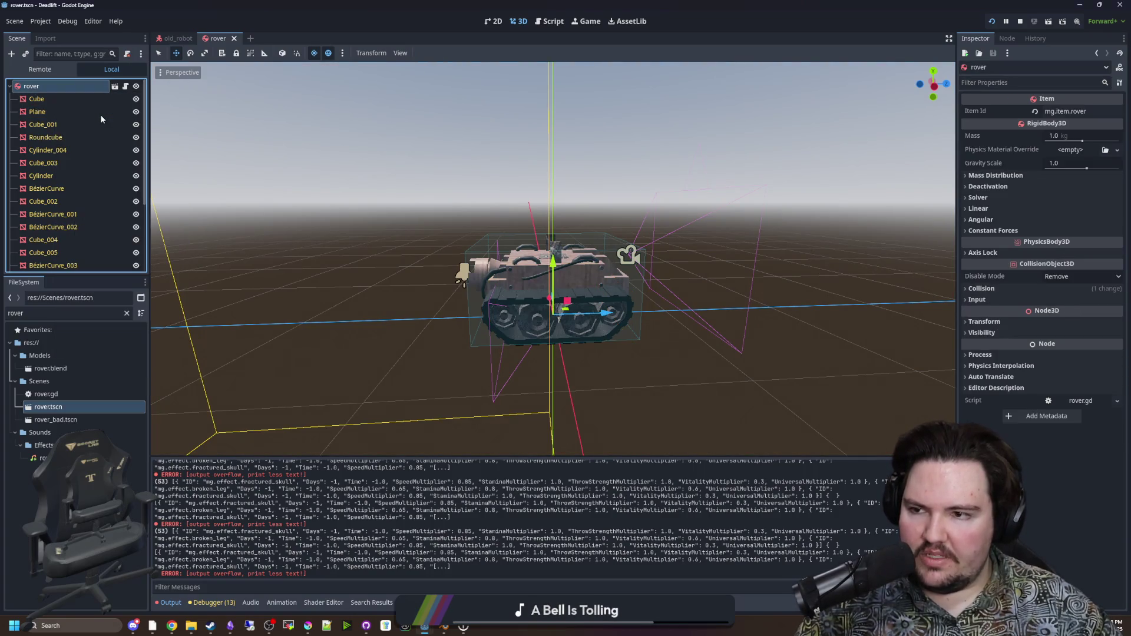
pyautogui.write('ray')
pyautogui.press('Return')
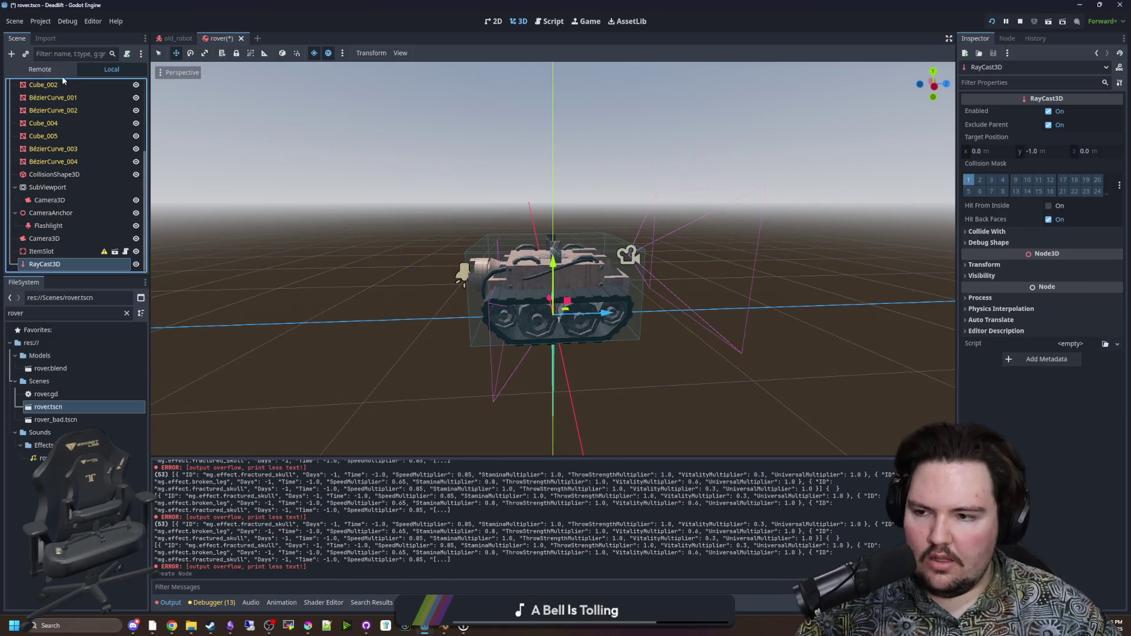
# - Set the RayCast3D's Target Position to (0, 0, -8) so it points straight ahead
pyautogui.scroll(-2, 392, 267)
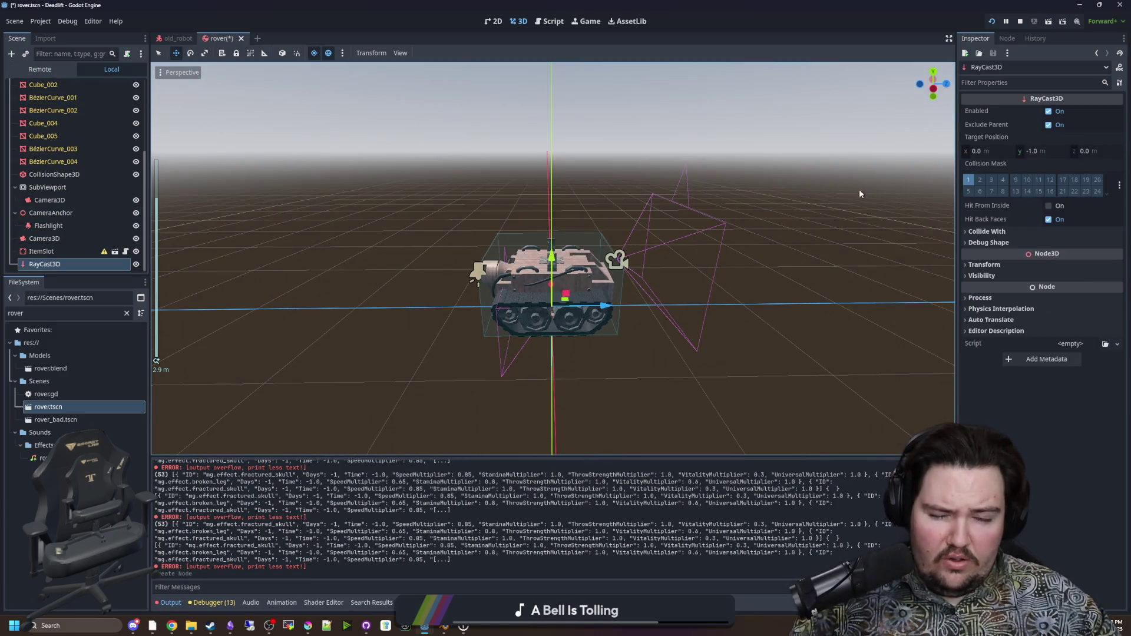
pyautogui.scroll(3, 62, 192)
pyautogui.scroll(-3, 51, 80)
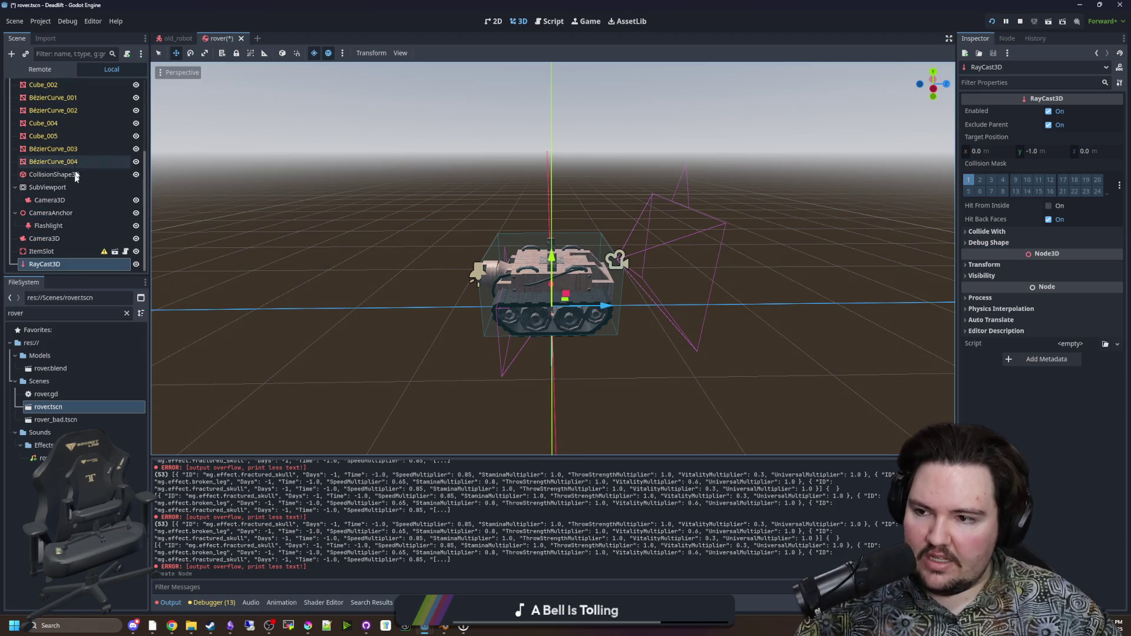
pyautogui.scroll(-2, 391, 232)
pyautogui.scroll(3, 126, 87)
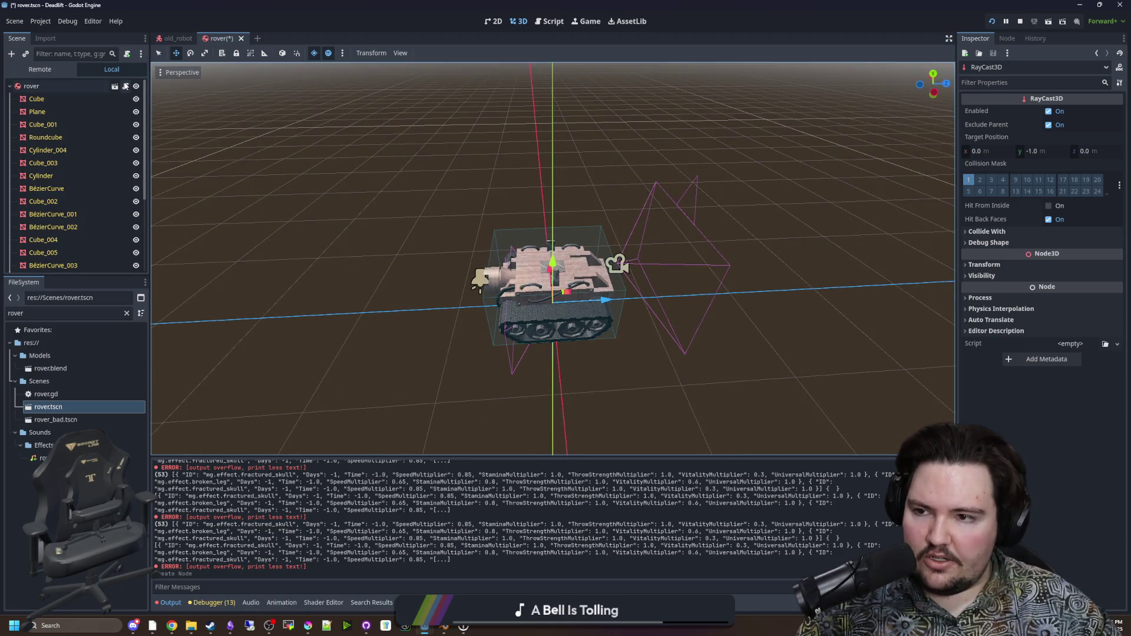
pyautogui.click(125, 86)
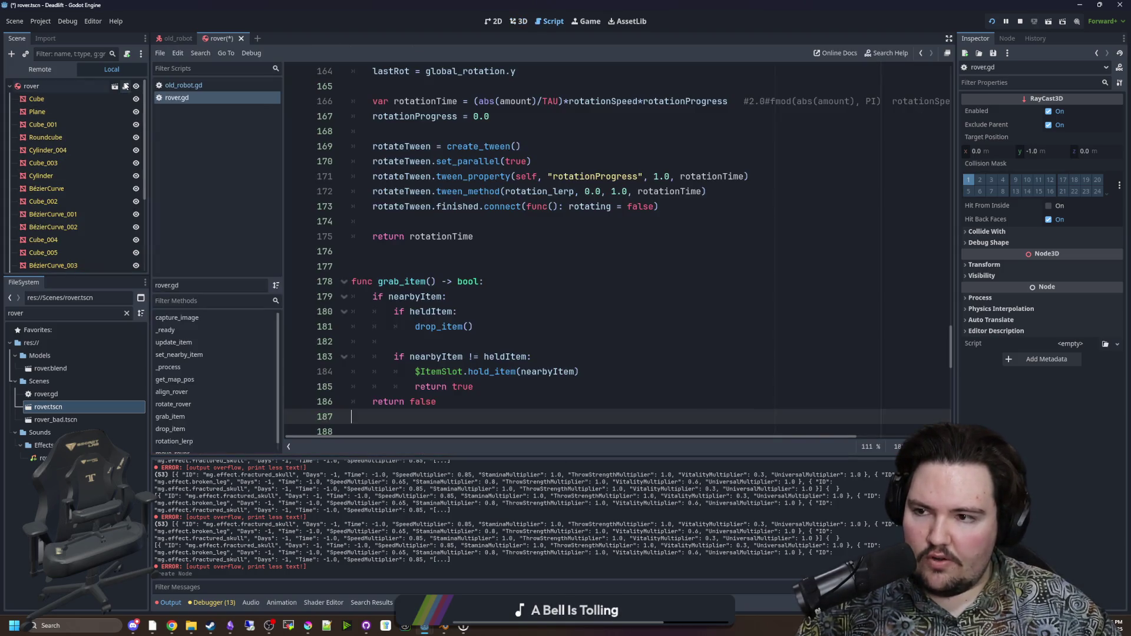
pyautogui.click(516, 24)
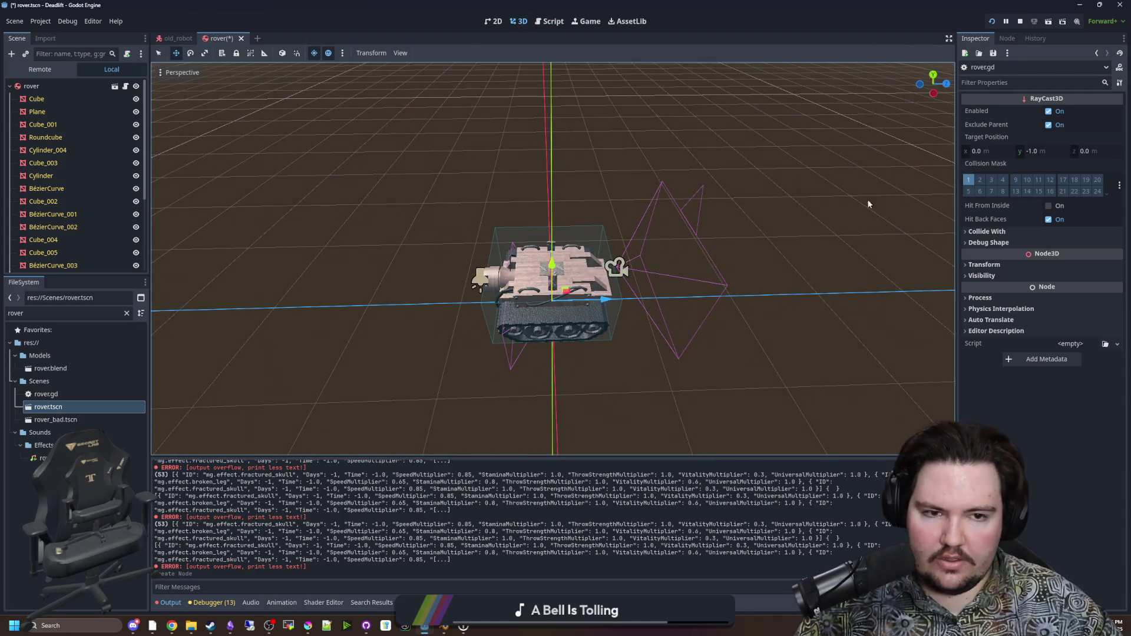
pyautogui.click(1087, 151)
pyautogui.press('BackSpace')
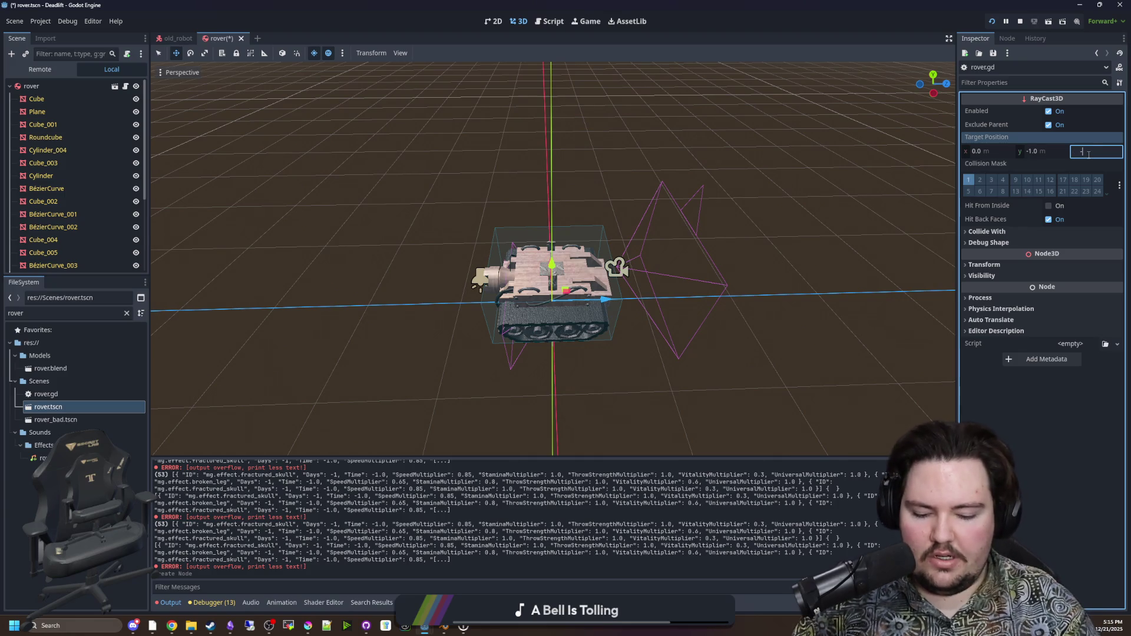
pyautogui.write('8')
pyautogui.press('Return')
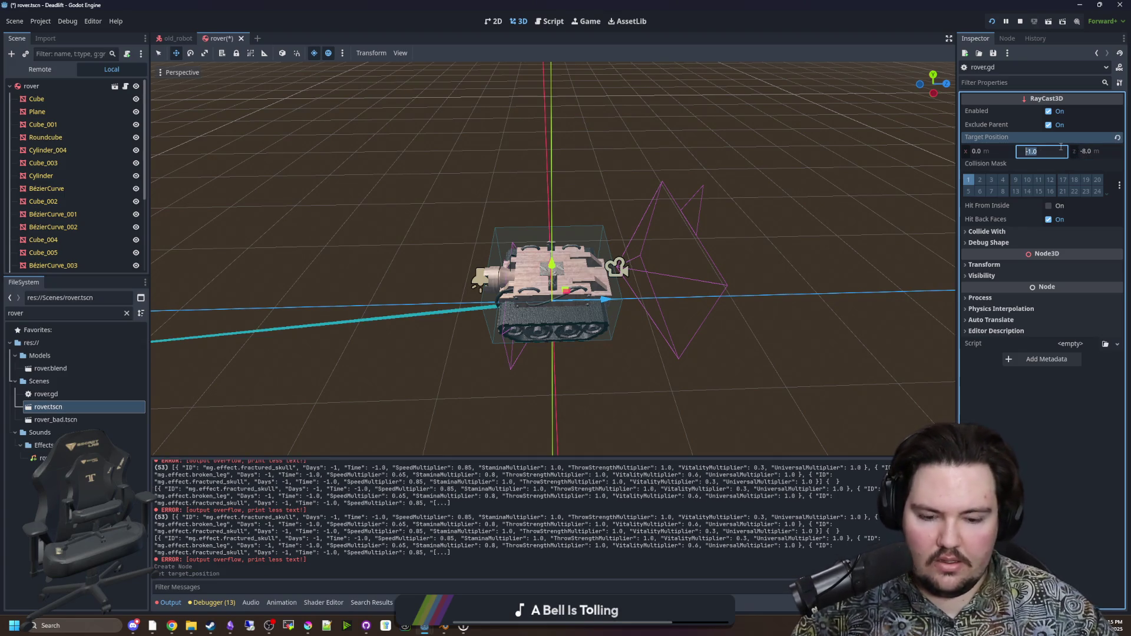
pyautogui.moveTo(1036, 150); pyautogui.dragTo(1060, 147)
# - Orbit around the rover to check the forward ray, then save the rover scene
pyautogui.moveTo(681, 242)
pyautogui.mouseDown()
pyautogui.moveTo(521, 217)
pyautogui.moveTo(554, 256)
pyautogui.moveTo(548, 184)
pyautogui.moveTo(824, 224)
pyautogui.mouseUp()
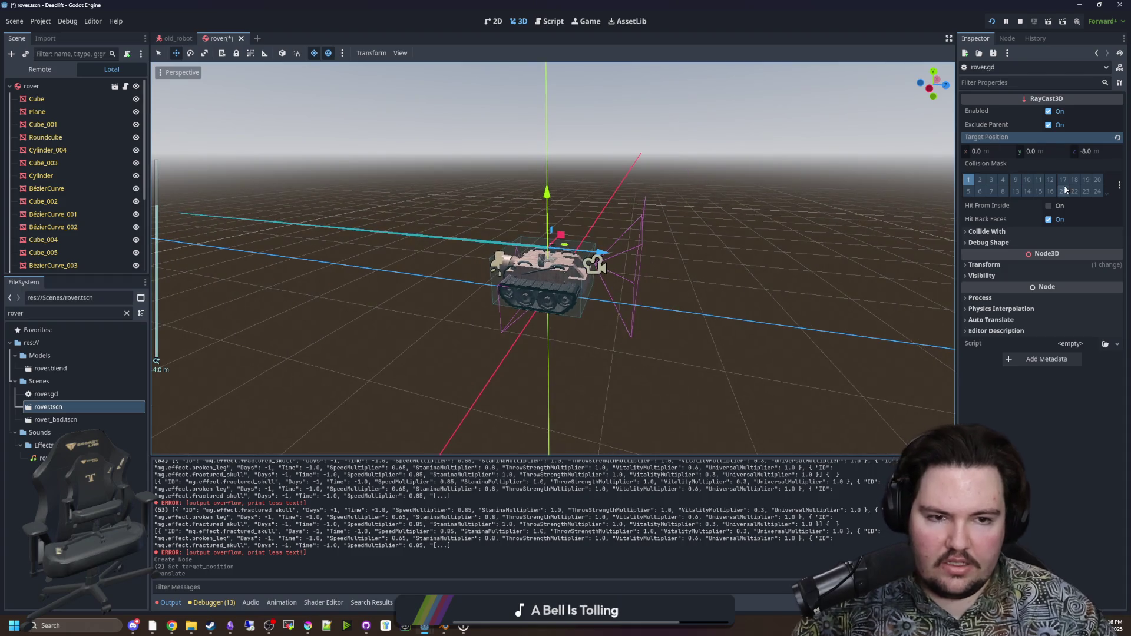
pyautogui.scroll(-4, 731, 168)
pyautogui.moveTo(752, 172)
pyautogui.mouseDown()
pyautogui.moveTo(641, 221)
pyautogui.moveTo(584, 193)
pyautogui.moveTo(596, 252)
pyautogui.moveTo(616, 252)
pyautogui.moveTo(636, 196)
pyautogui.moveTo(623, 239)
pyautogui.mouseUp()
pyautogui.scroll(4, 616, 252)
pyautogui.hotkey('ctrl', 's')
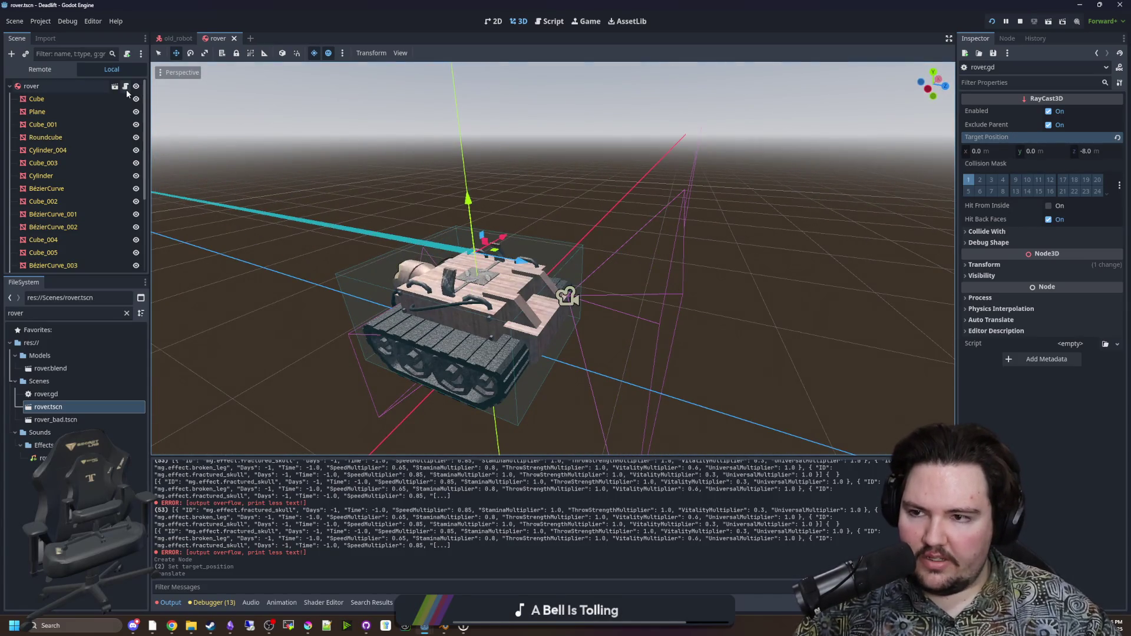
pyautogui.hotkey('ctrl', 'F3')
pyautogui.click(435, 252)
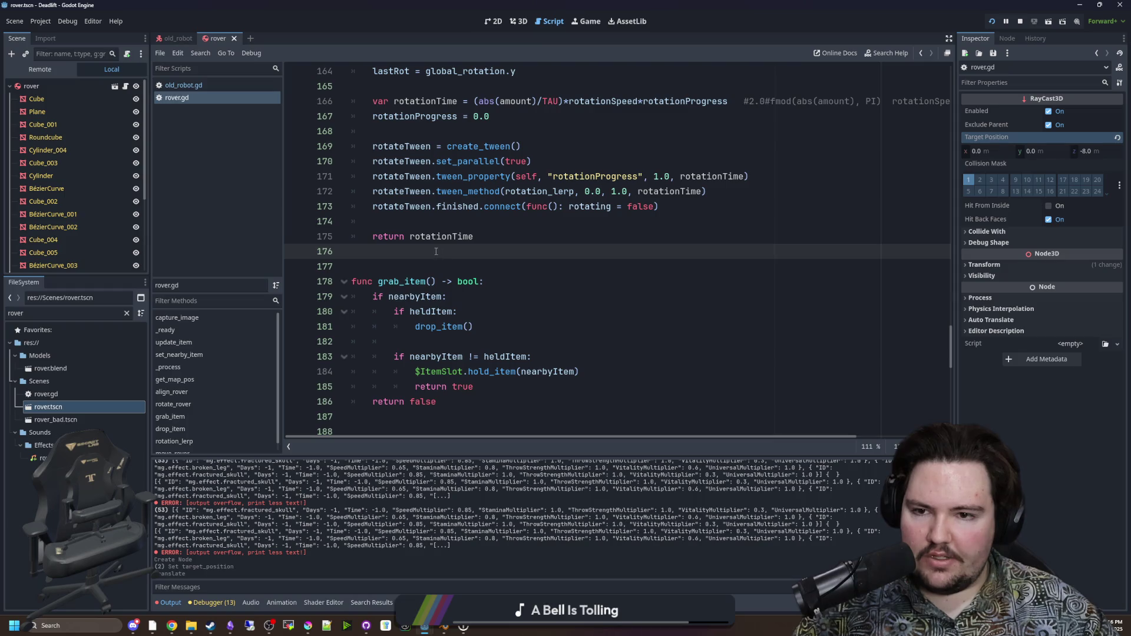
# - Save the rover scene and scroll through rover.gd to find move_rover
pyautogui.scroll(2, 435, 251)
pyautogui.scroll(2, 436, 251)
pyautogui.hotkey('ctrl', 's')
pyautogui.click(454, 268)
pyautogui.hotkey('ctrl', 's')
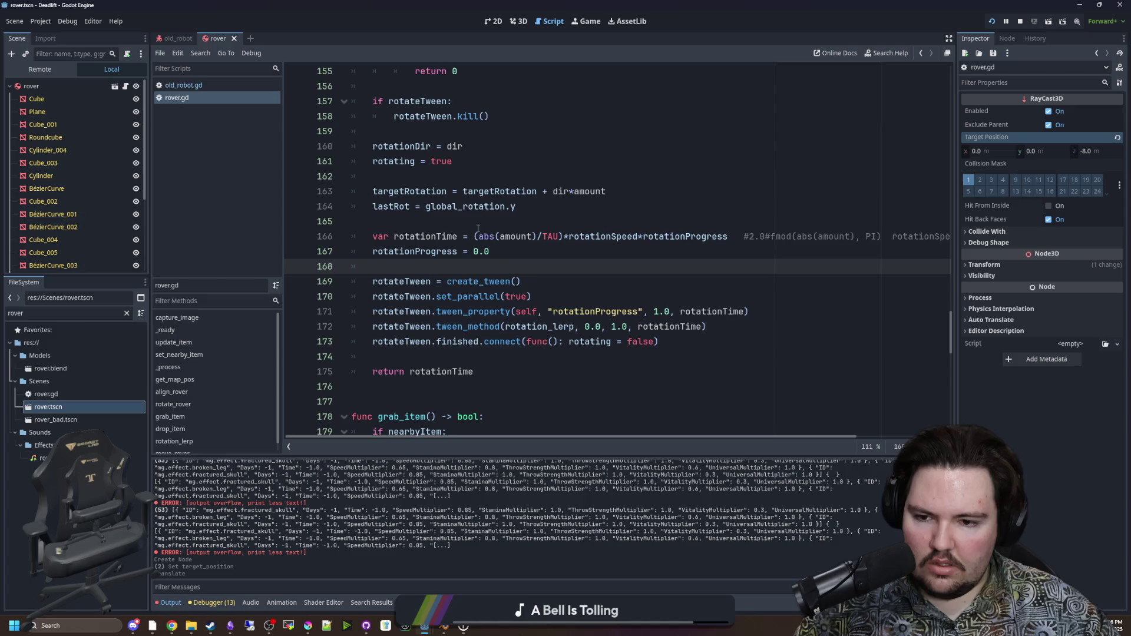
pyautogui.scroll(5, 478, 229)
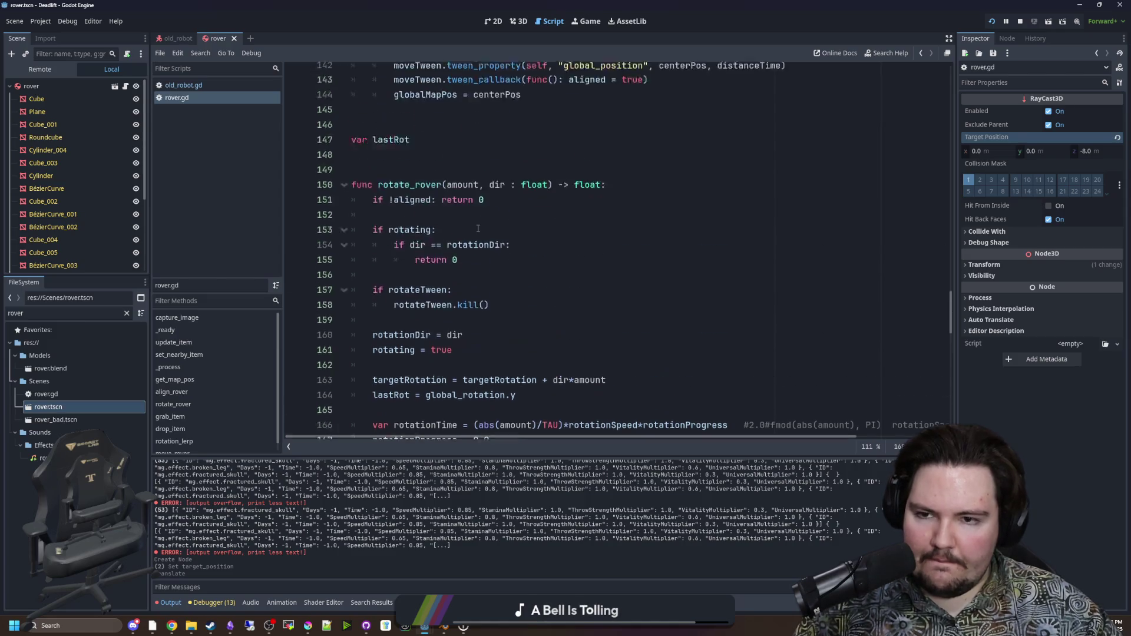
pyautogui.scroll(8, 478, 229)
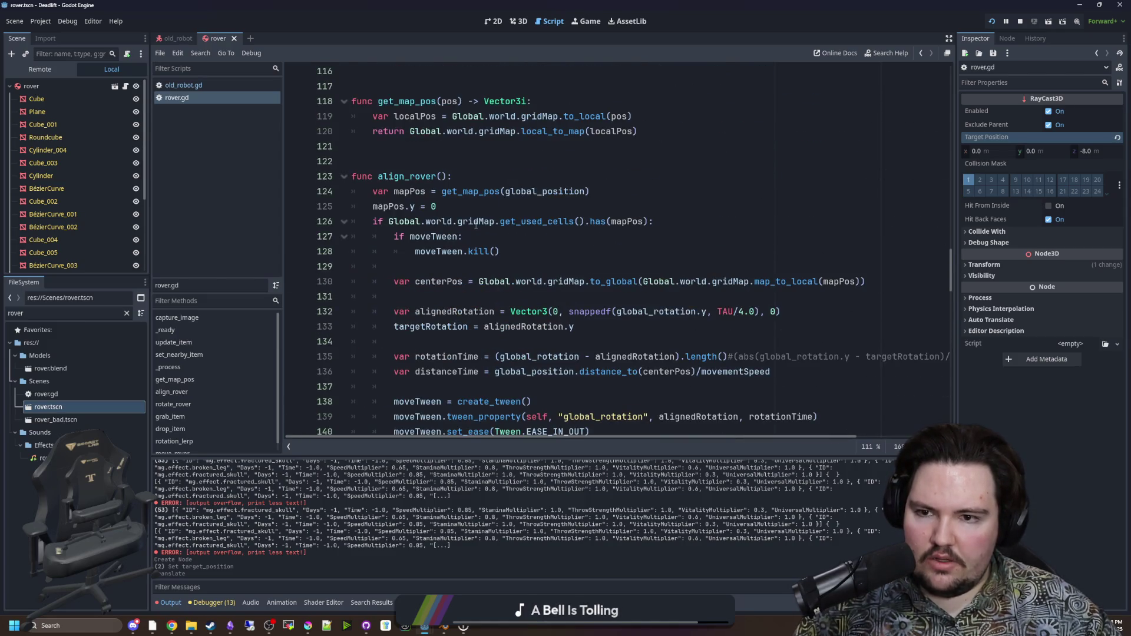
pyautogui.scroll(18, 476, 225)
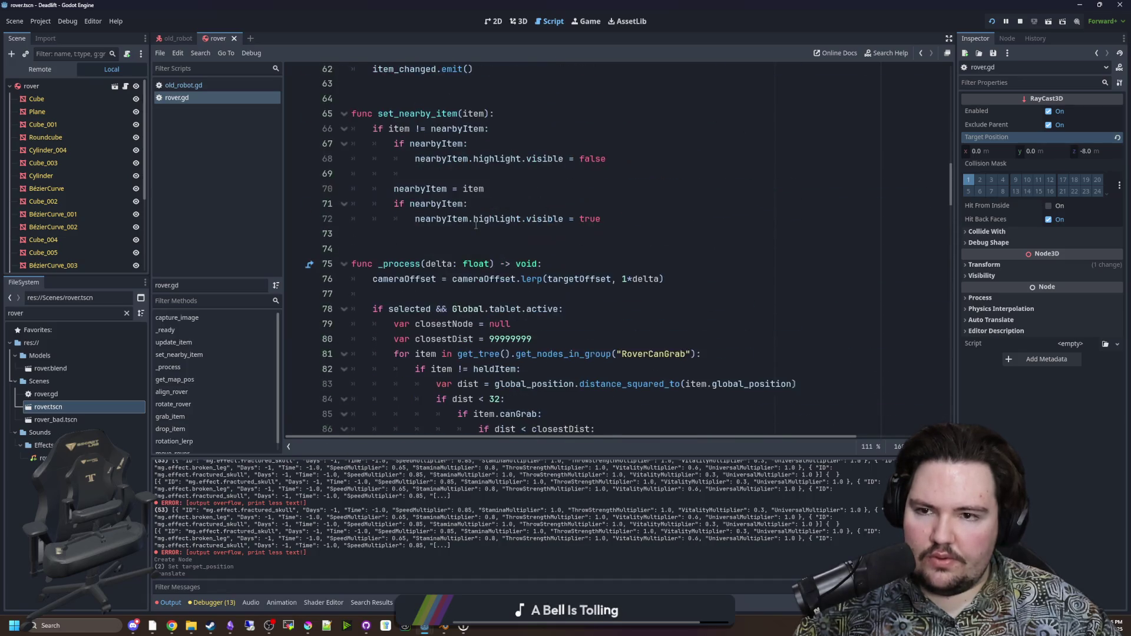
pyautogui.scroll(-20, 458, 237)
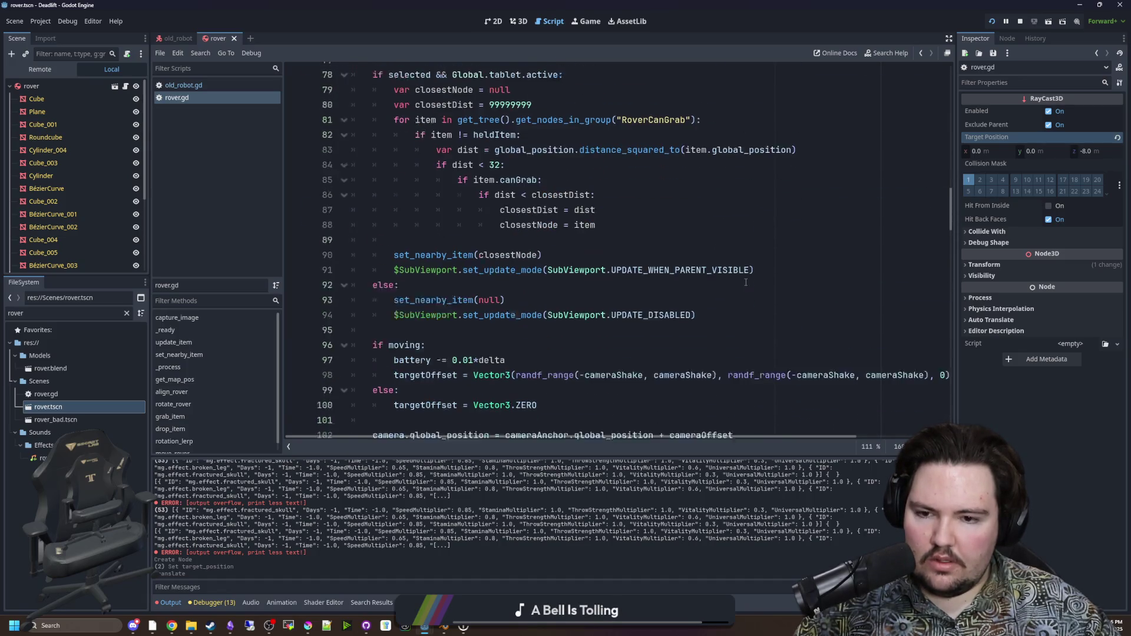
pyautogui.scroll(-13, 537, 324)
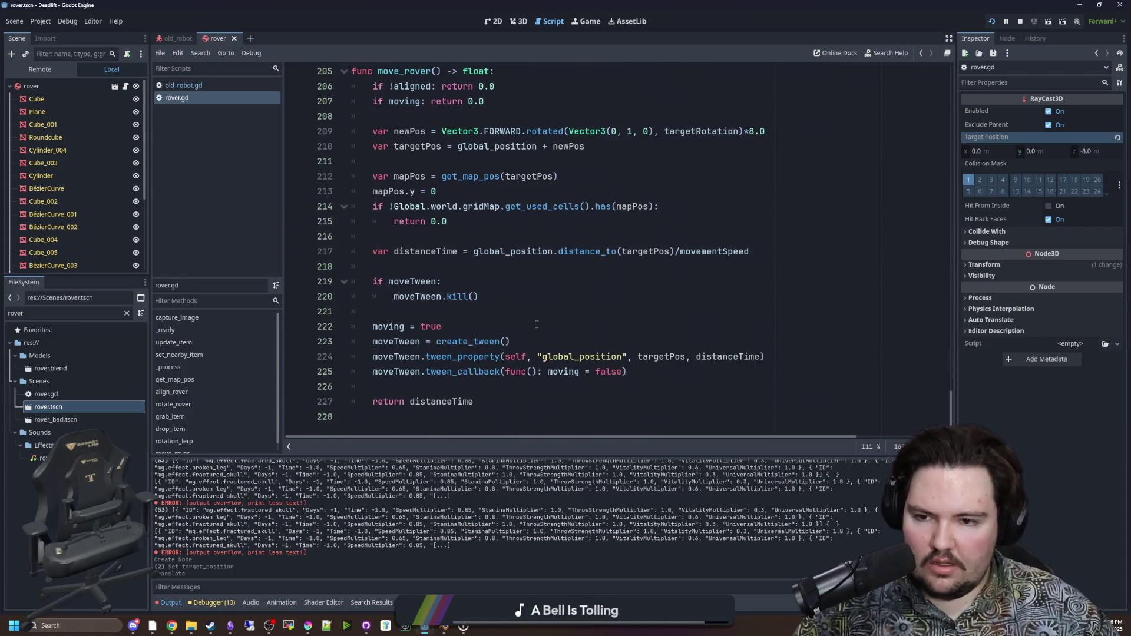
# - Insert blank lines at the top of move_rover and uncheck the RayCast3D's Enabled option
pyautogui.click(499, 306)
pyautogui.scroll(2, 489, 172)
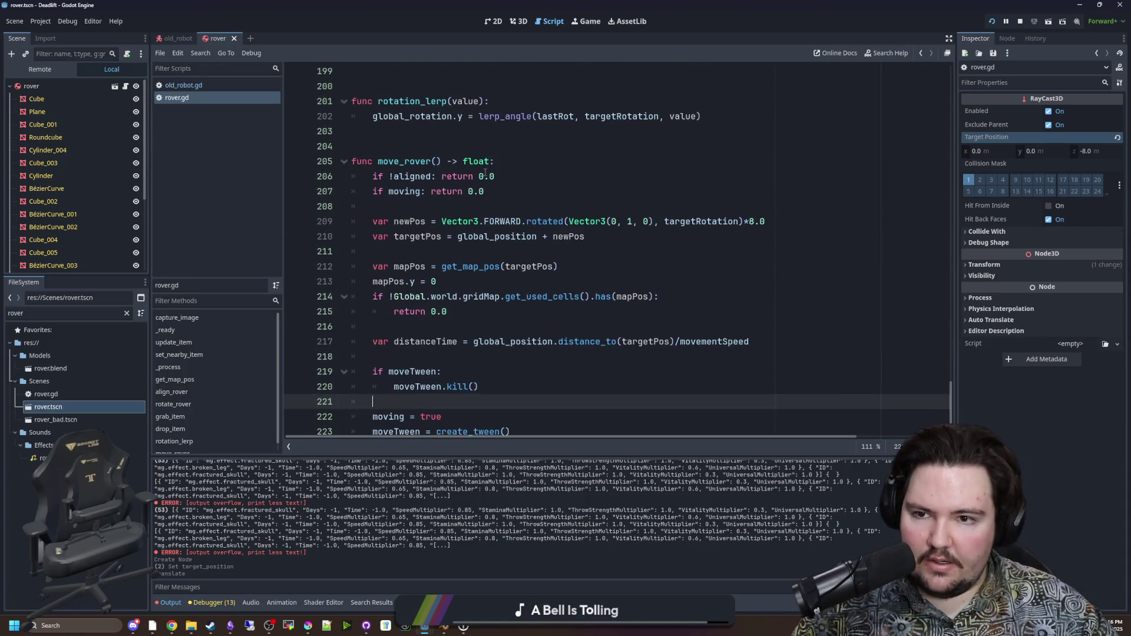
pyautogui.click(450, 219)
pyautogui.click(455, 204)
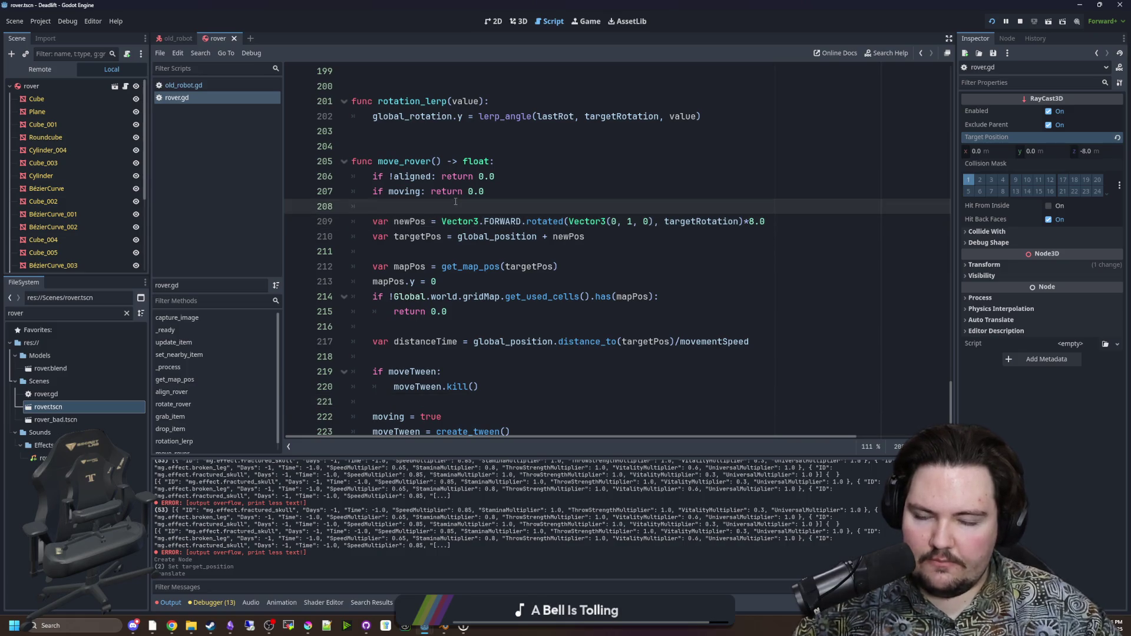
pyautogui.press('Return')
pyautogui.press('Return')
pyautogui.scroll(-3, 48, 269)
pyautogui.press('Up')
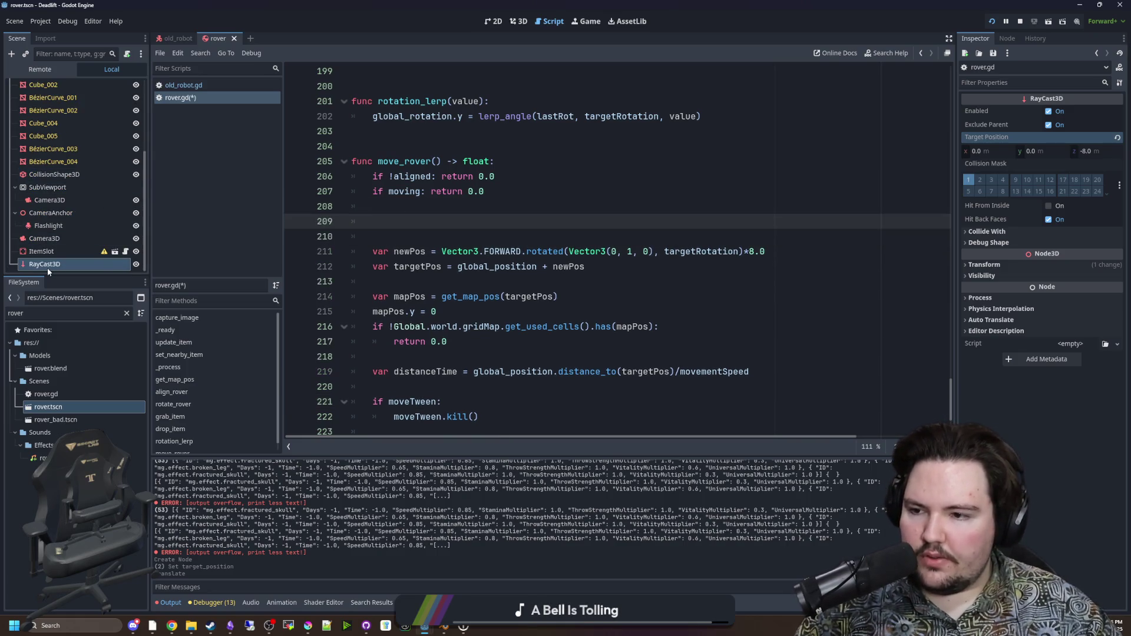
pyautogui.click(1048, 110)
# - Add $RayCast3D.force_raycast_update() and 'if $RayCast3D.get_collider(): return' to move_rover
pyautogui.moveTo(119, 267)
pyautogui.mouseDown()
pyautogui.moveTo(472, 218)
pyautogui.moveTo(439, 225)
pyautogui.mouseUp()
pyautogui.write('.fo')
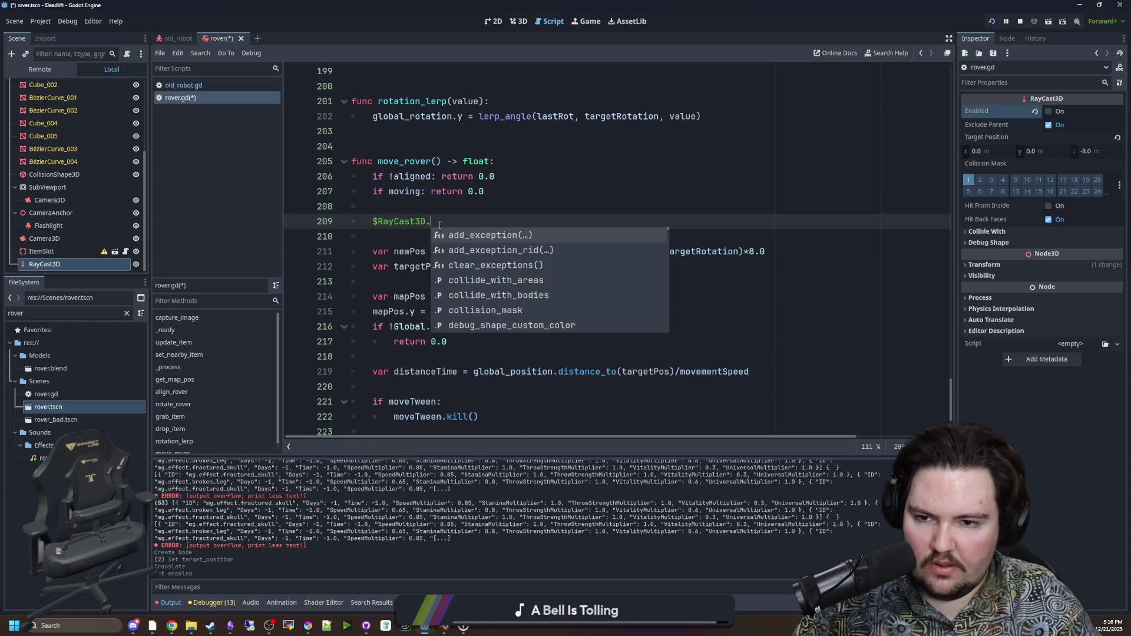
pyautogui.press('Return')
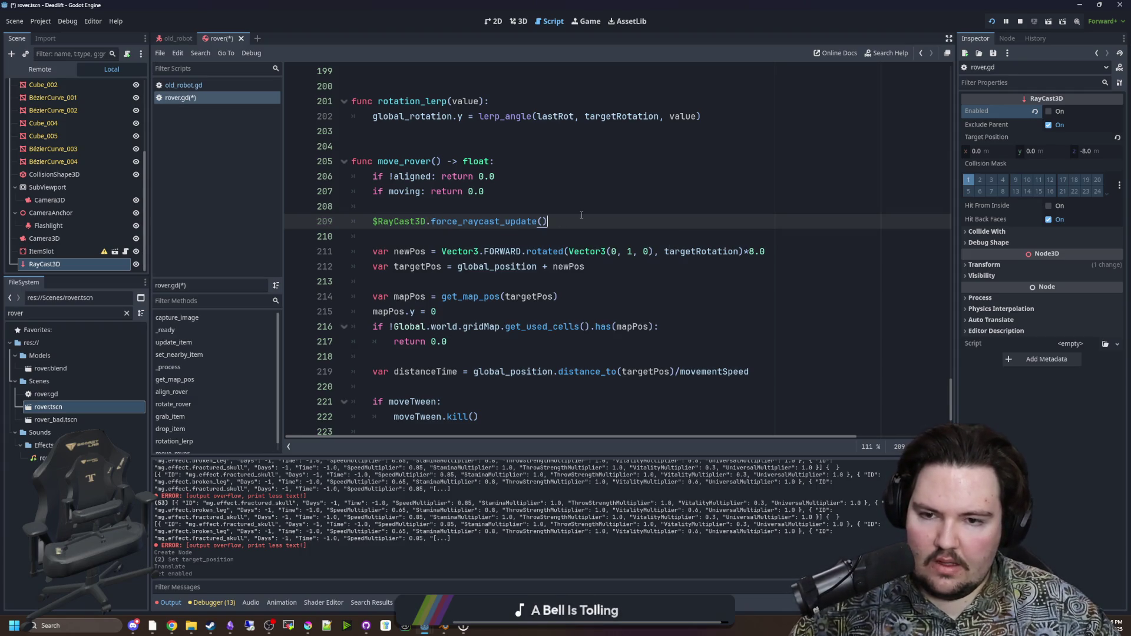
pyautogui.press('Return')
pyautogui.write('if $RayCast3D.has_')
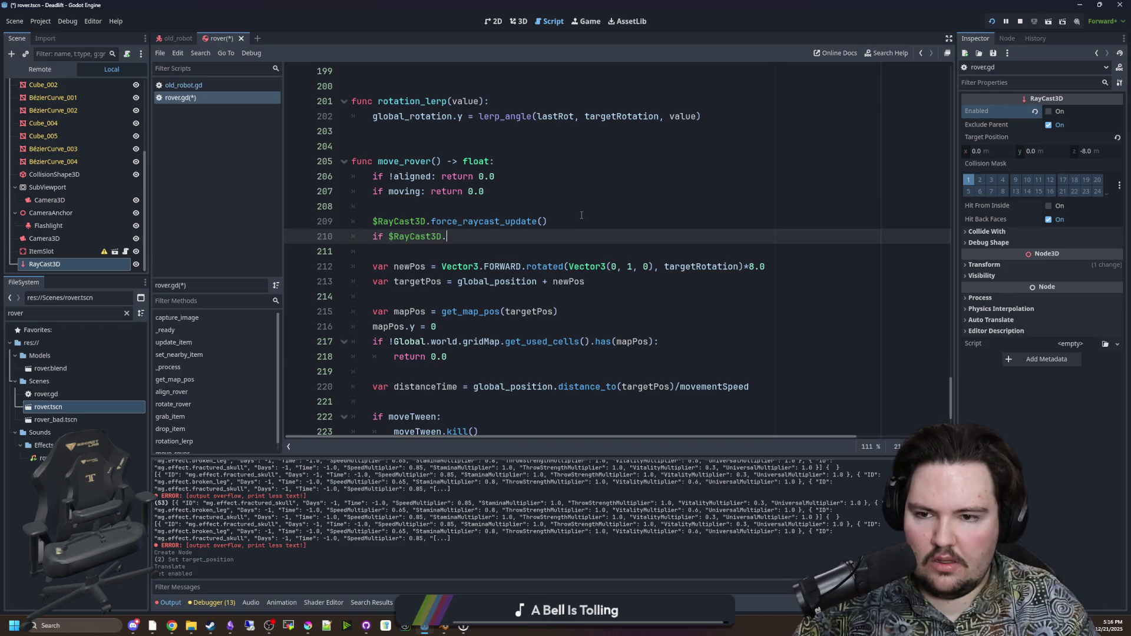
pyautogui.press('BackSpace')
pyautogui.press('BackSpace')
pyautogui.press('BackSpace')
pyautogui.write('cg')
pyautogui.press('BackSpace')
pyautogui.press('BackSpace')
pyautogui.write('get_col')
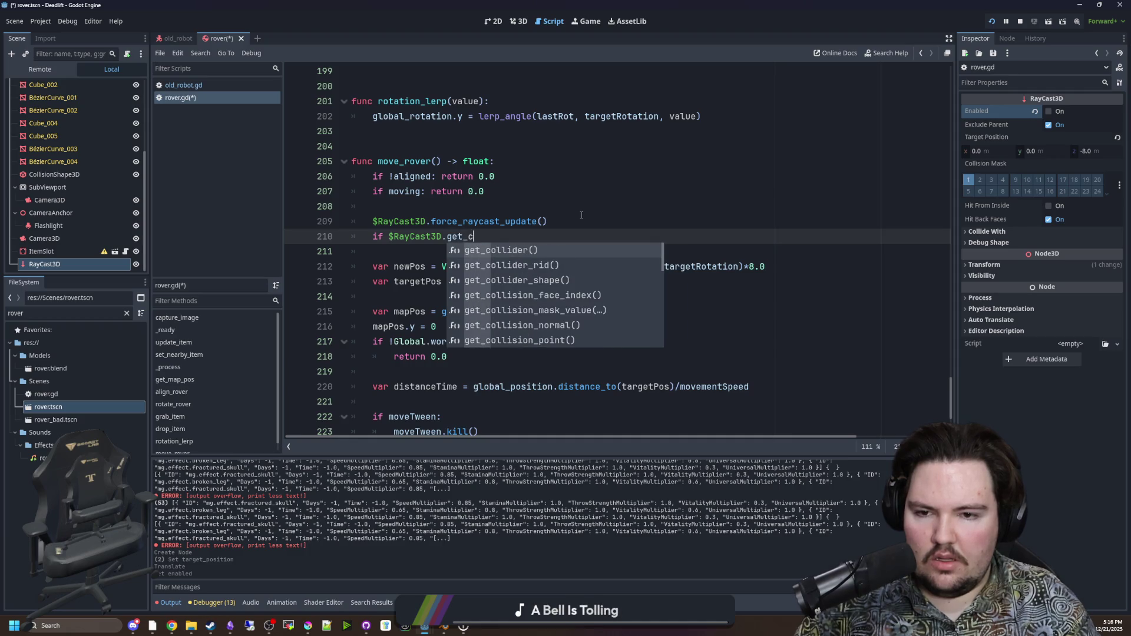
pyautogui.press('Return')
pyautogui.write(': return')
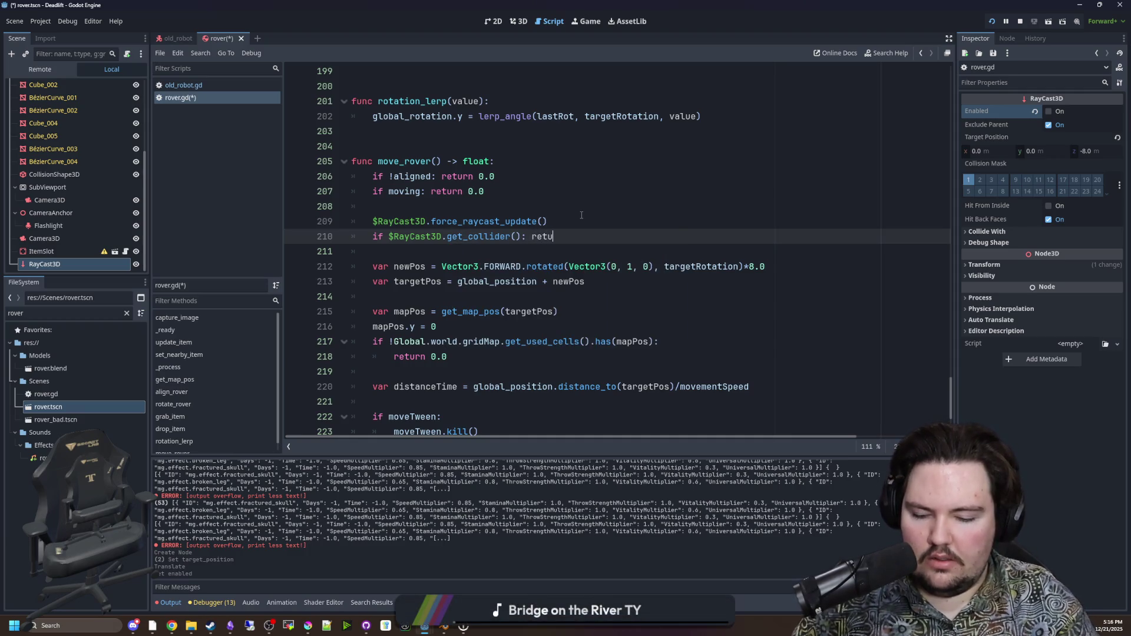
# - Review the new raycast check in move_rover and save the rover scene
pyautogui.press('Up')
pyautogui.press('Up')
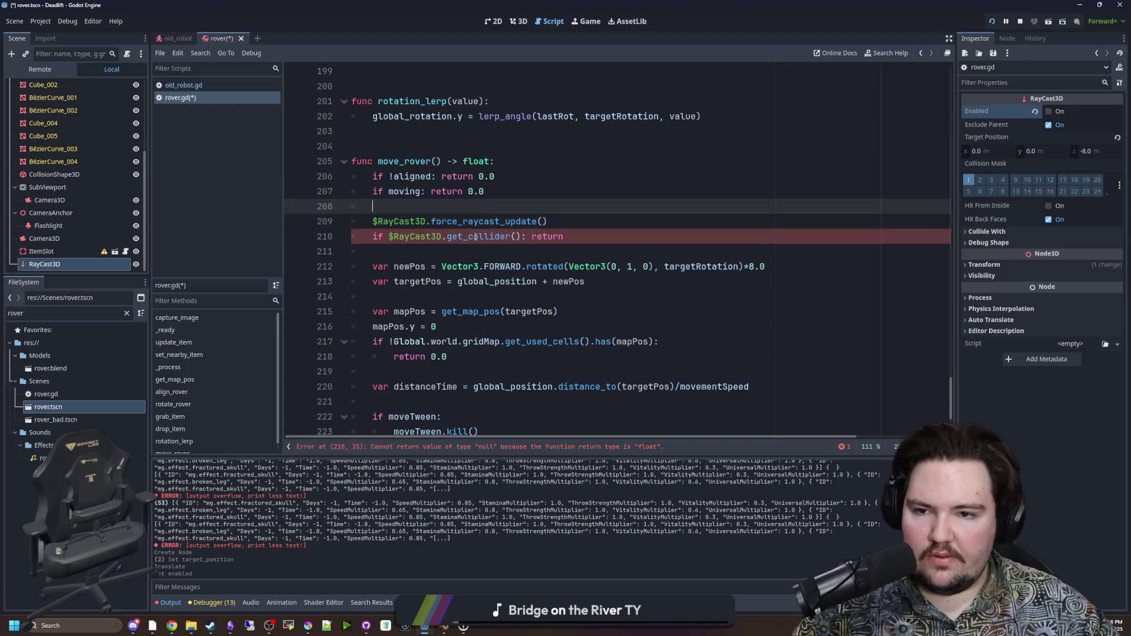
pyautogui.click(576, 235)
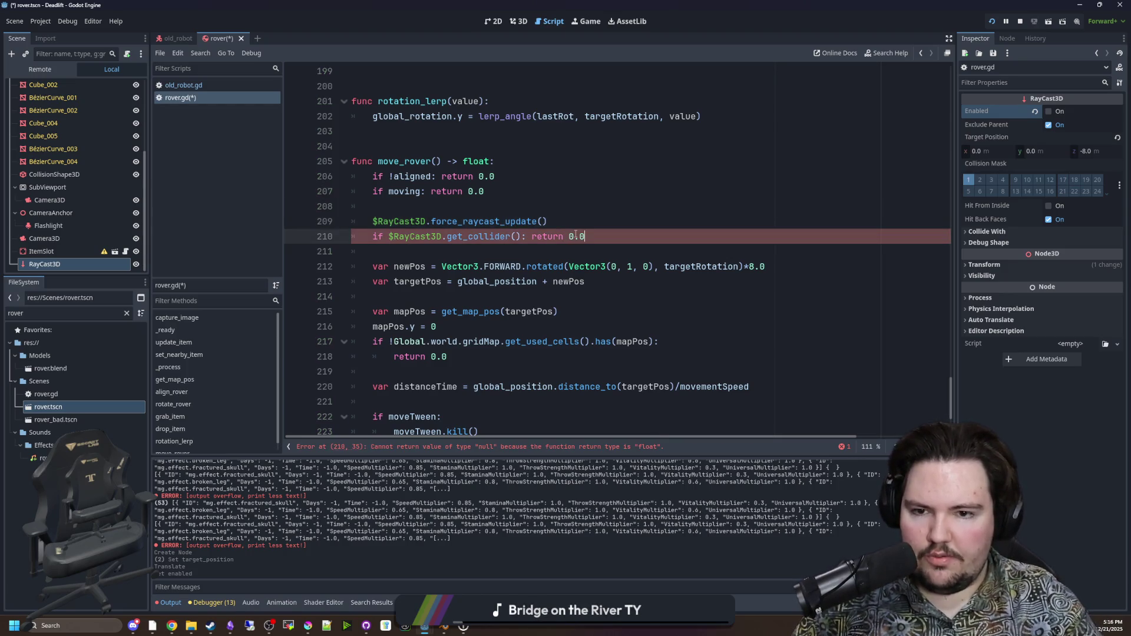
pyautogui.click(567, 228)
pyautogui.click(448, 209)
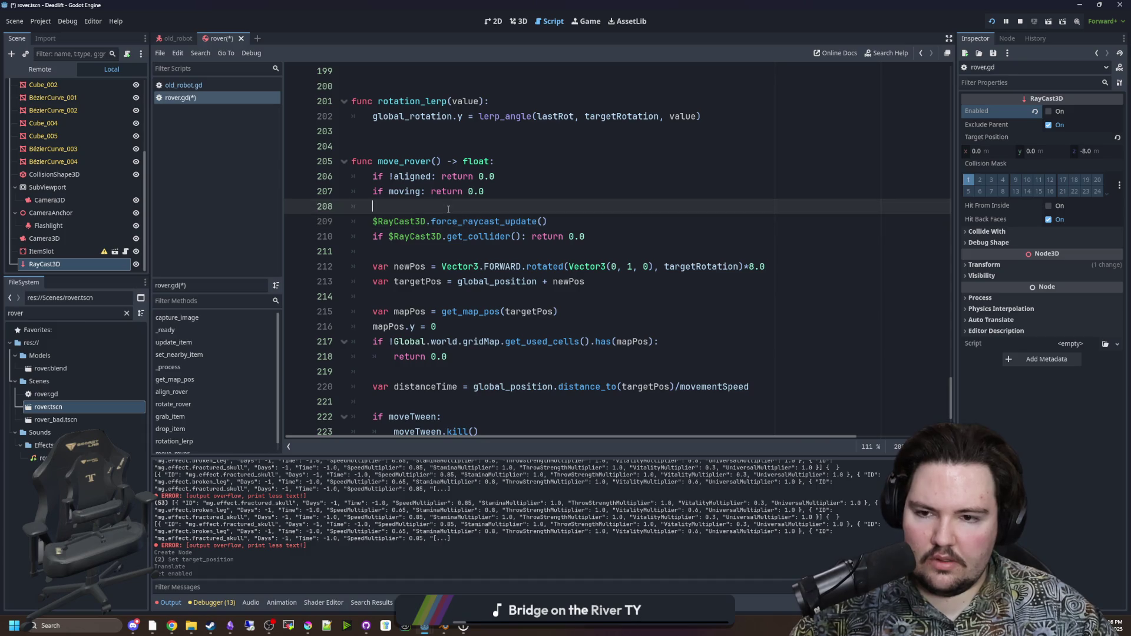
pyautogui.click(481, 250)
pyautogui.scroll(-3, 482, 250)
pyautogui.click(483, 297)
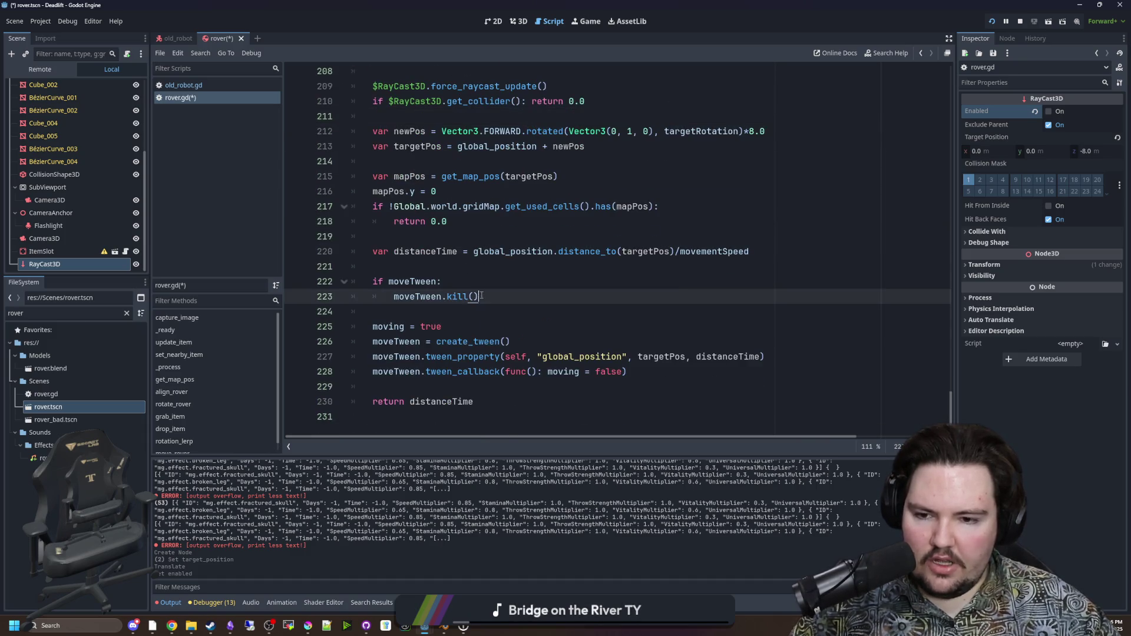
pyautogui.hotkey('ctrl', 's')
pyautogui.click(519, 22)
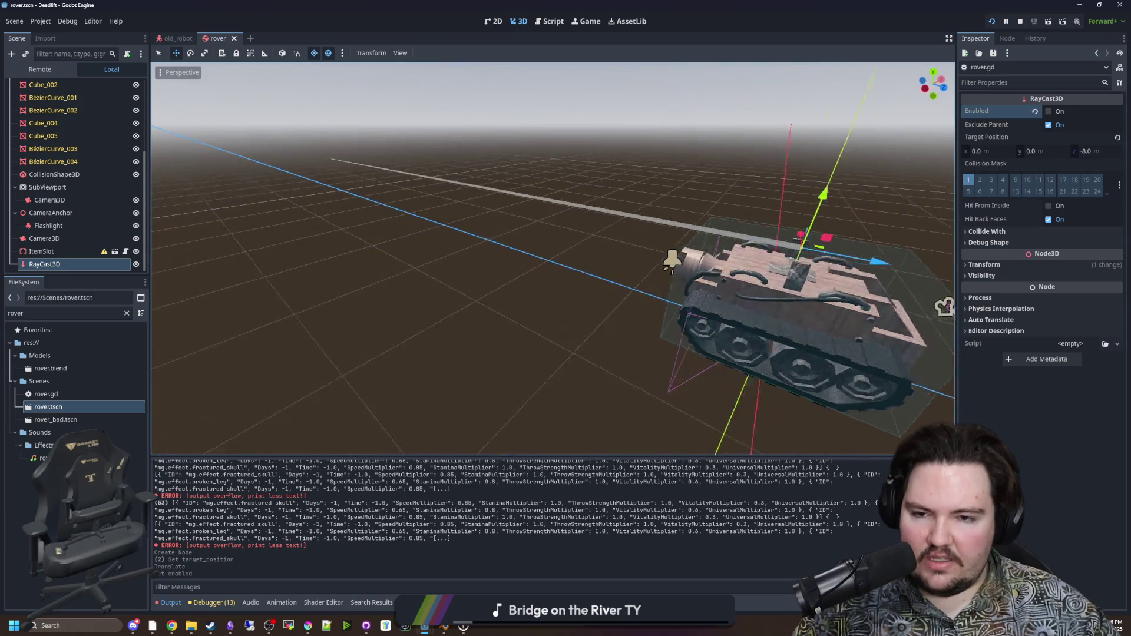
# - Deselect the RayCast3D and snap to a front view to inspect the rover
pyautogui.scroll(4, 552, 259)
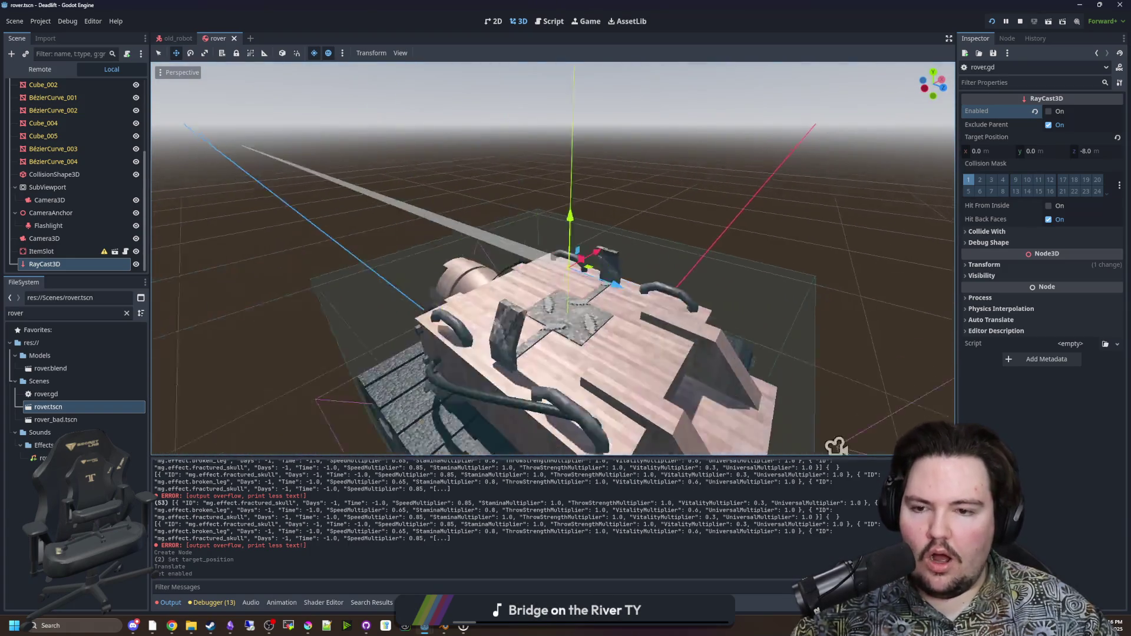
pyautogui.scroll(-5, 553, 260)
pyautogui.scroll(-2, 630, 168)
pyautogui.click(630, 168)
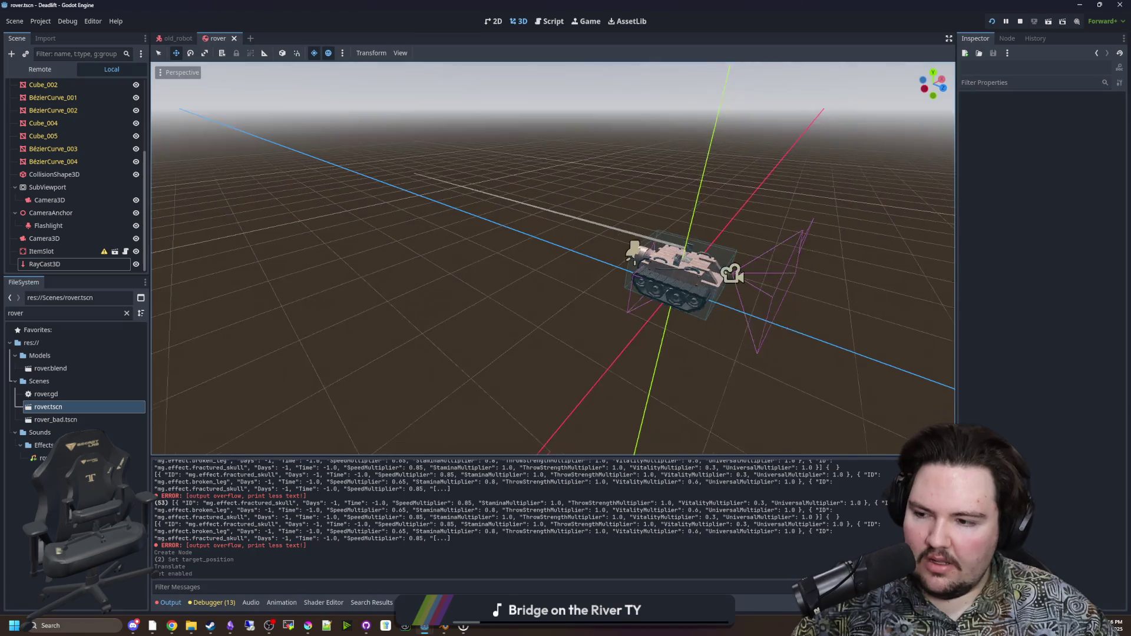
pyautogui.scroll(2, 630, 168)
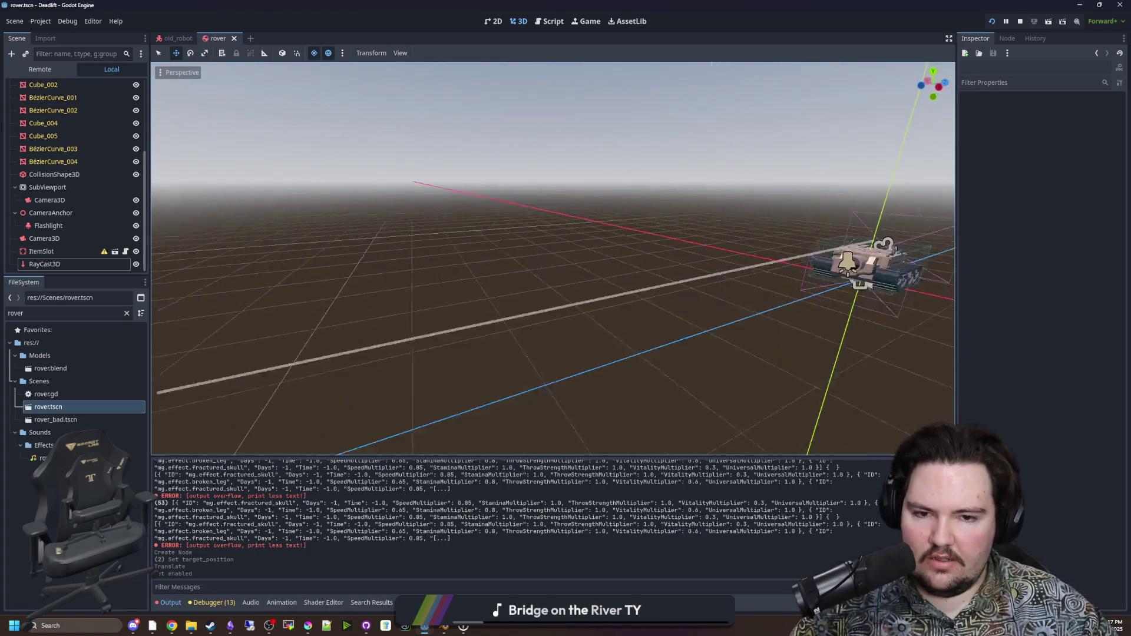
pyautogui.press('KP_1')
pyautogui.scroll(5, 553, 259)
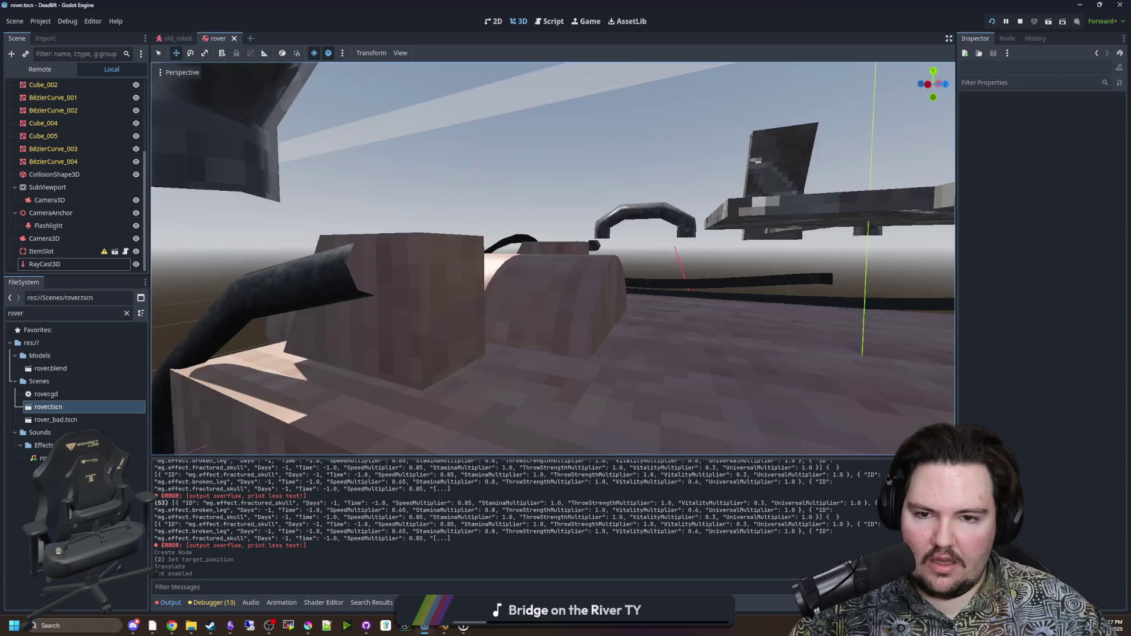
pyautogui.scroll(-3, 552, 260)
pyautogui.scroll(8, 552, 259)
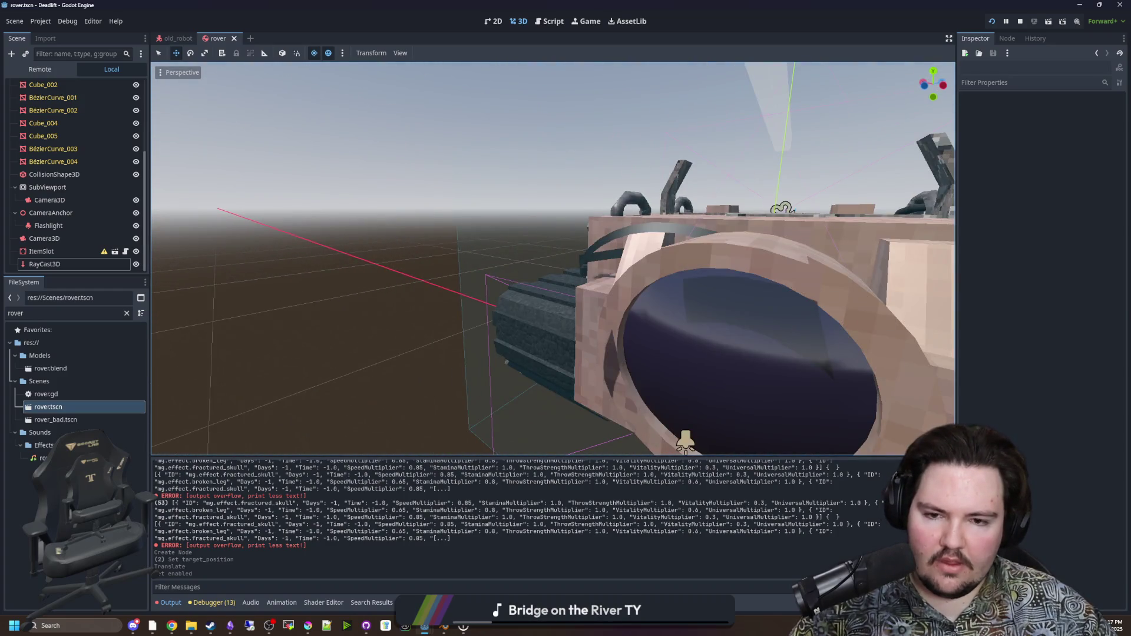
pyautogui.scroll(-10, 553, 259)
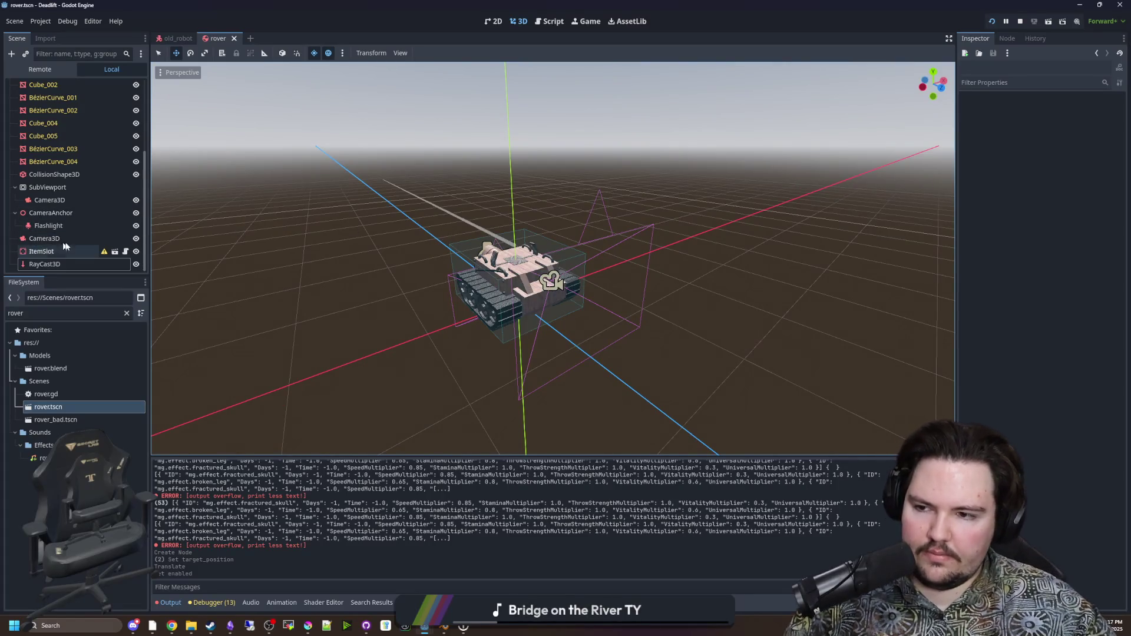
# - Orbit the rover, toggle between 2D and 3D, and clear the 'rover' FileSystem filter
pyautogui.moveTo(108, 252)
pyautogui.moveTo(476, 235); pyautogui.dragTo(475, 163)
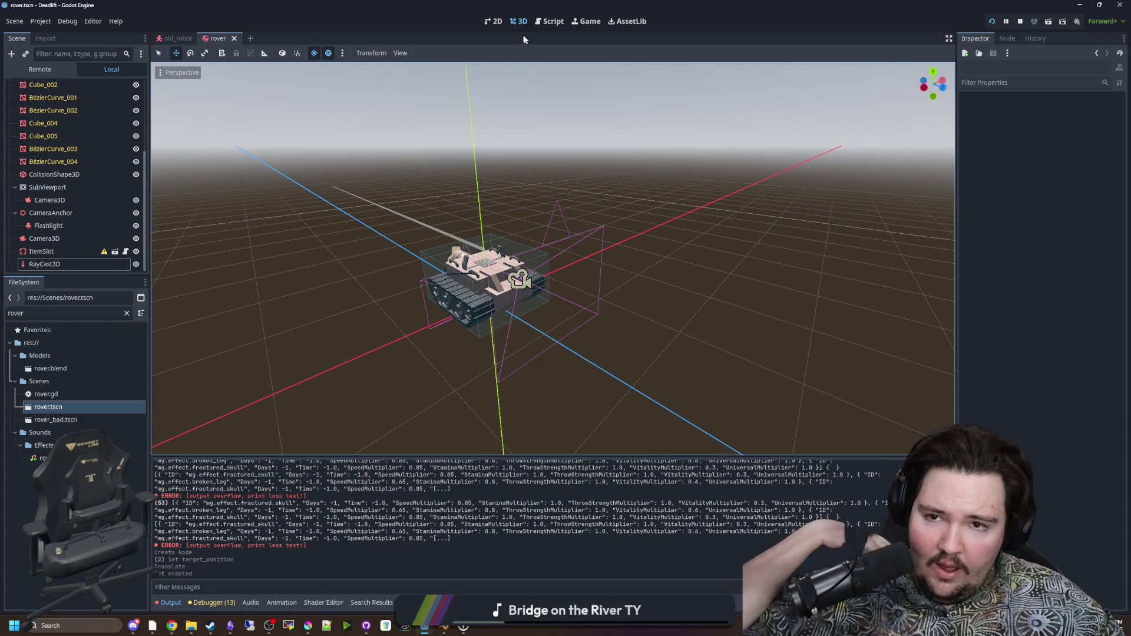
pyautogui.click(497, 24)
pyautogui.click(514, 24)
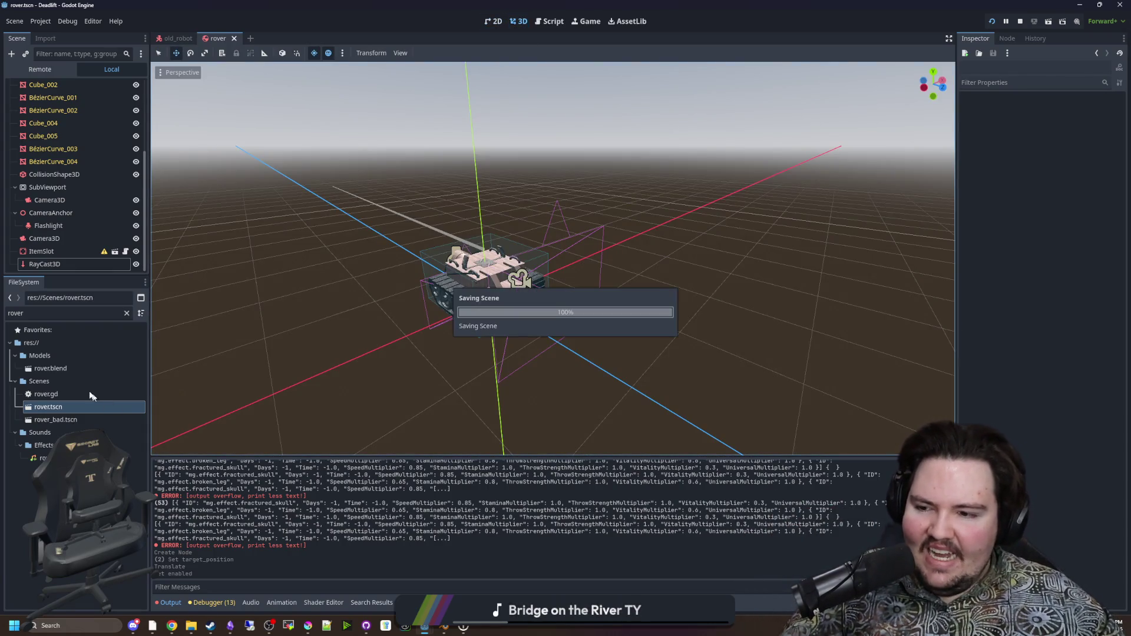
pyautogui.click(125, 314)
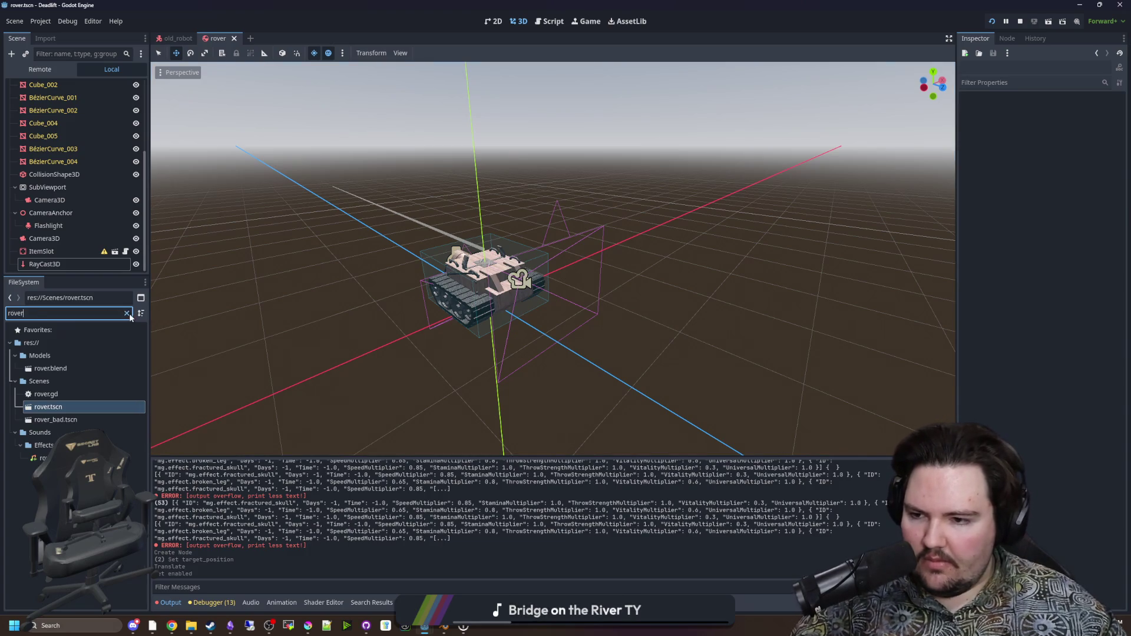
pyautogui.press('BackSpace')
pyautogui.press('BackSpace')
pyautogui.press('BackSpace')
# - Filter the FileSystem for 'worl', open world.gd, and save while reviewing its code
pyautogui.write('worl')
pyautogui.click(65, 369)
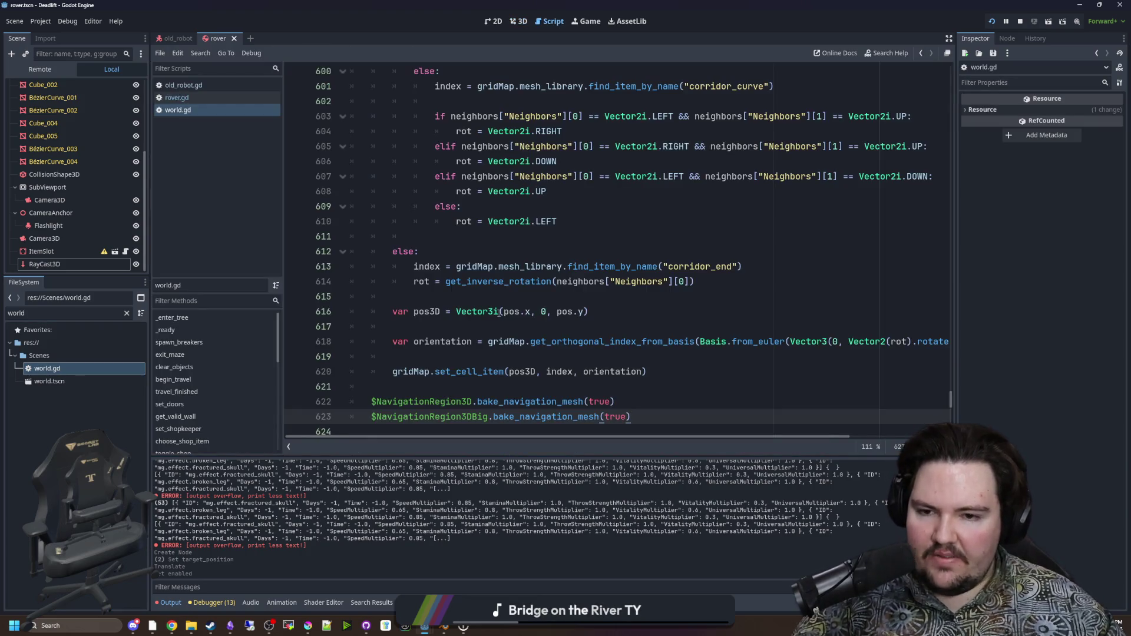
pyautogui.scroll(-3, 488, 297)
pyautogui.hotkey('ctrl', 's')
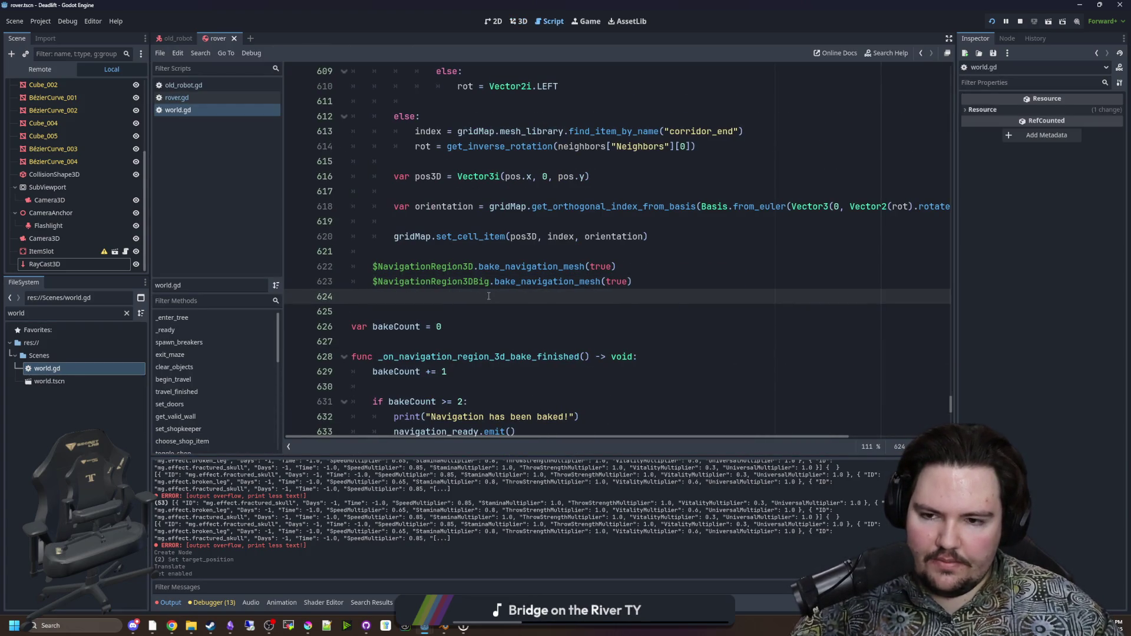
pyautogui.scroll(3, 599, 286)
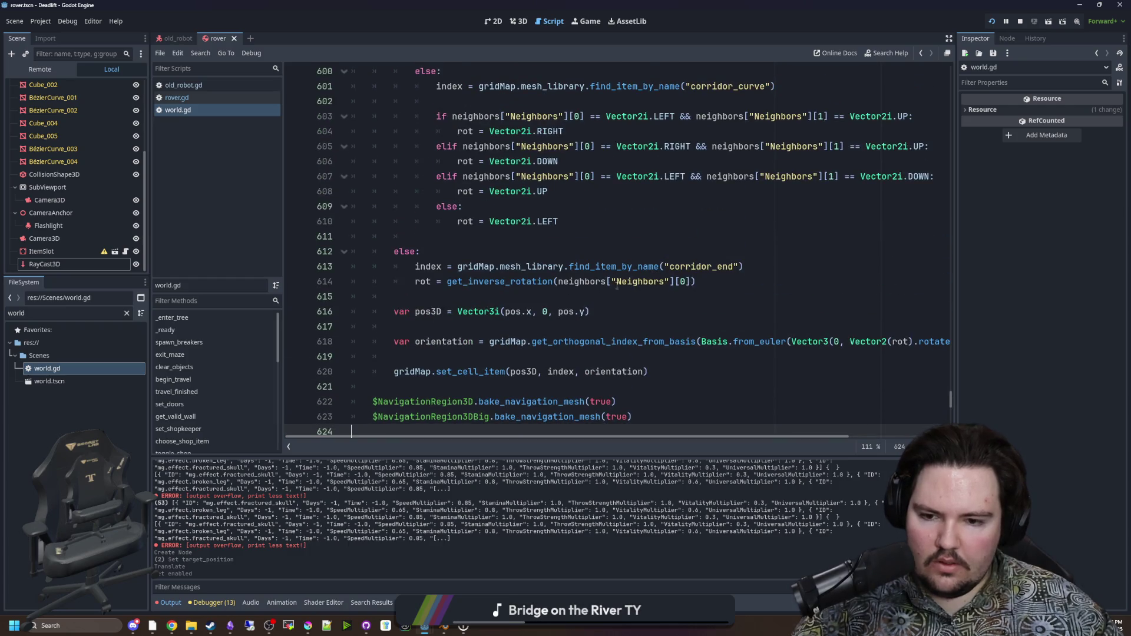
pyautogui.scroll(-2, 600, 312)
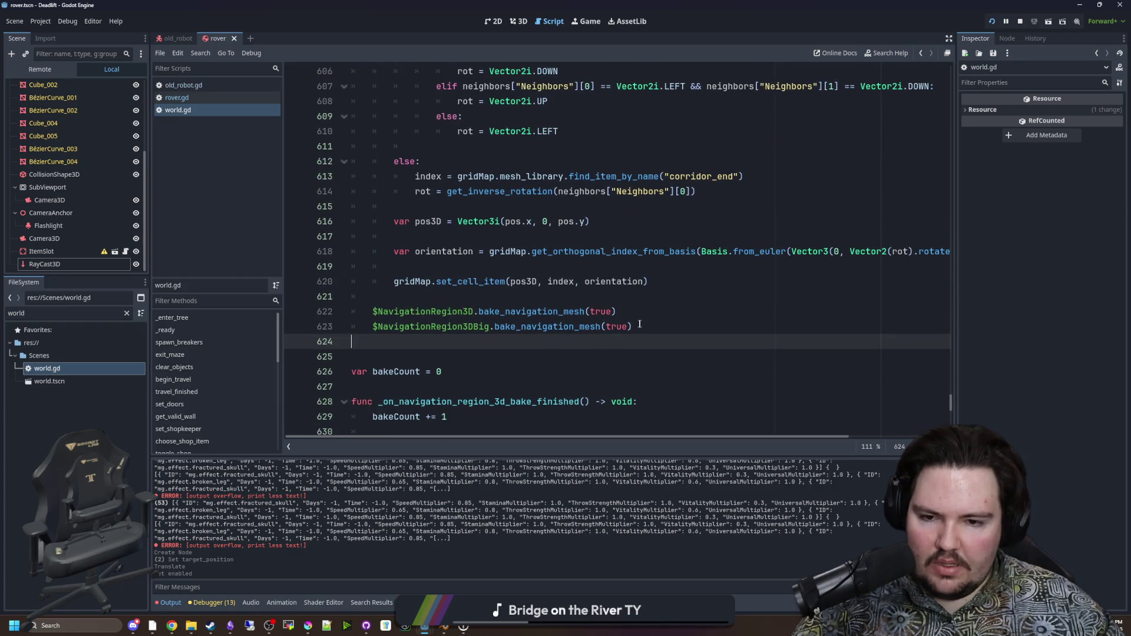
pyautogui.click(703, 299)
pyautogui.hotkey('ctrl', 's')
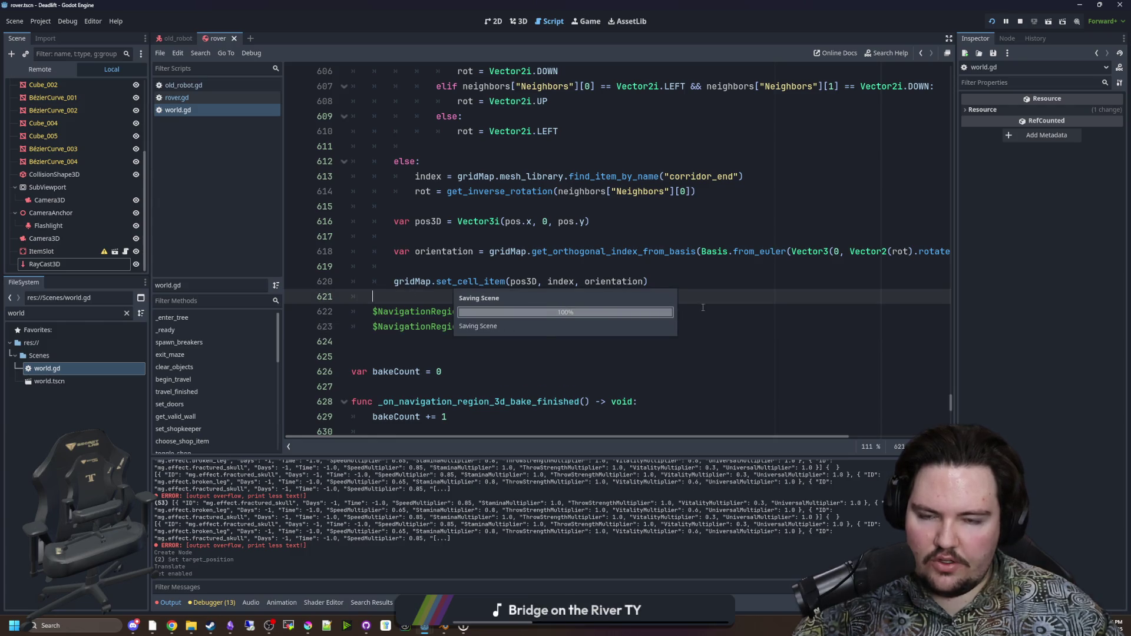
# - Enlarge the code area by shrinking the output and side panels, then switch to old_robot
pyautogui.scroll(5, 703, 307)
pyautogui.scroll(11, 765, 368)
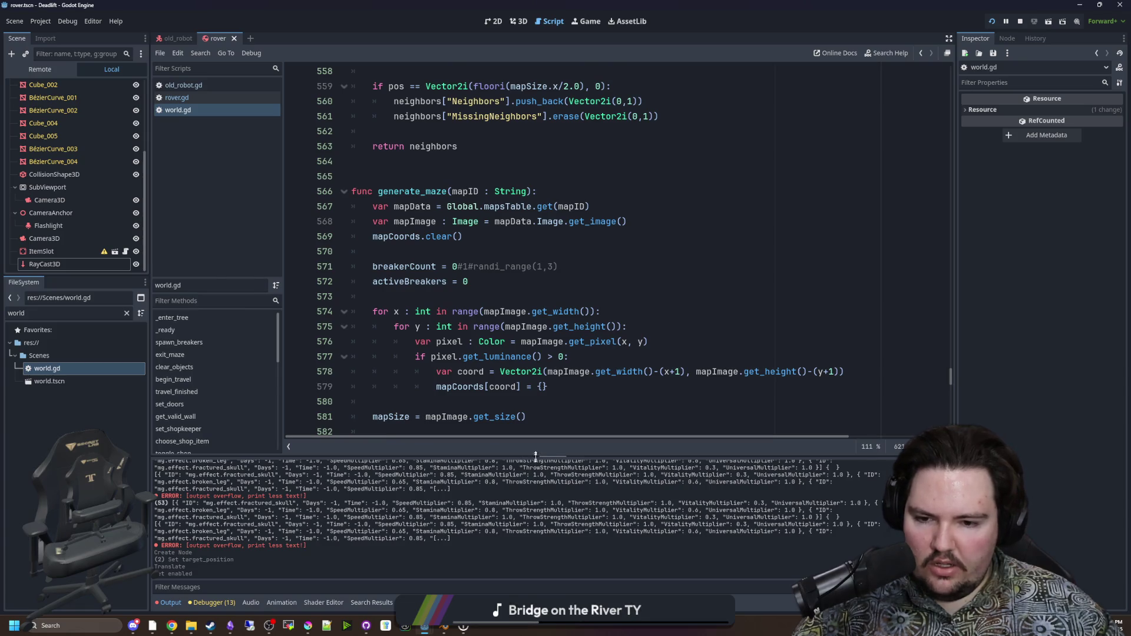
pyautogui.moveTo(536, 456); pyautogui.dragTo(535, 493)
pyautogui.moveTo(151, 294); pyautogui.dragTo(133, 294)
pyautogui.moveTo(545, 266); pyautogui.dragTo(498, 276)
pyautogui.click(464, 245)
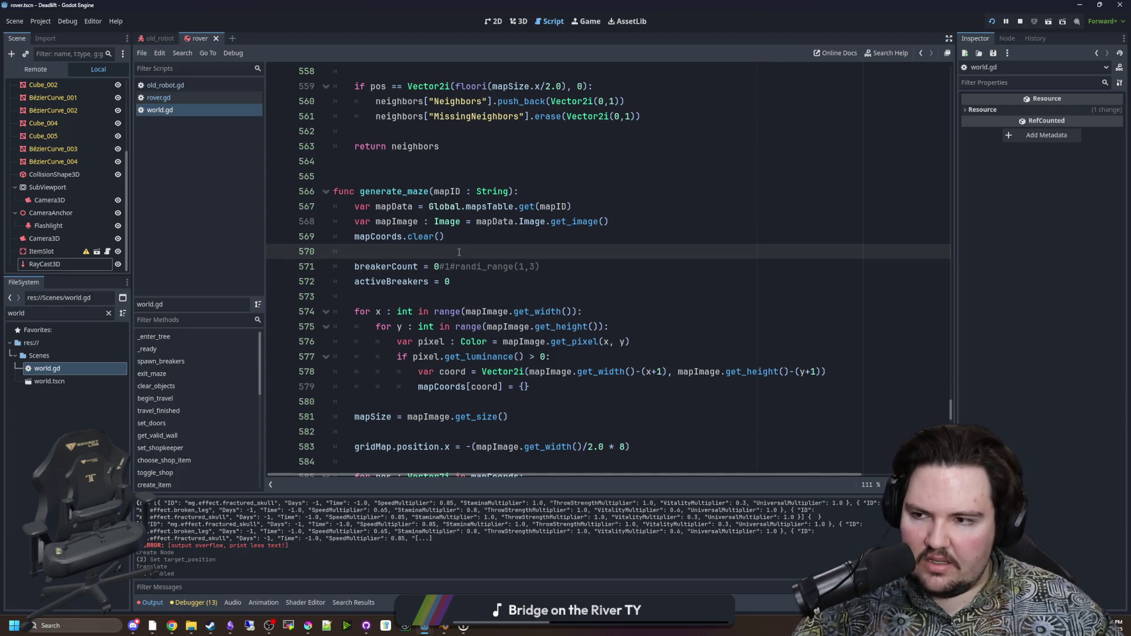
pyautogui.click(160, 37)
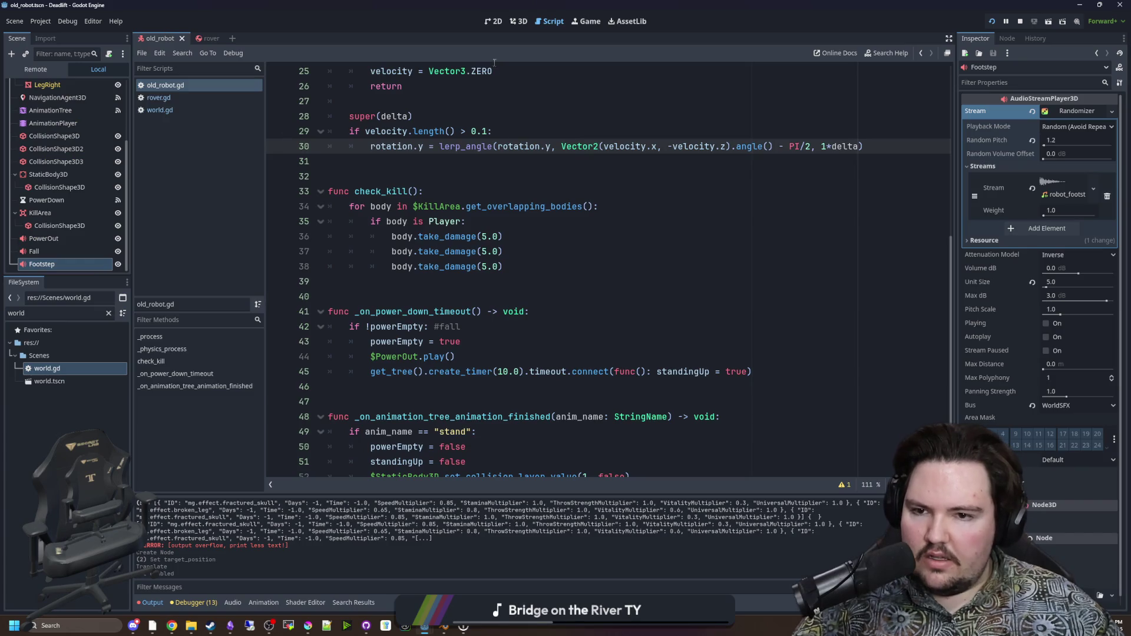
# - Fly the 3D view beneath and around the mossy old_robot, save, and reopen world.gd
pyautogui.click(518, 21)
pyautogui.scroll(5, 542, 277)
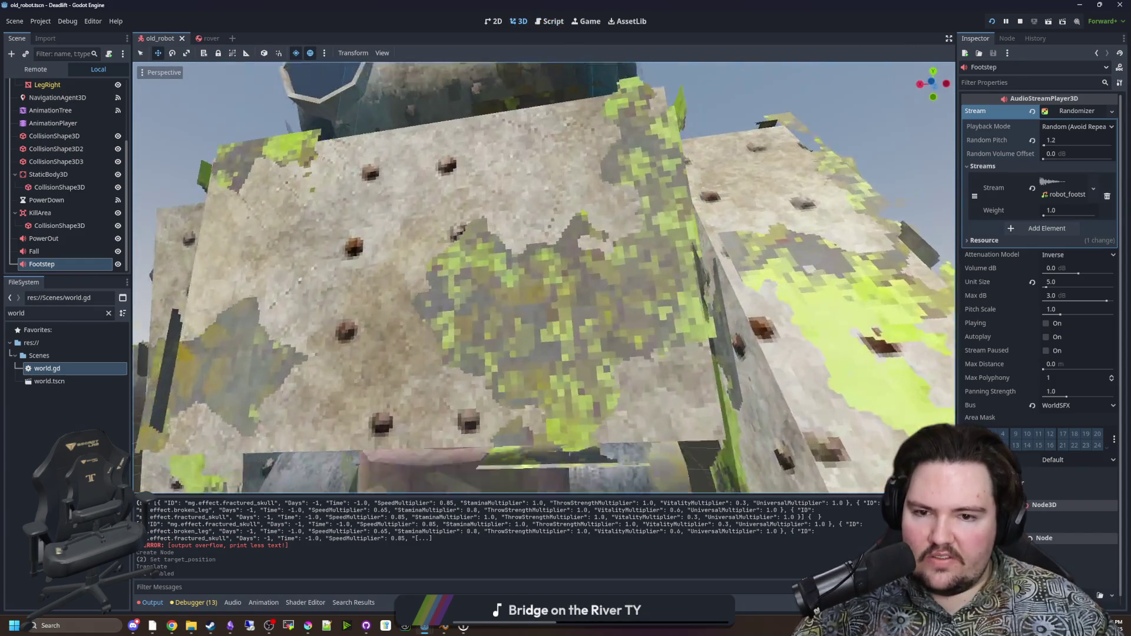
pyautogui.moveTo(544, 277)
pyautogui.mouseDown()
pyautogui.moveTo(589, 271)
pyautogui.moveTo(578, 283)
pyautogui.moveTo(554, 277)
pyautogui.moveTo(583, 277)
pyautogui.moveTo(571, 289)
pyautogui.moveTo(548, 265)
pyautogui.moveTo(611, 259)
pyautogui.mouseUp()
pyautogui.moveTo(616, 384)
pyautogui.mouseDown()
pyautogui.moveTo(577, 330)
pyautogui.moveTo(572, 306)
pyautogui.moveTo(589, 324)
pyautogui.moveTo(592, 294)
pyautogui.moveTo(595, 318)
pyautogui.moveTo(589, 306)
pyautogui.mouseUp()
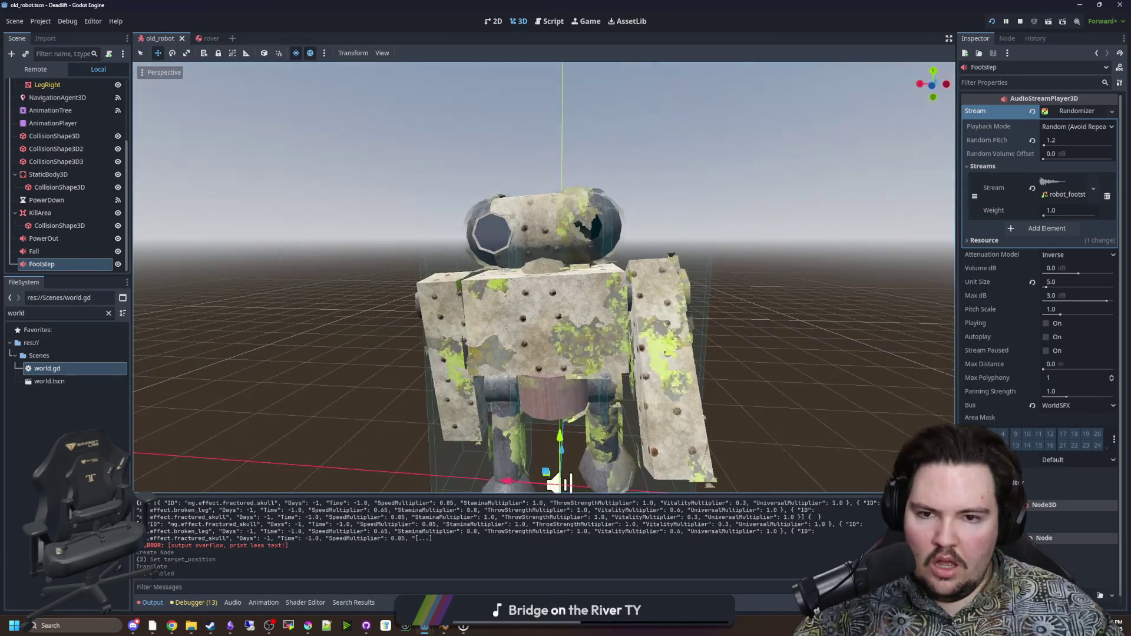
pyautogui.moveTo(662, 274); pyautogui.dragTo(686, 247)
pyautogui.hotkey('ctrl', 's')
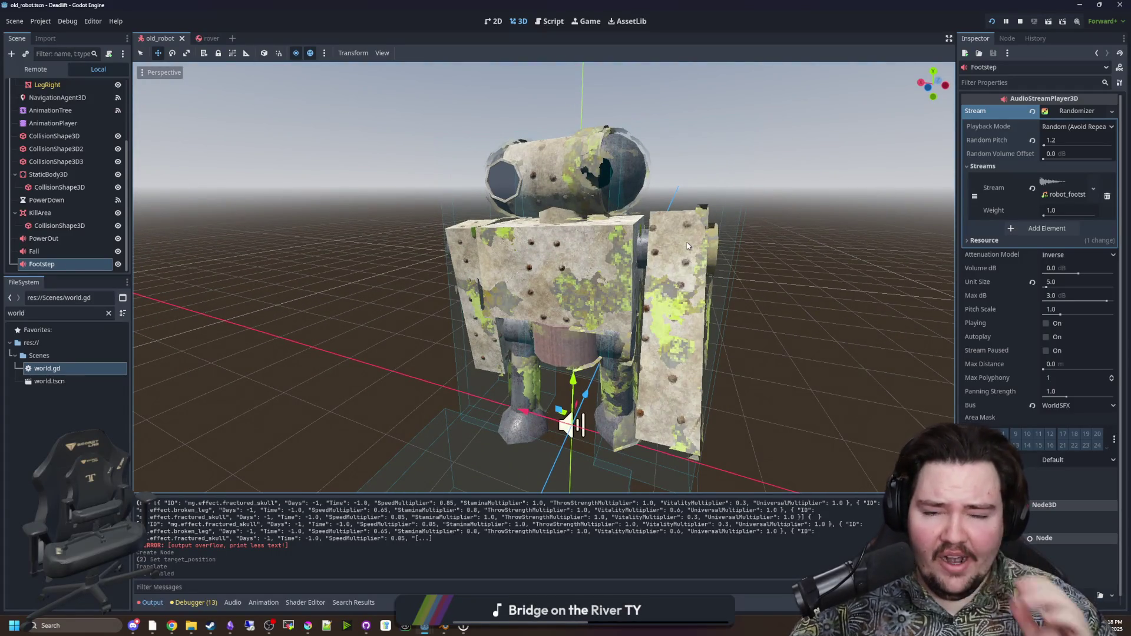
pyautogui.doubleClick(52, 370)
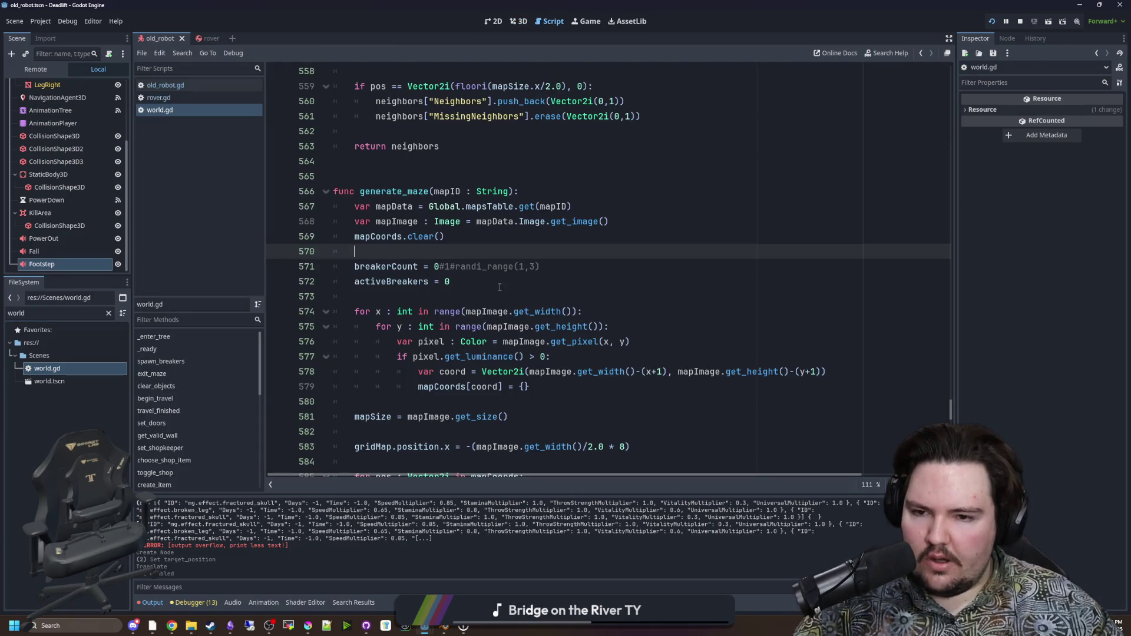
# - Uncomment the ares and kobold spawnList lines in world.gd's _ready function
pyautogui.scroll(20, 500, 289)
pyautogui.scroll(20, 566, 319)
pyautogui.scroll(20, 568, 288)
pyautogui.scroll(17, 547, 311)
pyautogui.scroll(20, 540, 298)
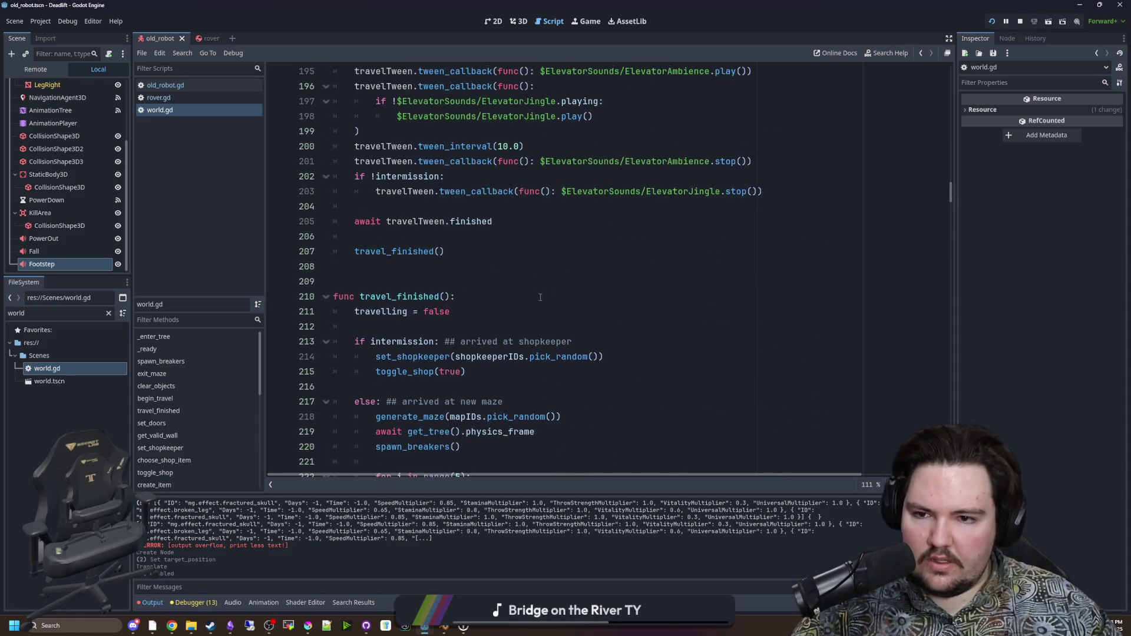
pyautogui.scroll(20, 541, 298)
pyautogui.scroll(12, 540, 298)
pyautogui.scroll(14, 531, 299)
pyautogui.click(540, 283)
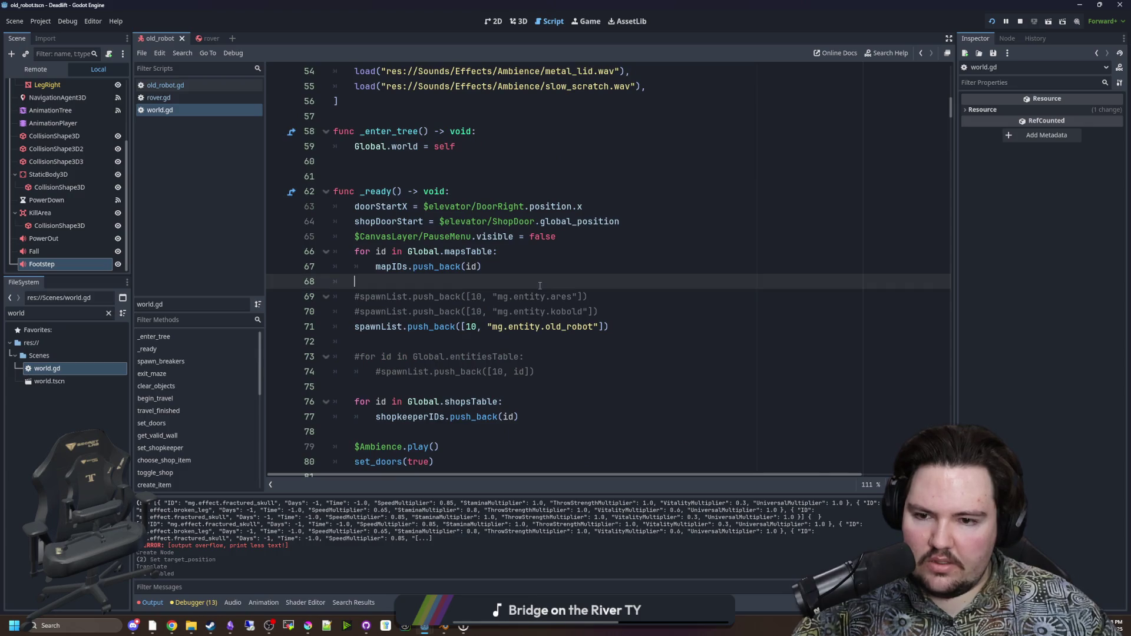
pyautogui.click(359, 312)
pyautogui.press('BackSpace')
pyautogui.press('Up')
pyautogui.press('Delete')
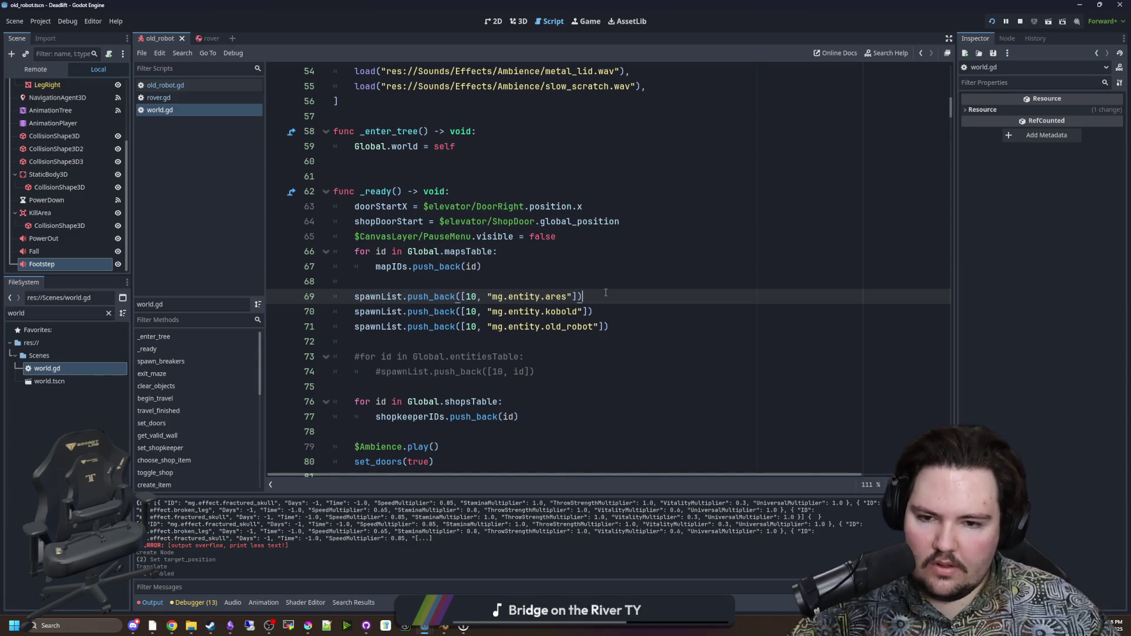
# - Add a spawnList line for mg.entity.hollow above them and save world.gd
pyautogui.click(374, 283)
pyautogui.press('Return')
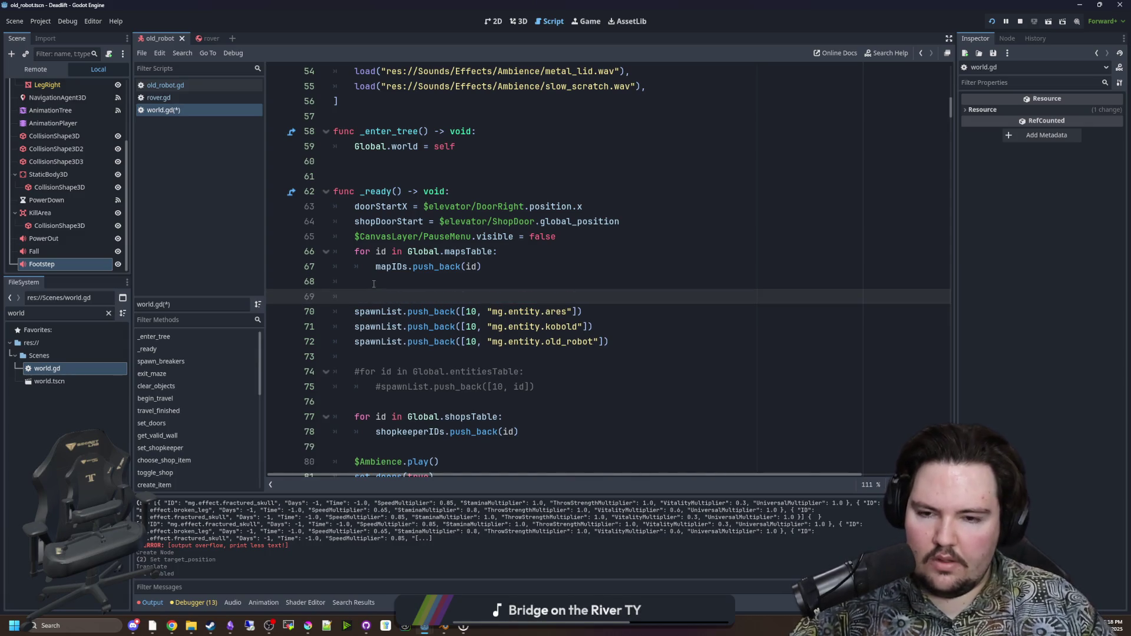
pyautogui.write('spawnList.push_back([10, "mg.entity.ares"])')
pyautogui.write('low')
pyautogui.click(373, 283)
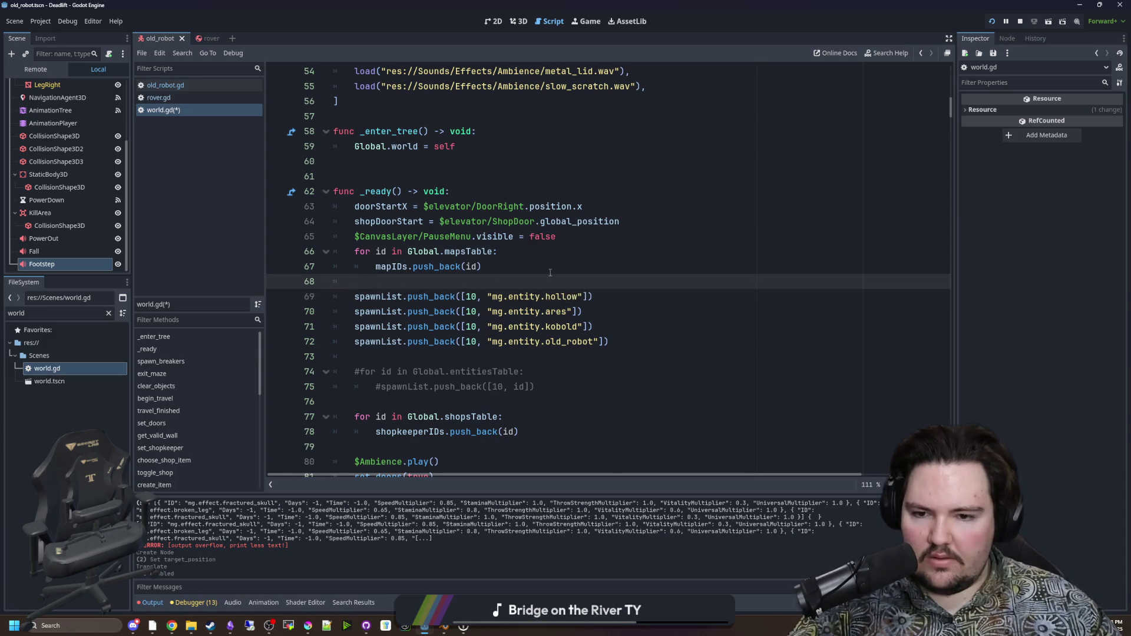
pyautogui.click(382, 351)
pyautogui.hotkey('ctrl', 's')
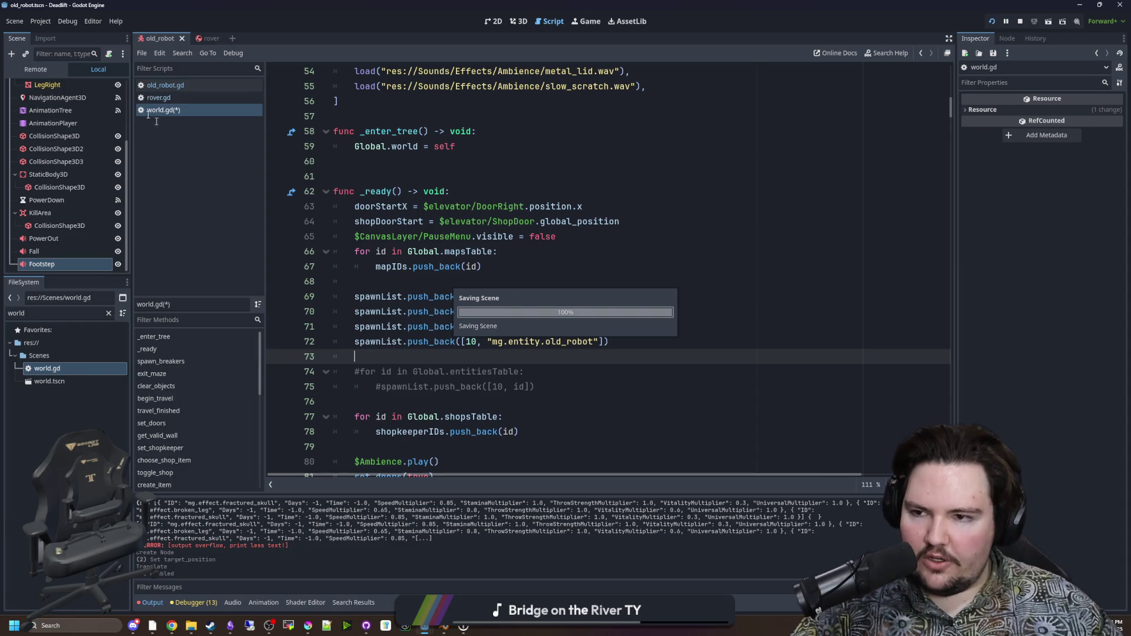
pyautogui.click(510, 281)
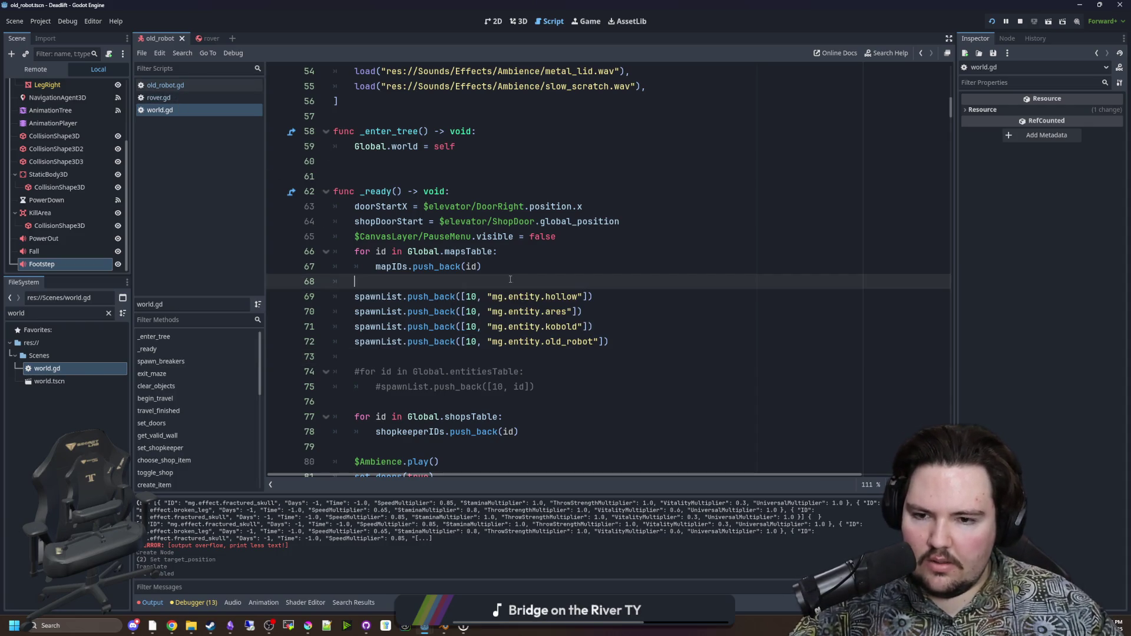
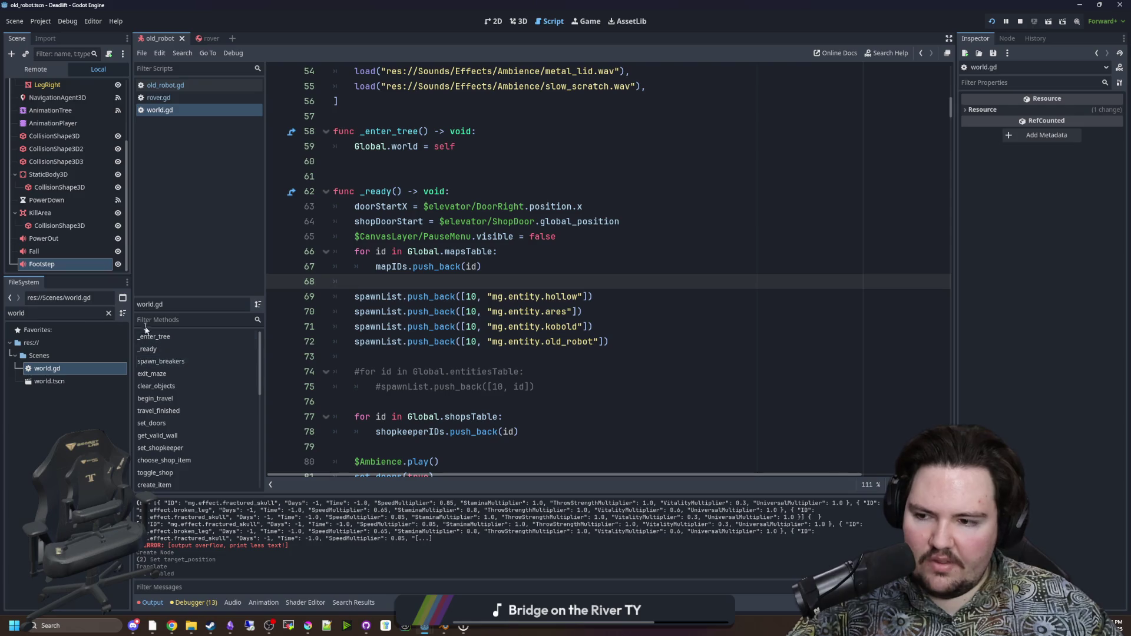
# - Filter FileSystem for 'ko' and open kobold.tscn in the 3D view
pyautogui.click(109, 313)
pyautogui.write('kobol')
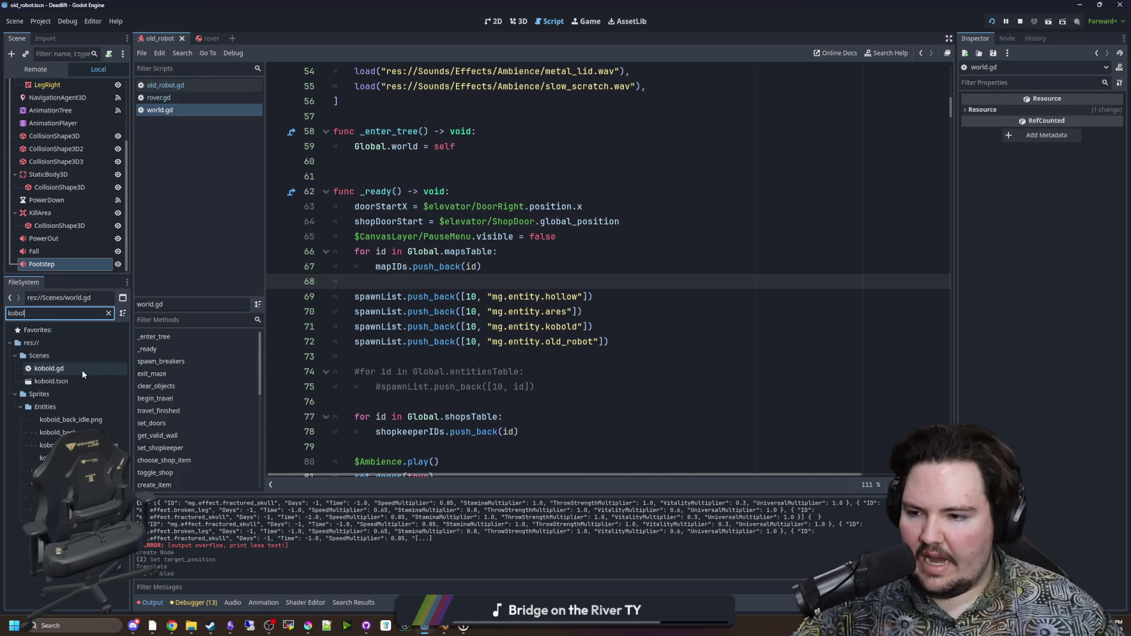
pyautogui.doubleClick(65, 381)
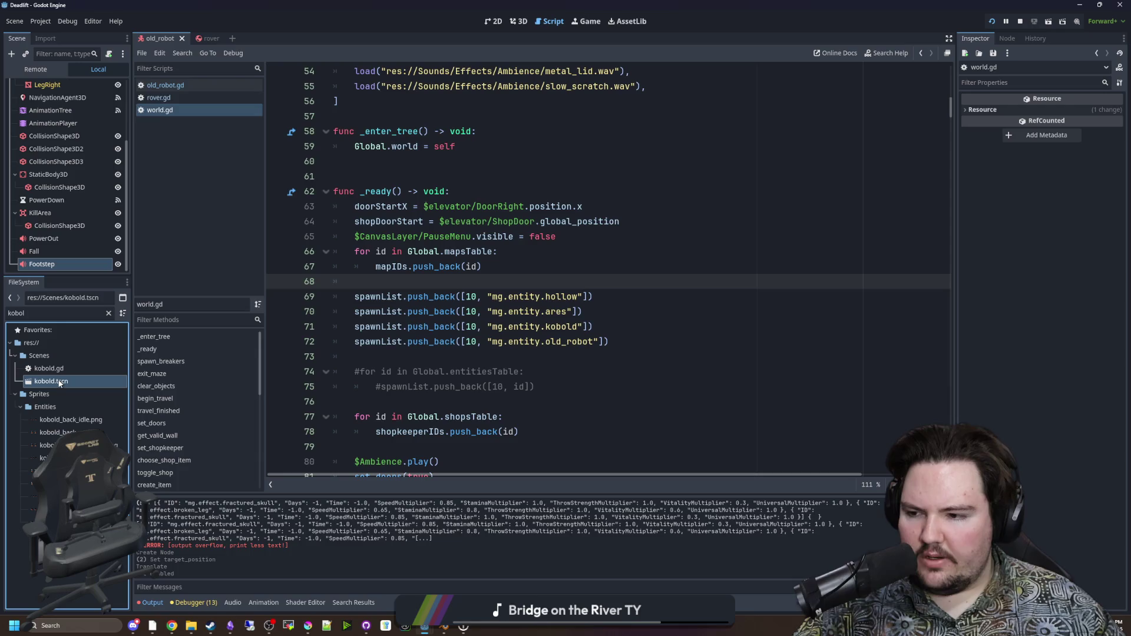
pyautogui.click(520, 22)
# - Zoom and orbit around the kobold, select the Kobold root, save the scene, and open Kobold's context menu
pyautogui.scroll(3, 538, 272)
pyautogui.scroll(-5, 564, 316)
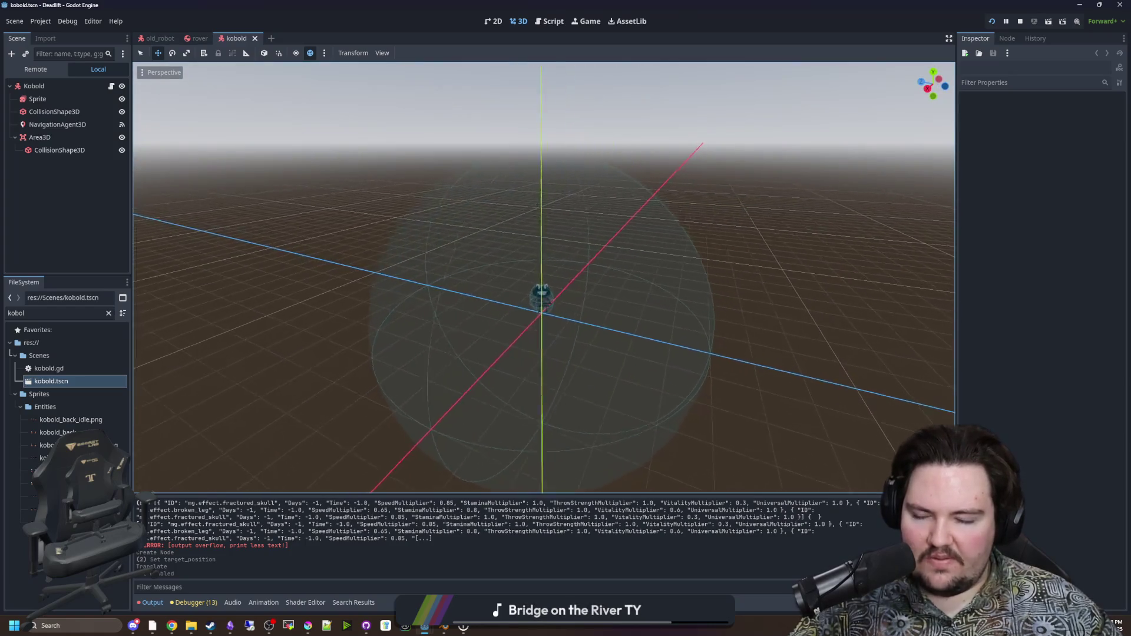
pyautogui.hotkey('ctrl', 's')
pyautogui.hotkey('ctrl', 's')
pyautogui.scroll(4, 659, 357)
pyautogui.scroll(-5, 538, 272)
pyautogui.hotkey('ctrl', 's')
pyautogui.click(33, 86)
pyautogui.hotkey('ctrl', 's')
pyautogui.scroll(3, 680, 259)
pyautogui.hotkey('ctrl', 's')
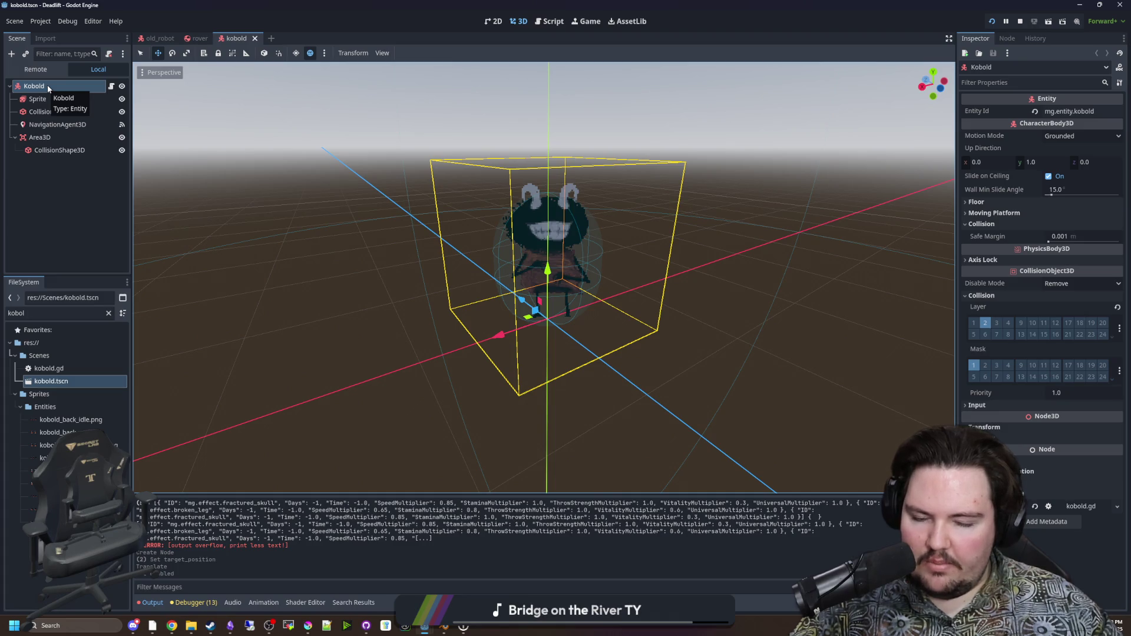
pyautogui.hotkey('ctrl', 's')
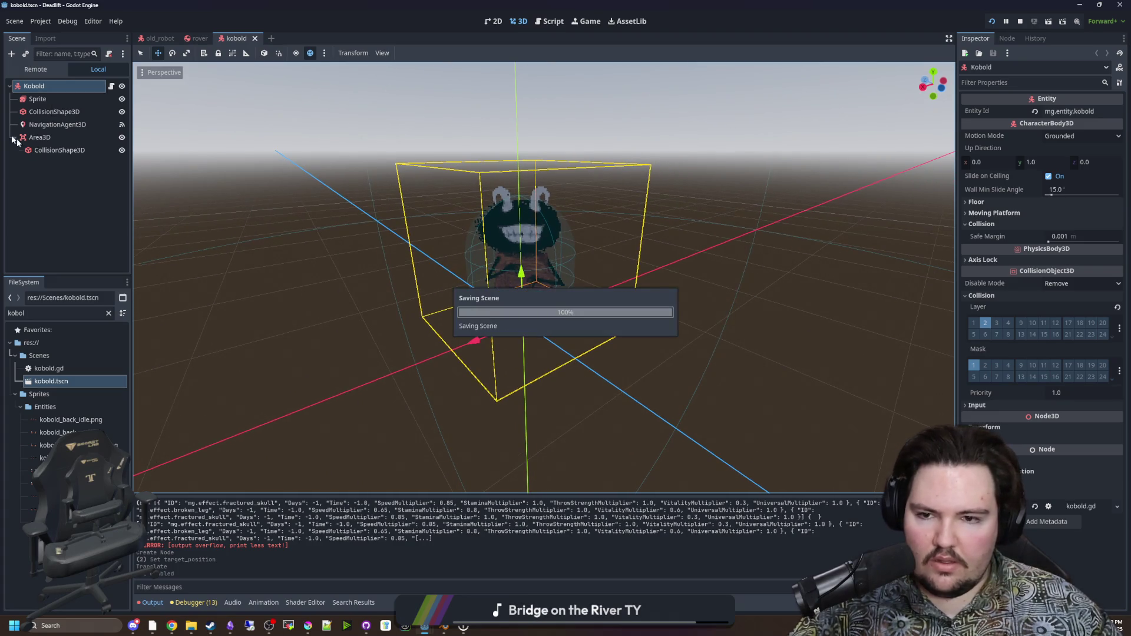
pyautogui.rightClick(47, 89)
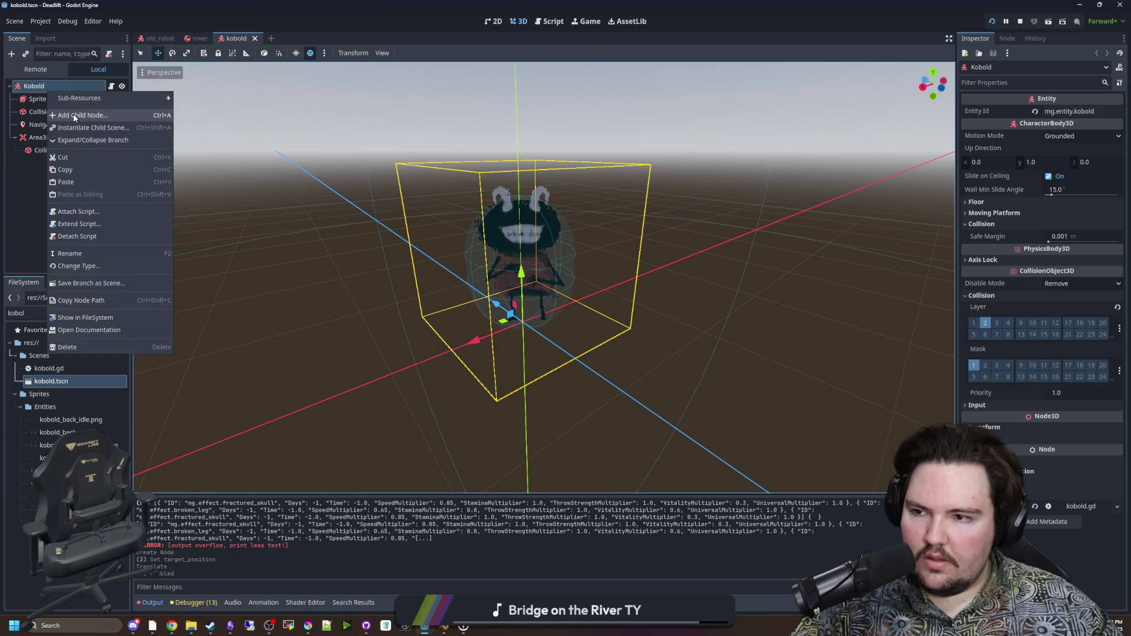
# - Add a StaticBody3D child under Kobold, moving it off collision layer and mask 1 onto layer 3
pyautogui.click(73, 114)
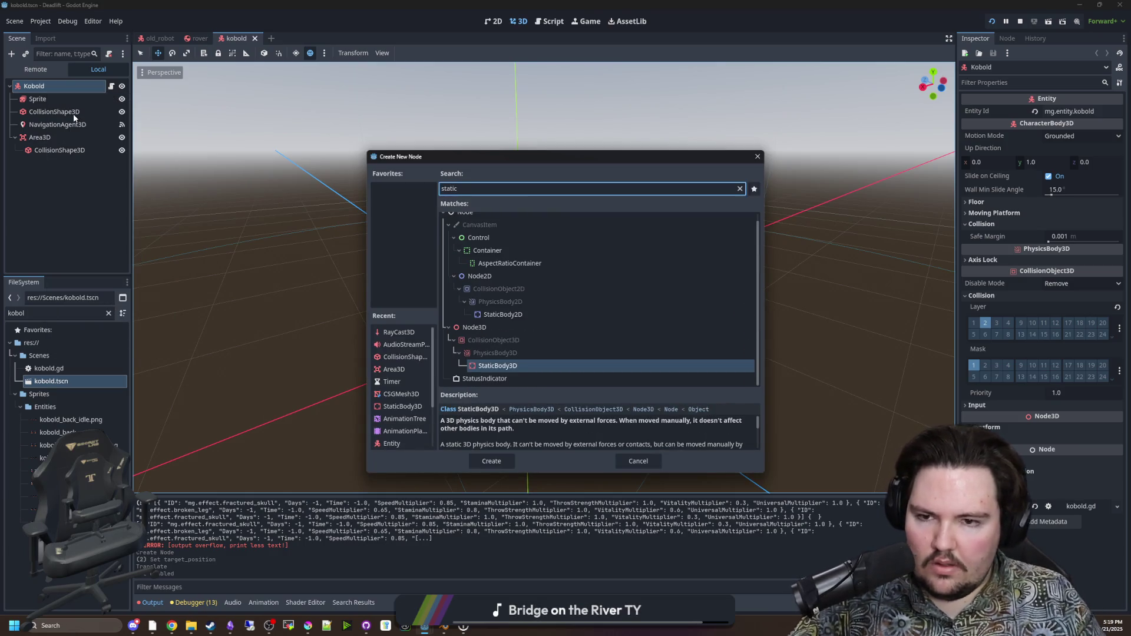
pyautogui.press('Return')
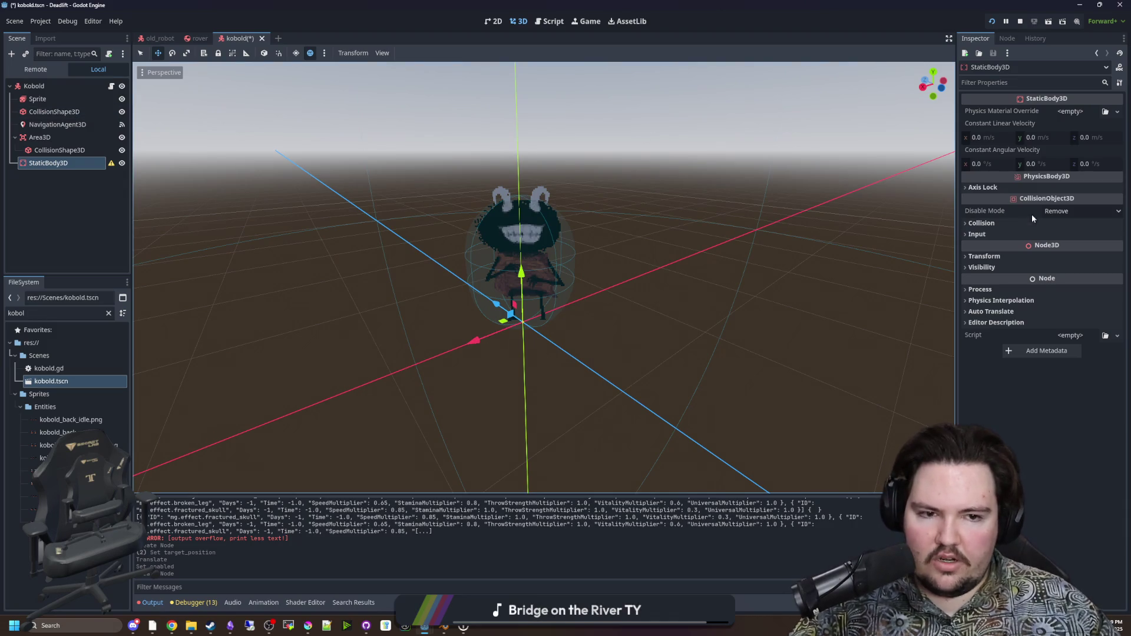
pyautogui.click(992, 232)
pyautogui.click(995, 226)
pyautogui.click(988, 225)
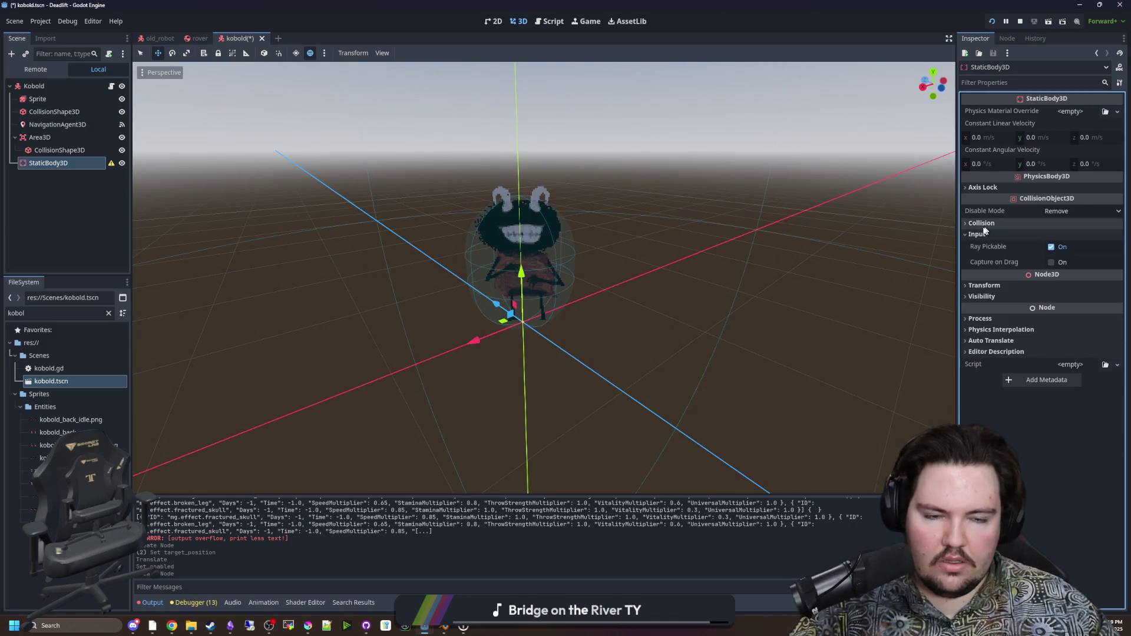
pyautogui.click(987, 225)
pyautogui.click(974, 251)
pyautogui.click(978, 294)
pyautogui.click(996, 251)
pyautogui.moveTo(316, 258); pyautogui.dragTo(242, 239)
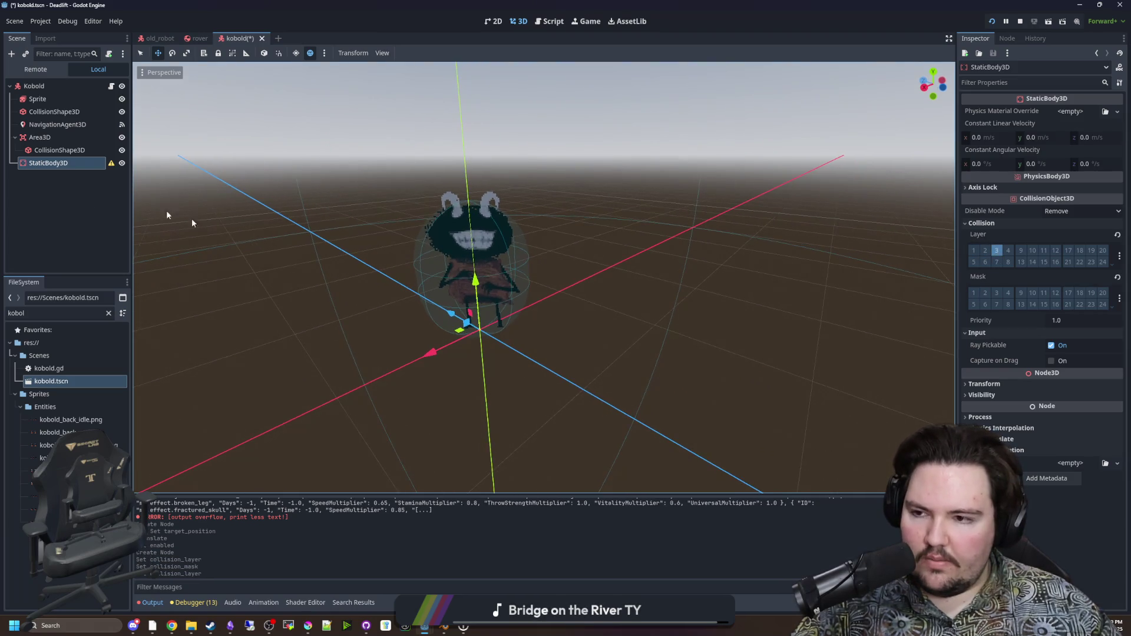
# - Delete the StaticBody3D node from the kobold scene
pyautogui.rightClick(61, 164)
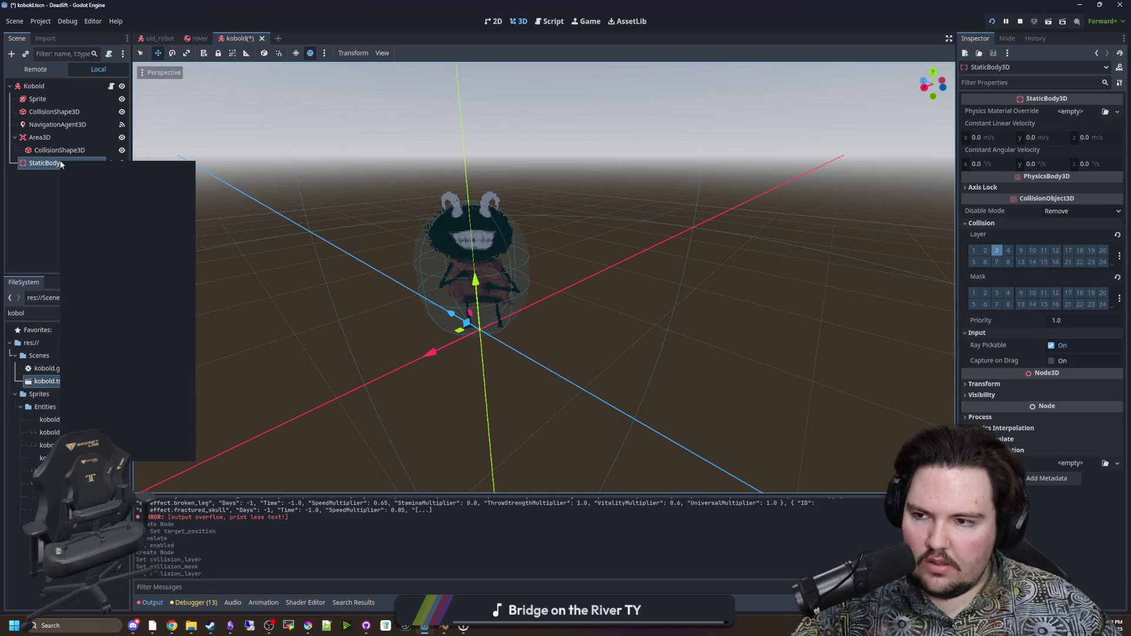
pyautogui.click(94, 454)
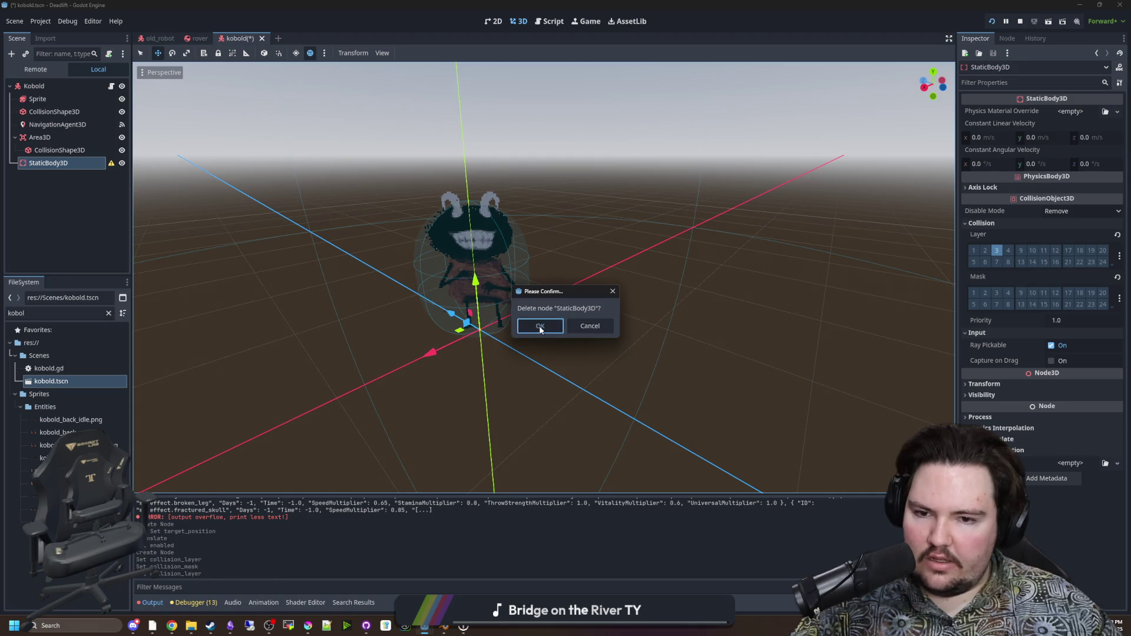
pyautogui.click(539, 329)
# - Filter FileSystem for 'item_slo', instance item_slot.tscn under Kobold, and open its script
pyautogui.rightClick(74, 86)
pyautogui.click(92, 314)
pyautogui.doubleClick(93, 314)
pyautogui.write('item_slo')
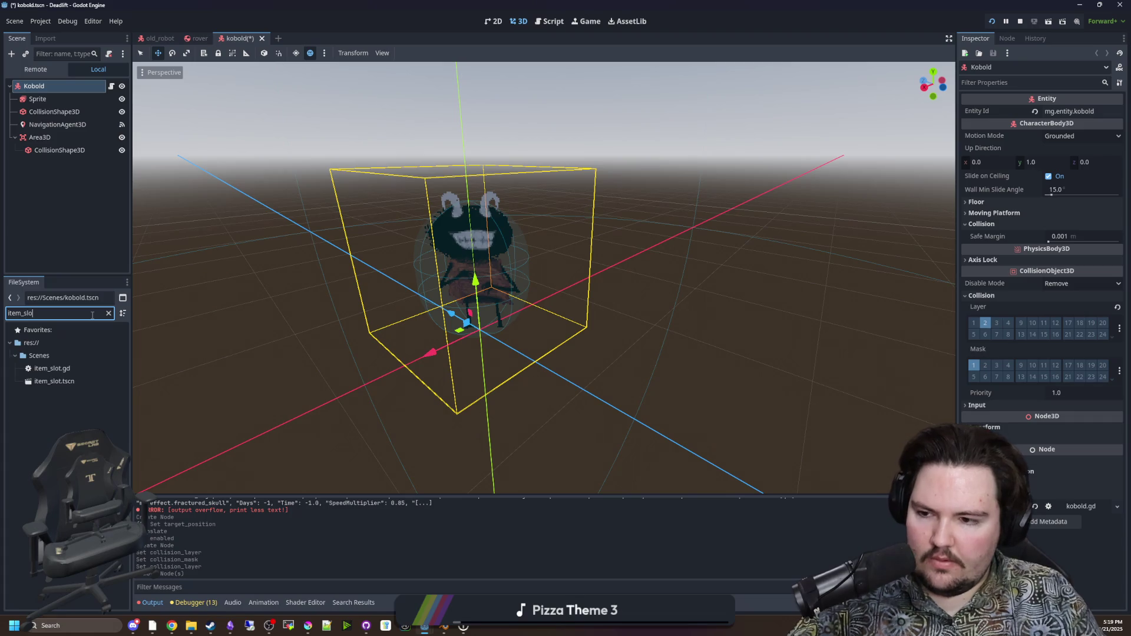
pyautogui.moveTo(43, 383)
pyautogui.mouseDown()
pyautogui.moveTo(35, 136)
pyautogui.moveTo(49, 89)
pyautogui.mouseUp()
pyautogui.click(111, 164)
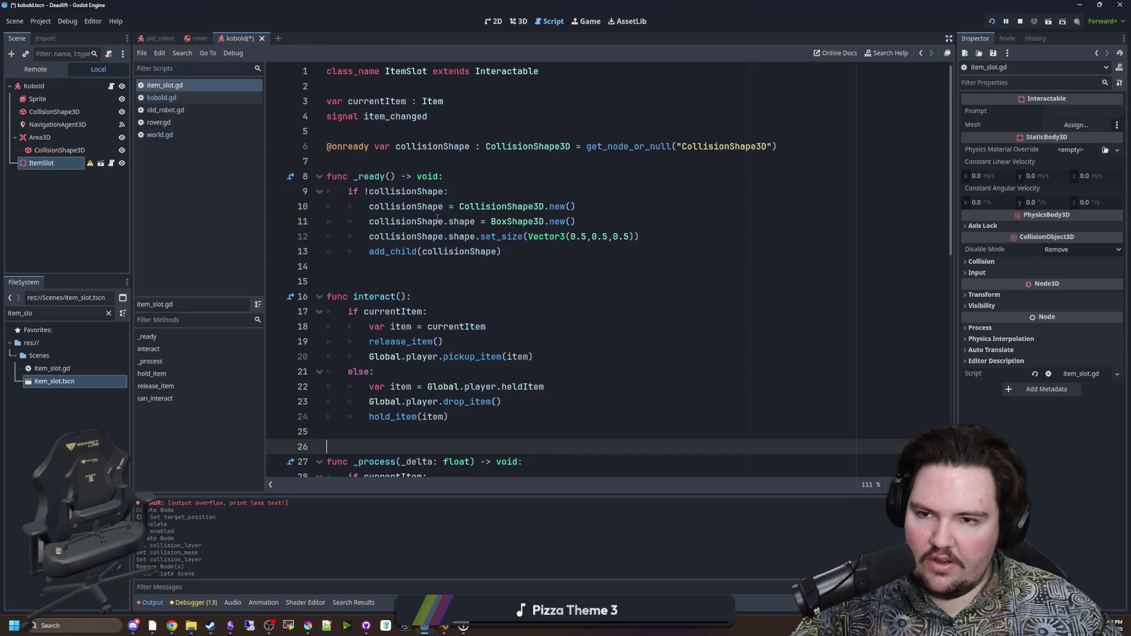
# - Add an exported canInsert variable below the collisionShape declaration
pyautogui.click(424, 164)
pyautogui.click(465, 102)
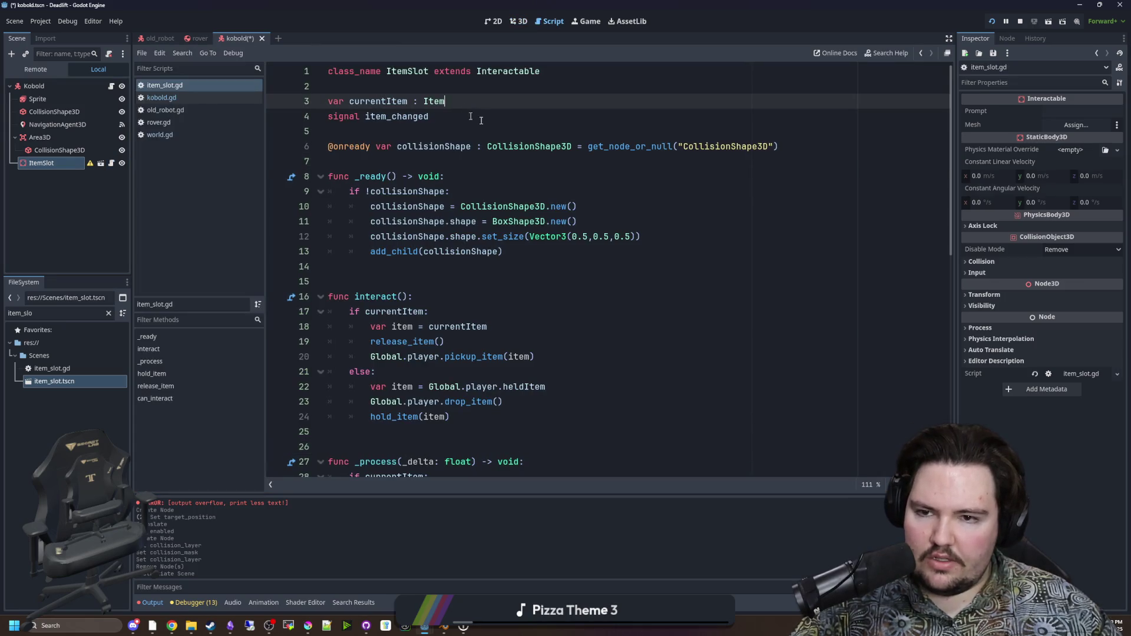
pyautogui.click(805, 147)
pyautogui.press('Return')
pyautogui.write('xport var canInsert : bool = true')
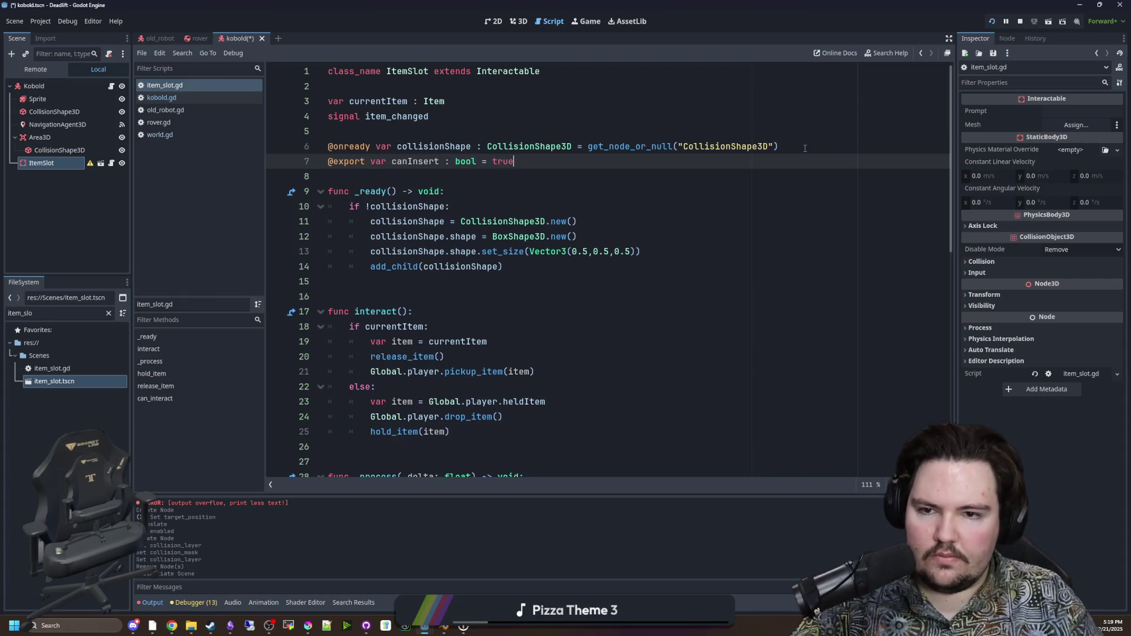
pyautogui.doubleClick(406, 168)
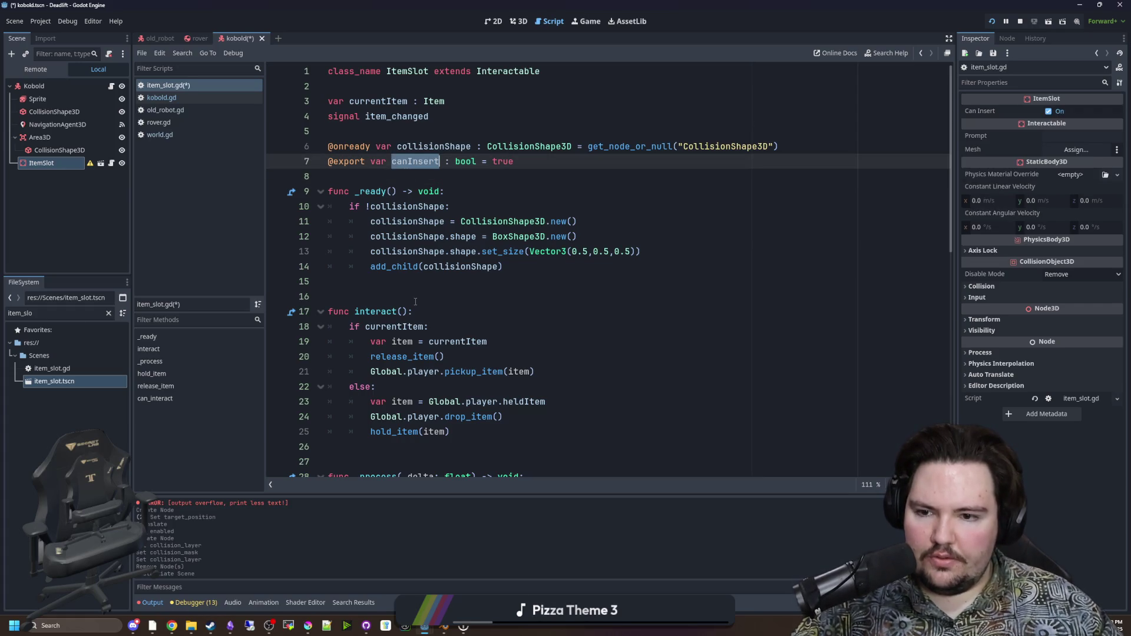
# - Add a canInsert condition to the held-item elif in can_interact
pyautogui.scroll(-4, 415, 301)
pyautogui.scroll(3, 441, 281)
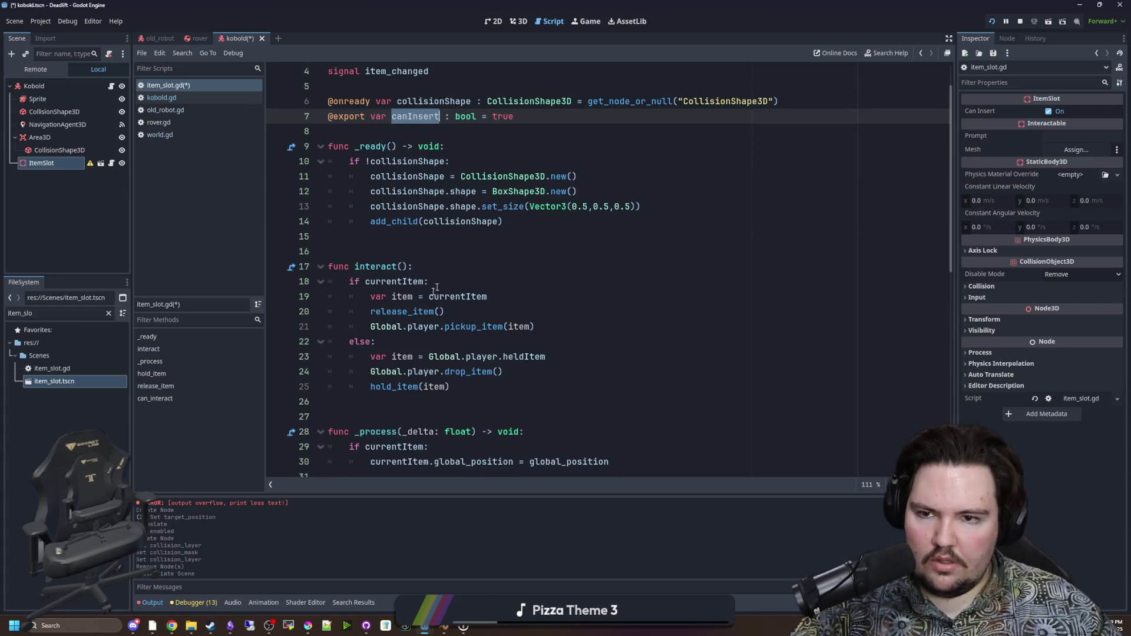
pyautogui.scroll(-8, 384, 267)
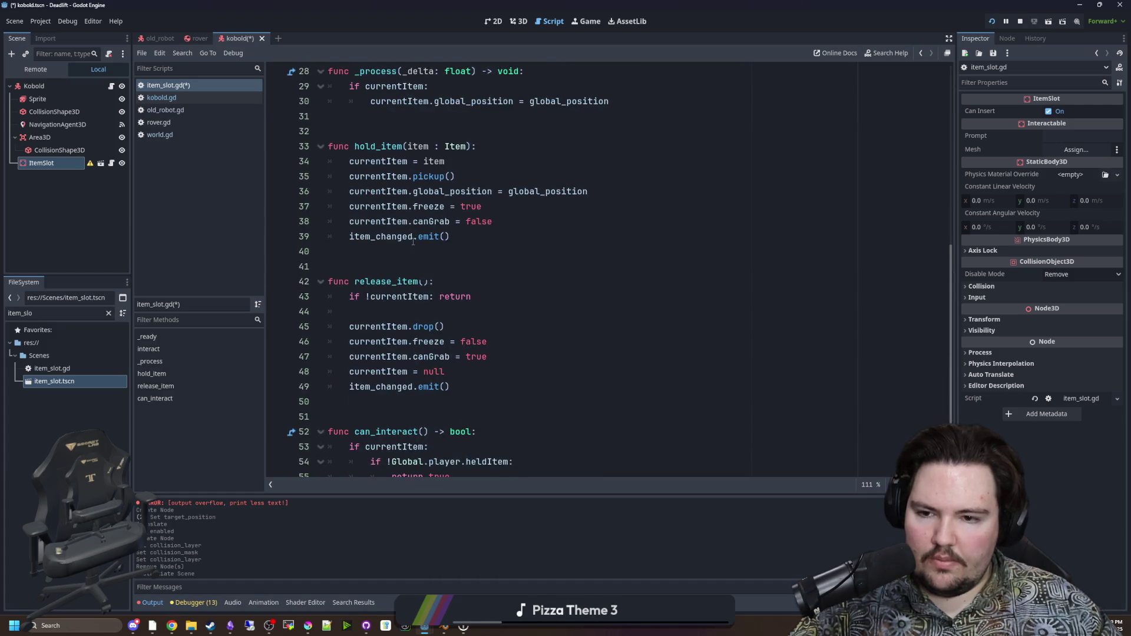
pyautogui.scroll(-2, 413, 241)
pyautogui.click(483, 362)
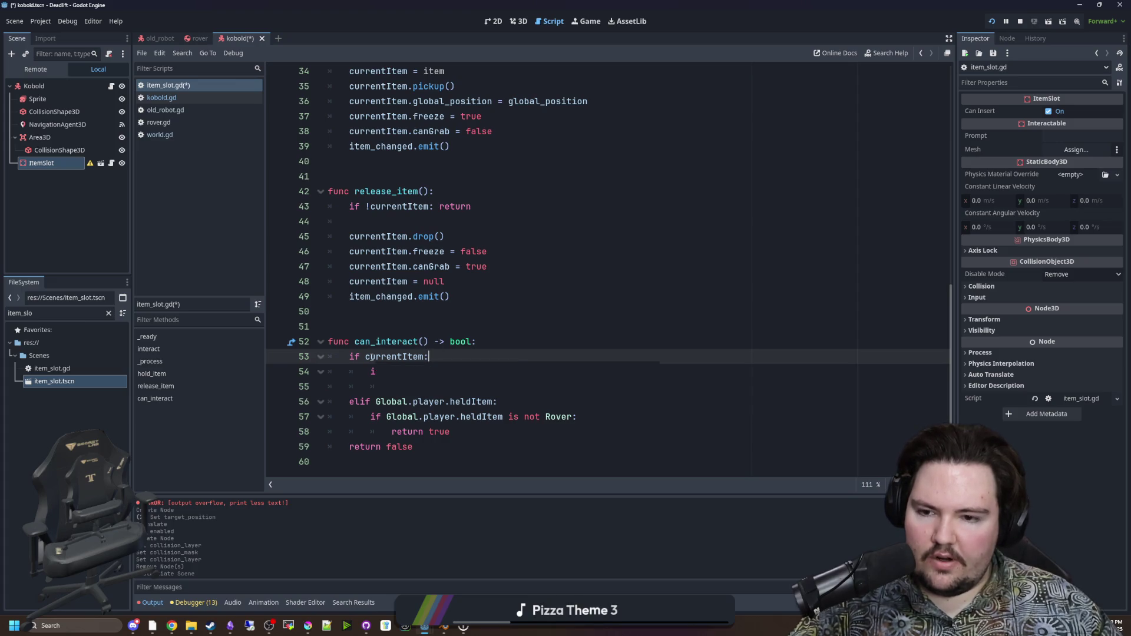
pyautogui.click(363, 388)
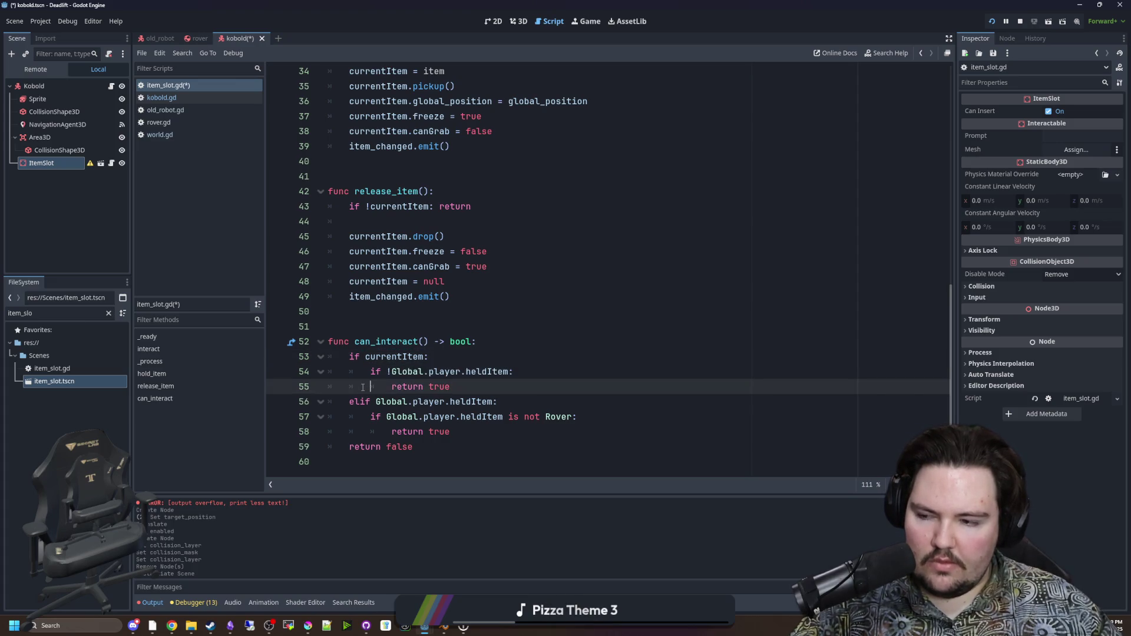
pyautogui.click(445, 343)
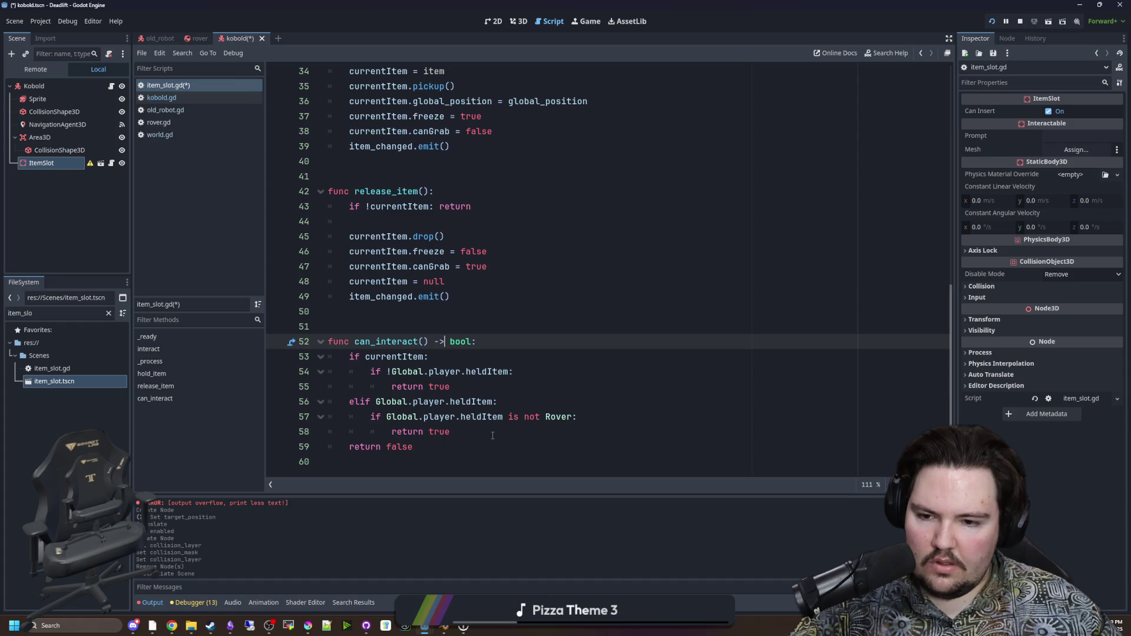
pyautogui.click(494, 402)
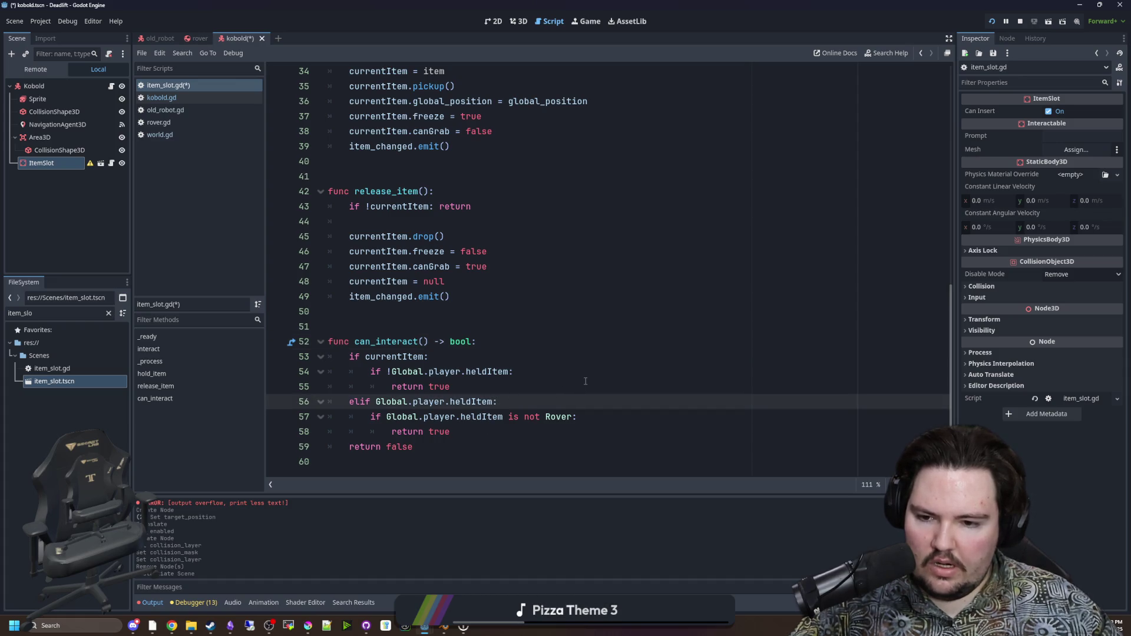
pyautogui.press('Return')
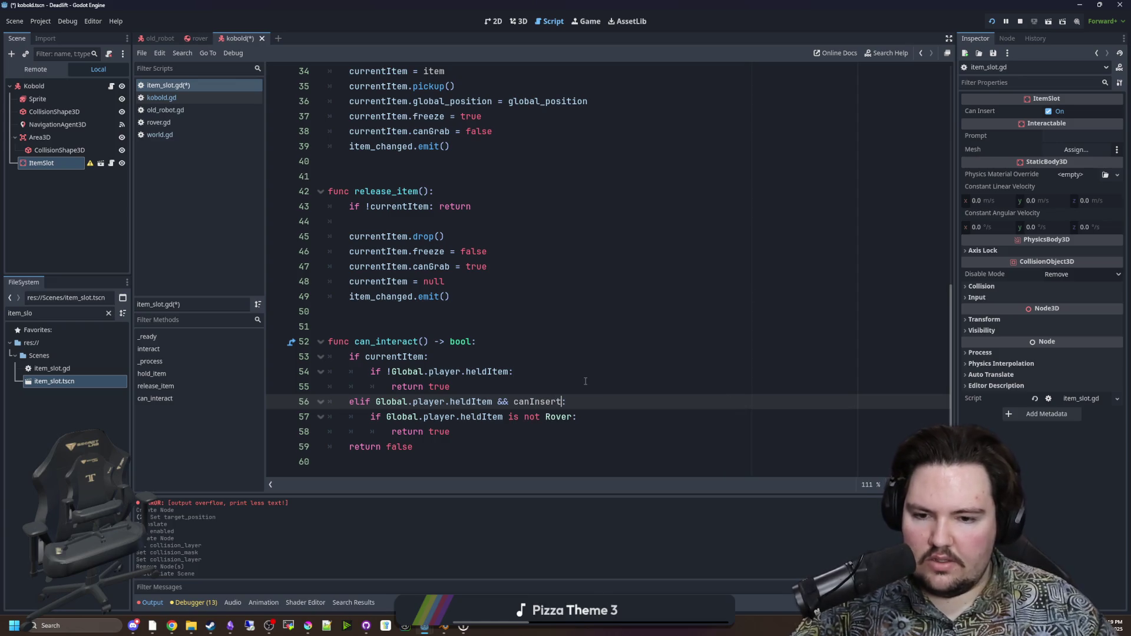
# - Review the currentItem and held-item checks in can_interact
pyautogui.click(586, 381)
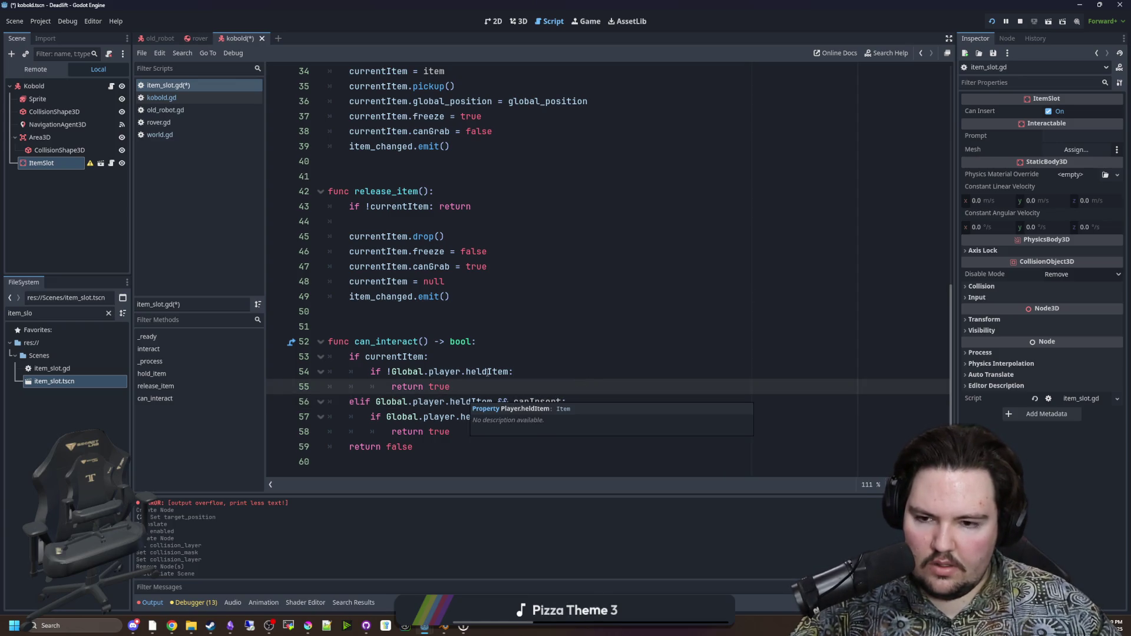
pyautogui.click(449, 354)
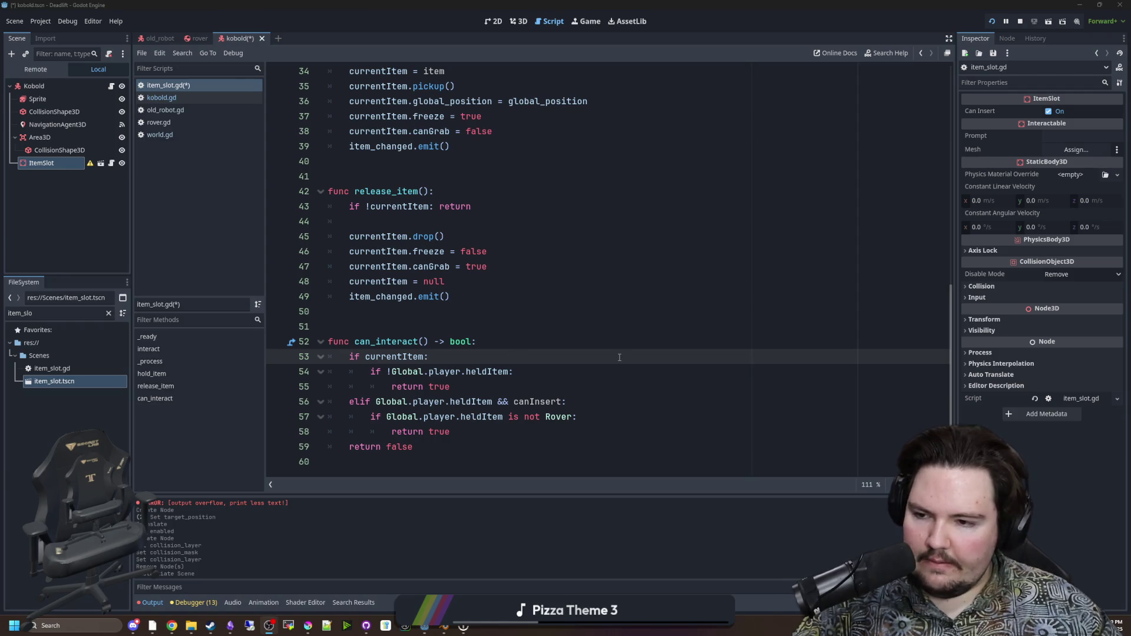
pyautogui.click(617, 326)
pyautogui.click(455, 347)
pyautogui.click(441, 355)
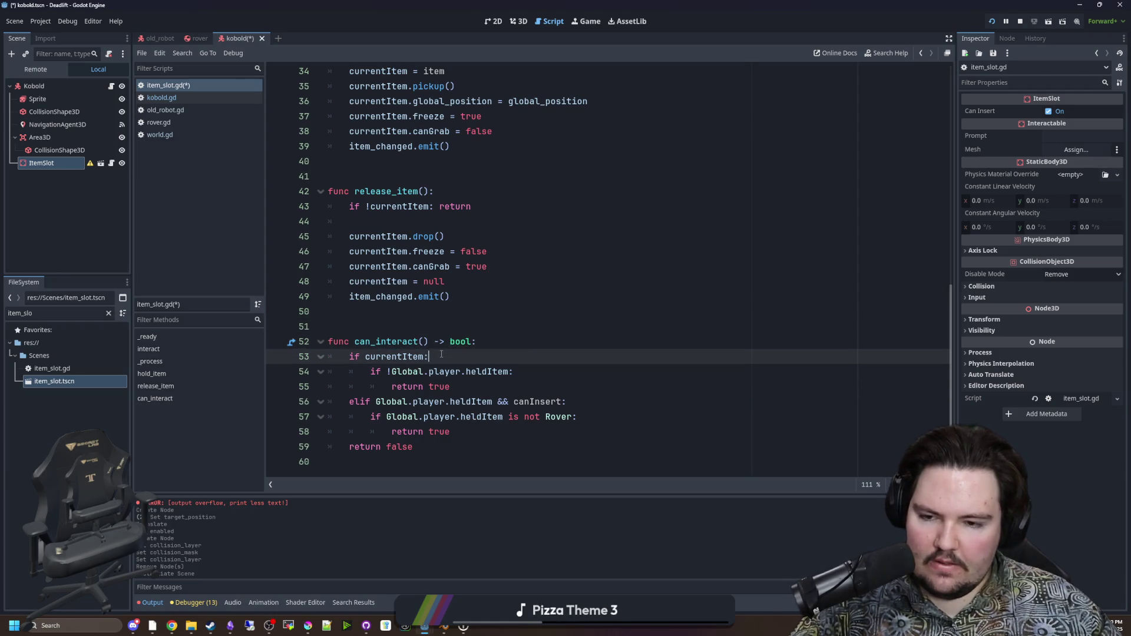
pyautogui.moveTo(345, 356); pyautogui.dragTo(448, 358)
pyautogui.click(448, 357)
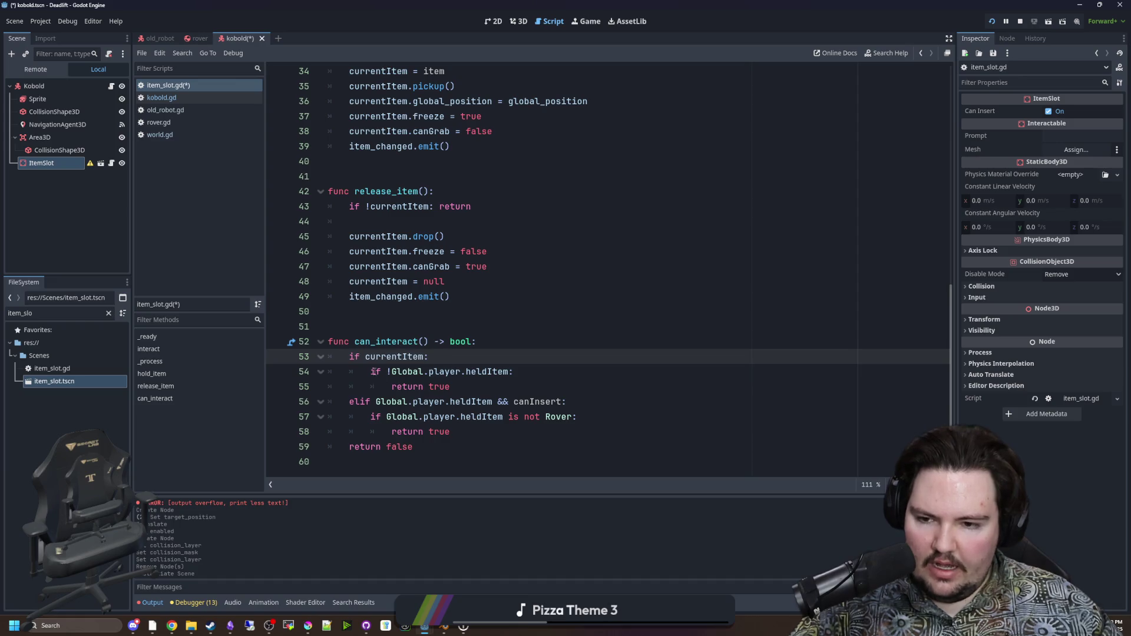
pyautogui.click(485, 359)
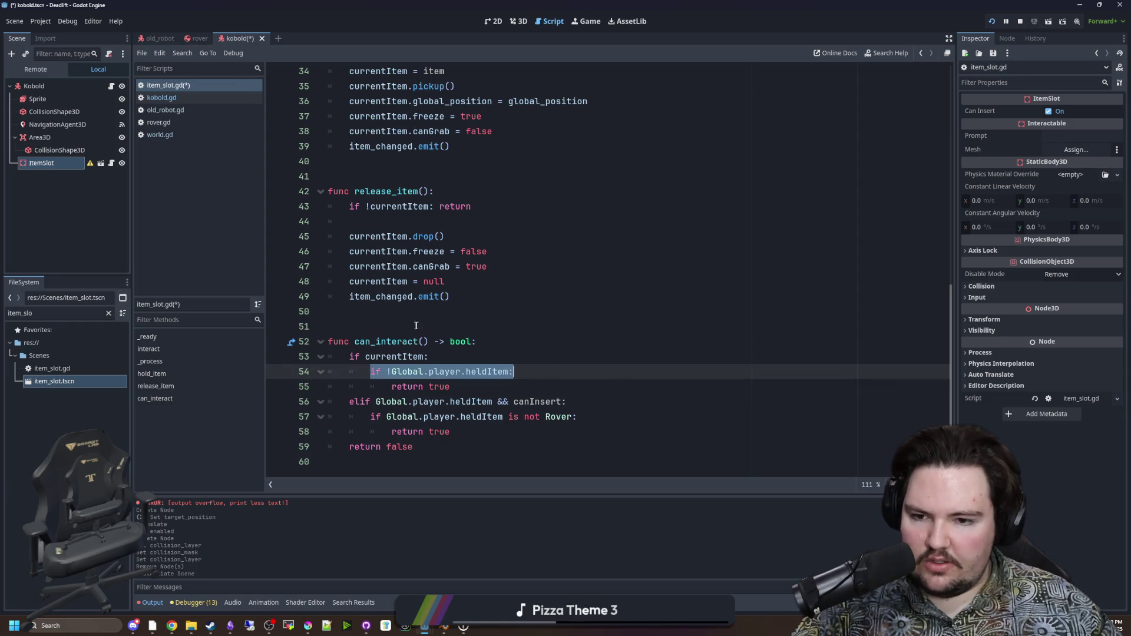
# - Save item_slot.gd and return to the kobold's 3D view
pyautogui.hotkey('ctrl', 's')
pyautogui.scroll(4, 431, 280)
pyautogui.scroll(3, 432, 280)
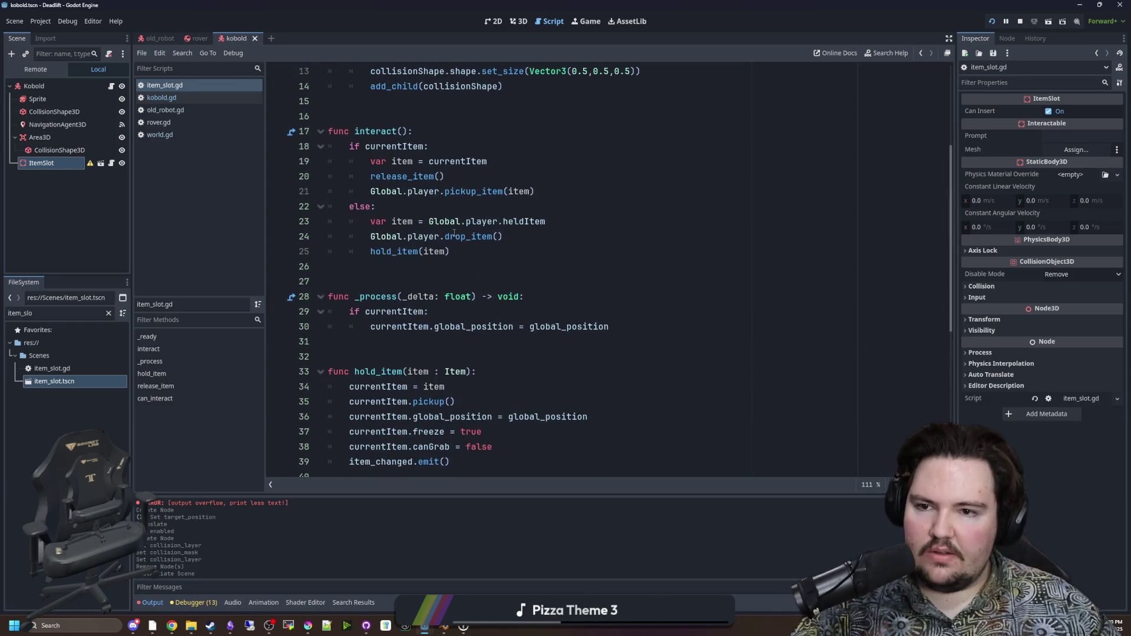
pyautogui.scroll(4, 443, 269)
pyautogui.click(518, 21)
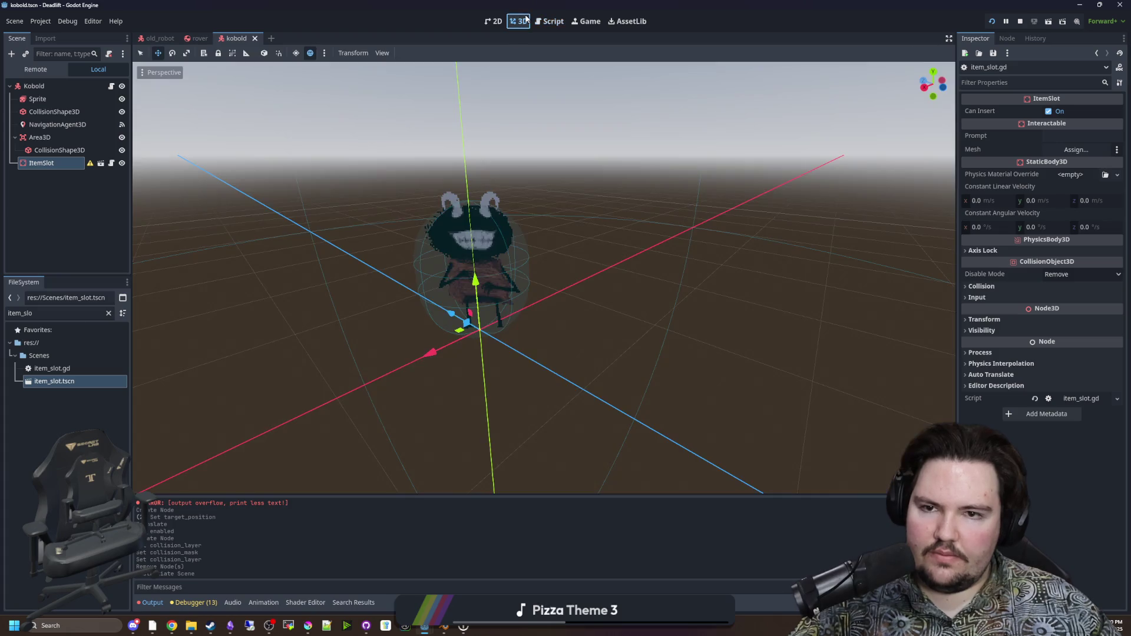
# - Select the ItemSlot node and orbit the view around the kobold
pyautogui.scroll(-5, 245, 207)
pyautogui.click(82, 102)
pyautogui.click(62, 162)
pyautogui.scroll(5, 388, 222)
pyautogui.scroll(-5, 352, 254)
pyautogui.scroll(3, 353, 259)
pyautogui.moveTo(406, 277); pyautogui.dragTo(472, 321)
# - In kobold.gd, try a $ItemSlot reference inside _process, then remove it
pyautogui.click(111, 86)
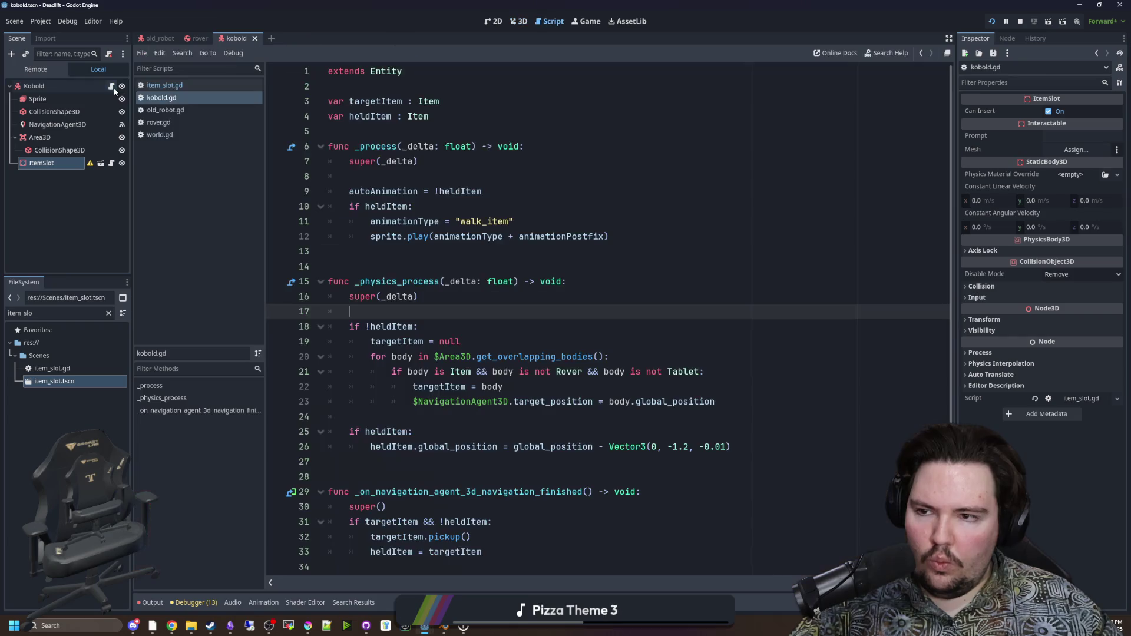
pyautogui.click(423, 267)
pyautogui.moveTo(44, 165)
pyautogui.mouseDown()
pyautogui.moveTo(379, 260)
pyautogui.moveTo(346, 256)
pyautogui.mouseUp()
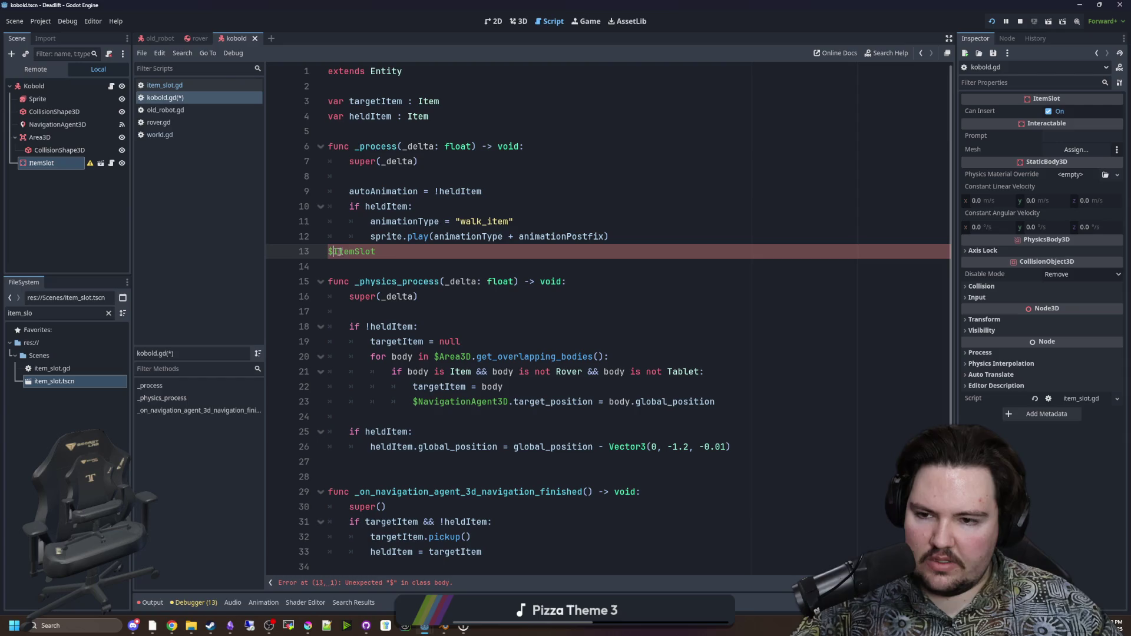
pyautogui.press('Tab')
pyautogui.click(428, 265)
pyautogui.click(450, 255)
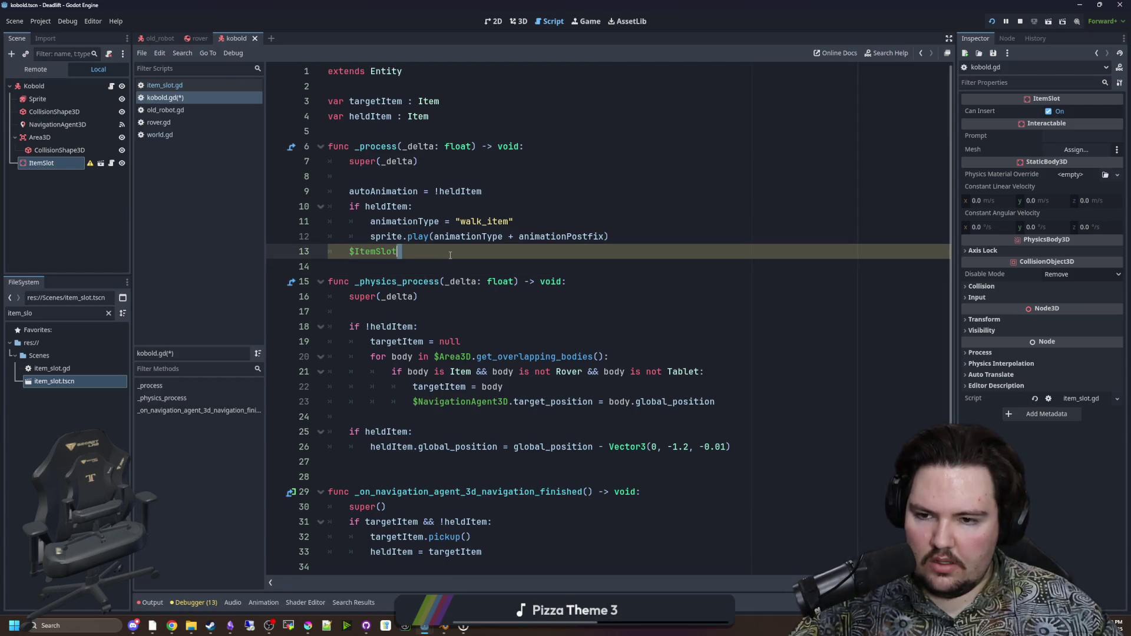
pyautogui.write('.')
pyautogui.press('Escape')
pyautogui.moveTo(442, 252); pyautogui.dragTo(327, 252)
pyautogui.press('BackSpace')
pyautogui.click(361, 269)
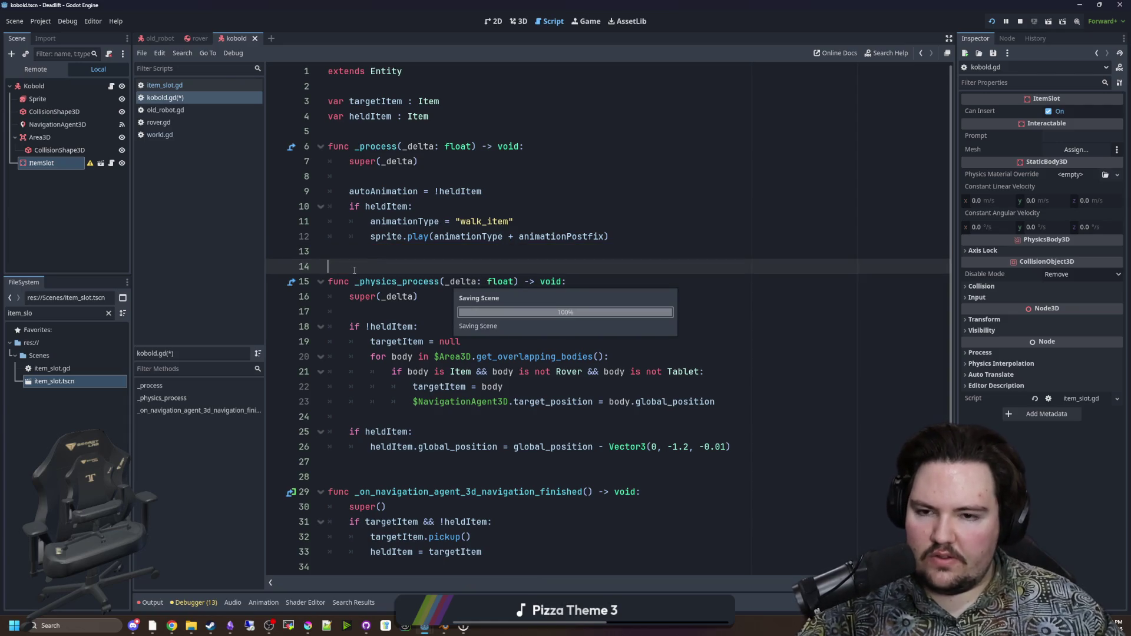
# - Raise ItemSlot slightly along Y in the 3D view and centre on it
pyautogui.click(517, 24)
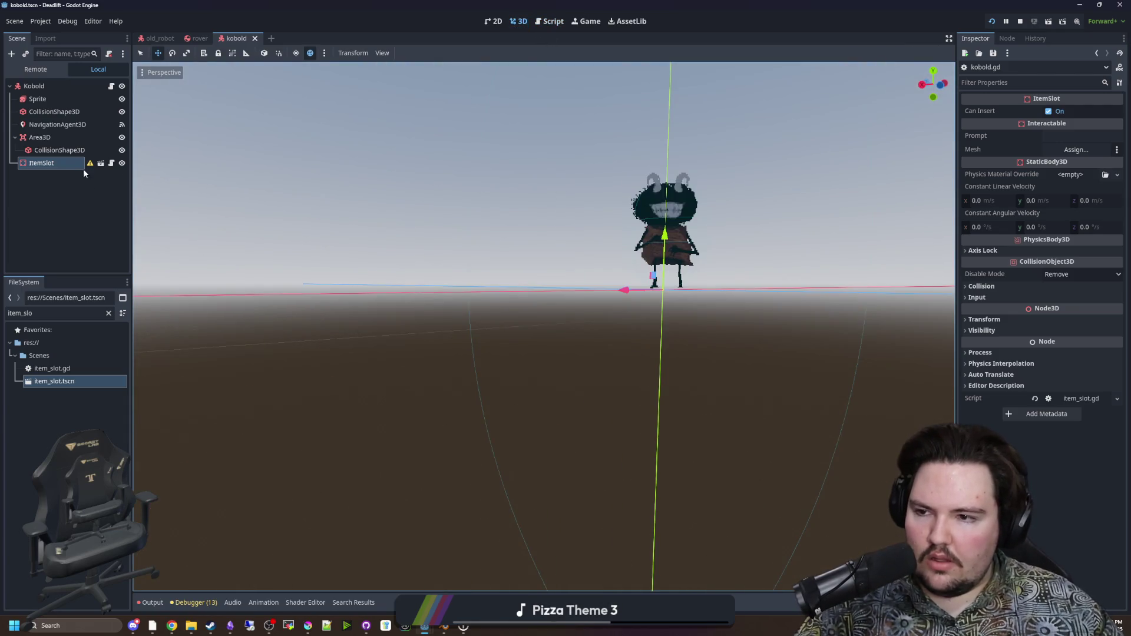
pyautogui.moveTo(454, 265); pyautogui.dragTo(464, 146)
pyautogui.moveTo(294, 167); pyautogui.dragTo(288, 156)
pyautogui.press('f')
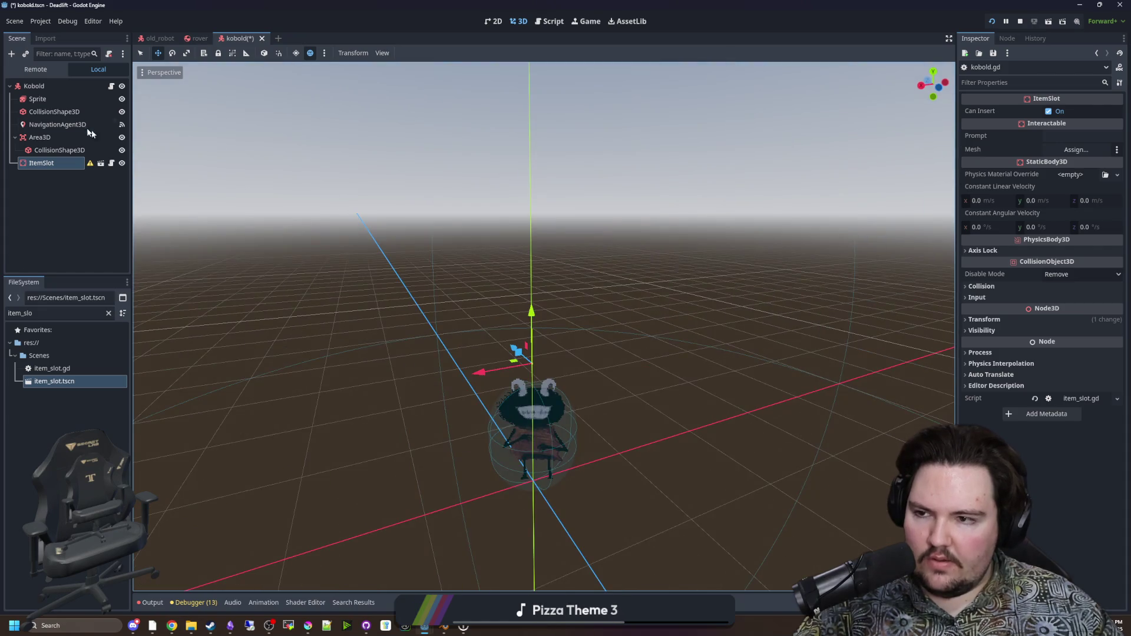
# - Insert a $ItemSlot line after heldItem = targetItem in the navigation-finished handler
pyautogui.click(112, 86)
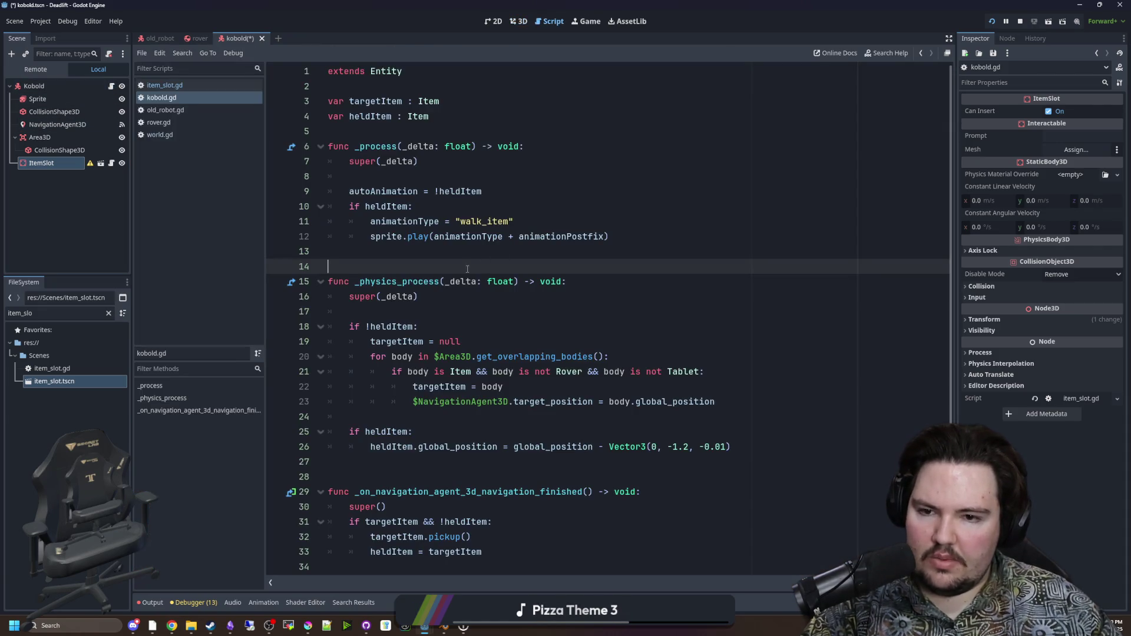
pyautogui.scroll(-1, 462, 264)
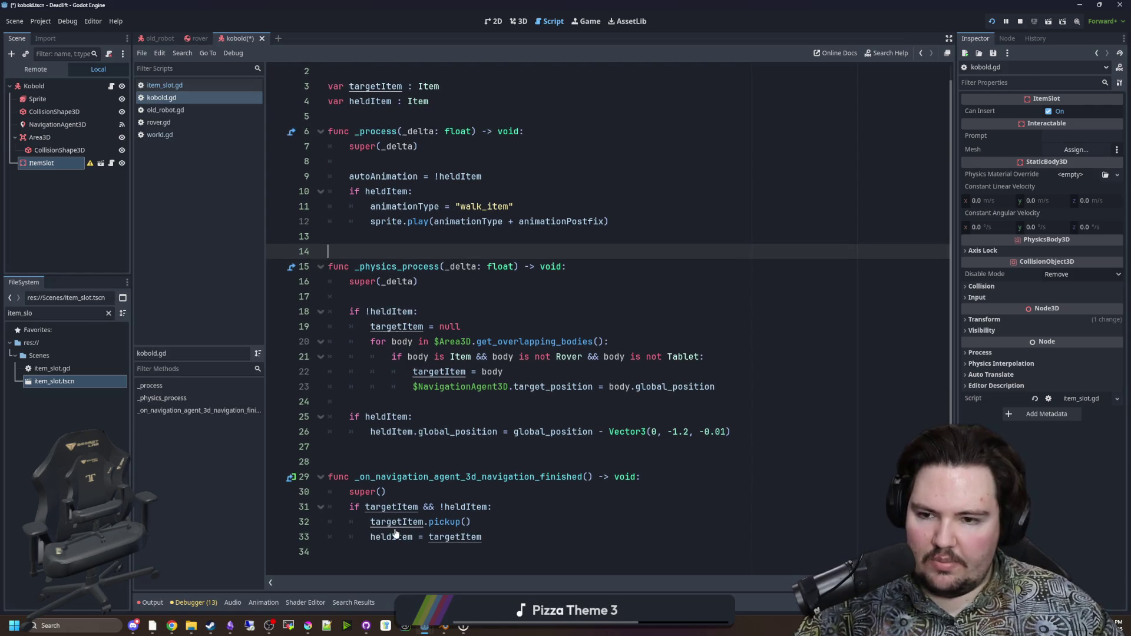
pyautogui.scroll(1, 404, 459)
pyautogui.scroll(-1, 407, 445)
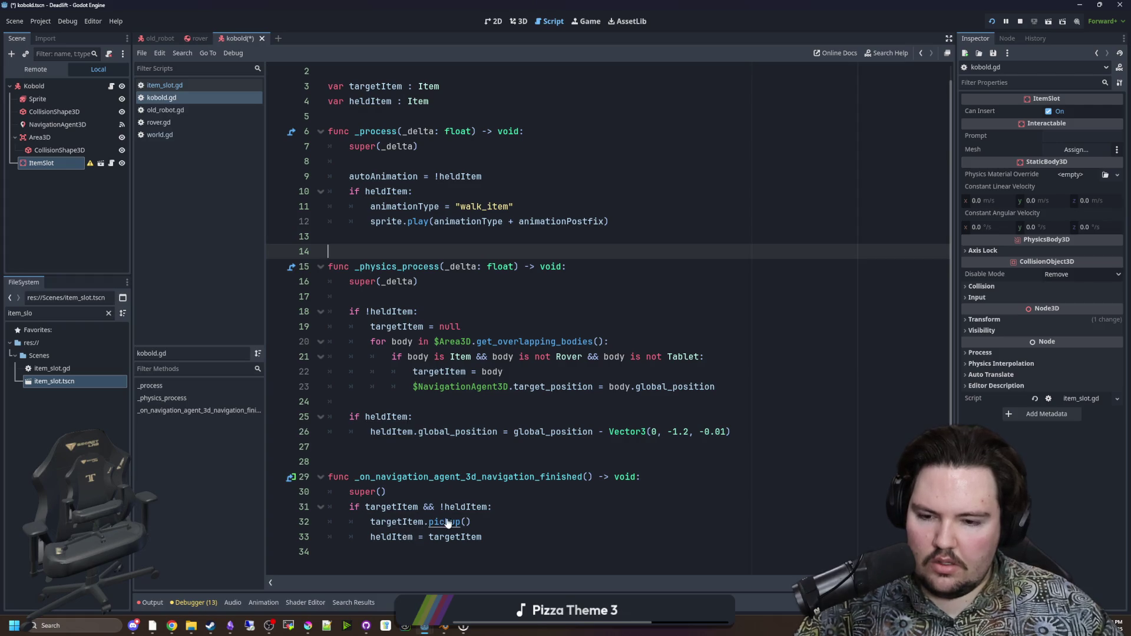
pyautogui.click(496, 535)
pyautogui.moveTo(41, 163)
pyautogui.mouseDown()
pyautogui.moveTo(490, 522)
pyautogui.moveTo(478, 535)
pyautogui.mouseUp()
pyautogui.press('Return')
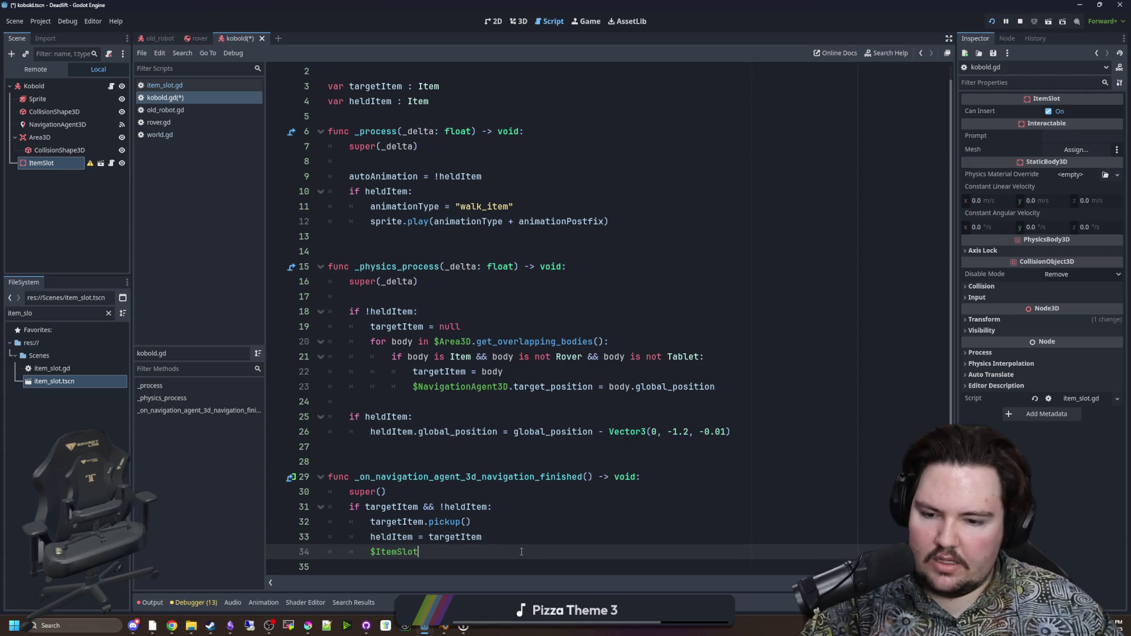
pyautogui.write('gra')
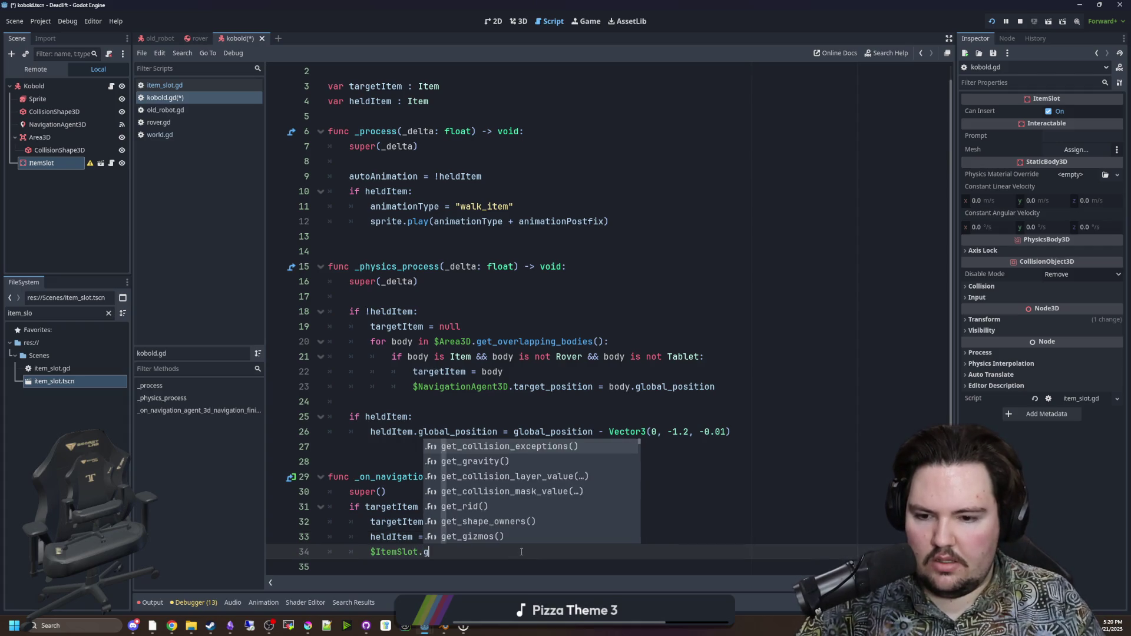
pyautogui.press('BackSpace')
pyautogui.press('BackSpace')
pyautogui.press('BackSpace')
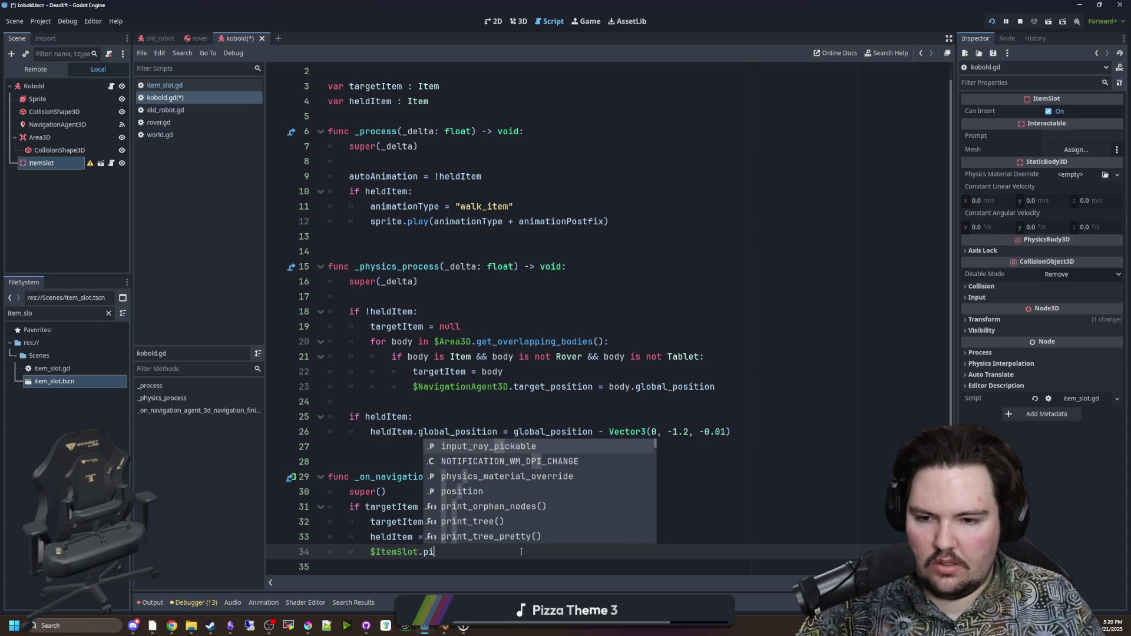
pyautogui.write('ins')
pyautogui.press('BackSpace')
pyautogui.press('BackSpace')
pyautogui.press('BackSpace')
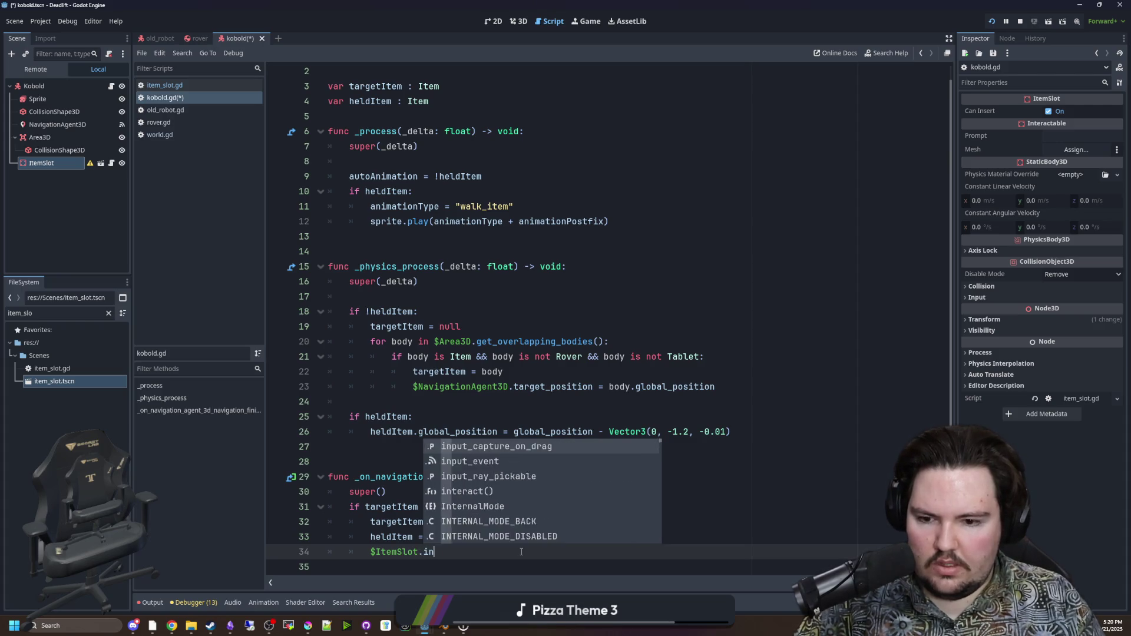
pyautogui.write('add')
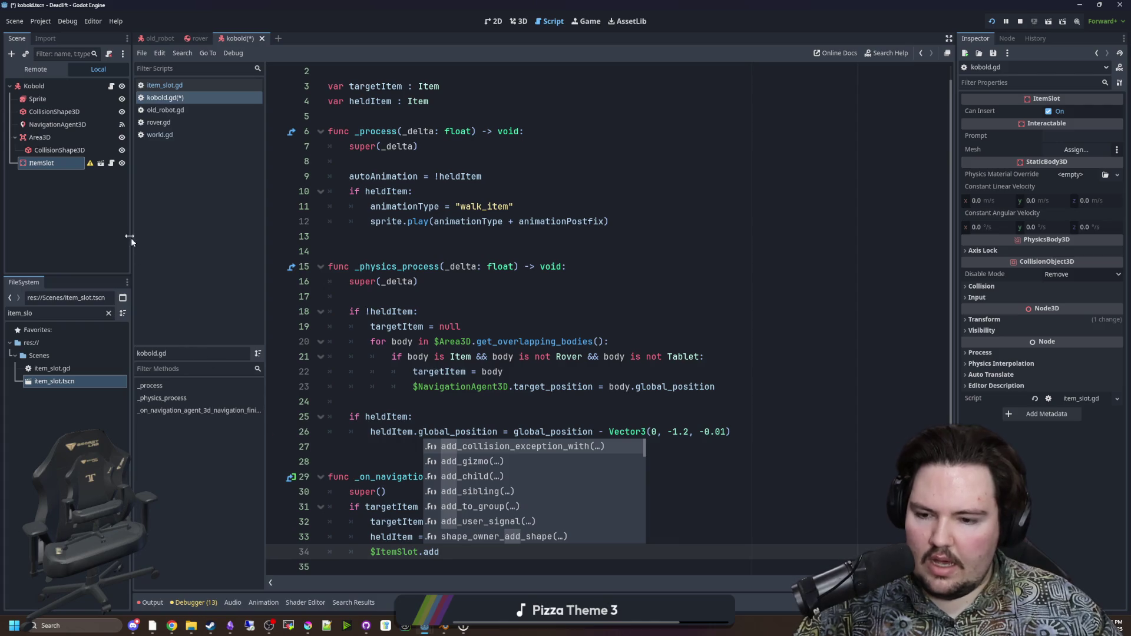
# - Check item_slot.gd for the function that holds an item
pyautogui.click(111, 165)
pyautogui.scroll(-4, 436, 306)
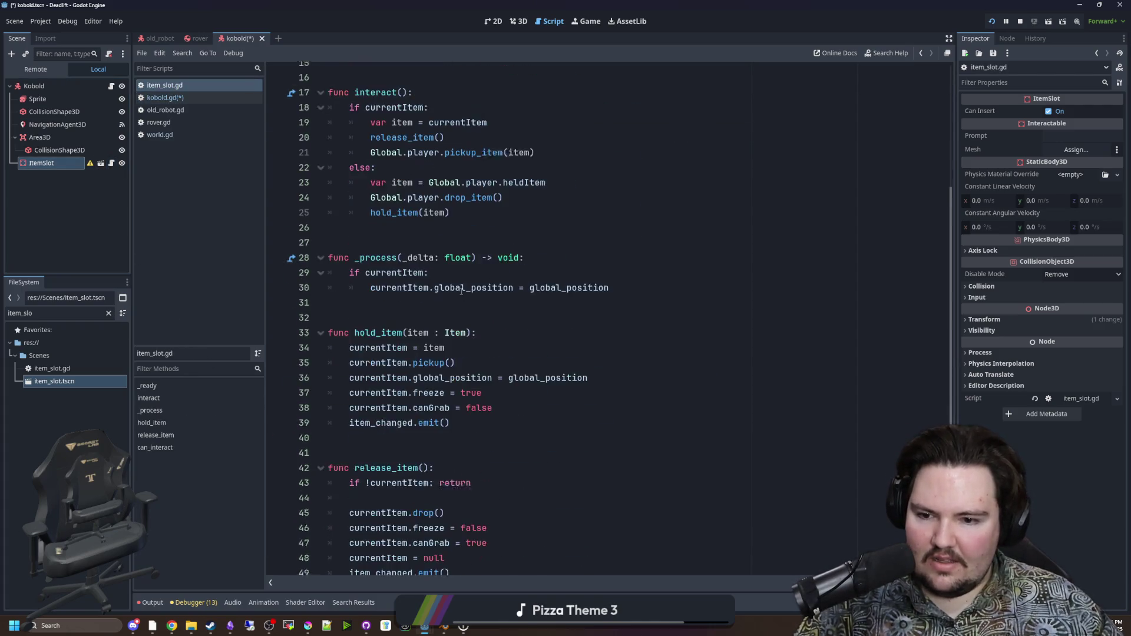
pyautogui.scroll(4, 403, 325)
pyautogui.scroll(-9, 402, 324)
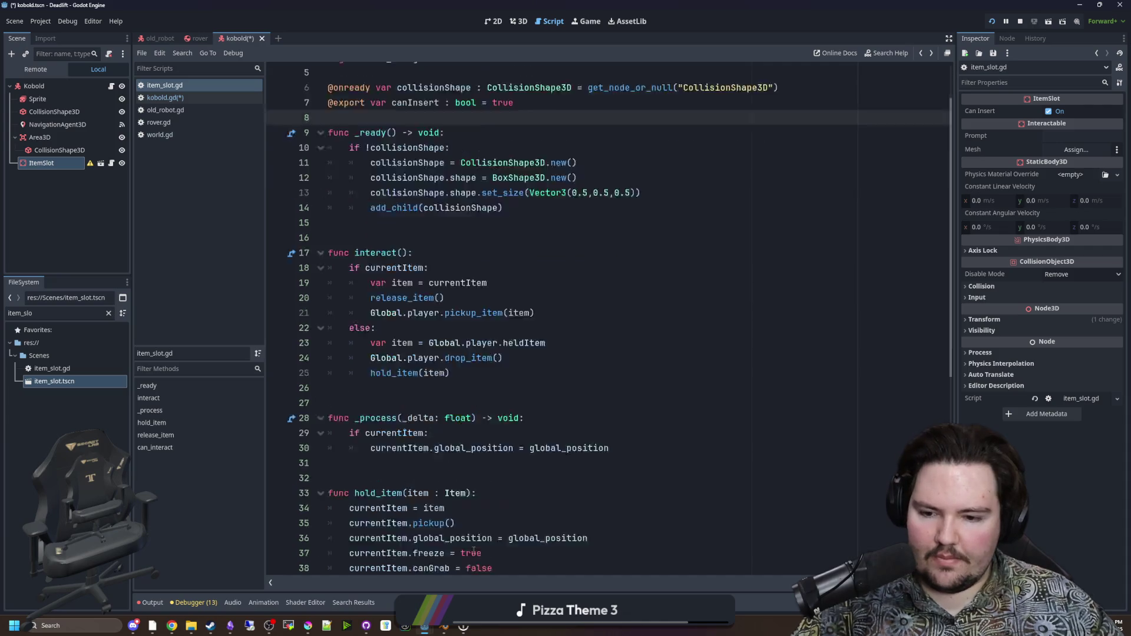
# - Complete the new line as $ItemSlot.hold_item(targetItem)
pyautogui.click(165, 97)
pyautogui.hotkey('ctrl', 'shift', 'Left')
pyautogui.write('hold')
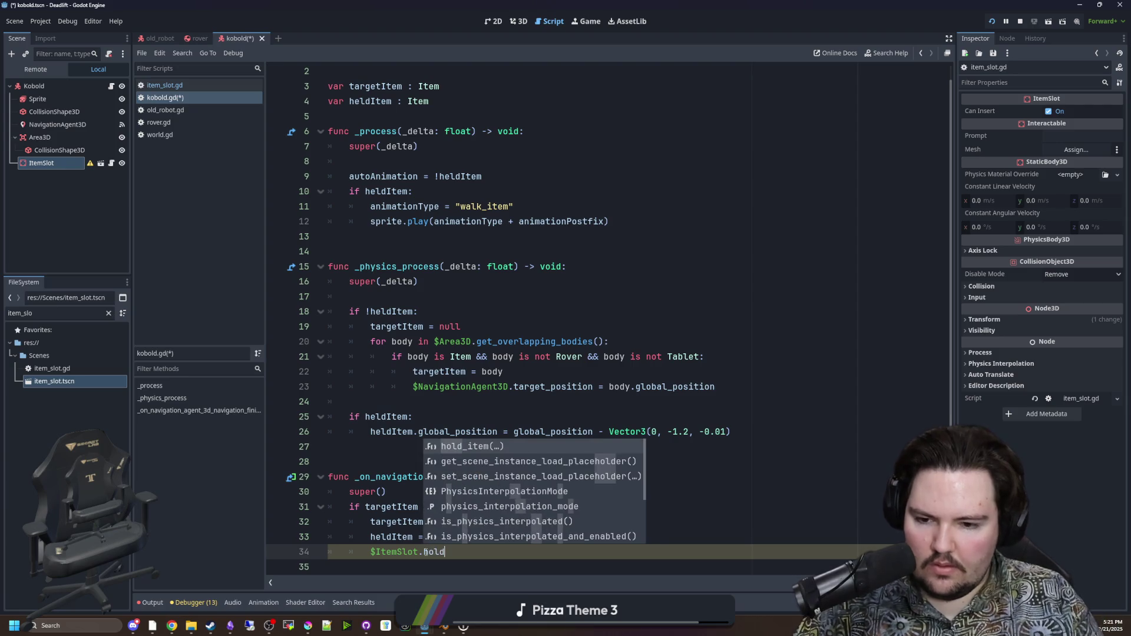
pyautogui.press('Return')
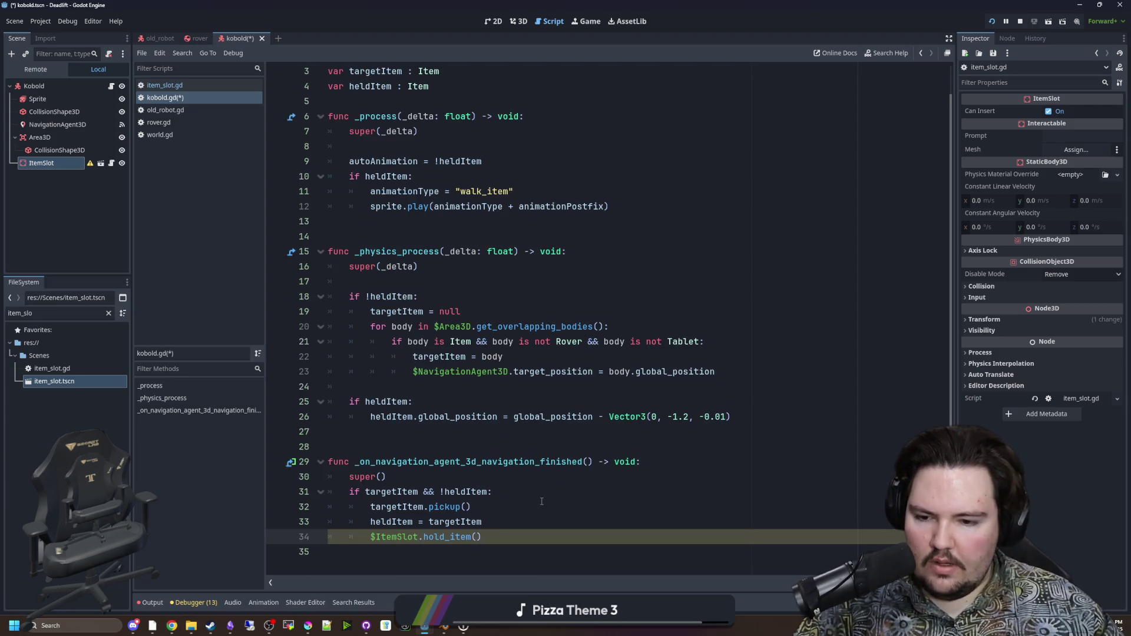
pyautogui.write('targ')
pyautogui.write('tem')
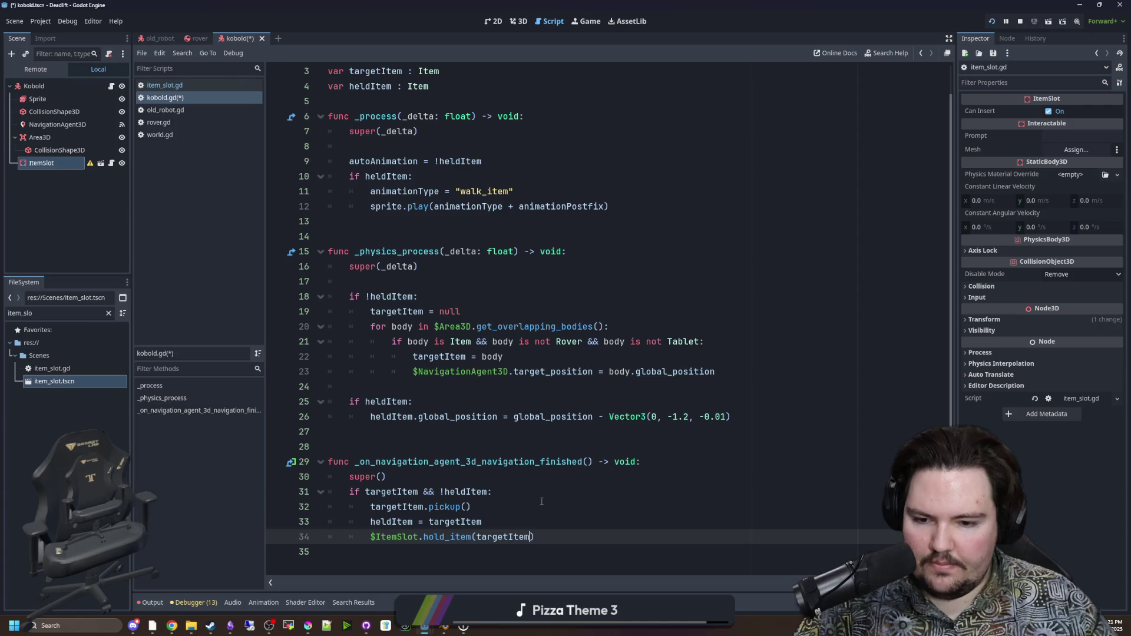
# - Check the hold_item definition, then delete the old pickup and heldItem lines
pyautogui.keyDown('ctrl'); pyautogui.click(443, 537); pyautogui.keyUp('ctrl')
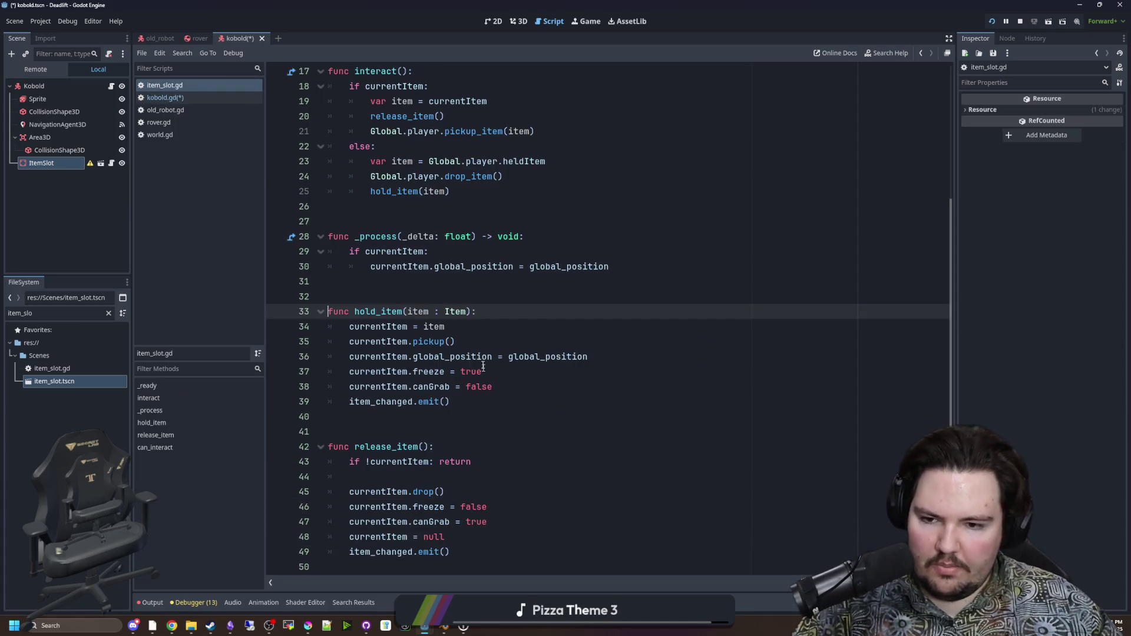
pyautogui.scroll(5, 485, 372)
pyautogui.scroll(-9, 479, 526)
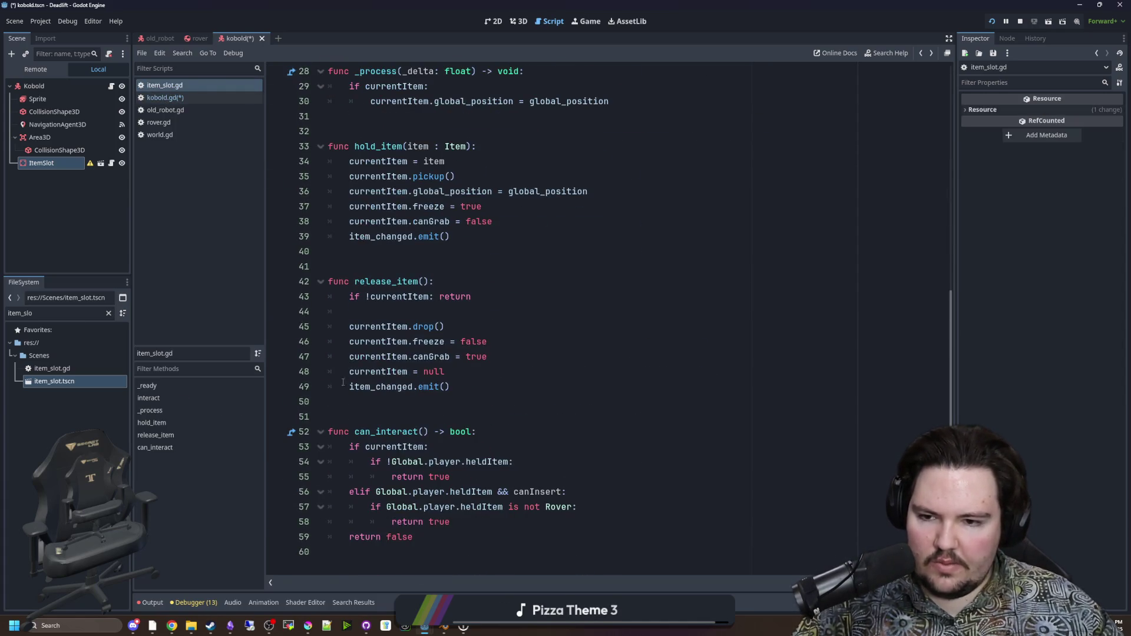
pyautogui.click(165, 97)
pyautogui.press('Up')
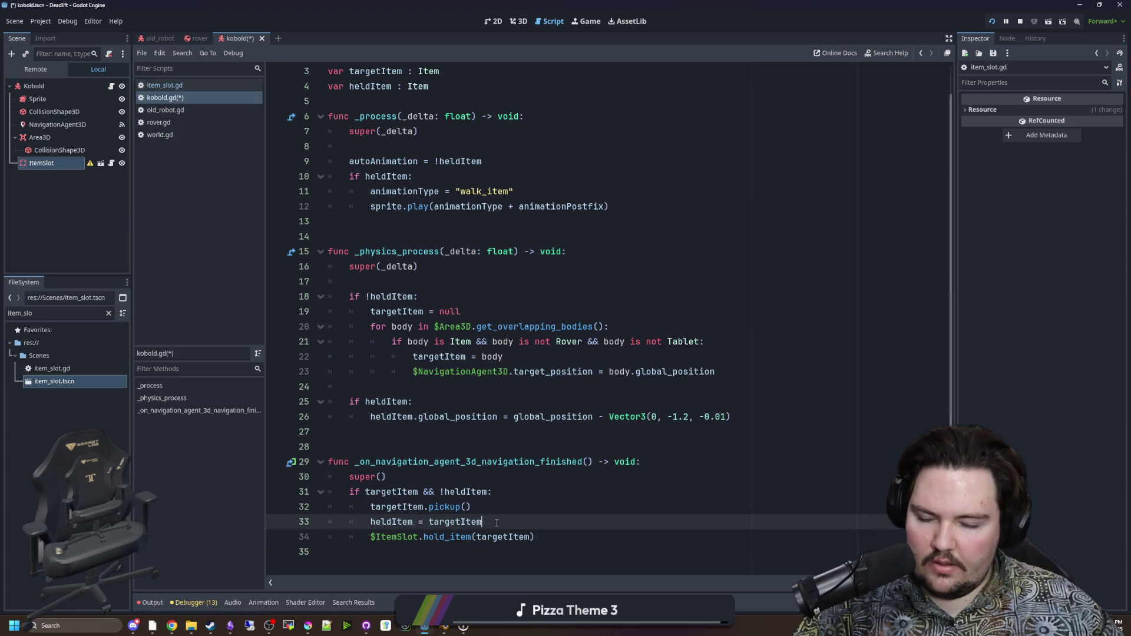
pyautogui.moveTo(496, 524); pyautogui.dragTo(306, 505)
pyautogui.press('BackSpace')
pyautogui.click(429, 435)
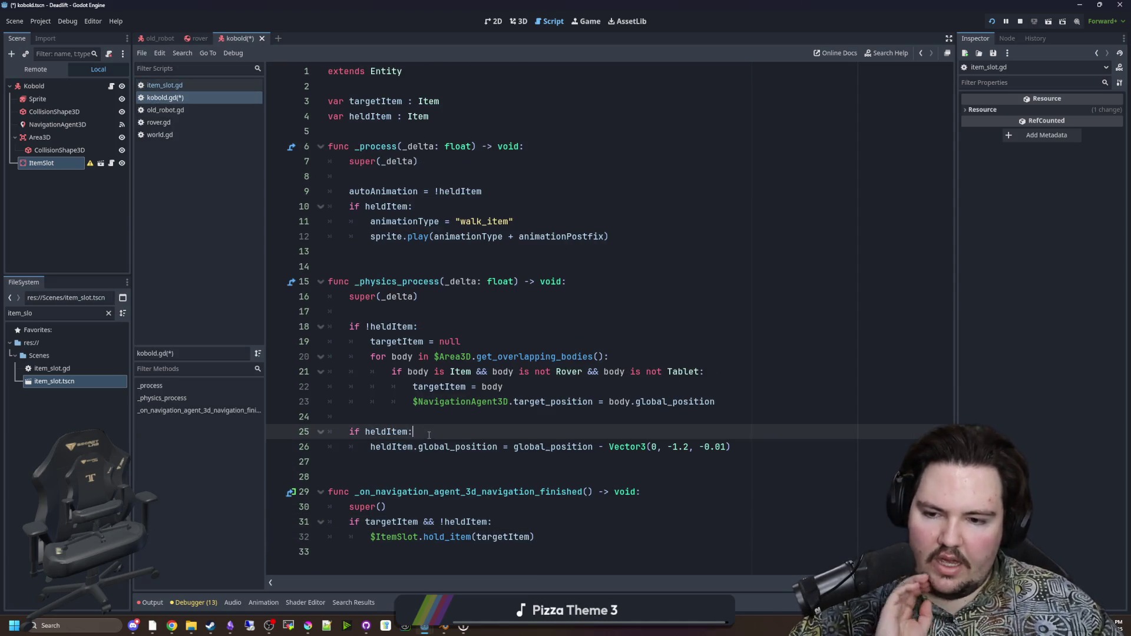
pyautogui.click(394, 134)
pyautogui.press('Return')
pyautogui.click(394, 134)
pyautogui.write('var sl')
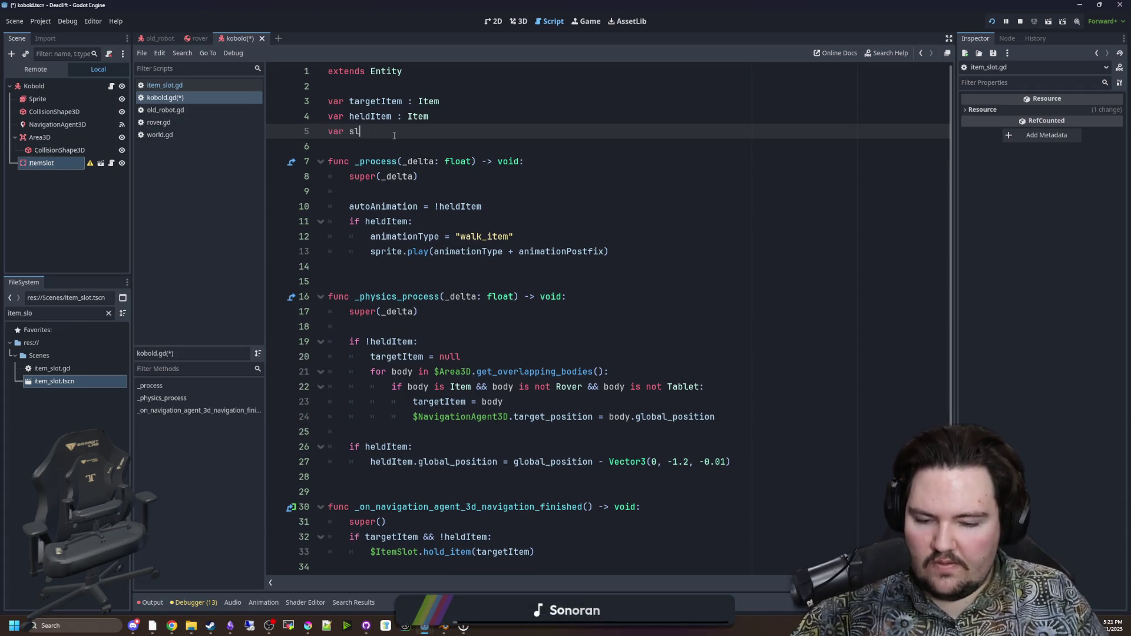
pyautogui.tripleClick(454, 118)
pyautogui.press('BackSpace')
pyautogui.click(399, 116)
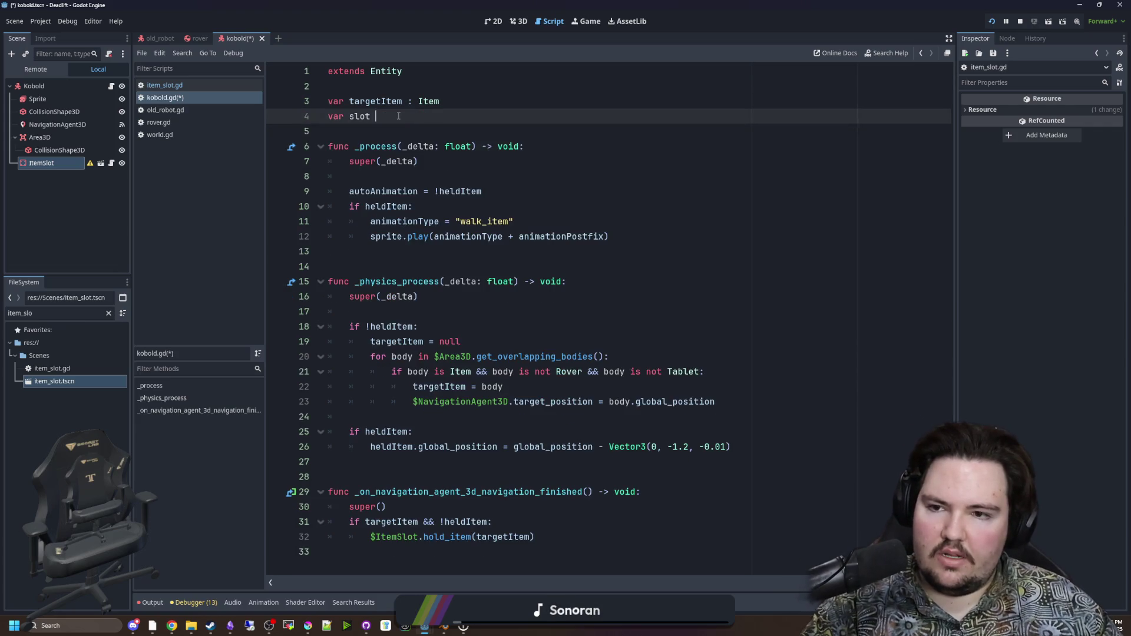
pyautogui.write('ItemSlot ')
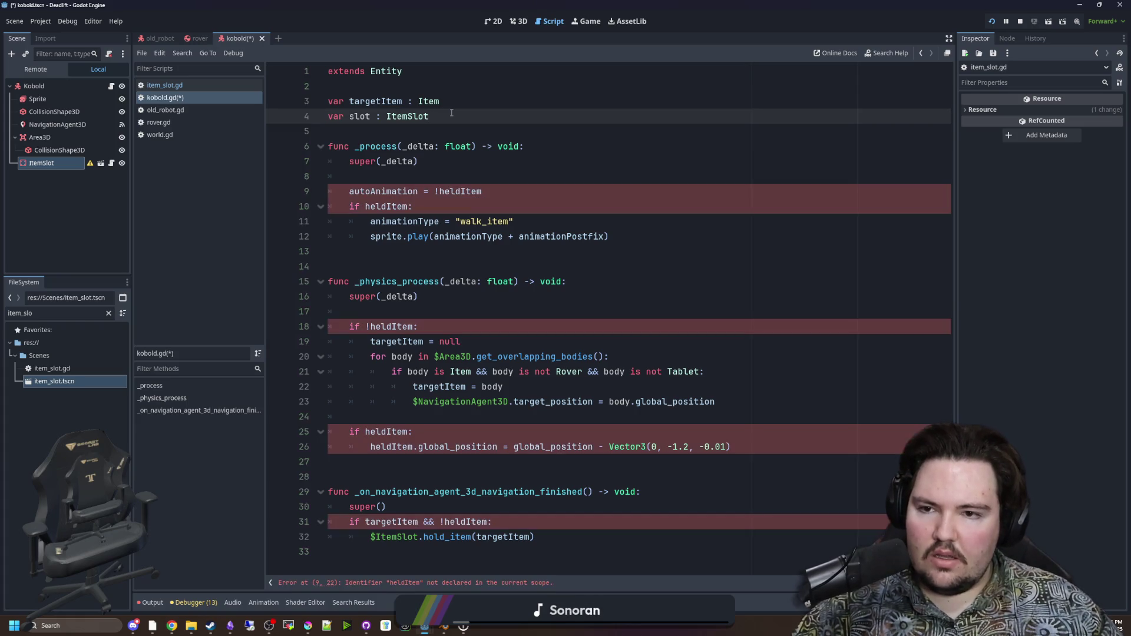
pyautogui.write('= $')
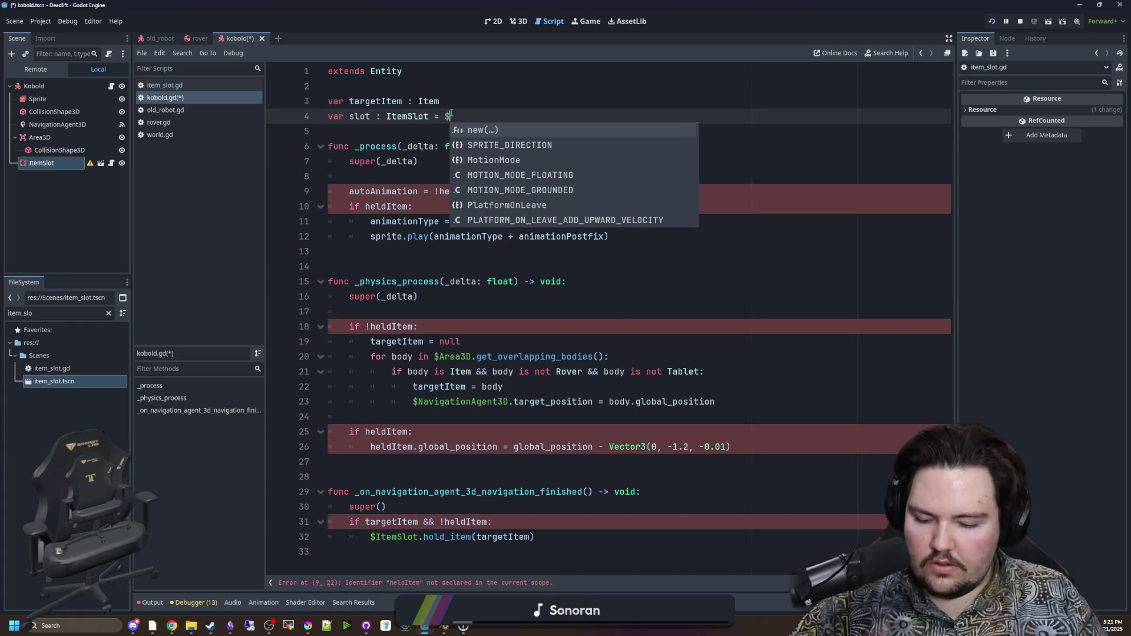
pyautogui.write('ItemS')
pyautogui.press('Return')
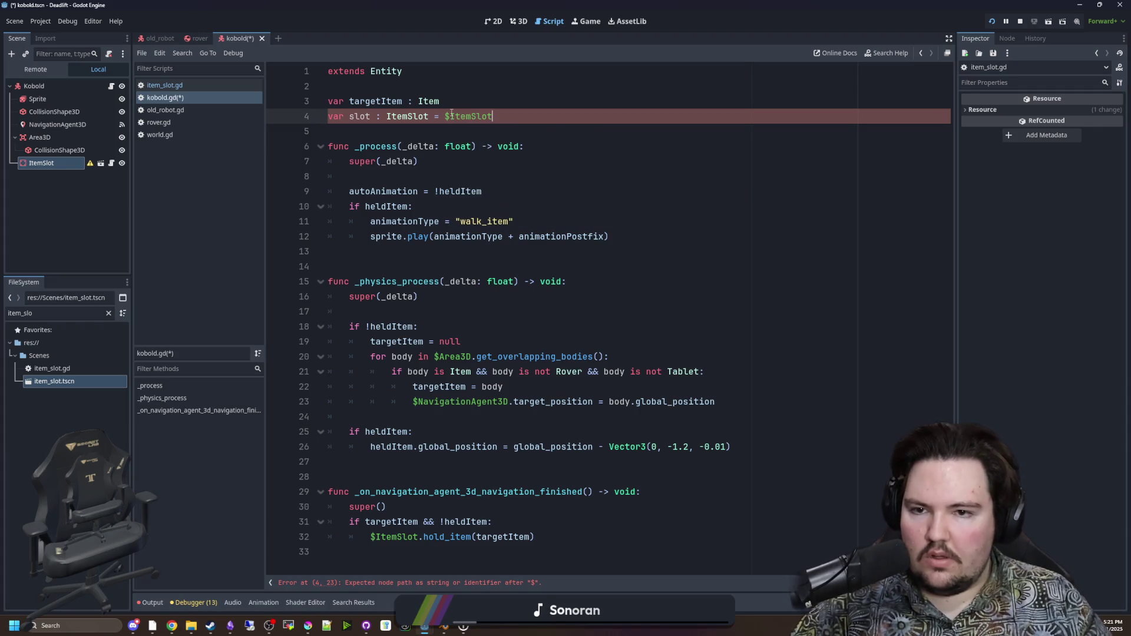
pyautogui.write('@onready ')
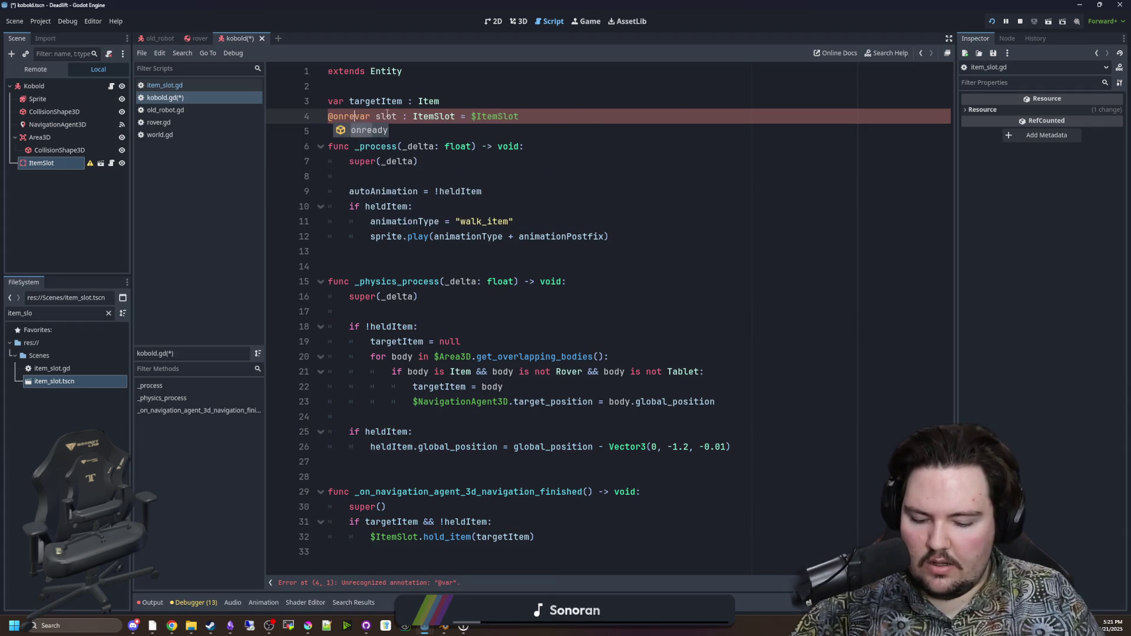
pyautogui.write('itemS')
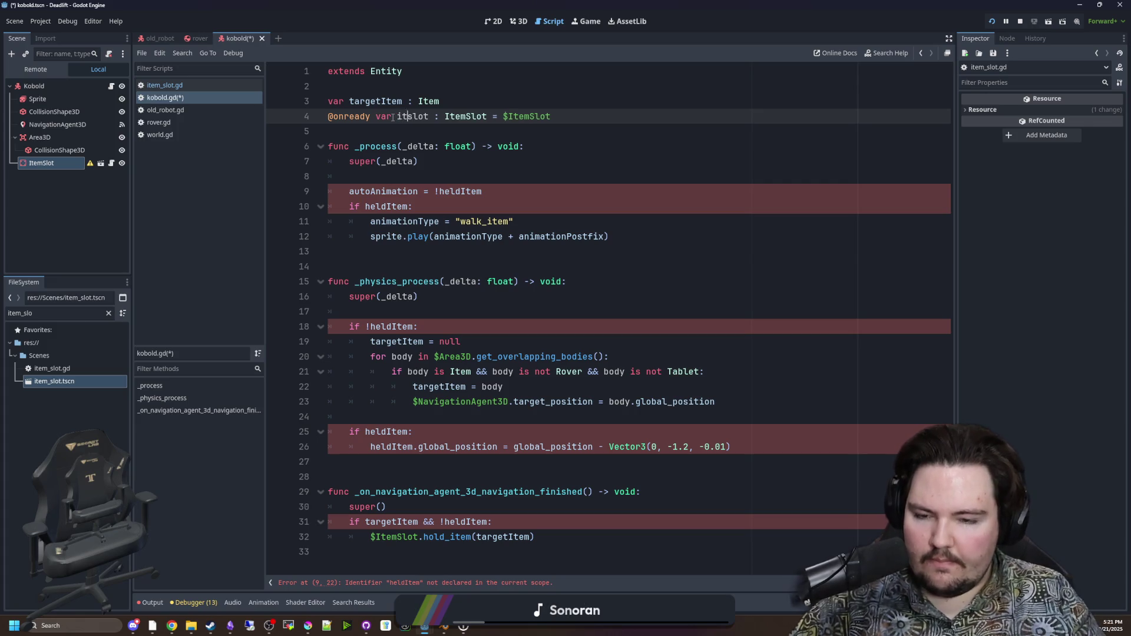
pyautogui.press('Delete')
pyautogui.doubleClick(399, 118)
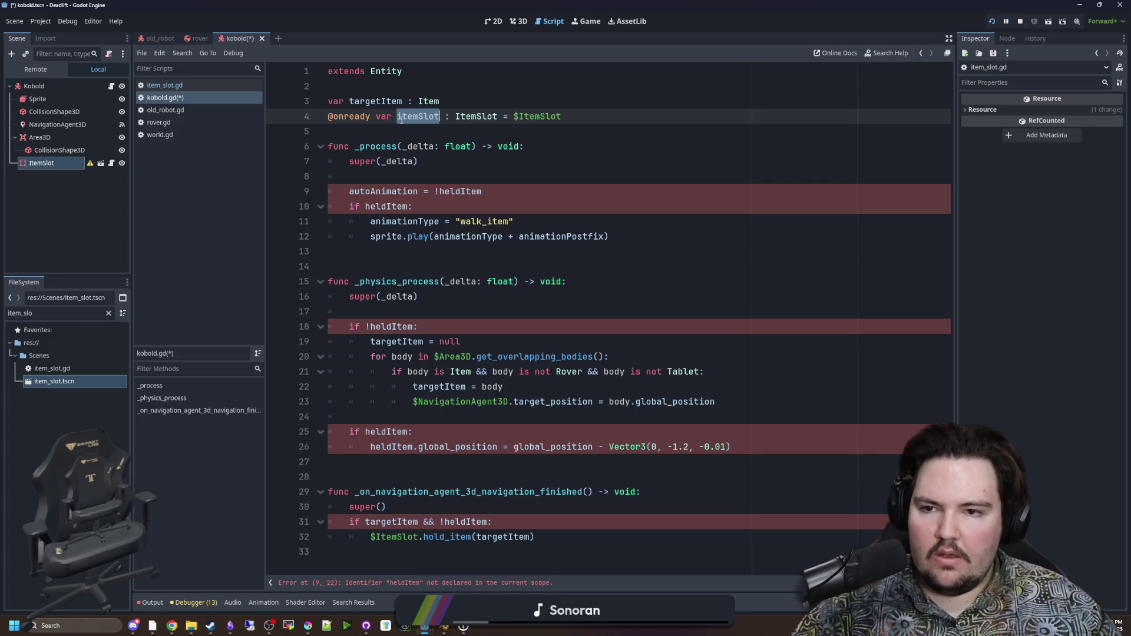
# - Change heldItem on line 9 of the process function to itemSlot.currentItem
pyautogui.click(432, 172)
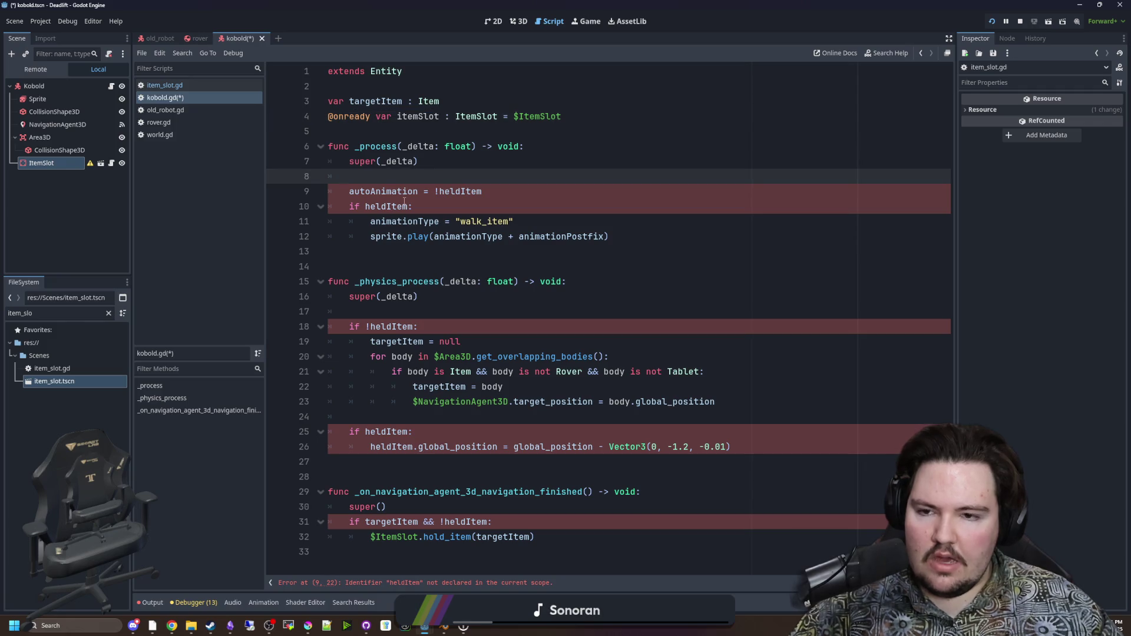
pyautogui.doubleClick(467, 191)
pyautogui.click(477, 180)
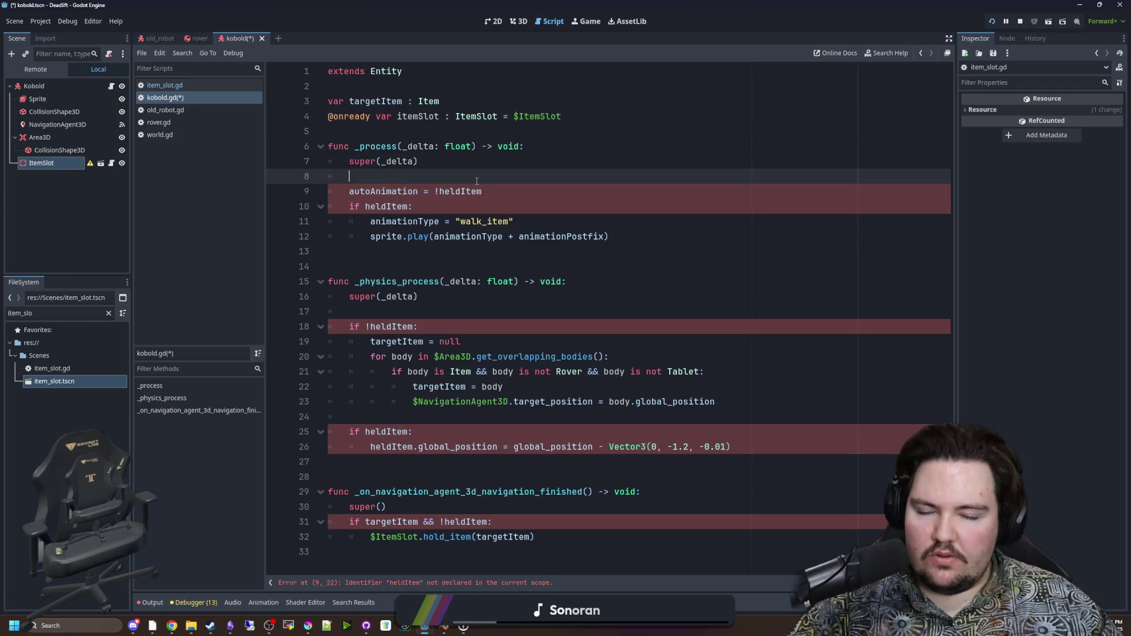
pyautogui.doubleClick(464, 190)
pyautogui.write('itemSlot.curre')
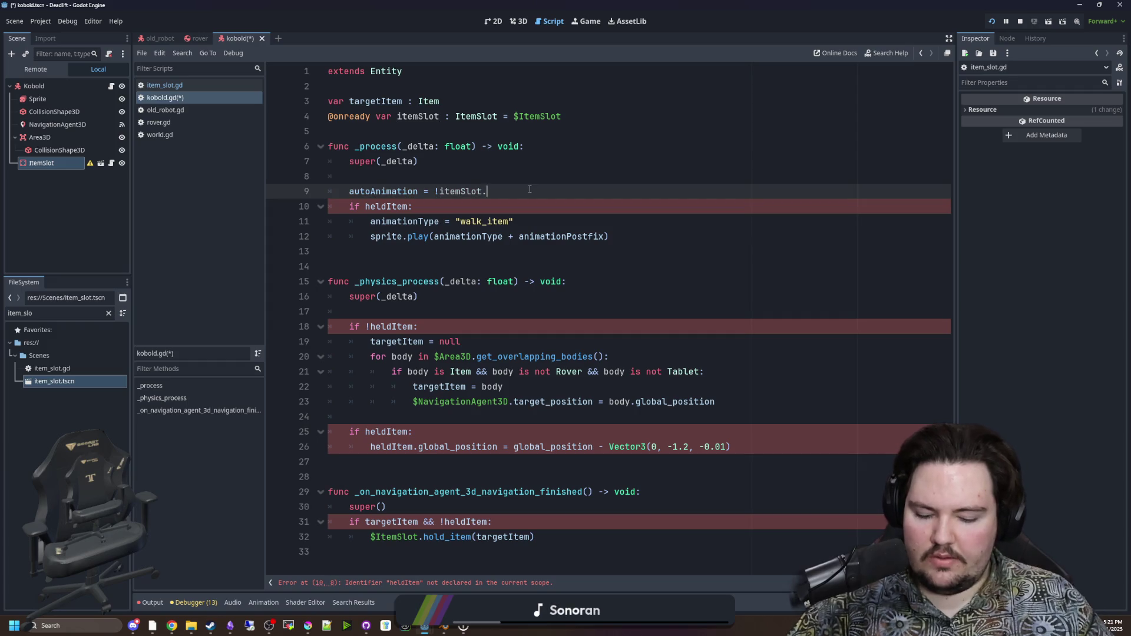
pyautogui.press('Return')
pyautogui.moveTo(546, 191); pyautogui.dragTo(439, 191)
pyautogui.hotkey('ctrl', 'c')
# - Swap heldItem for itemSlot.currentItem on lines 10, 18, 25, 26 and 31, and save kobold.gd
pyautogui.doubleClick(377, 206)
pyautogui.hotkey('ctrl', 'v')
pyautogui.doubleClick(390, 327)
pyautogui.hotkey('ctrl', 'v')
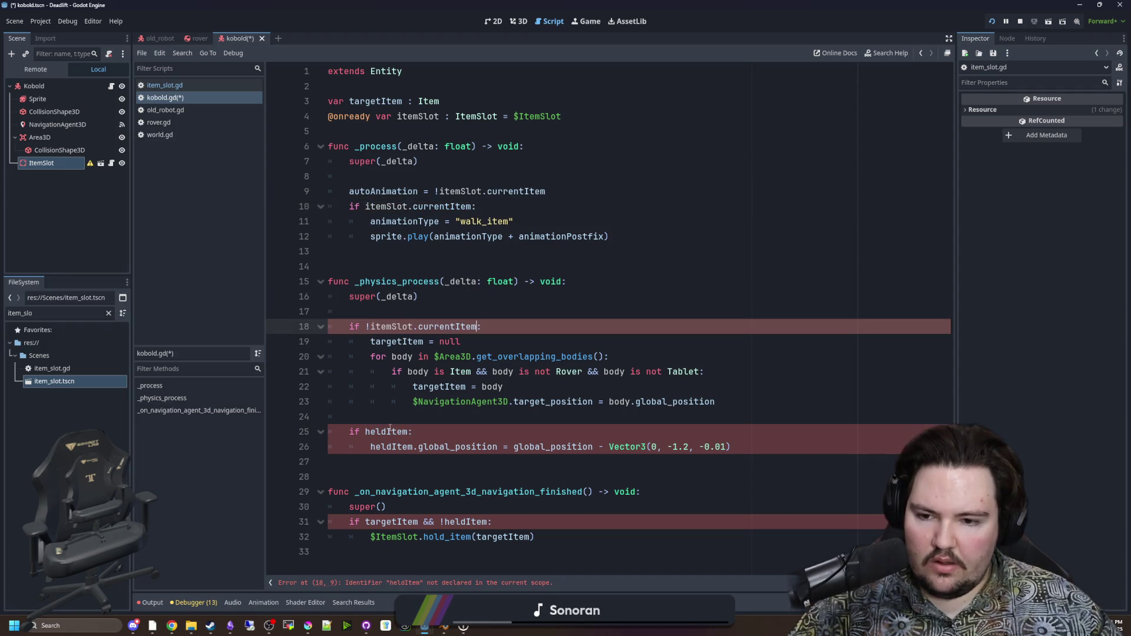
pyautogui.doubleClick(389, 431)
pyautogui.hotkey('ctrl', 'v')
pyautogui.doubleClick(392, 447)
pyautogui.hotkey('ctrl', 'v')
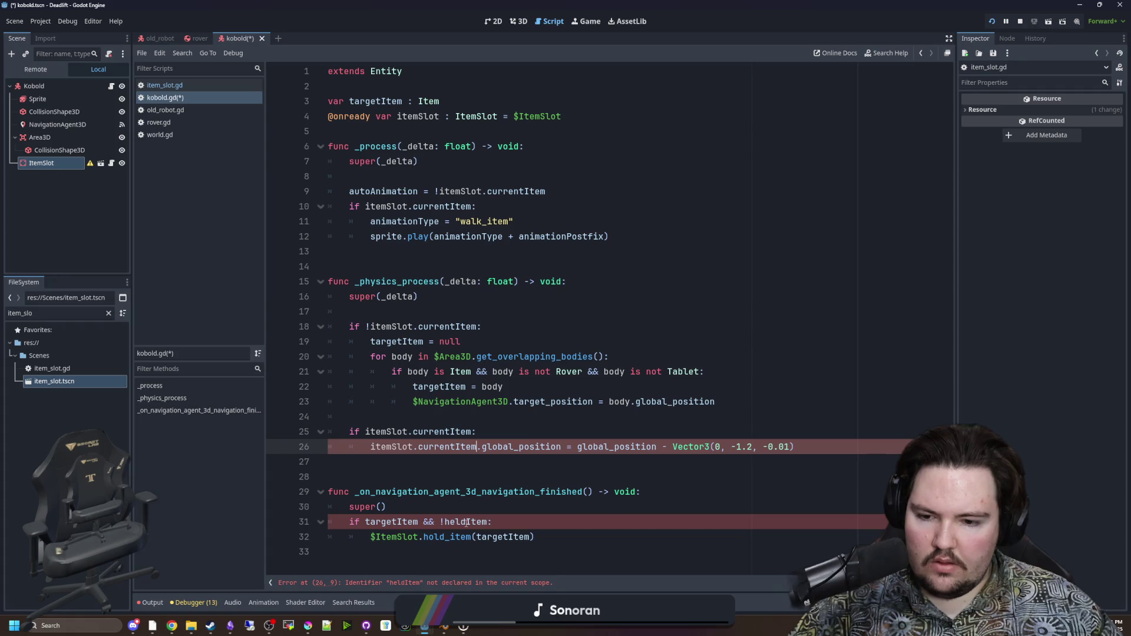
pyautogui.doubleClick(466, 522)
pyautogui.hotkey('ctrl', 'v')
pyautogui.click(469, 477)
pyautogui.hotkey('ctrl', 's')
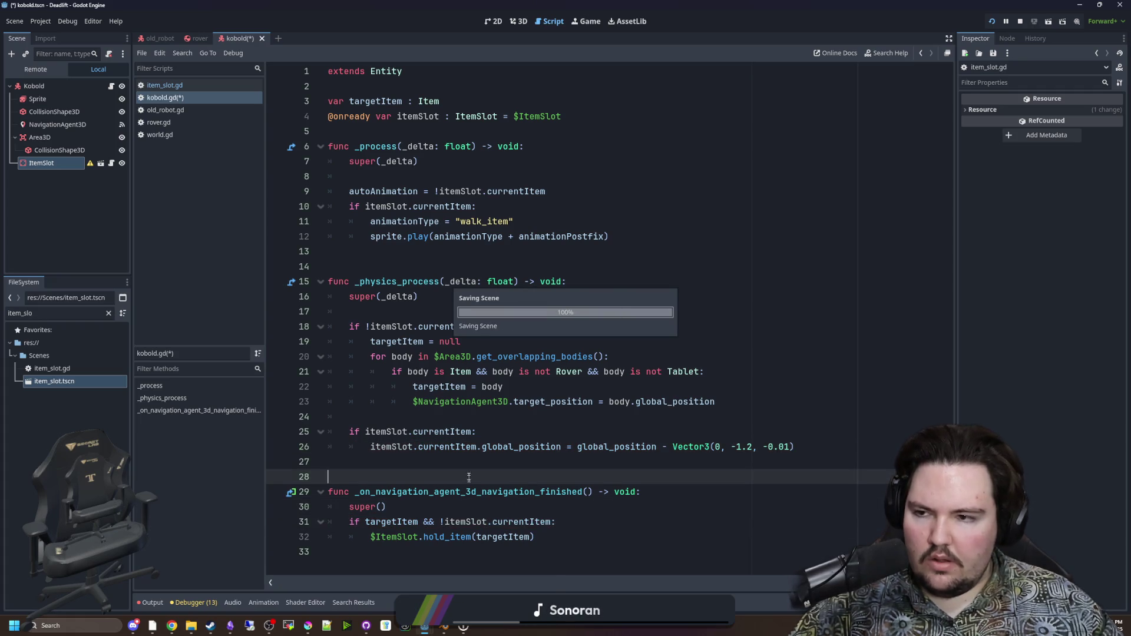
pyautogui.click(422, 132)
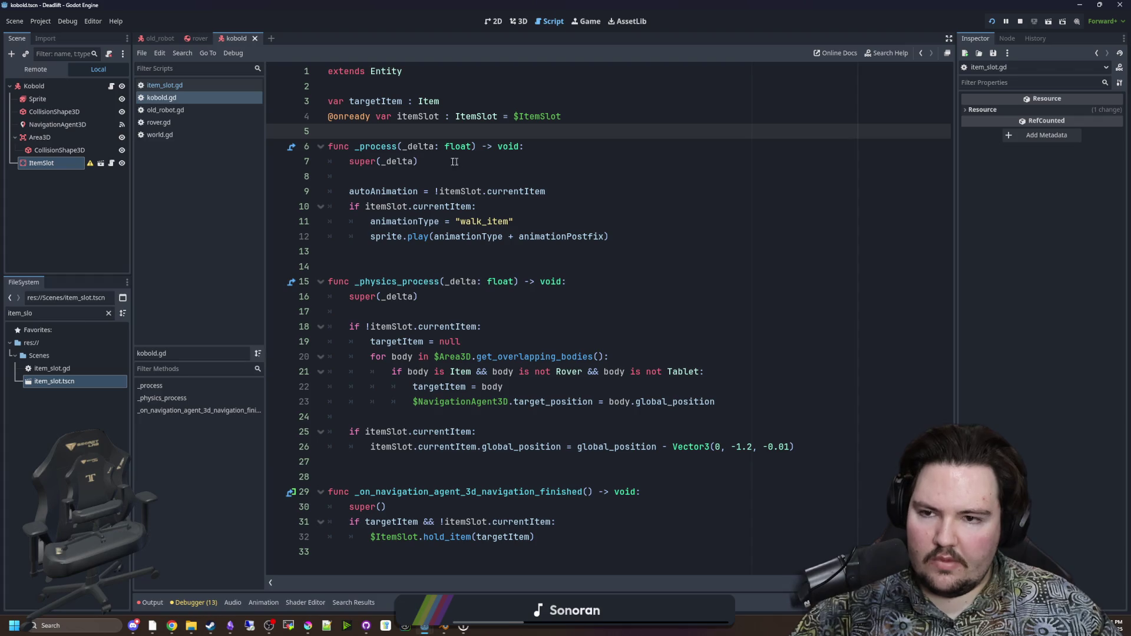
# - Turn off Can Insert on the kobold's ItemSlot node in the Inspector
pyautogui.click(47, 163)
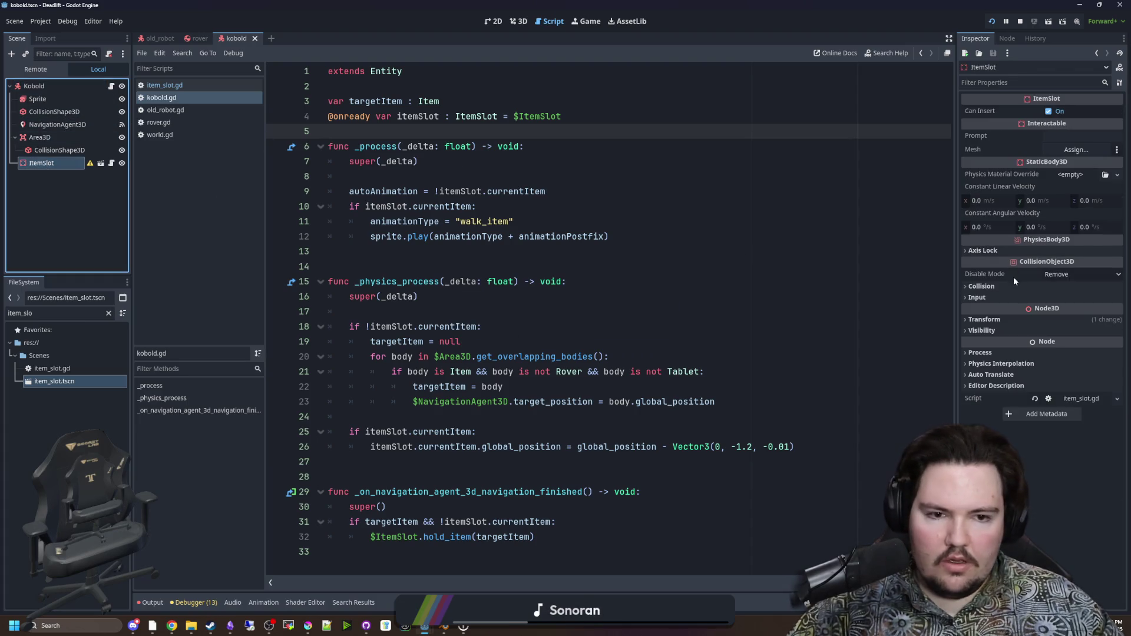
pyautogui.click(991, 288)
pyautogui.click(991, 288)
pyautogui.click(531, 251)
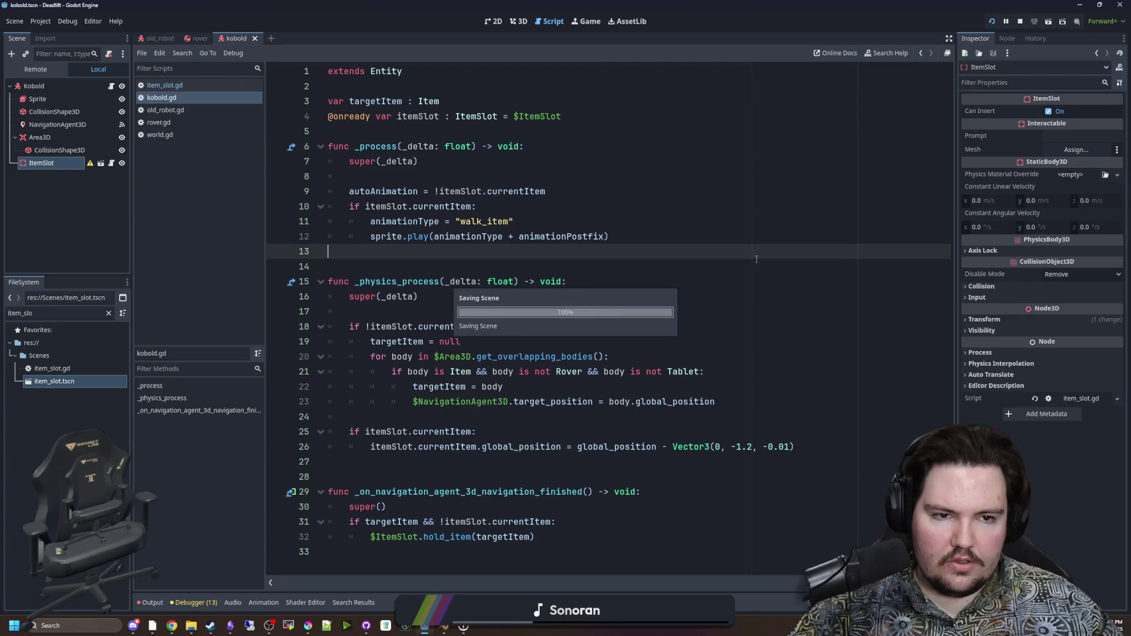
pyautogui.click(1049, 111)
# - Stop the running game and clear the FileSystem filter to show all files
pyautogui.click(427, 206)
pyautogui.click(427, 176)
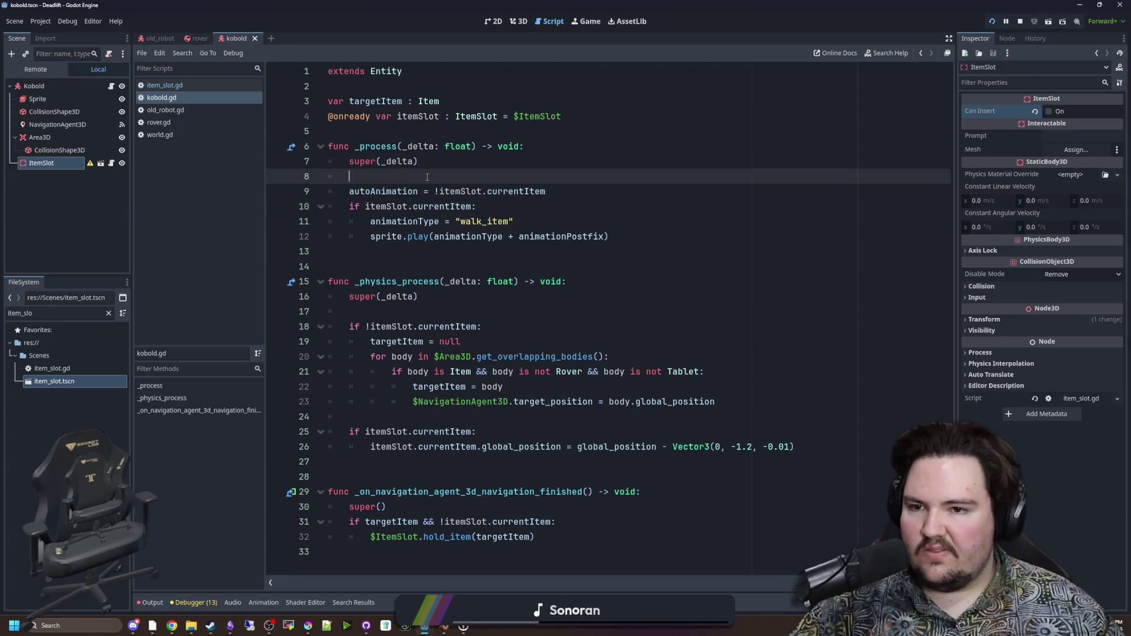
pyautogui.click(425, 248)
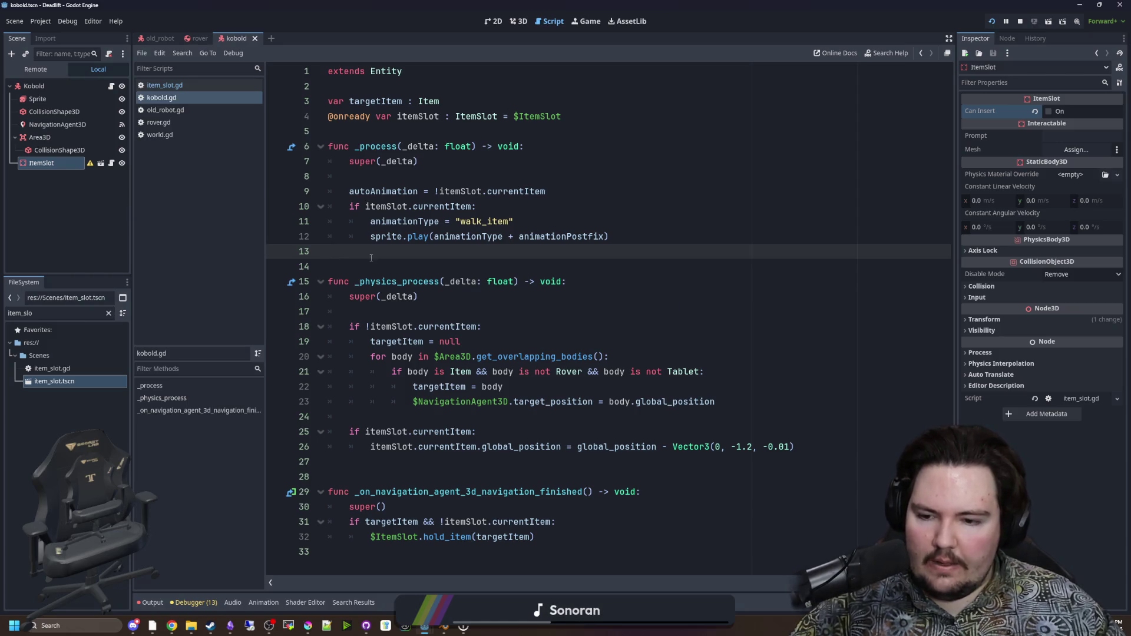
pyautogui.click(361, 275)
pyautogui.click(380, 310)
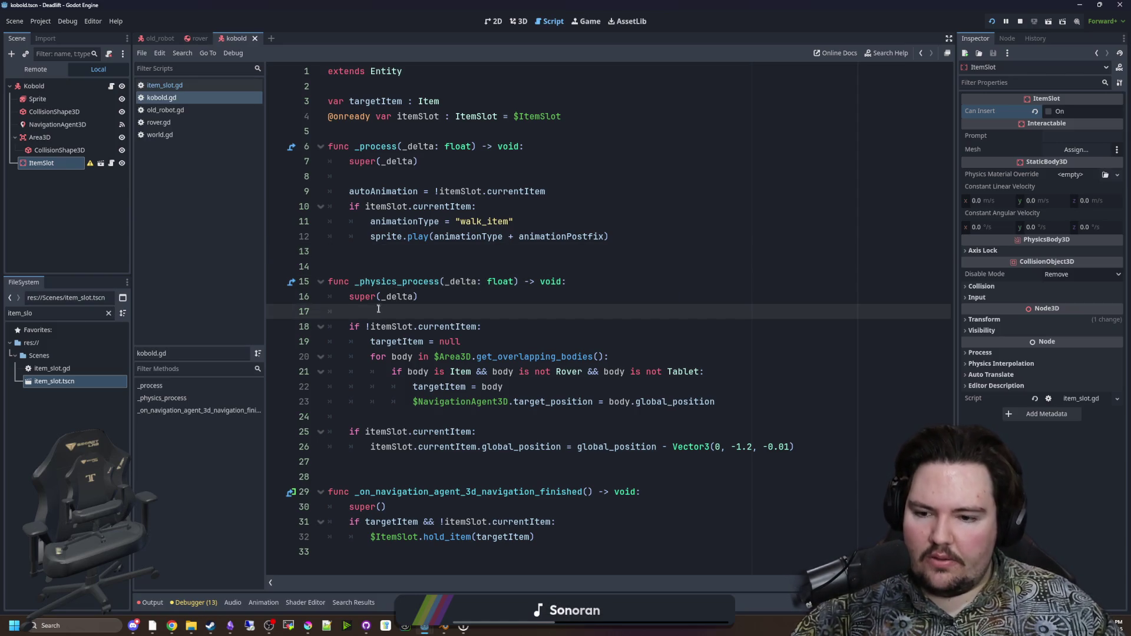
pyautogui.click(384, 264)
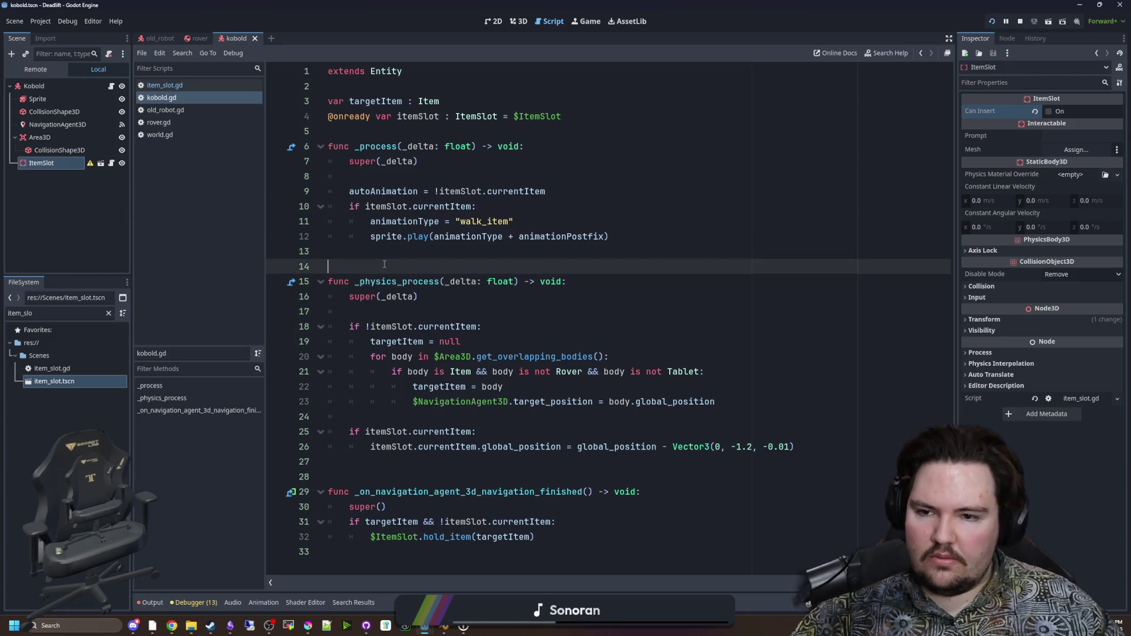
pyautogui.click(1020, 22)
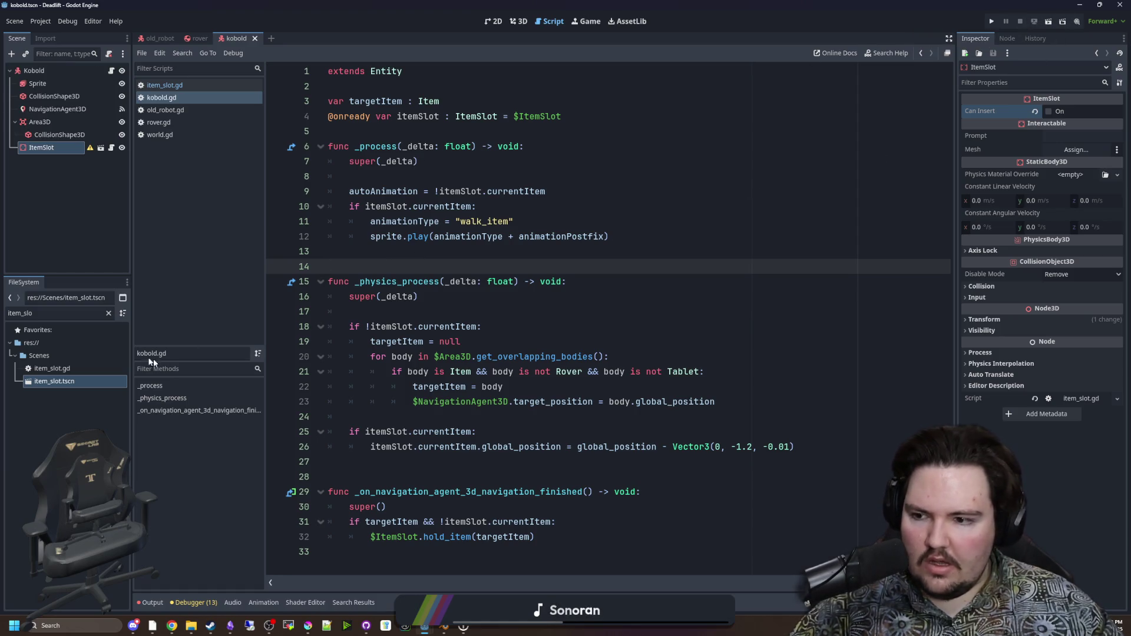
pyautogui.click(109, 313)
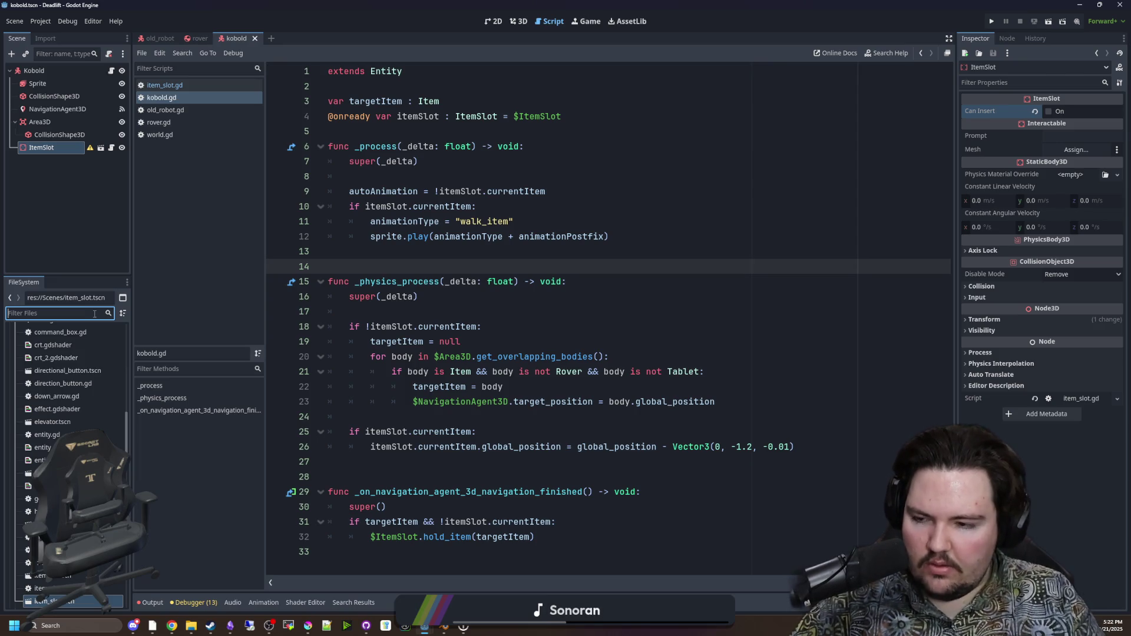
# - In world.gd, comment out the old_robot, hollow and ares spawnList lines and save
pyautogui.write('world')
pyautogui.doubleClick(47, 370)
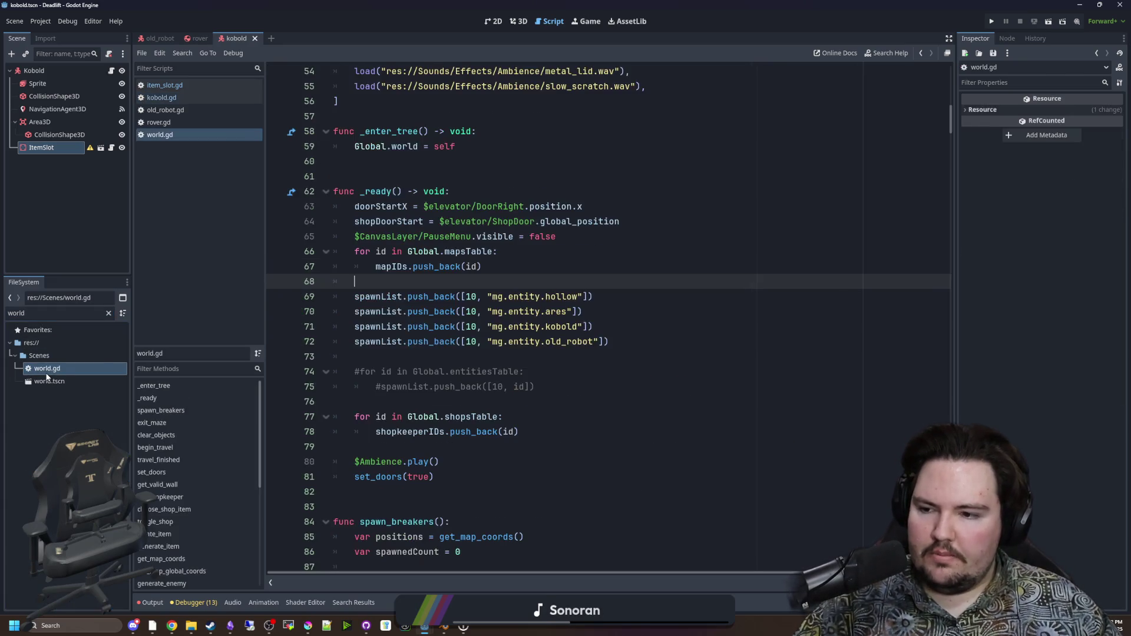
pyautogui.click(347, 341)
pyautogui.hotkey('ctrl', 'k')
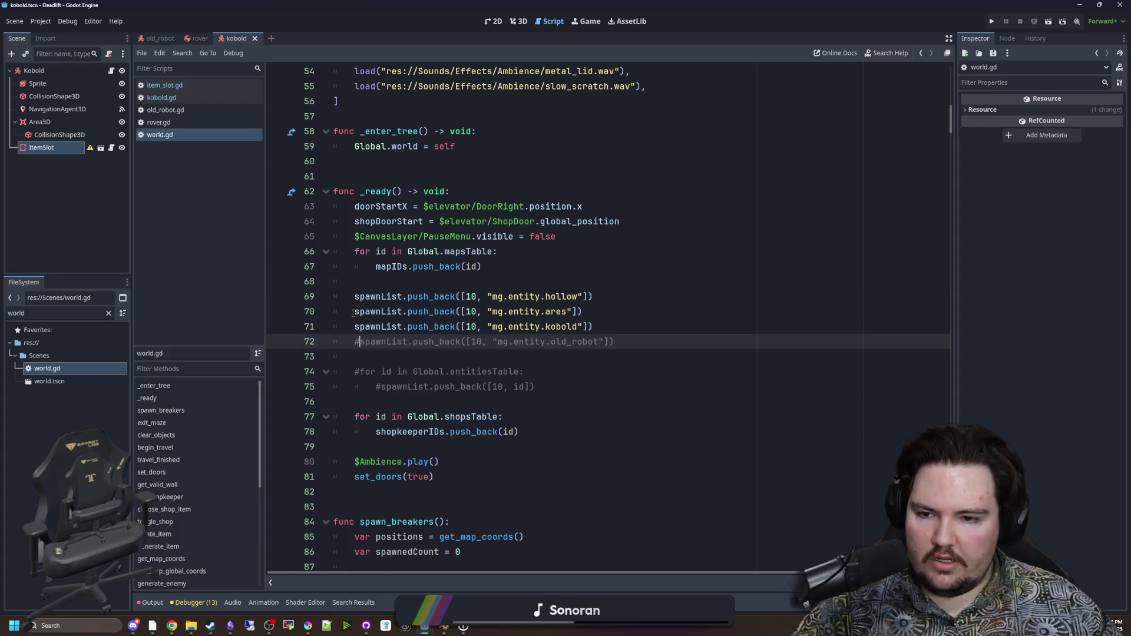
pyautogui.moveTo(365, 297); pyautogui.dragTo(412, 311)
pyautogui.hotkey('ctrl', 'k')
pyautogui.click(496, 282)
pyautogui.hotkey('ctrl', 's')
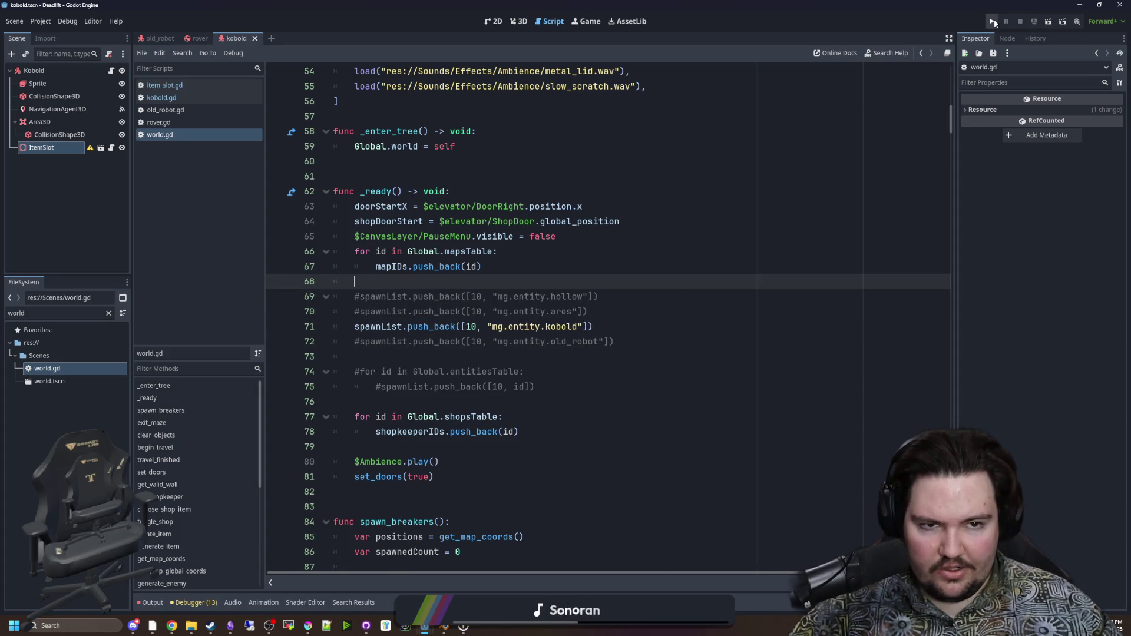
# - Launch the game into the level, then filter files for 'ares' and open the ares scene
pyautogui.click(993, 22)
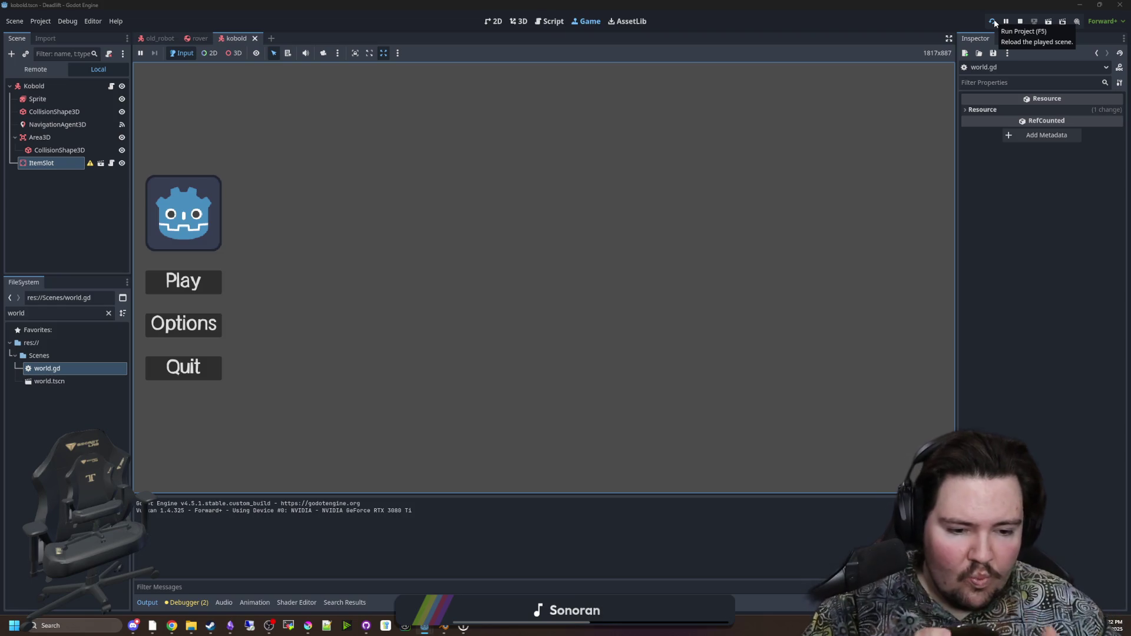
pyautogui.click(199, 287)
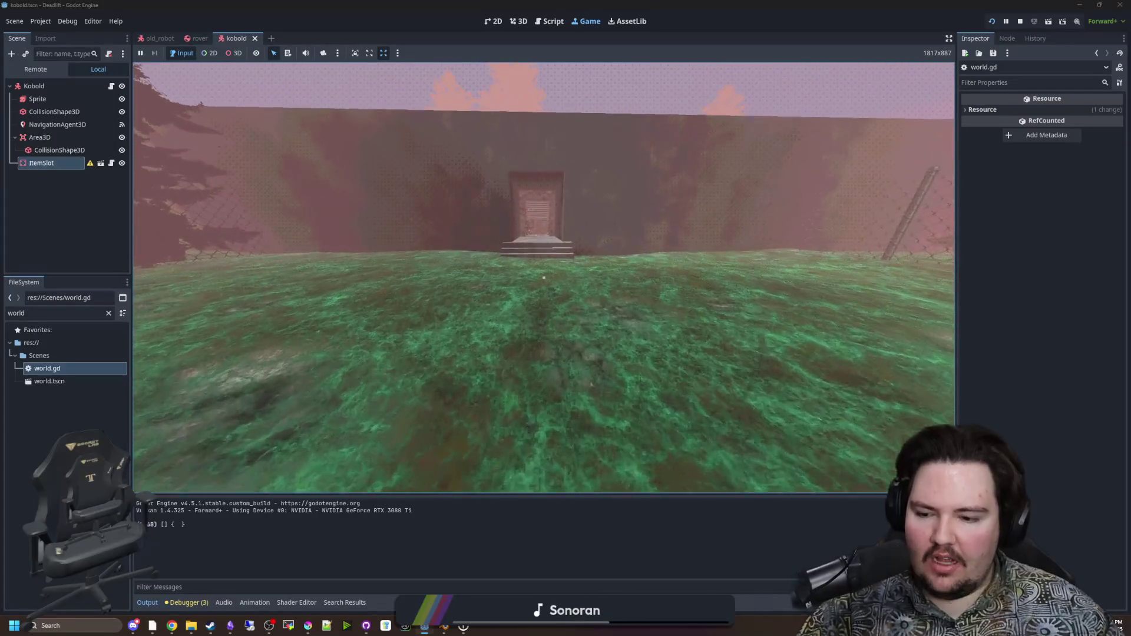
pyautogui.press('super')
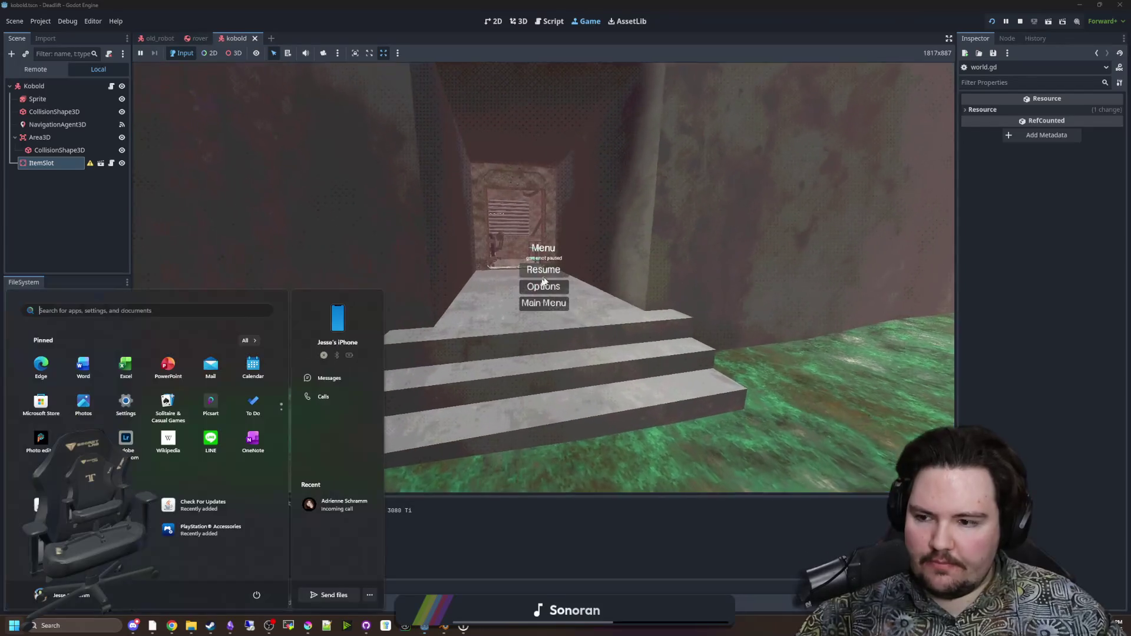
pyautogui.press('Escape')
pyautogui.click(90, 315)
pyautogui.write('ares')
pyautogui.doubleClick(48, 381)
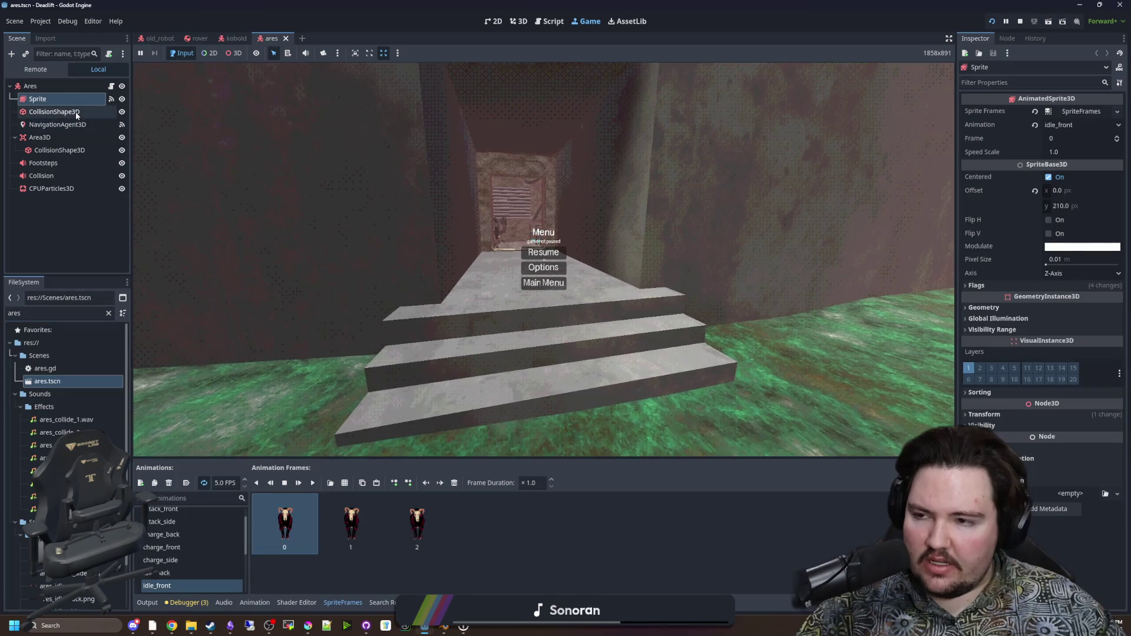
# - Give the Footsteps sound unit size 5, volume 0 dB and max -5 dB
pyautogui.click(57, 86)
pyautogui.click(43, 163)
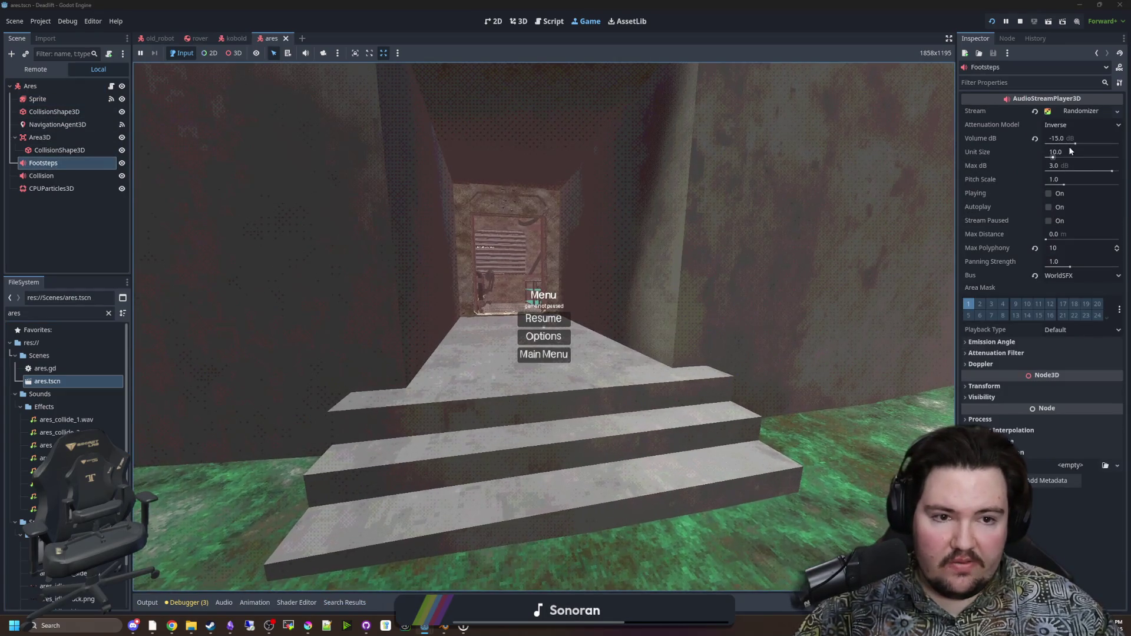
pyautogui.click(1071, 152)
pyautogui.write('5')
pyautogui.press('Return')
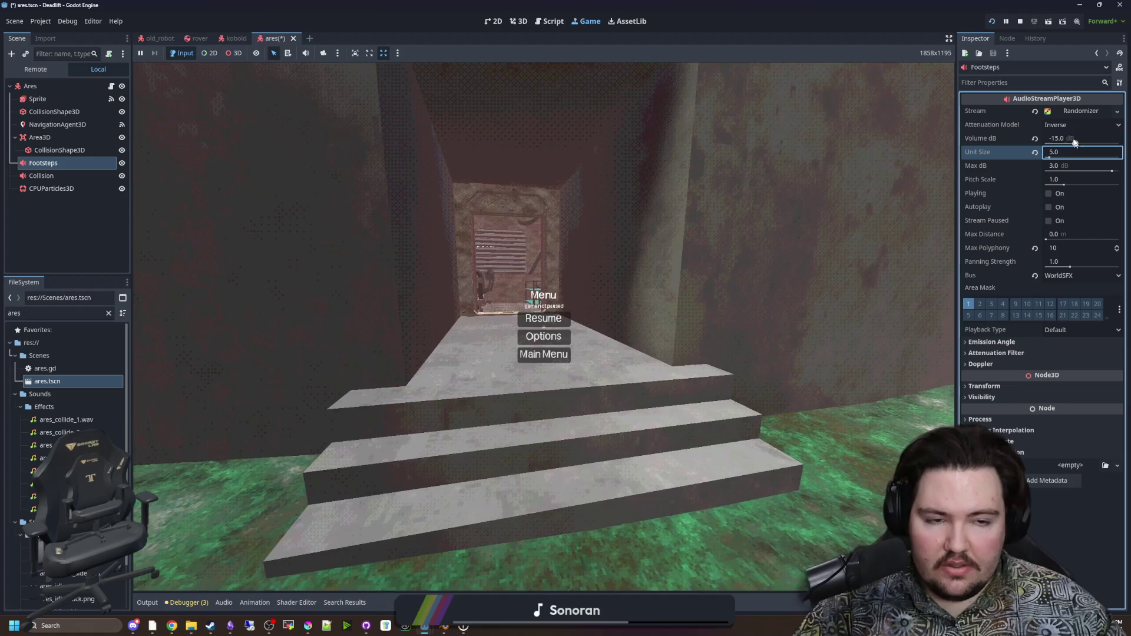
pyautogui.click(1036, 140)
pyautogui.click(1059, 167)
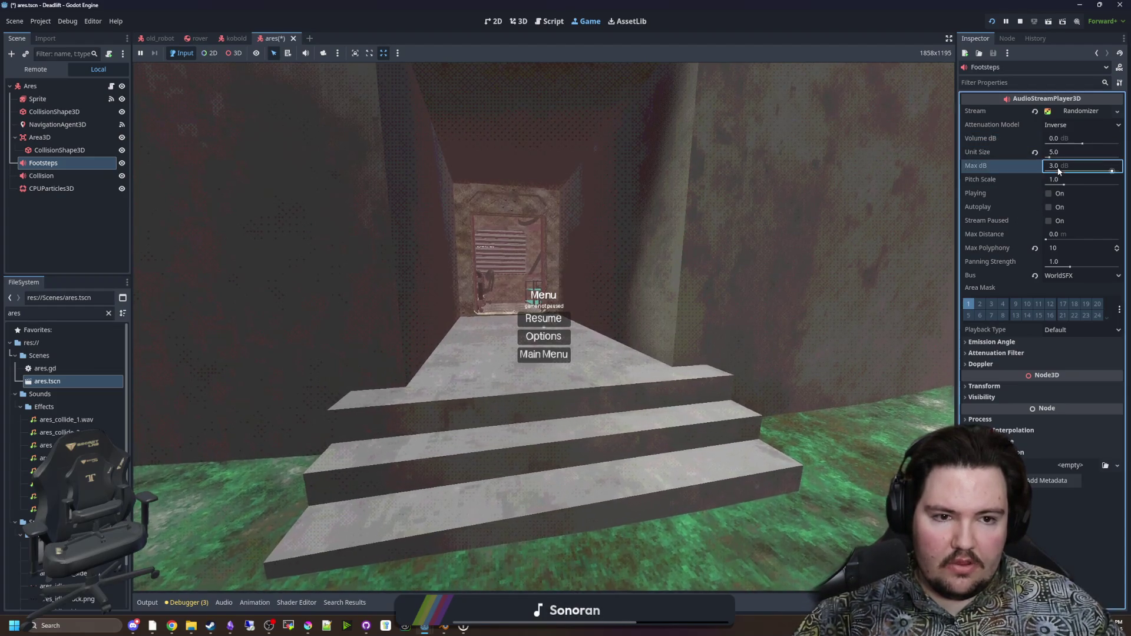
pyautogui.write('-5')
pyautogui.press('Return')
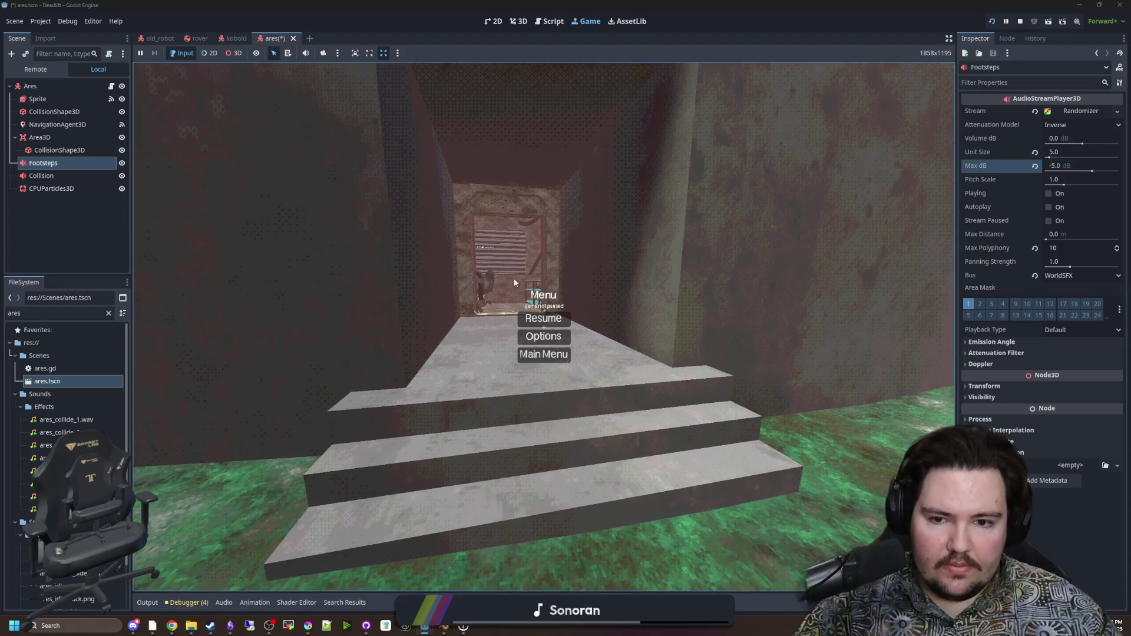
# - Resume the game and walk down the corridor into the room to test the footsteps
pyautogui.click(543, 318)
pyautogui.press('w')
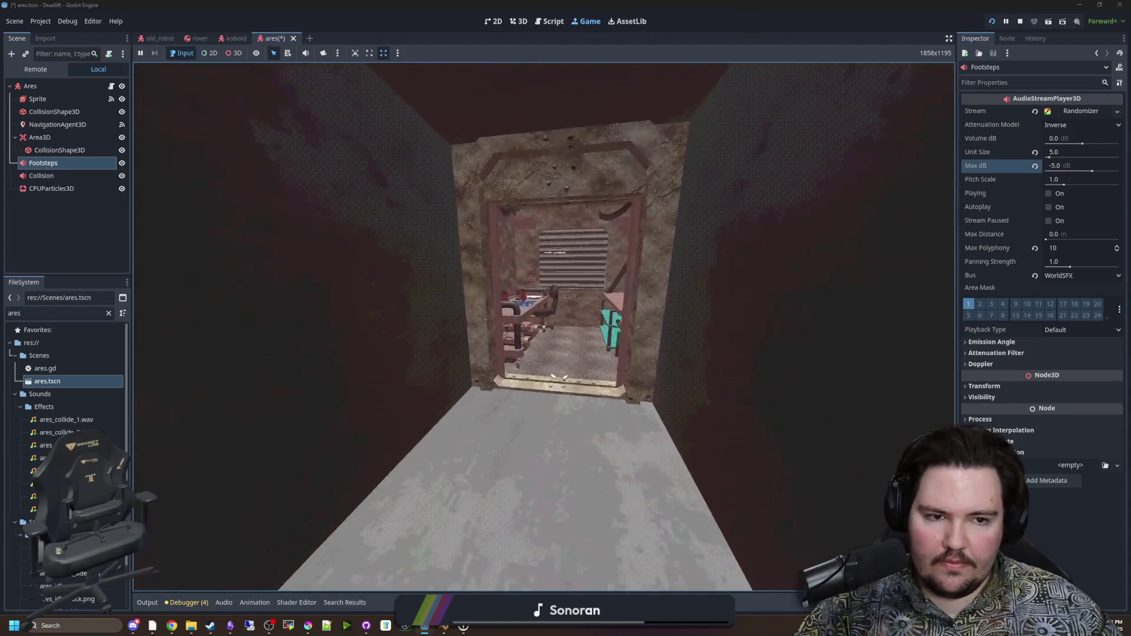
pyautogui.press('w')
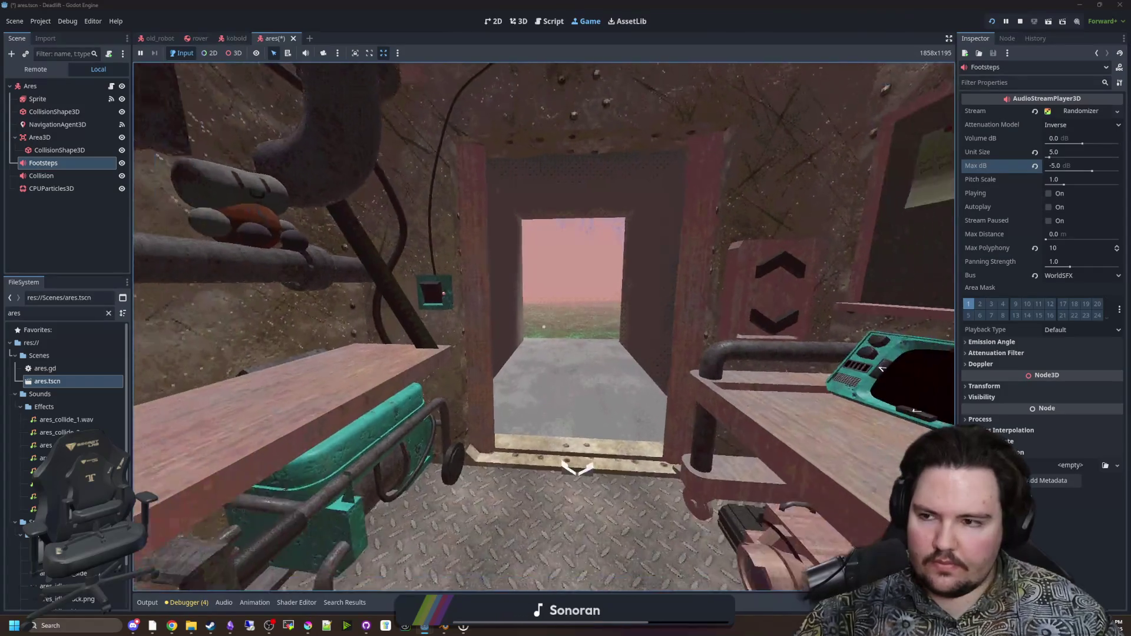
pyautogui.press('super')
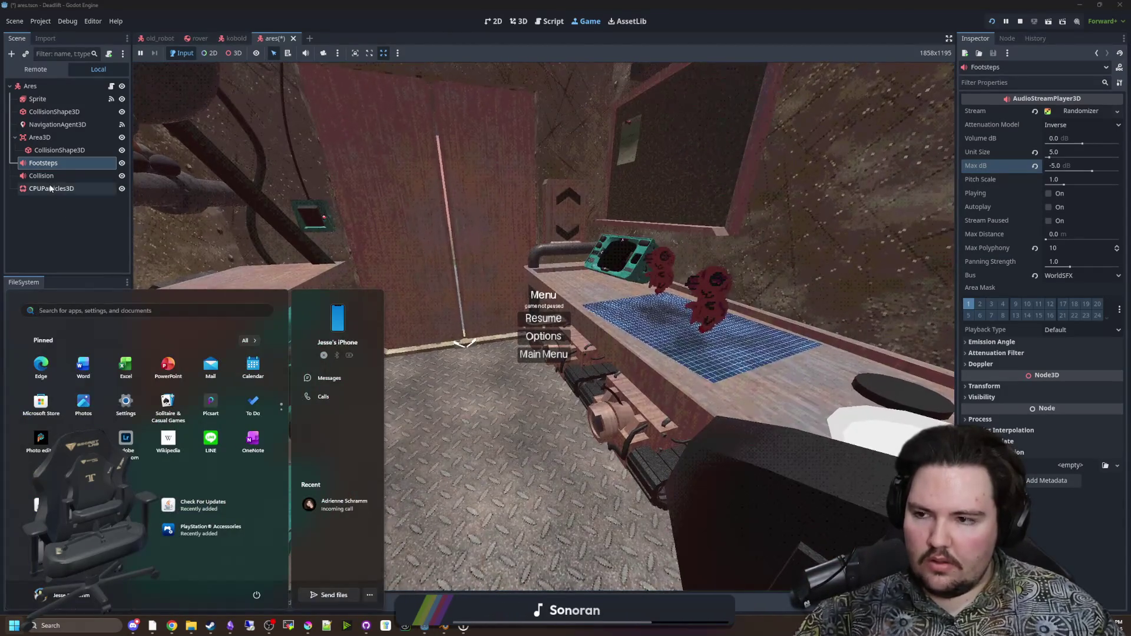
# - Set the Collision sound to 0 dB volume and -5 dB max, then playtest and pause
pyautogui.click(42, 176)
pyautogui.doubleClick(55, 175)
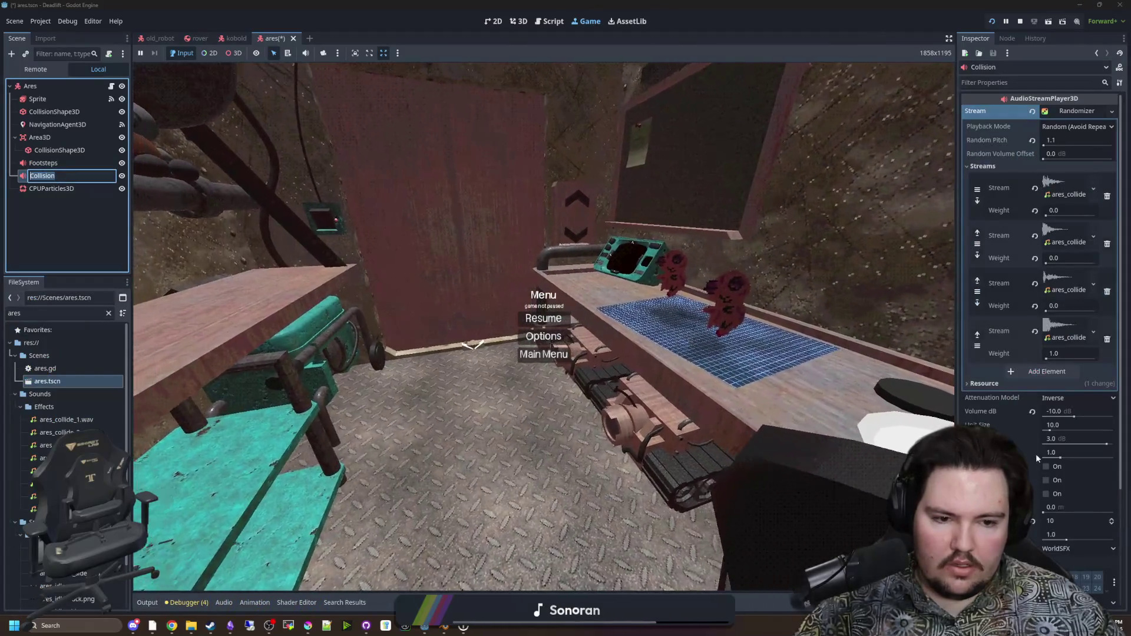
pyautogui.click(1062, 411)
pyautogui.click(1062, 410)
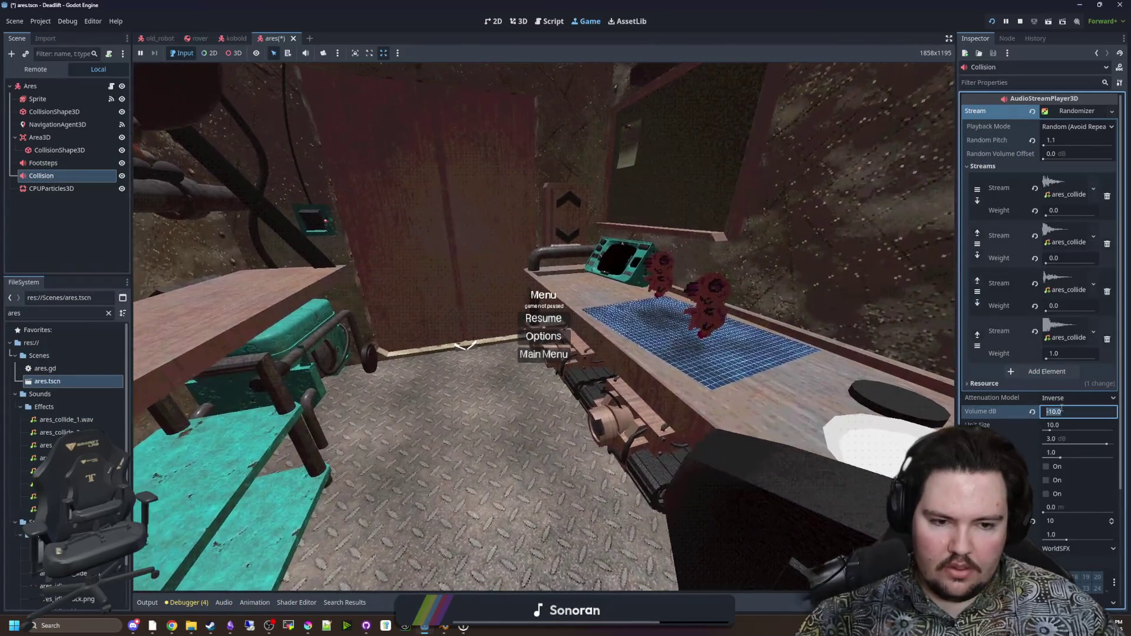
pyautogui.write('0')
pyautogui.press('Return')
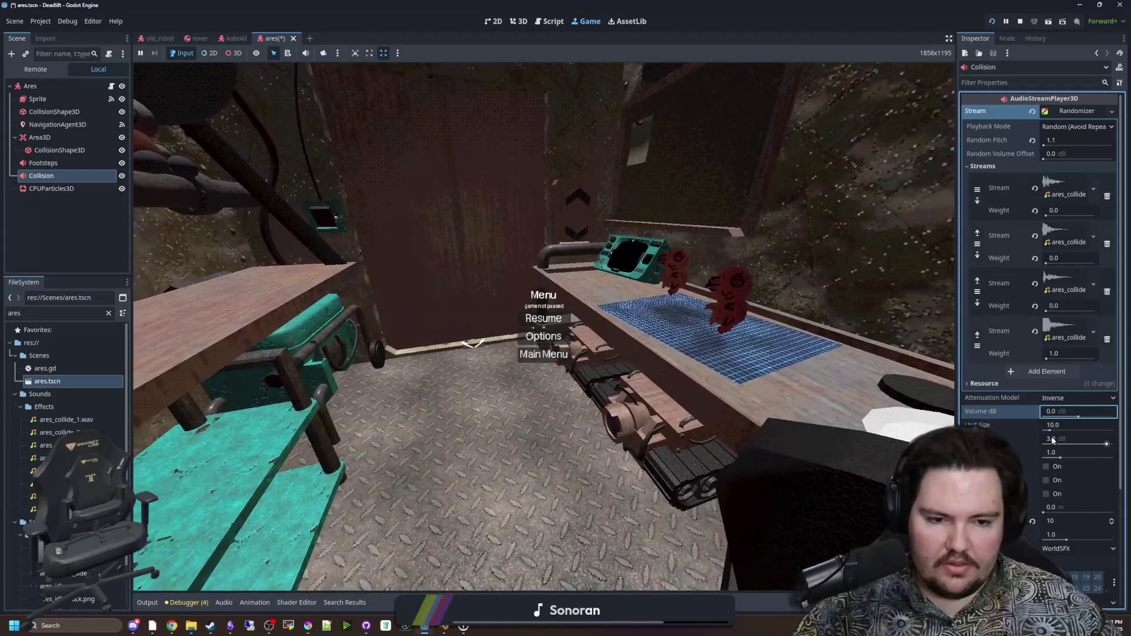
pyautogui.click(1065, 438)
pyautogui.write('-5')
pyautogui.press('Return')
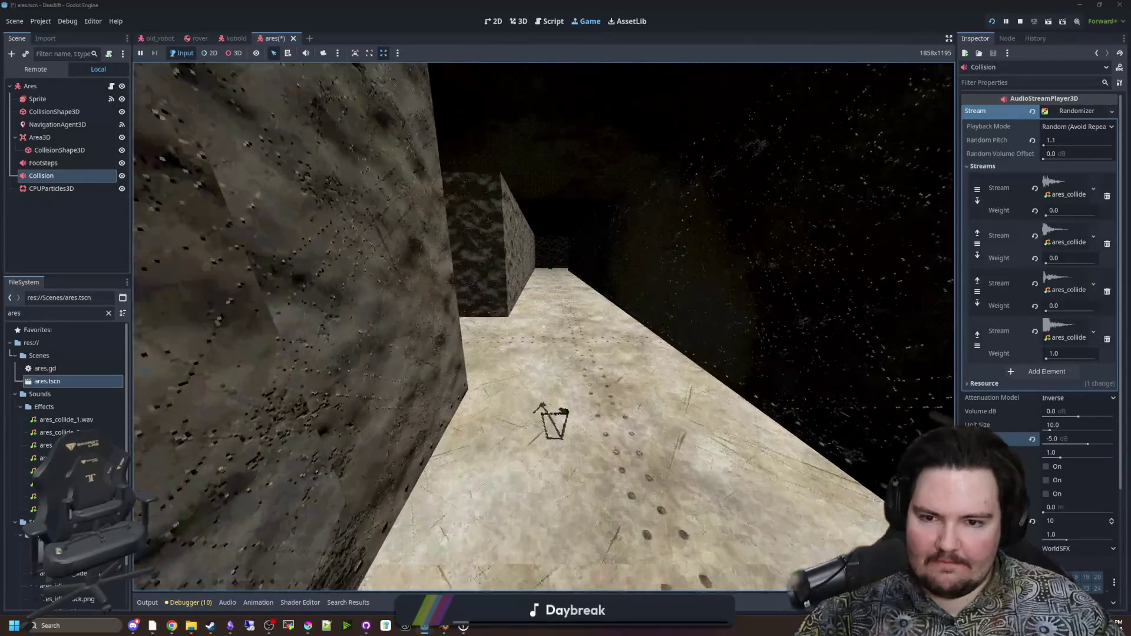
pyautogui.press('Escape')
pyautogui.press('super')
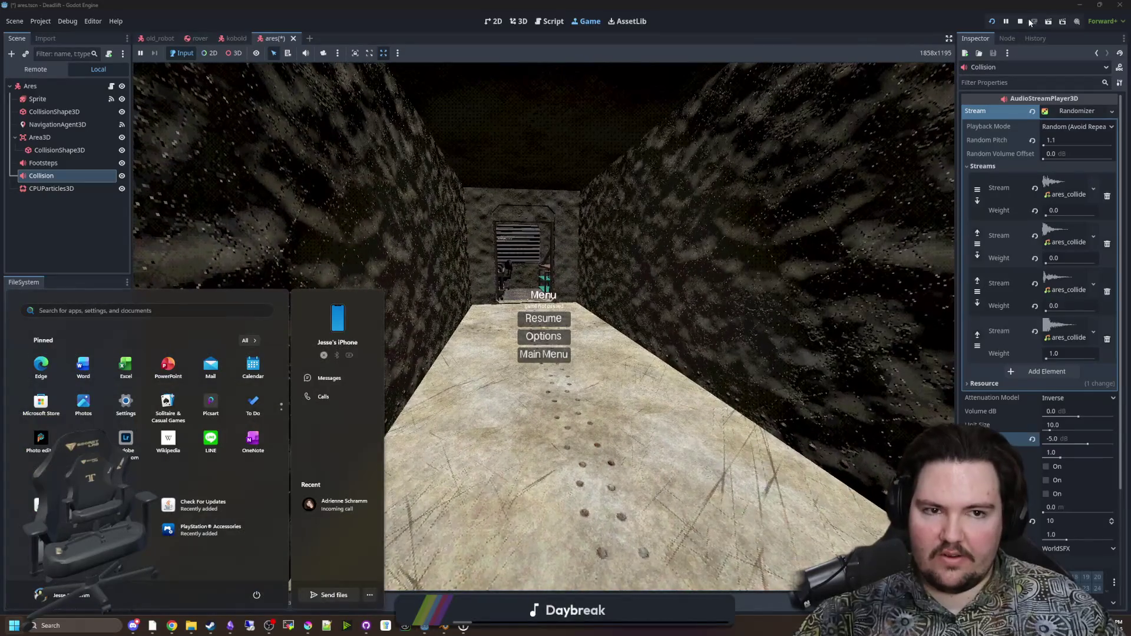
# - Stop the playtest and review the top of the ares.gd script
pyautogui.click(1021, 22)
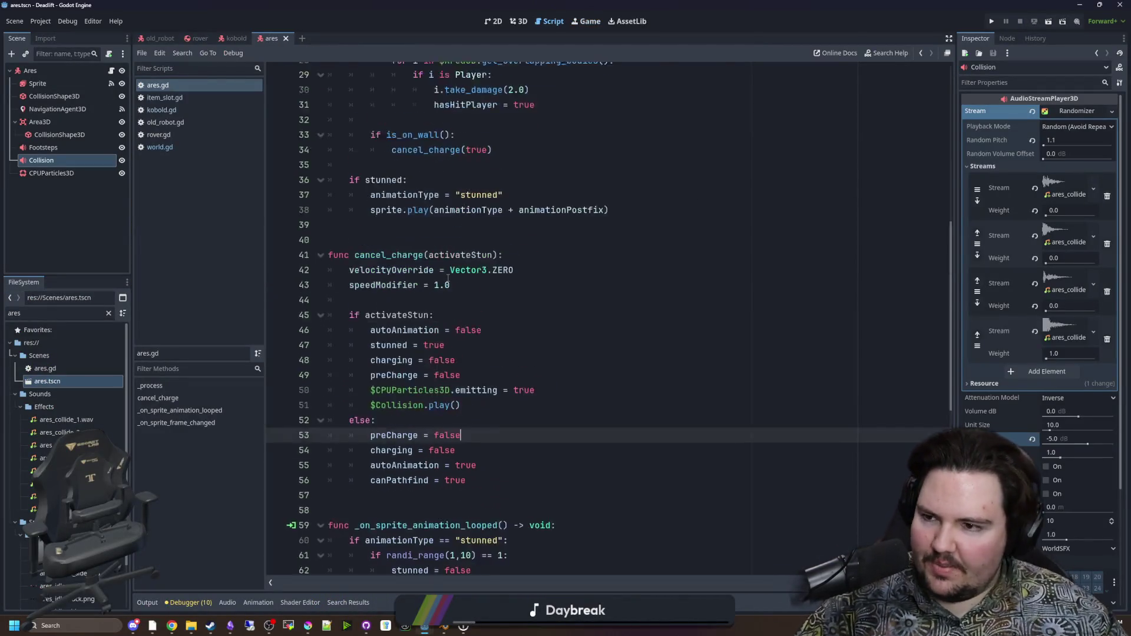
pyautogui.scroll(3, 448, 278)
pyautogui.click(405, 294)
pyautogui.scroll(6, 453, 288)
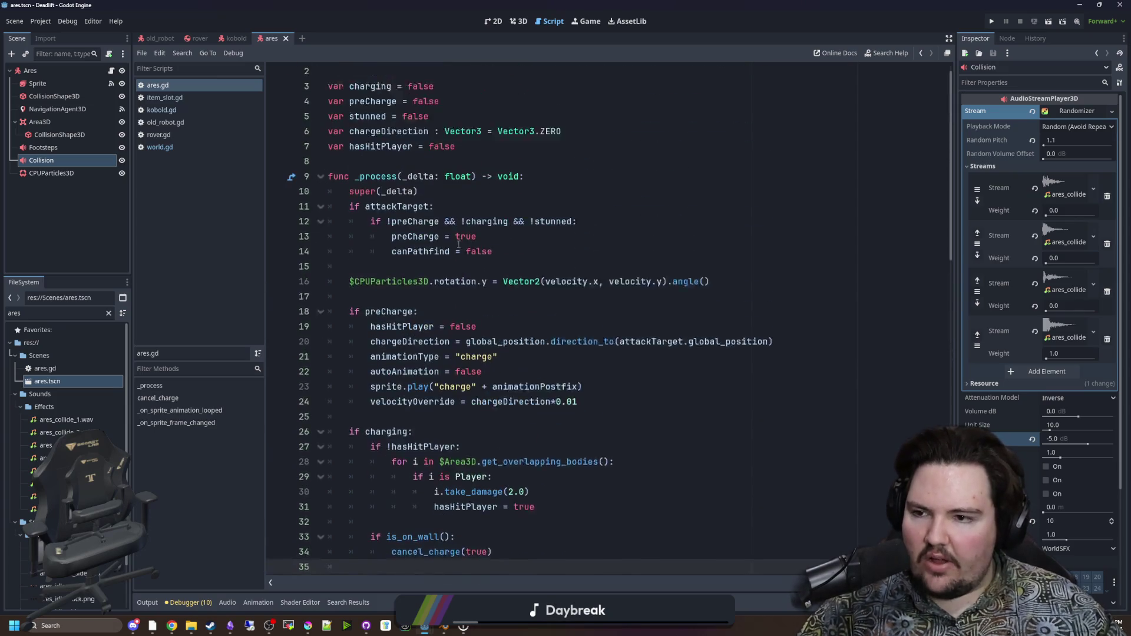
pyautogui.click(549, 254)
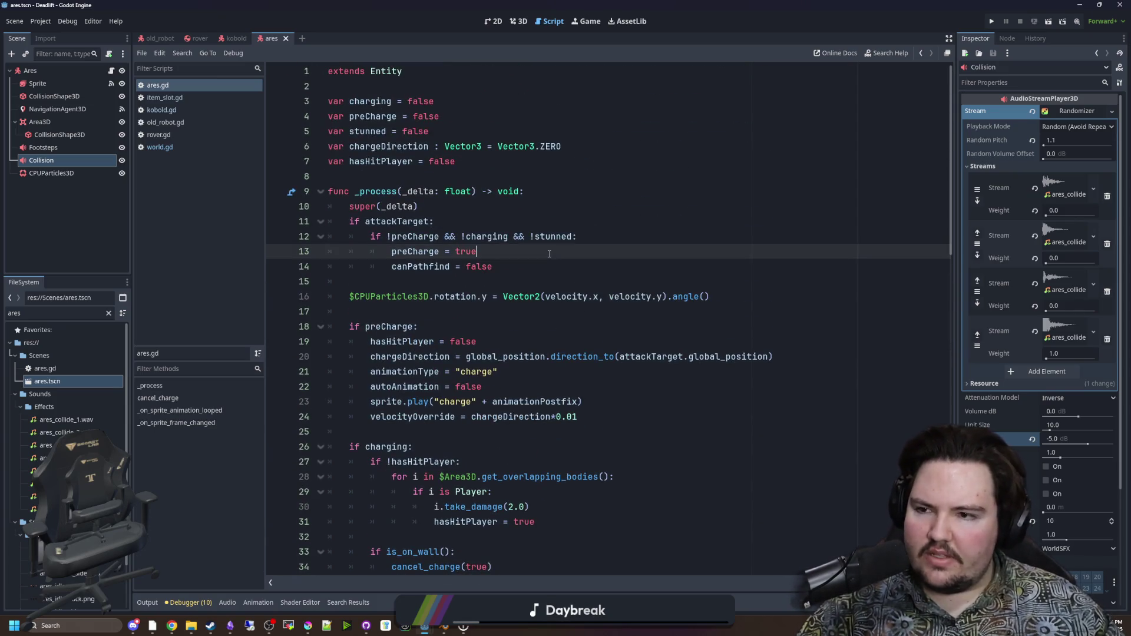
# - Filter files for 'entit', open entities_table.gd to review its entity entries, and save
pyautogui.doubleClick(94, 313)
pyautogui.write('entit')
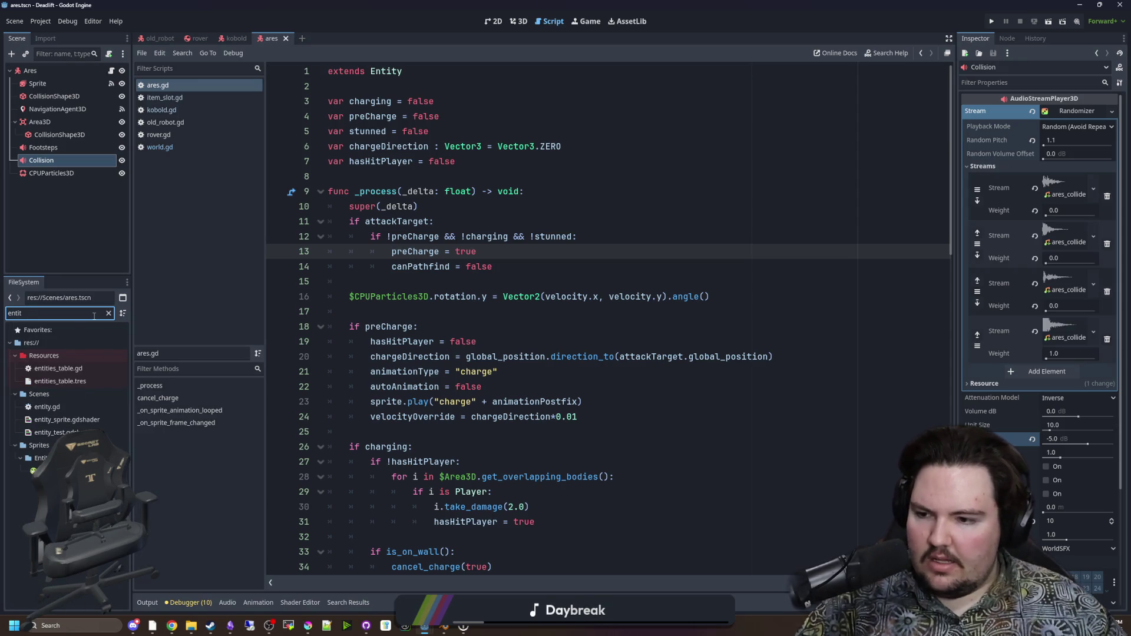
pyautogui.doubleClick(59, 368)
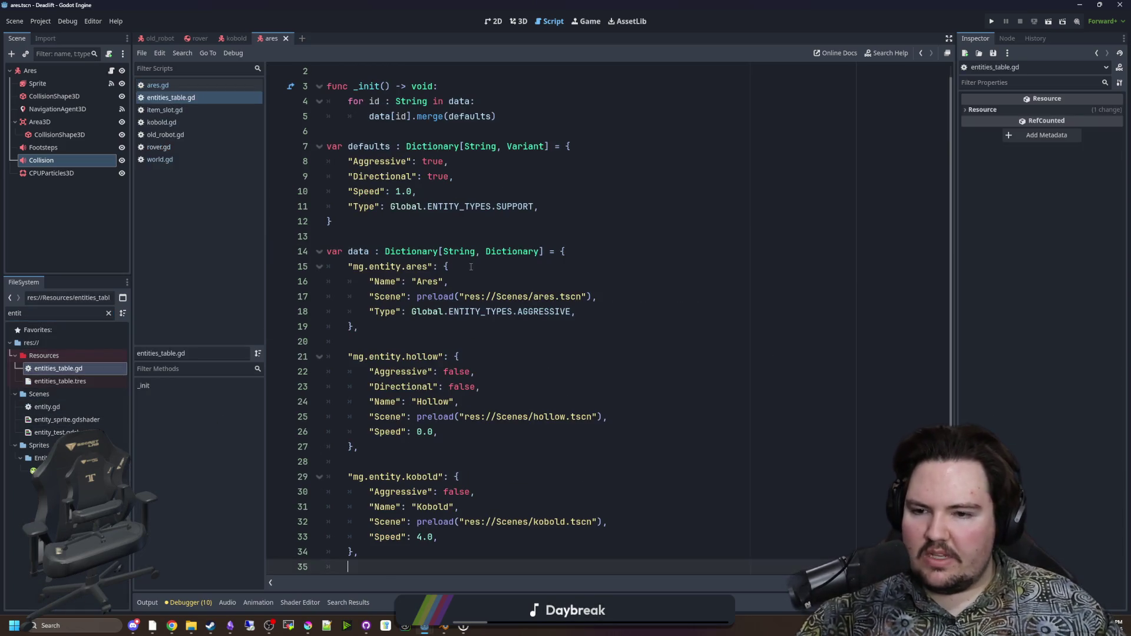
pyautogui.scroll(-3, 469, 288)
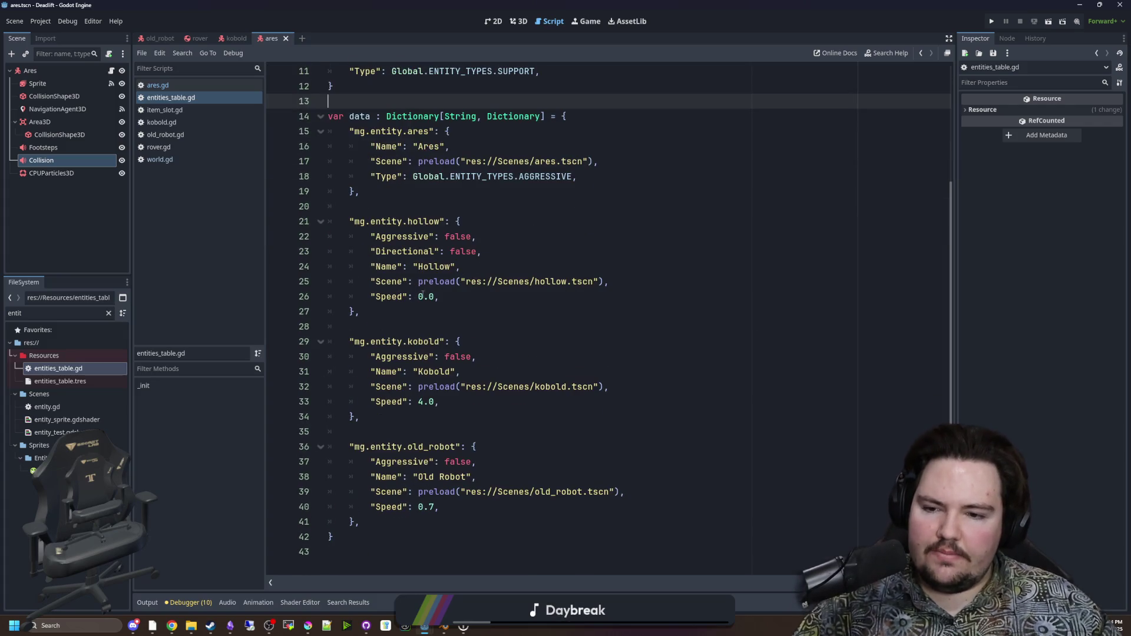
pyautogui.click(428, 296)
pyautogui.press('Down')
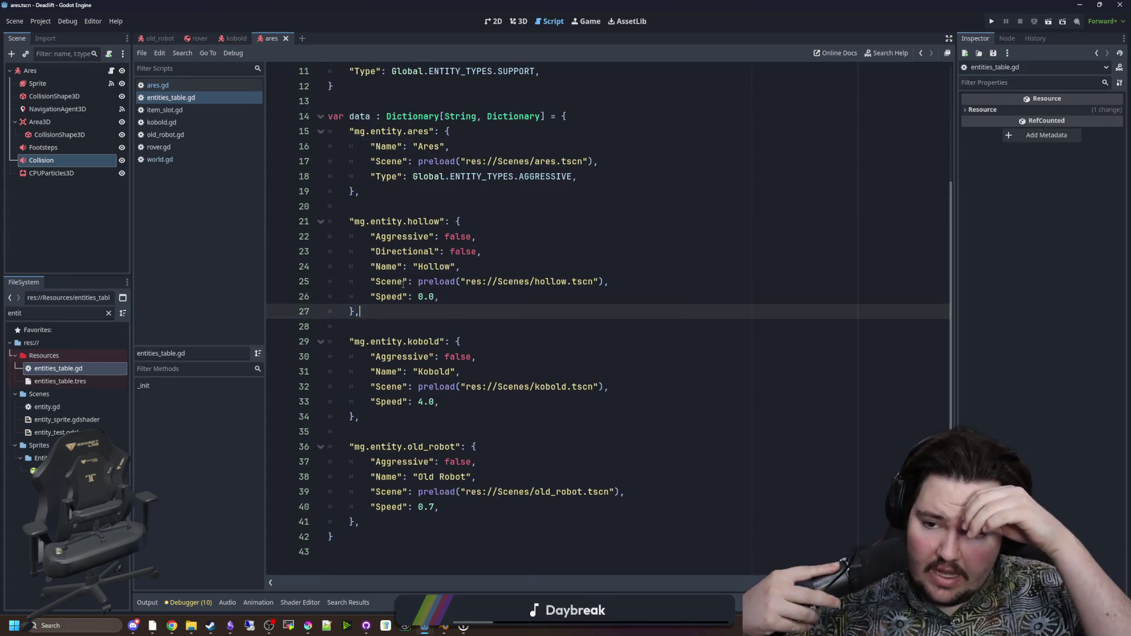
pyautogui.scroll(4, 404, 284)
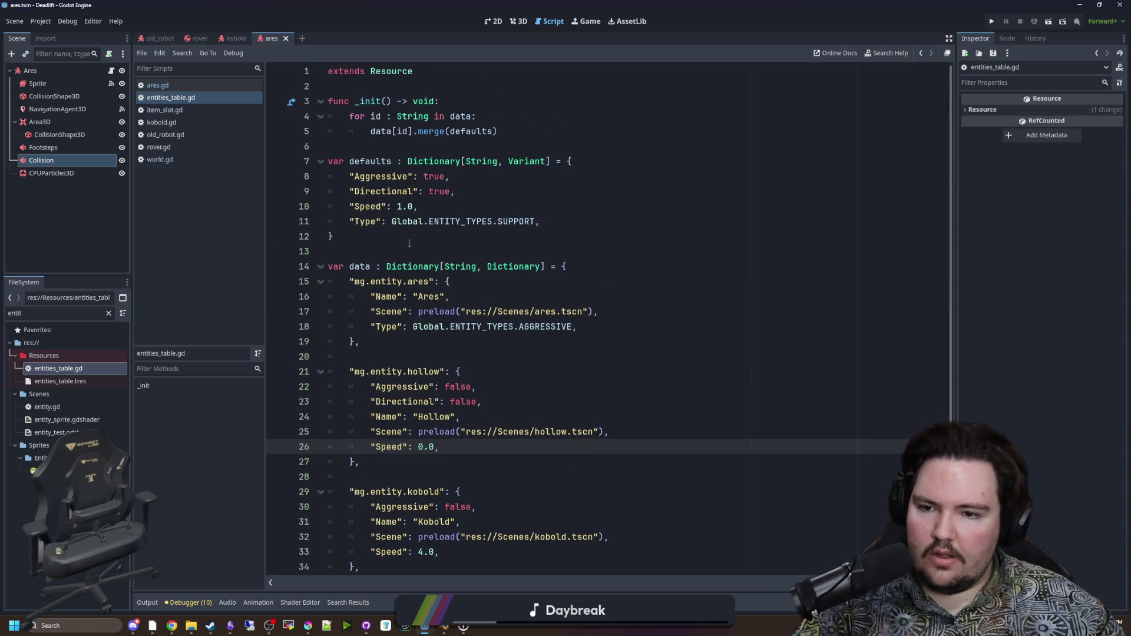
pyautogui.click(409, 241)
pyautogui.hotkey('ctrl', 's')
pyautogui.hotkey('ctrl', 's')
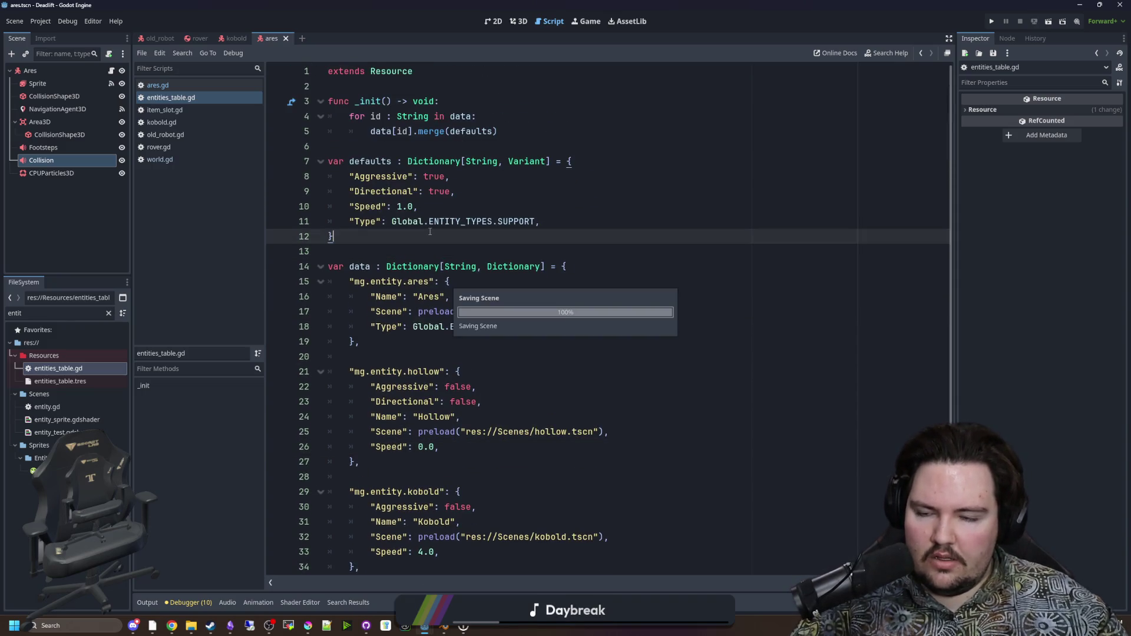
# - In the Starground window, start a new singleplayer world
pyautogui.moveTo(424, 626)
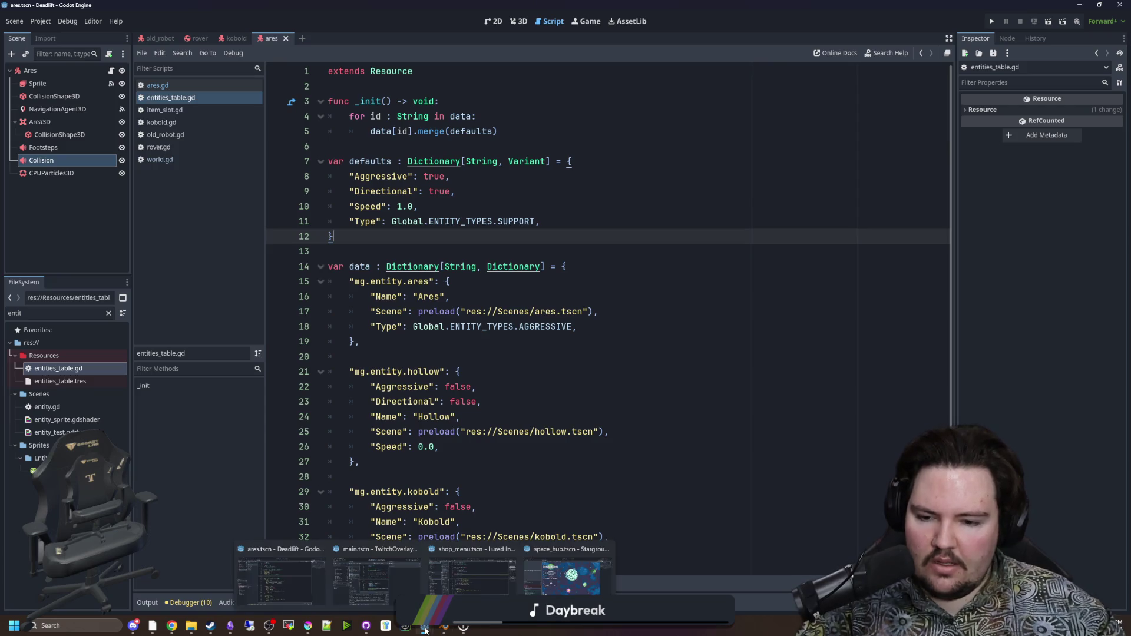
pyautogui.click(567, 574)
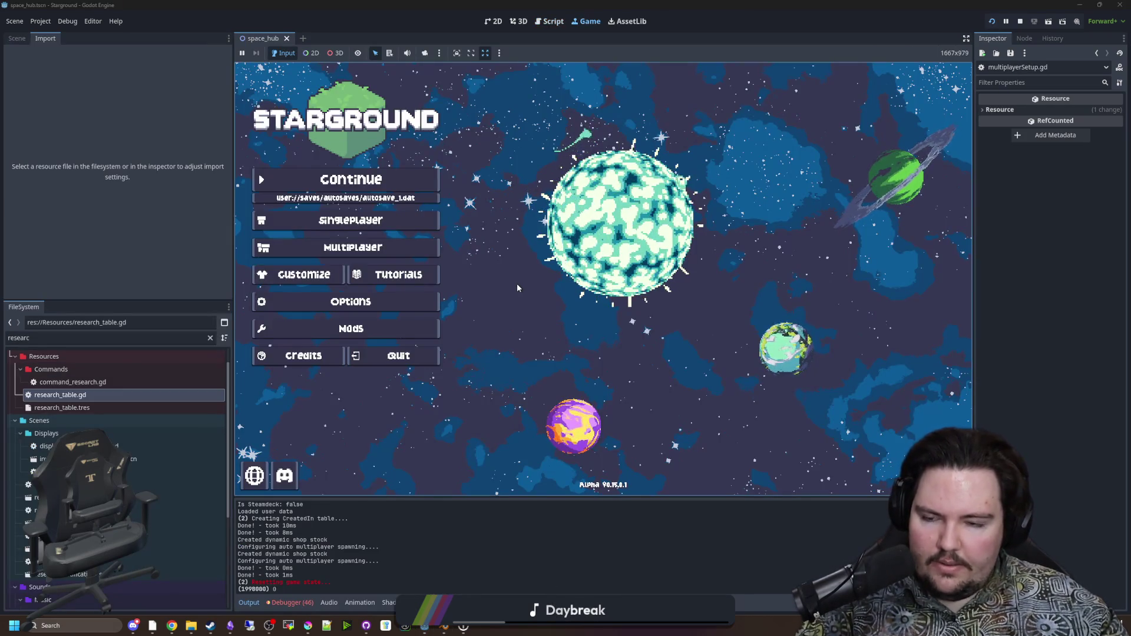
pyautogui.click(350, 219)
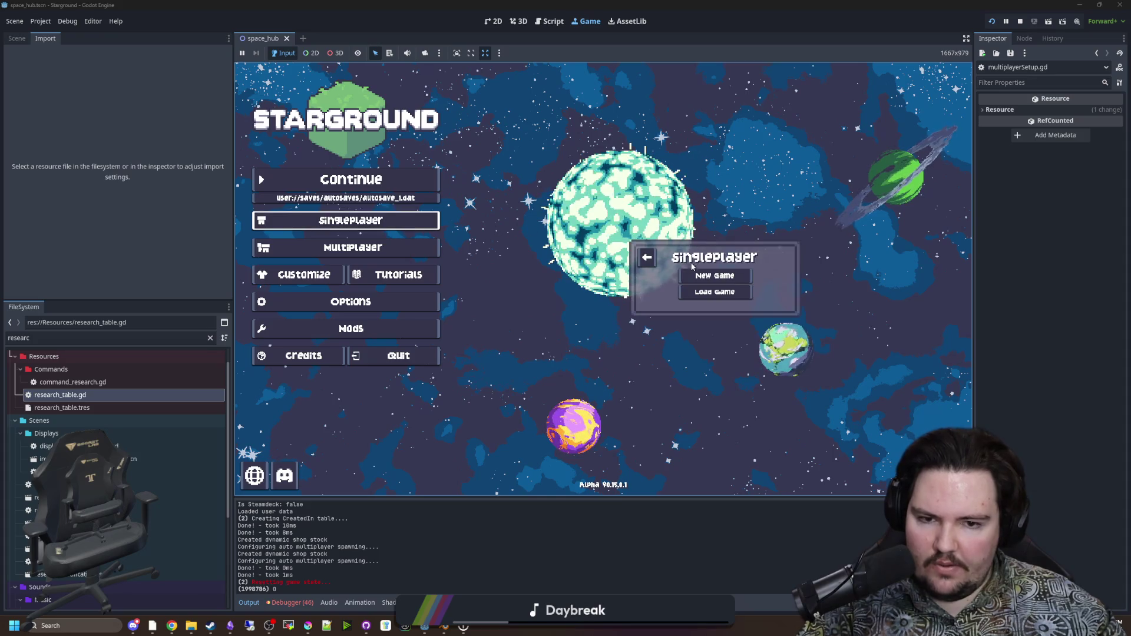
pyautogui.click(700, 274)
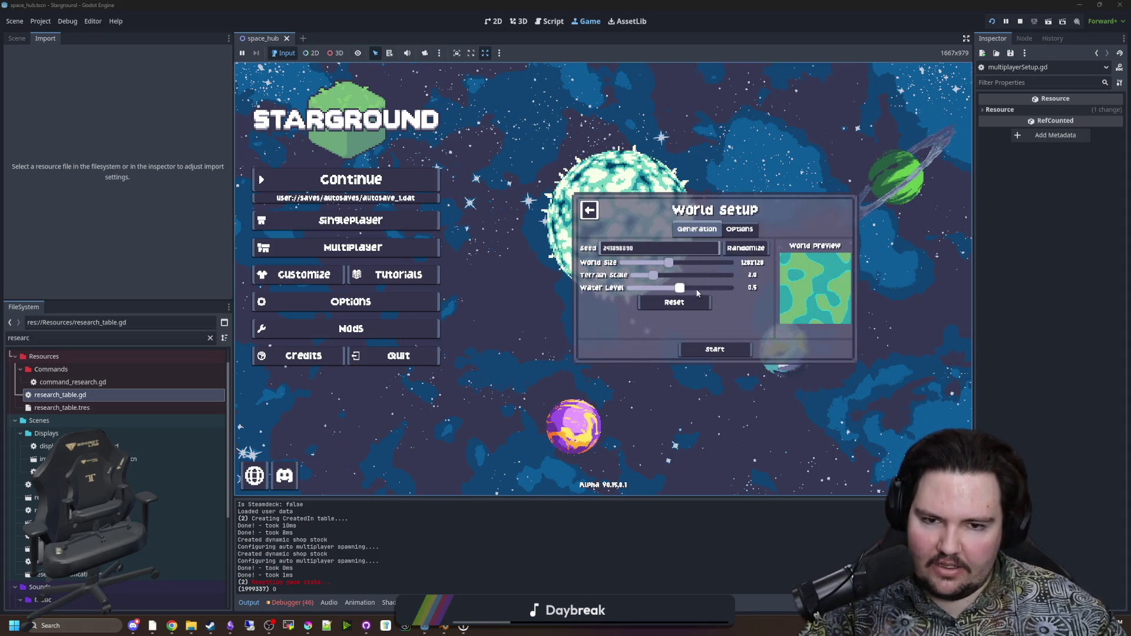
pyautogui.click(724, 350)
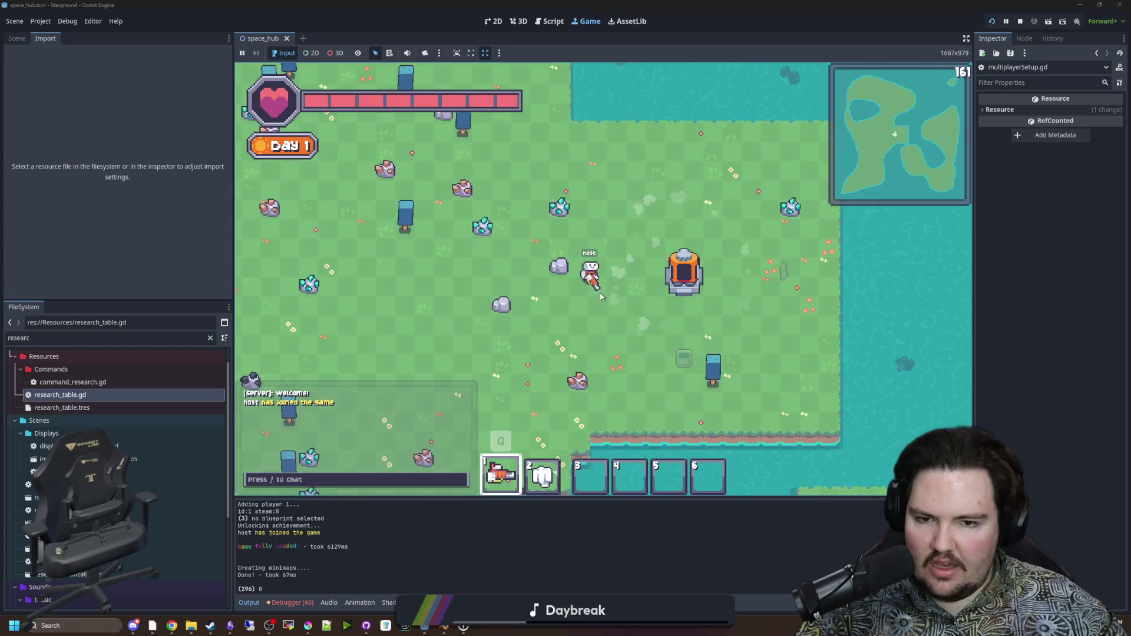
# - Enable Cheats in the game's Options > World settings and return to play
pyautogui.press('e')
pyautogui.moveTo(529, 293)
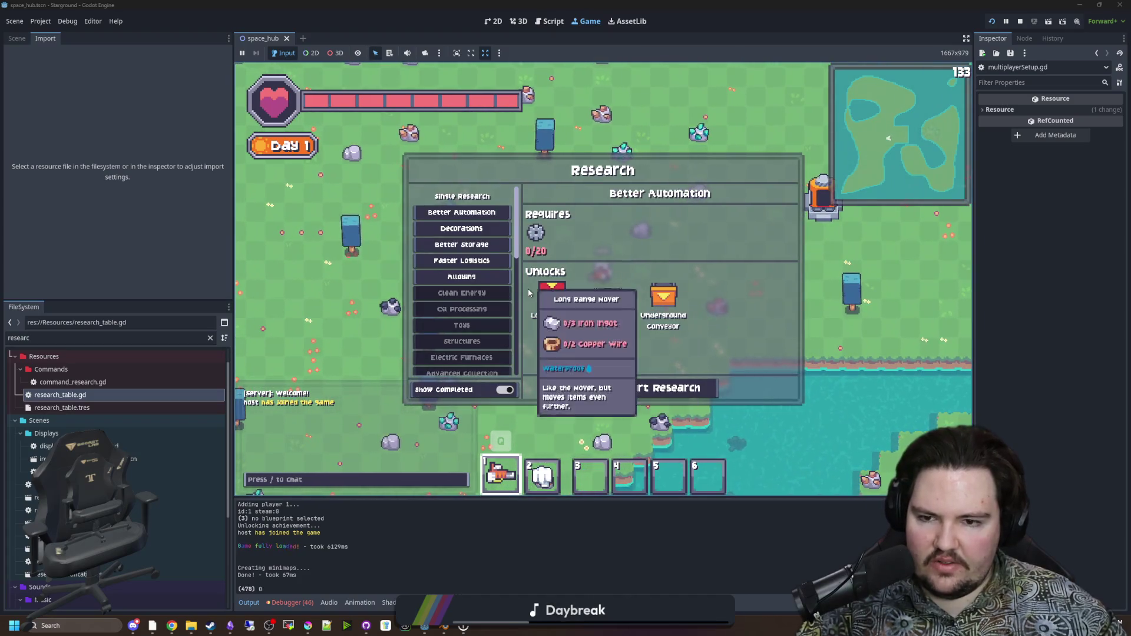
pyautogui.press('Escape')
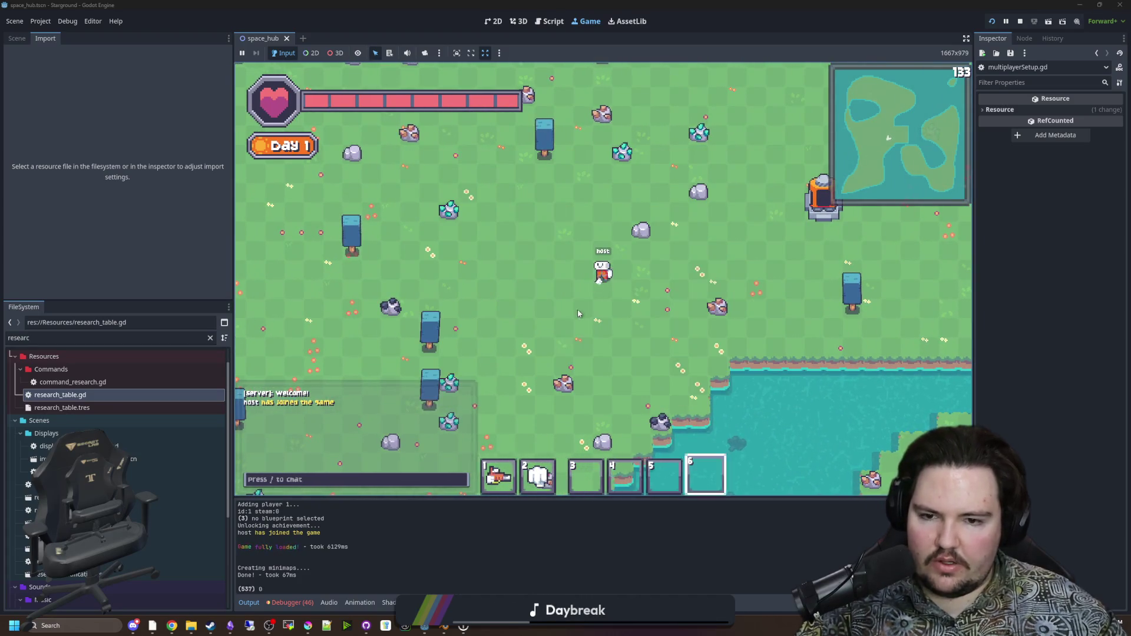
pyautogui.press('Escape')
pyautogui.click(601, 302)
pyautogui.click(576, 206)
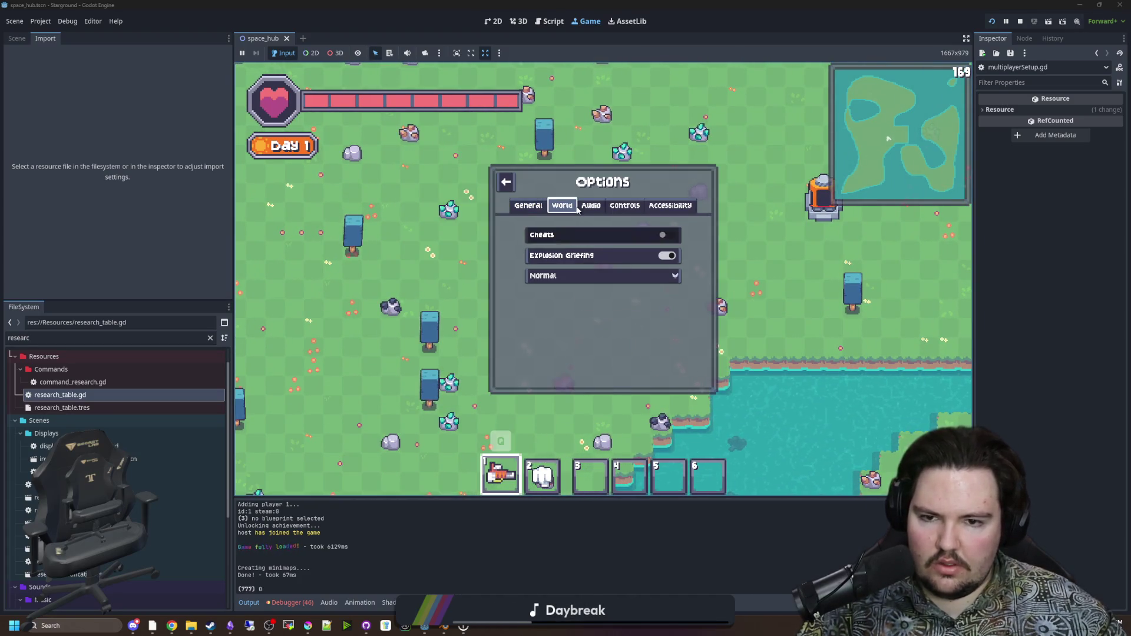
pyautogui.click(567, 236)
pyautogui.press('Escape')
# - Walk the character a bit, then submit a /research command in the game chat
pyautogui.press('w')
pyautogui.press('d')
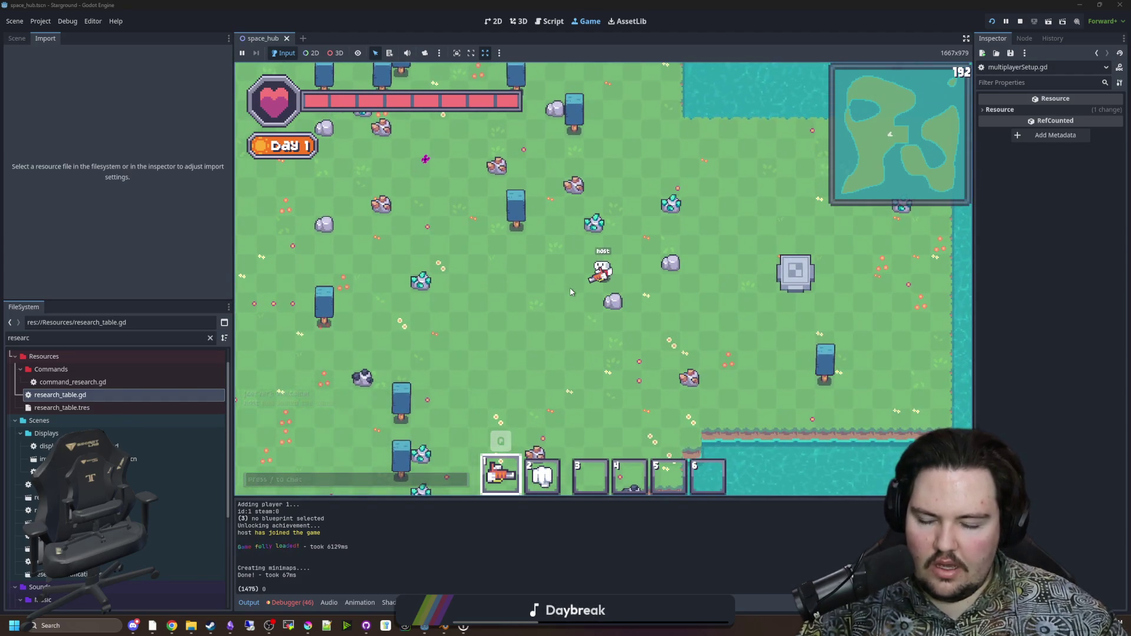
pyautogui.press('/')
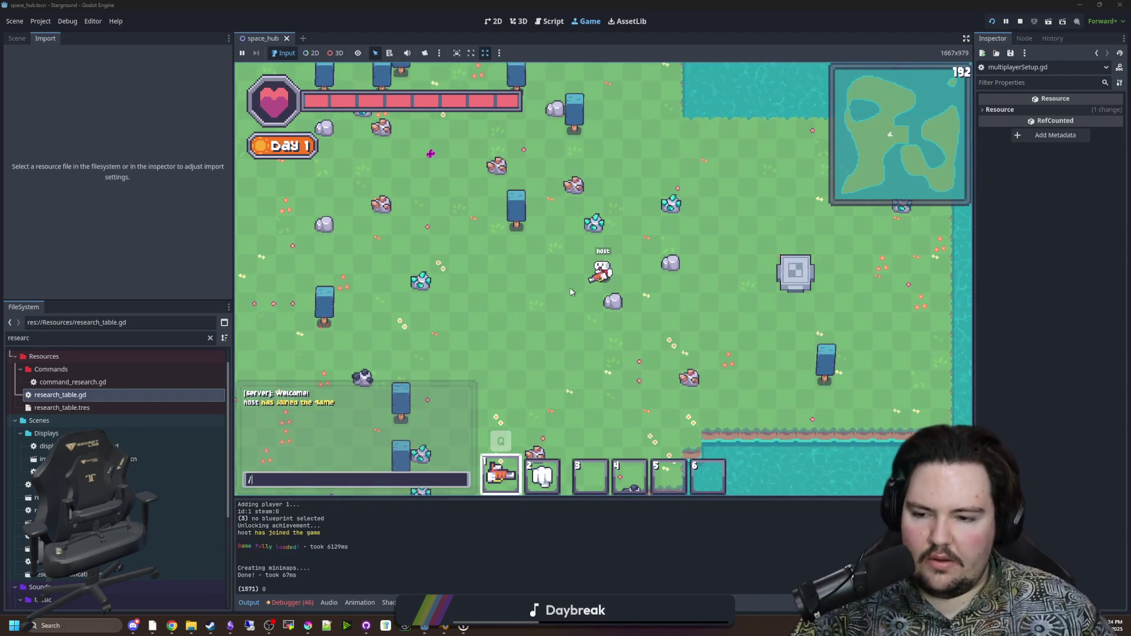
pyautogui.write('research')
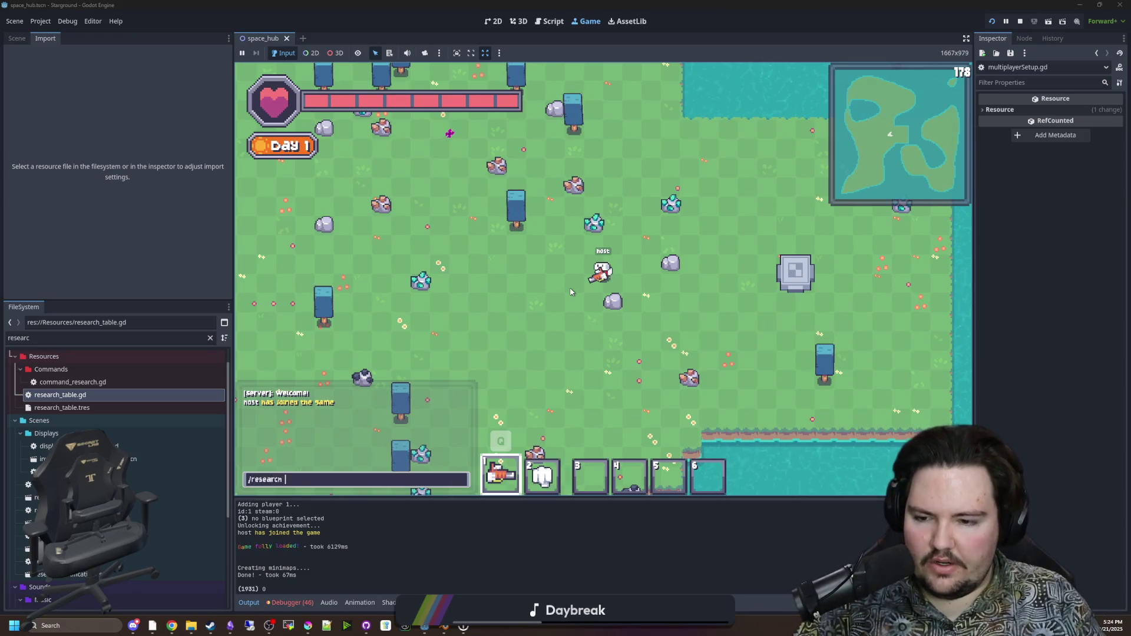
pyautogui.press('Return')
# - Submit the /research starground:research_thumper_speed command in the game chat
pyautogui.scroll(-5, 473, 320)
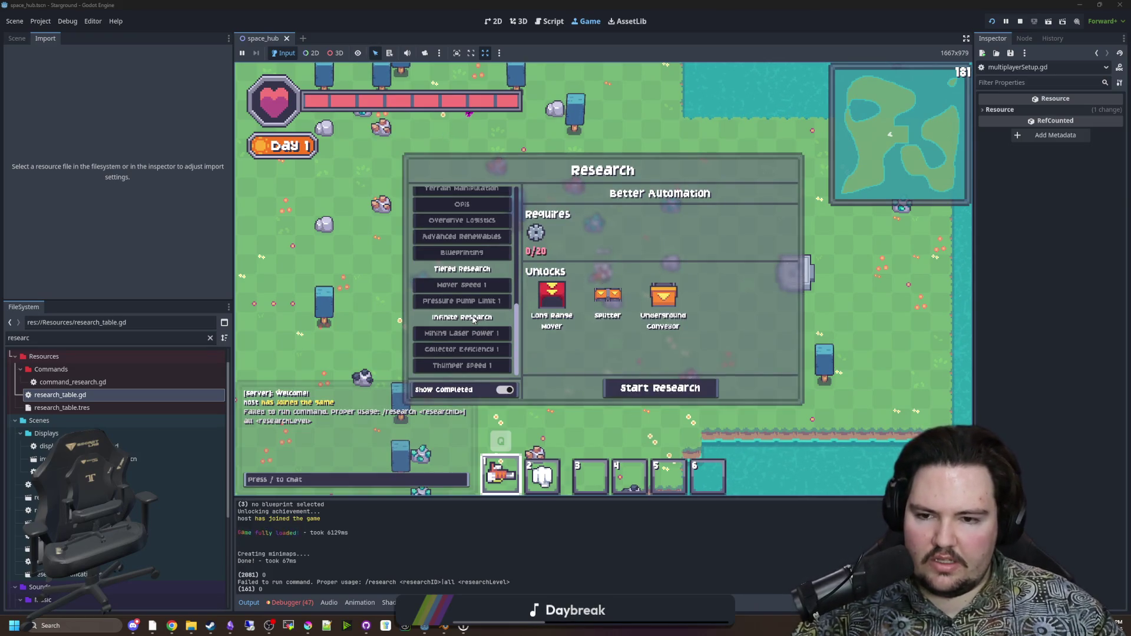
pyautogui.press('Escape')
pyautogui.write('/r')
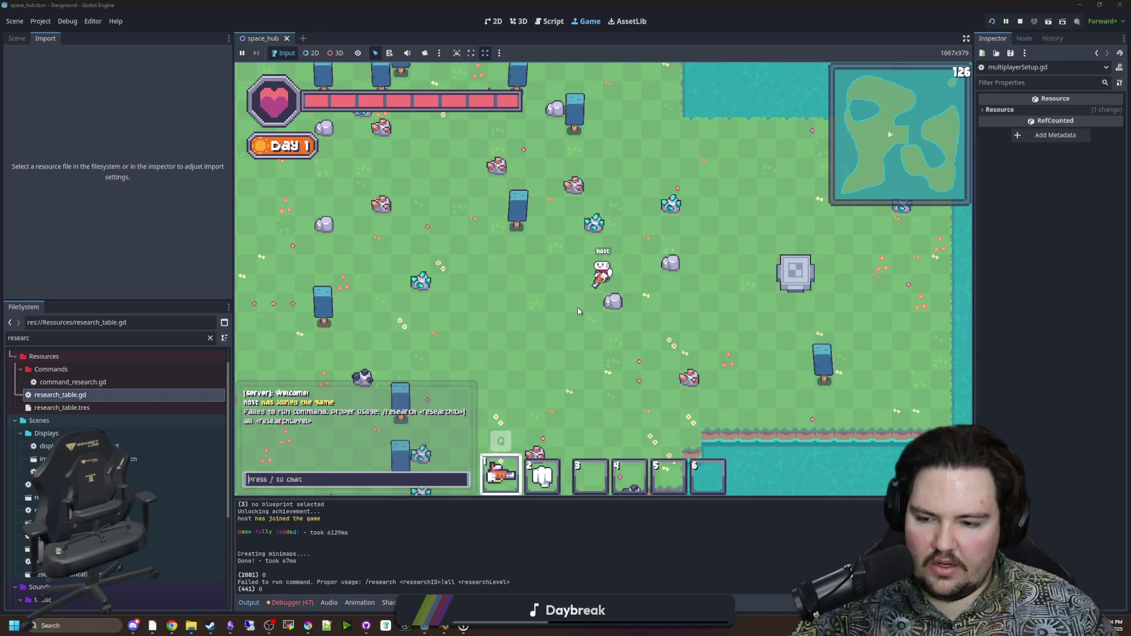
pyautogui.write('ch ')
pyautogui.write('rgrou')
pyautogui.write('sea')
pyautogui.write('ea')
pyautogui.write('_thum')
pyautogui.press('BackSpace')
pyautogui.press('BackSpace')
pyautogui.press('BackSpace')
pyautogui.press('BackSpace')
pyautogui.press('BackSpace')
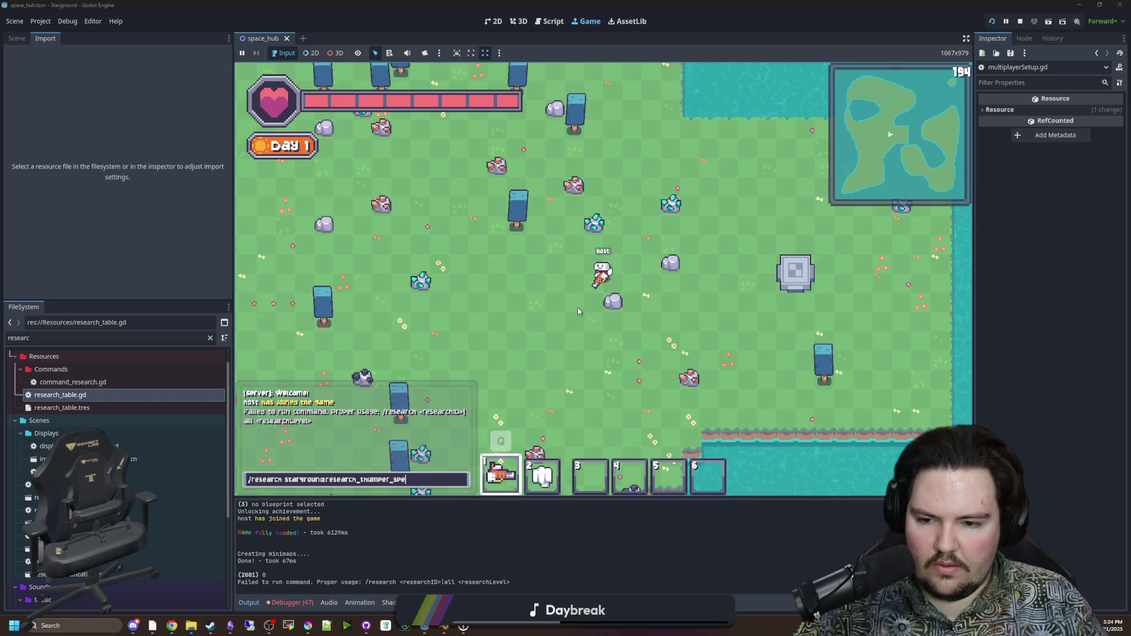
pyautogui.write('ed')
pyautogui.press('Return')
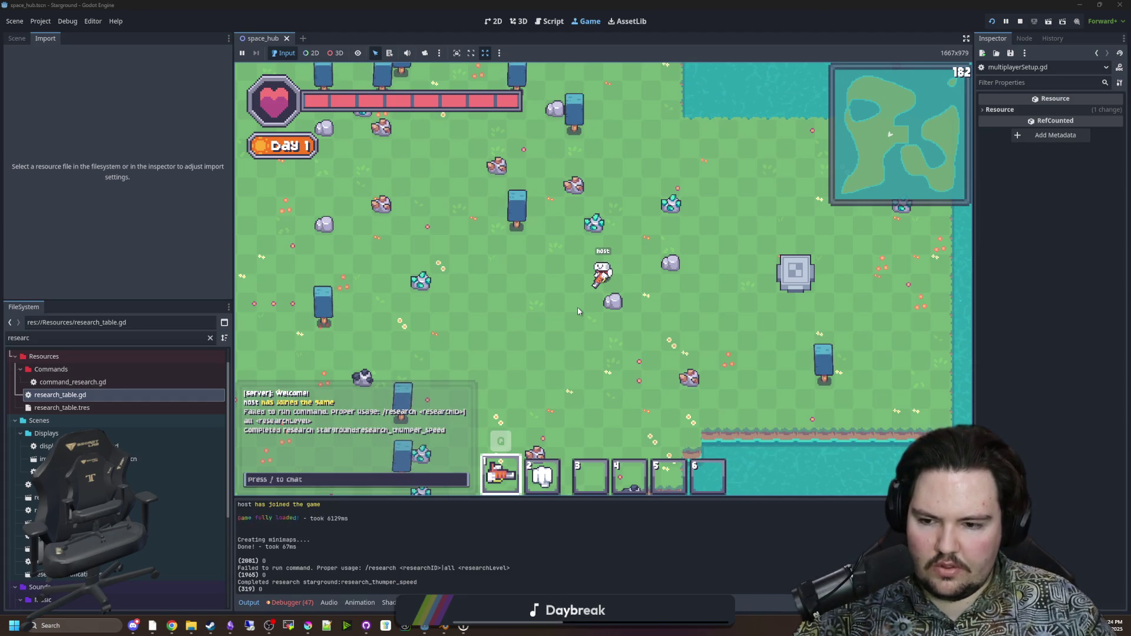
# - Check research progress, then resend the thumper speed research command
pyautogui.press('a')
pyautogui.press('r')
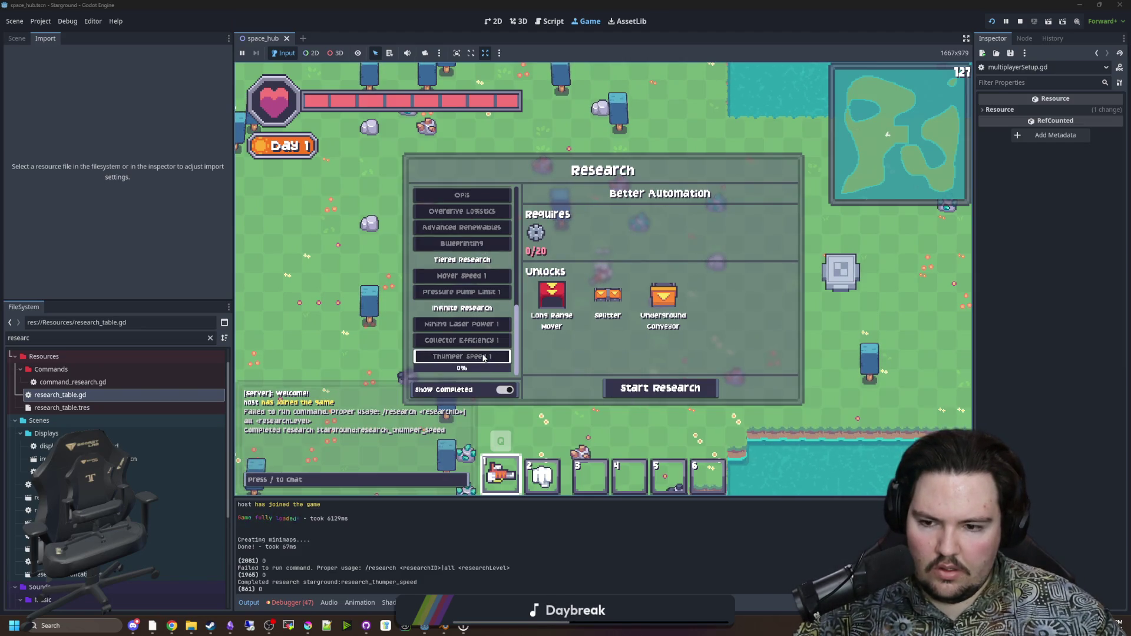
pyautogui.press('Escape')
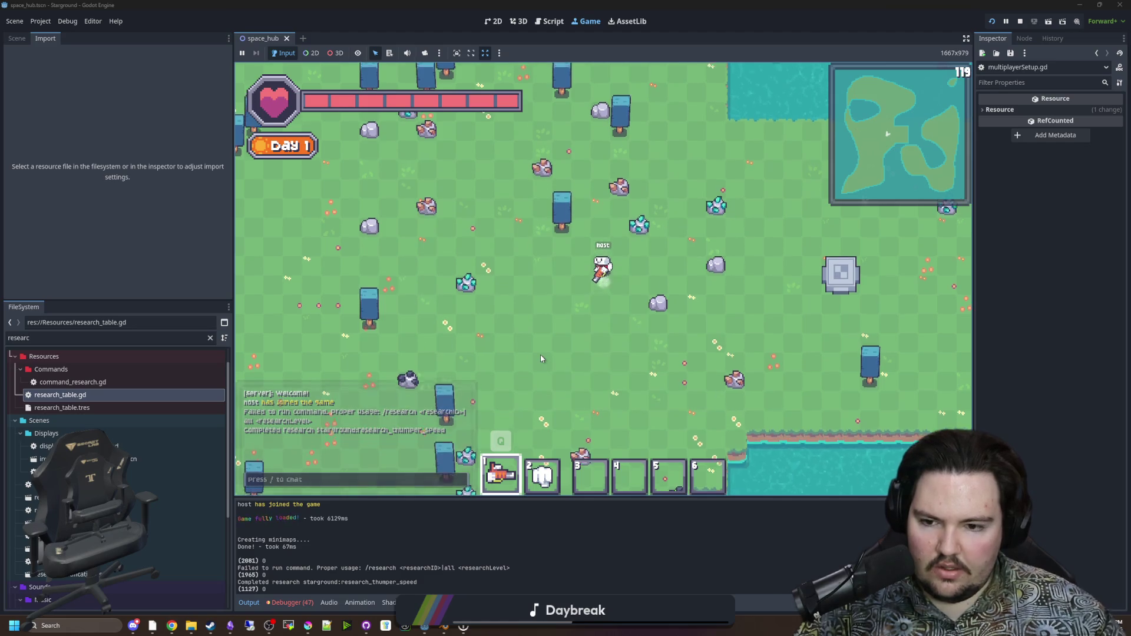
pyautogui.press('/')
pyautogui.press('Up')
pyautogui.press('Return')
# - Run /research all in chat to complete all research
pyautogui.press('e')
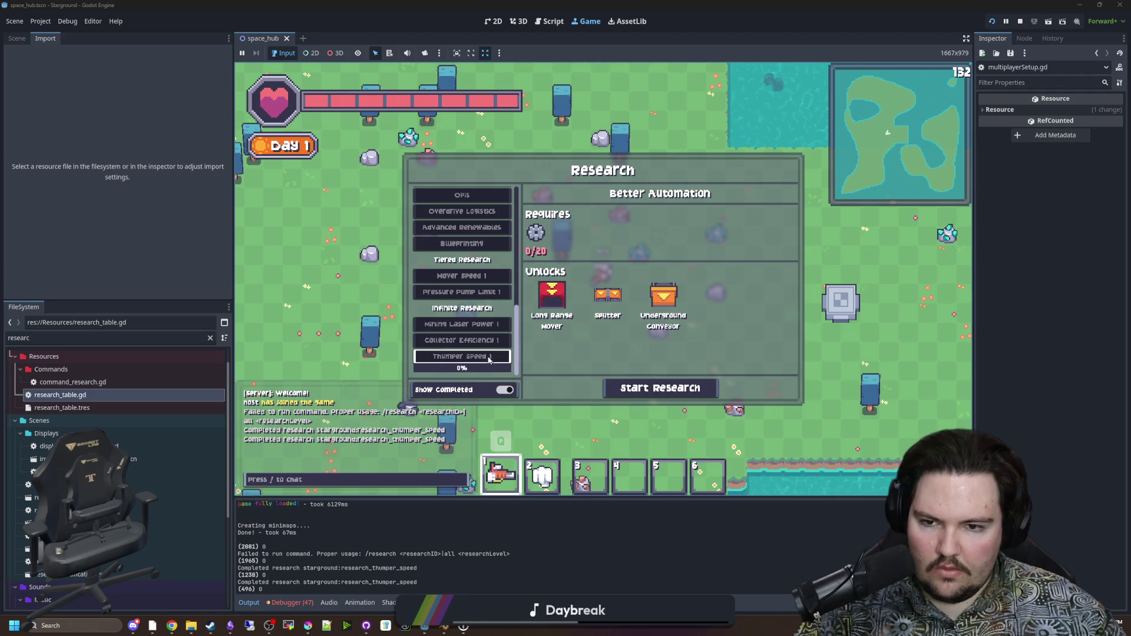
pyautogui.scroll(3, 472, 331)
pyautogui.scroll(-3, 471, 331)
pyautogui.press('/')
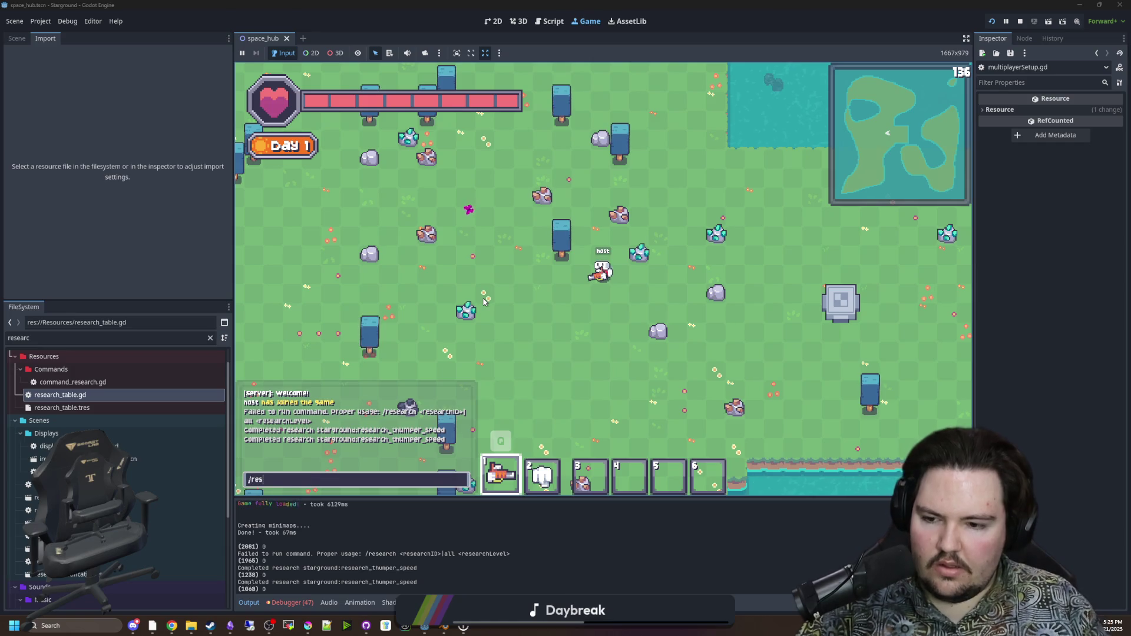
pyautogui.write('earchl')
pyautogui.press('Return')
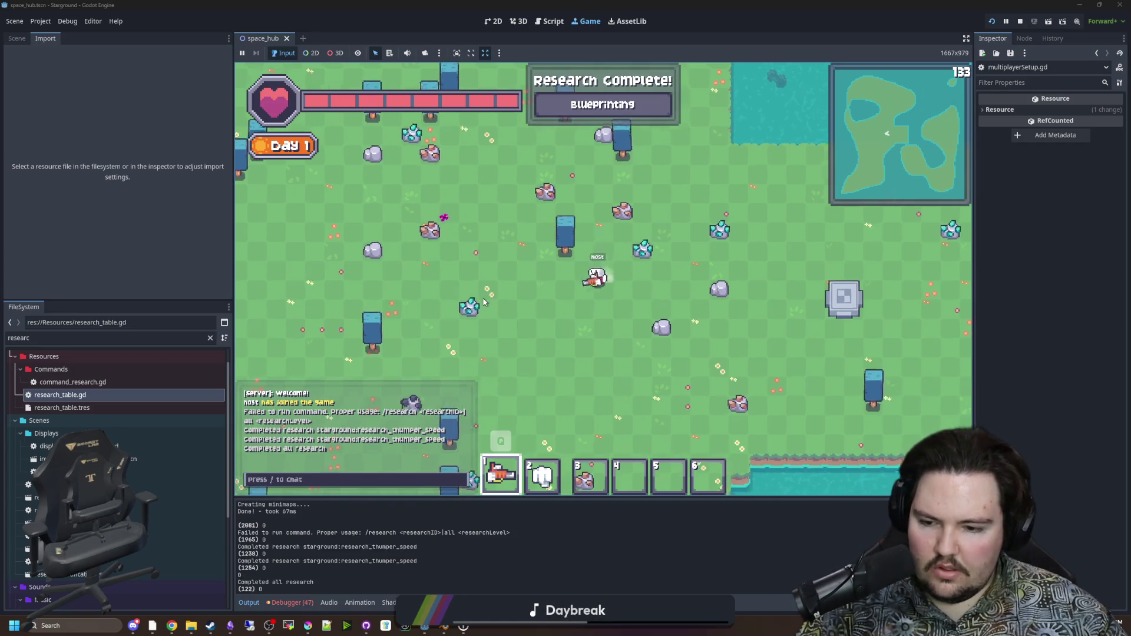
# - Inspect Thumper Speed 1 in the Research window and rerun the thumper speed command
pyautogui.press('e')
pyautogui.click(473, 356)
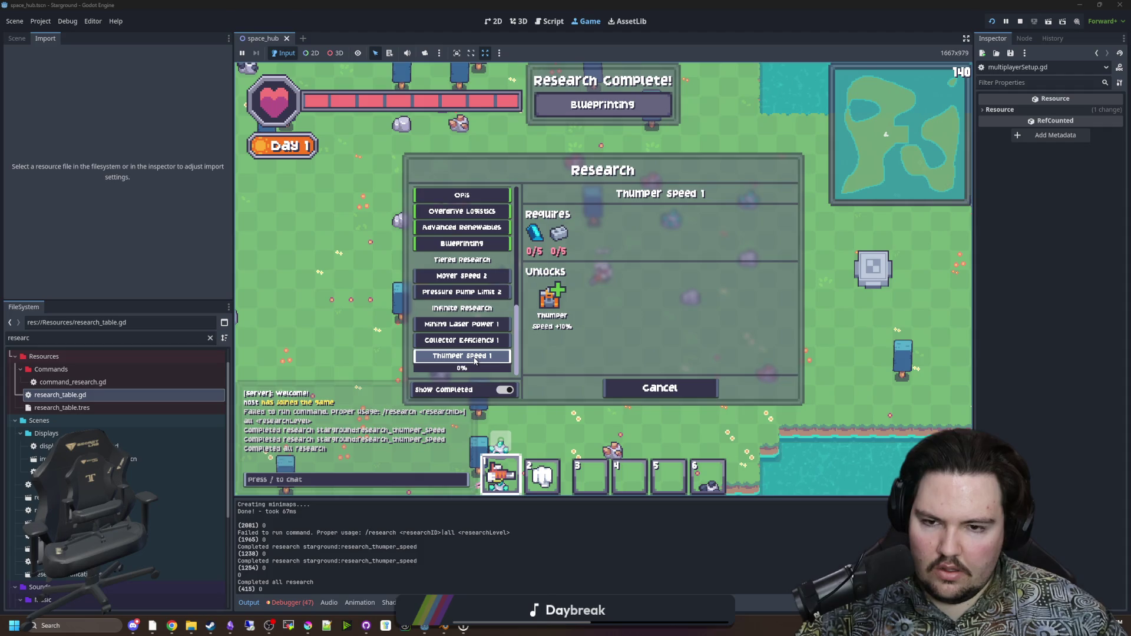
pyautogui.press('/')
pyautogui.press('Up')
pyautogui.press('Return')
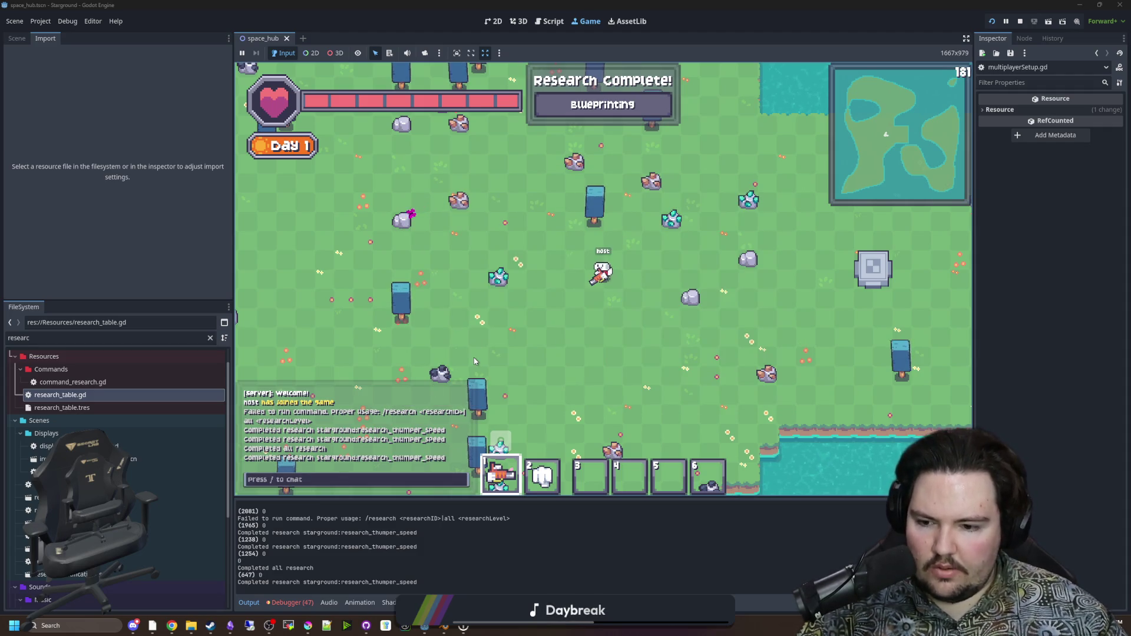
pyautogui.press('e')
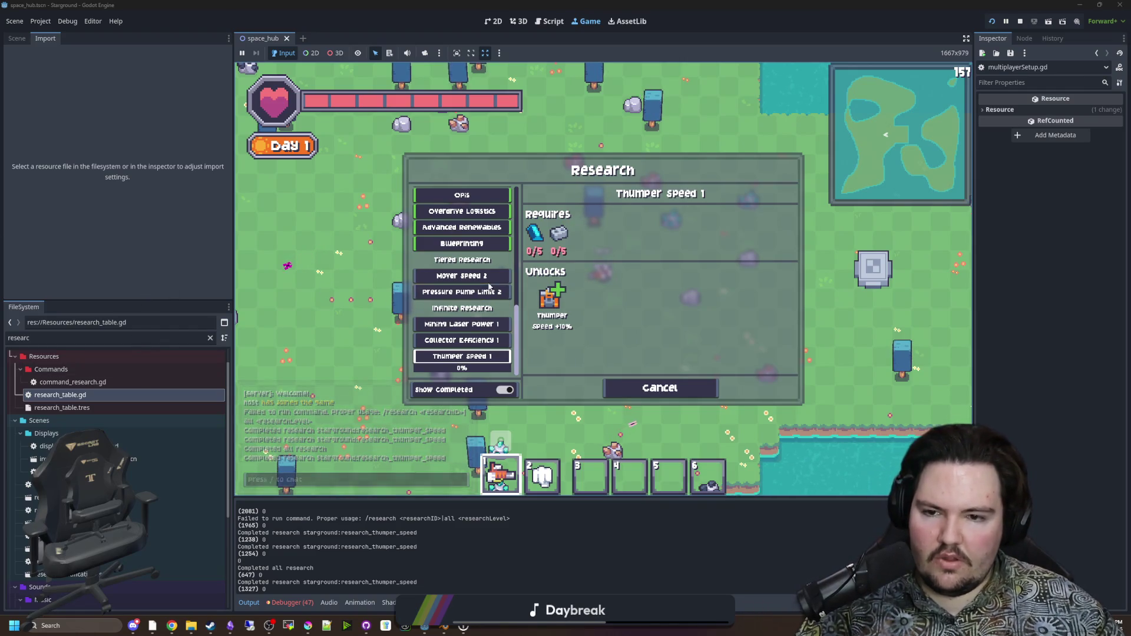
# - Review Mover Speed 2, Pressure Pump Limit 2, Mining Laser Power 1, Collector Efficiency 1, Thumper Speed 1
pyautogui.click(495, 282)
pyautogui.click(478, 296)
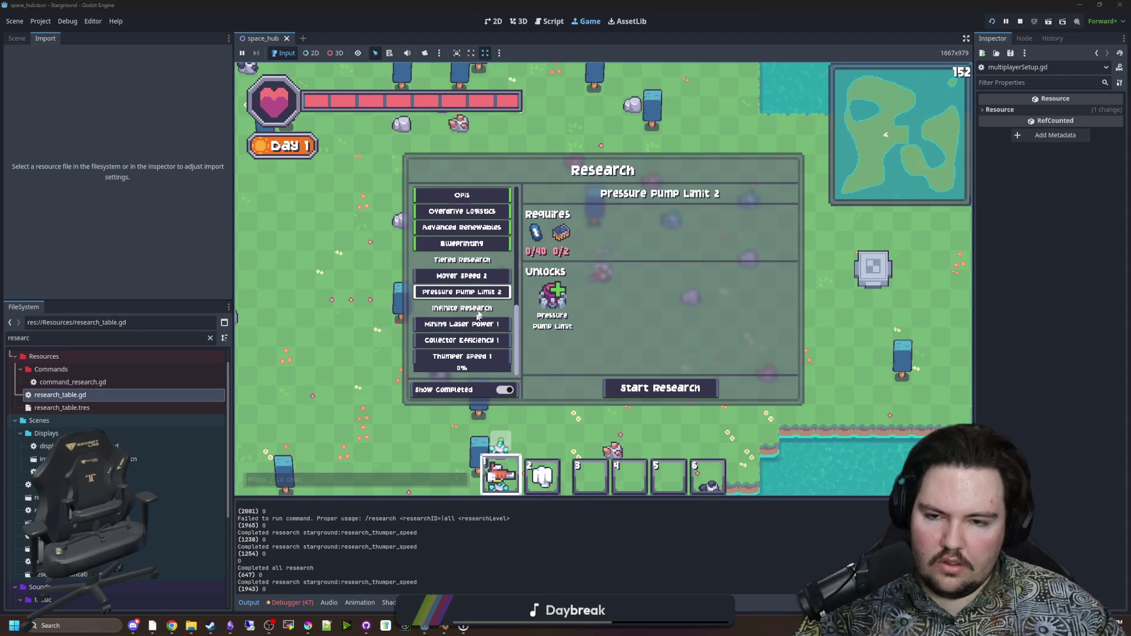
pyautogui.click(476, 324)
pyautogui.click(480, 340)
pyautogui.click(489, 357)
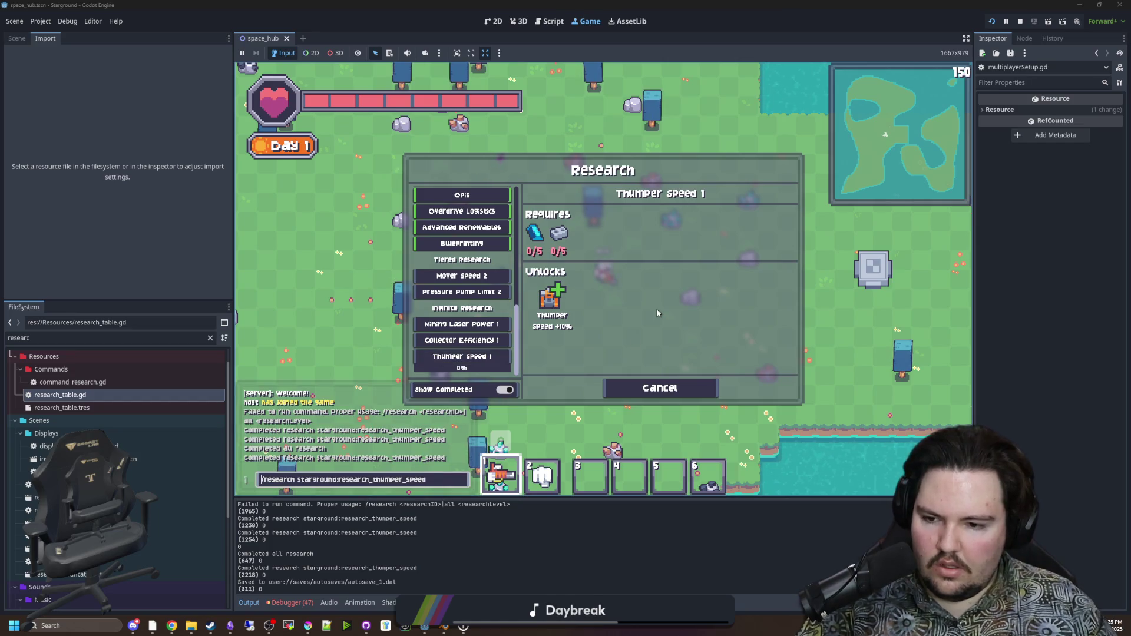
# - Resend the thumper speed research command from chat several more times
pyautogui.press('/')
pyautogui.press('Up')
pyautogui.press('Return')
pyautogui.press('Up')
pyautogui.press('Return')
pyautogui.press('Up')
pyautogui.press('Return')
pyautogui.press('Up')
pyautogui.press('Return')
pyautogui.press('Up')
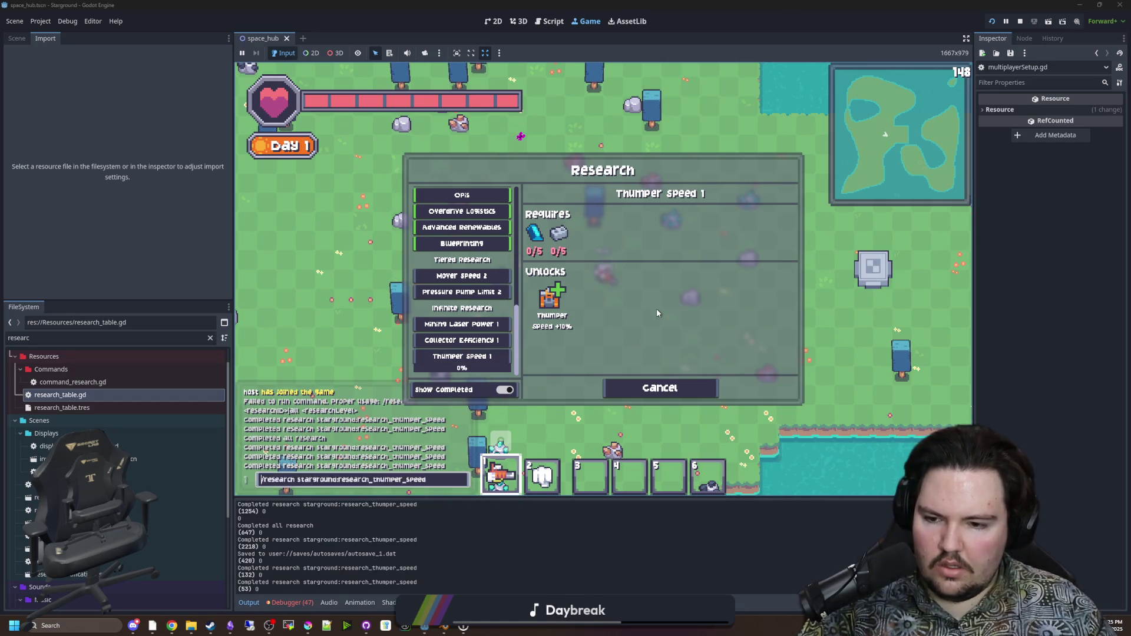
pyautogui.press('Return')
pyautogui.press('Up')
pyautogui.press('Return')
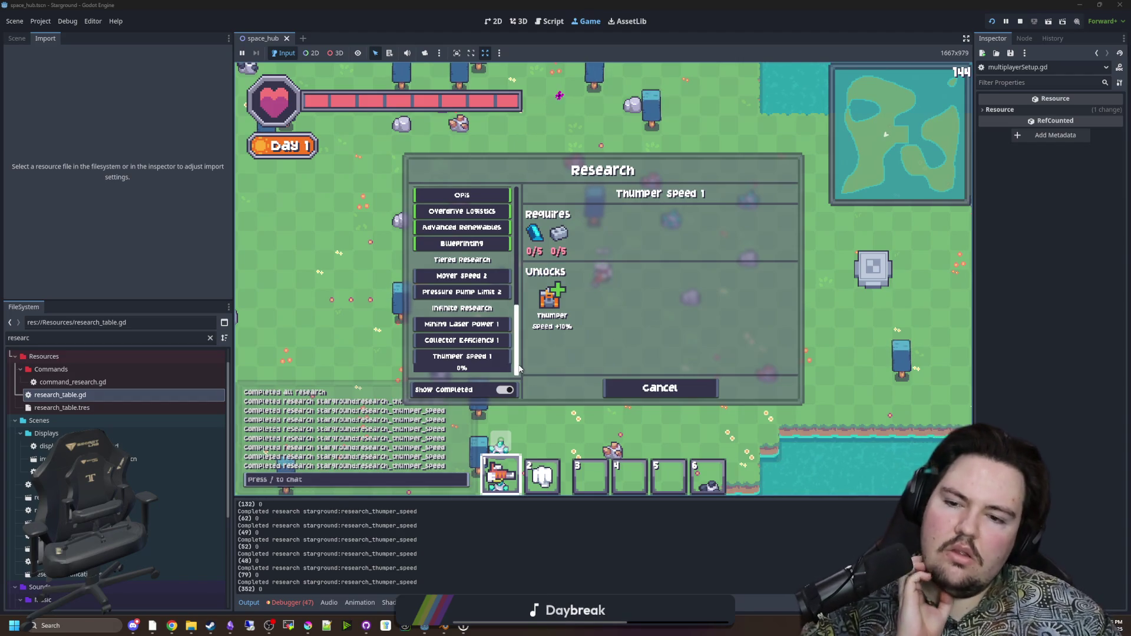
pyautogui.press('/')
pyautogui.press('Up')
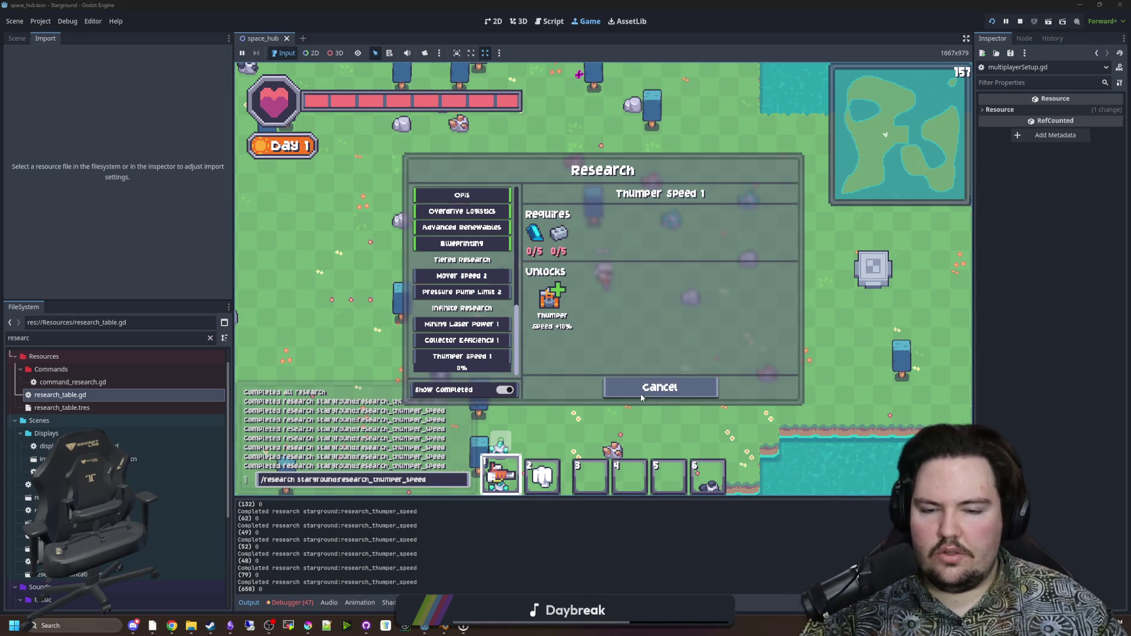
pyautogui.press('Return')
pyautogui.press('Return')
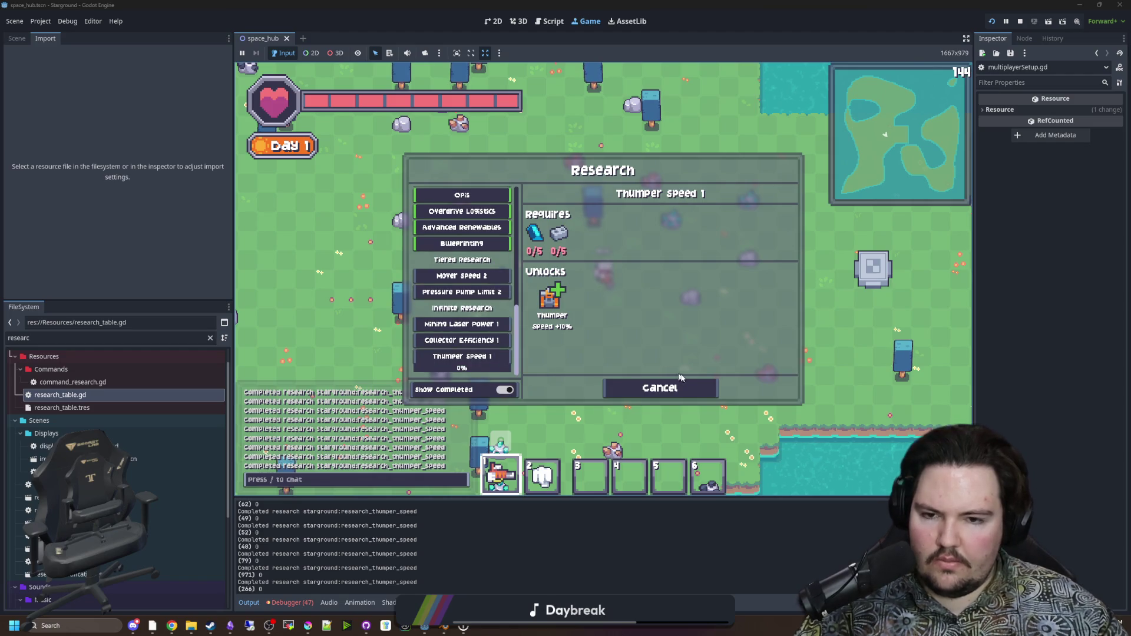
# - Cancel the leftover Thumper Speed 1 research and filter the FileSystem dock by 'multi'
pyautogui.click(674, 384)
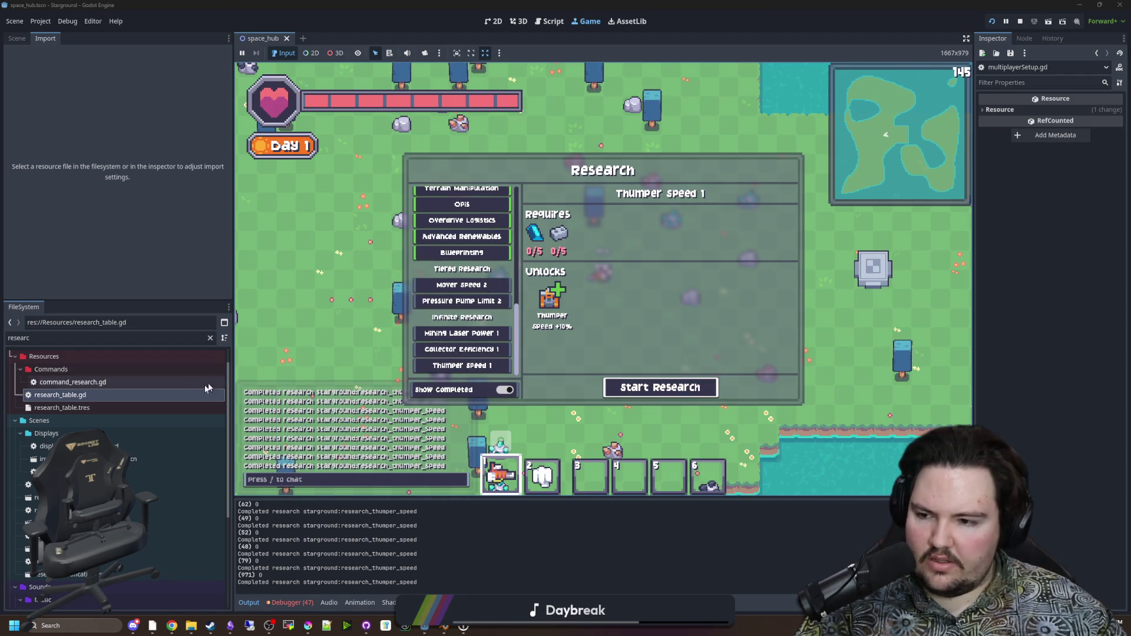
pyautogui.click(210, 338)
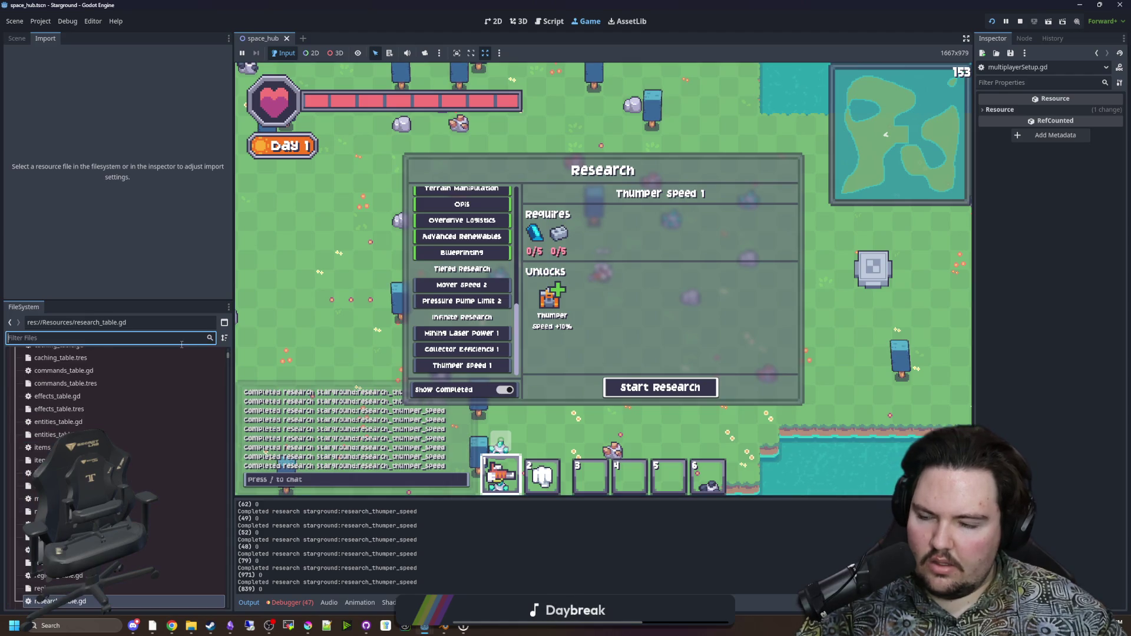
pyautogui.write('multi')
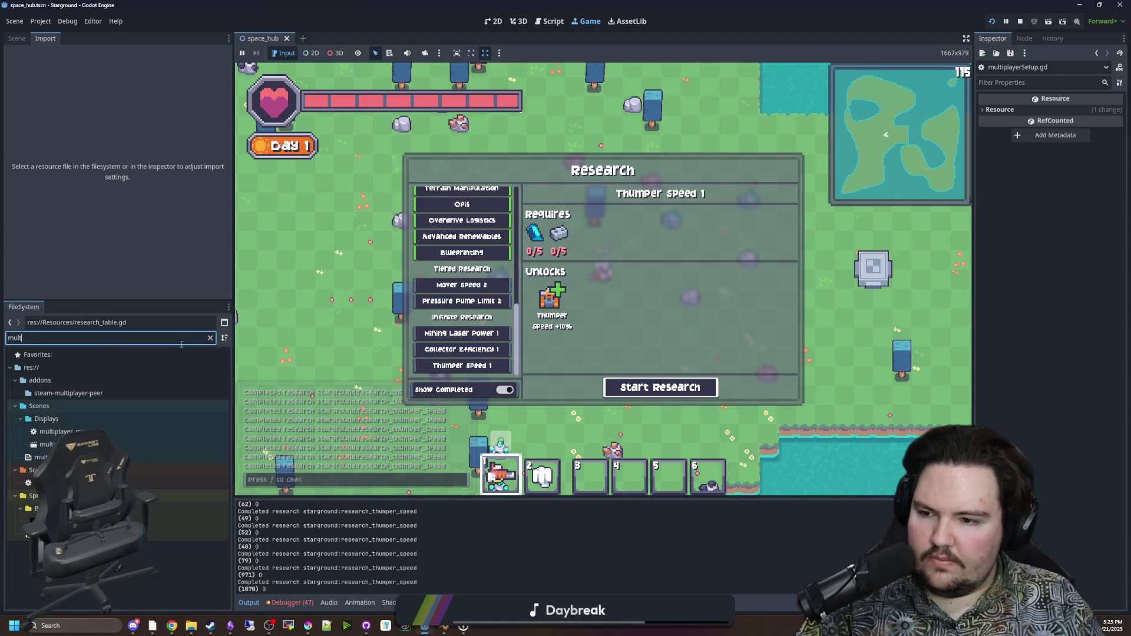